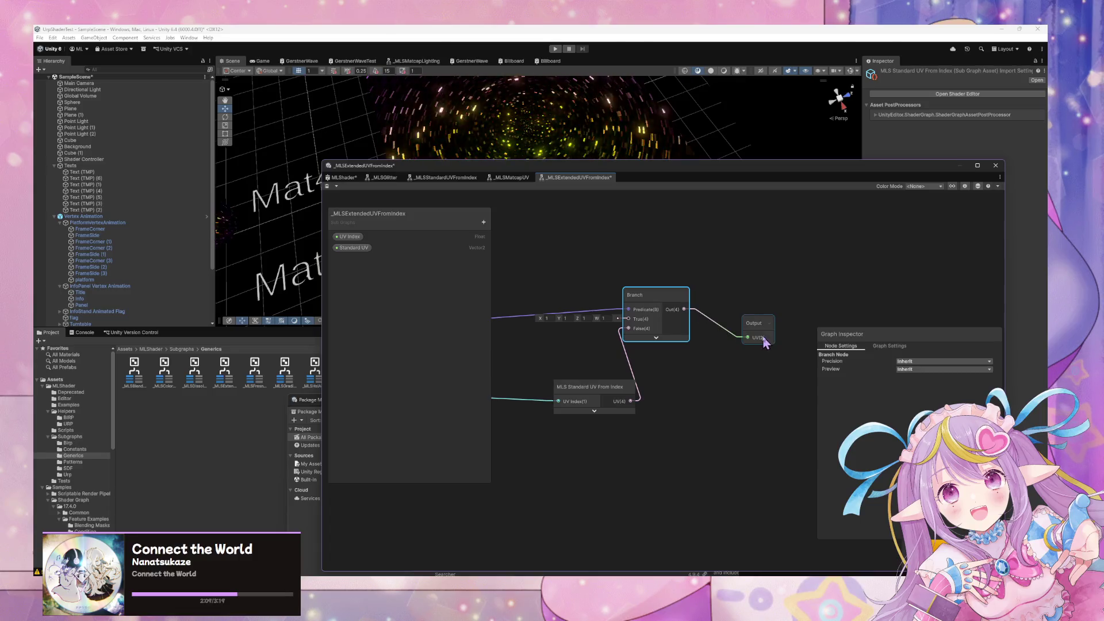
Spread out the Output, Branch and MLS Standard UV From Index nodes in the subgraph
{"action": "left_click_drag", "start_coordinate": [650, 295], "coordinate": [739, 286]}
{"action": "left_click_drag", "start_coordinate": [608, 395], "coordinate": [622, 523]}
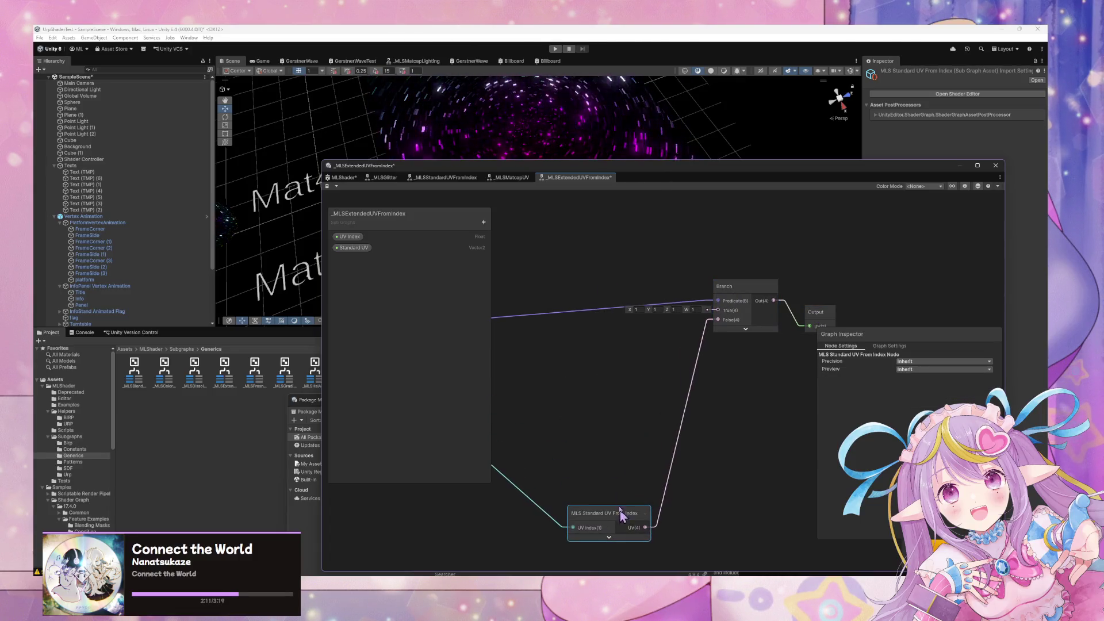
{"action": "left_click", "coordinate": [621, 316]}
{"action": "mouse_move", "coordinate": [688, 429]}
{"action": "left_mouse_down"}
{"action": "mouse_move", "coordinate": [653, 419]}
{"action": "mouse_move", "coordinate": [686, 377]}
{"action": "left_mouse_up"}
Drag the Standard UV property onto the canvas, wired into the Branch's False input
{"action": "mouse_move", "coordinate": [352, 247]}
{"action": "left_mouse_down"}
{"action": "mouse_move", "coordinate": [681, 296]}
{"action": "mouse_move", "coordinate": [553, 433]}
{"action": "mouse_move", "coordinate": [686, 332]}
{"action": "left_mouse_up"}
{"action": "scroll", "coordinate": [621, 451], "scroll_direction": "down", "scroll_amount": 5}
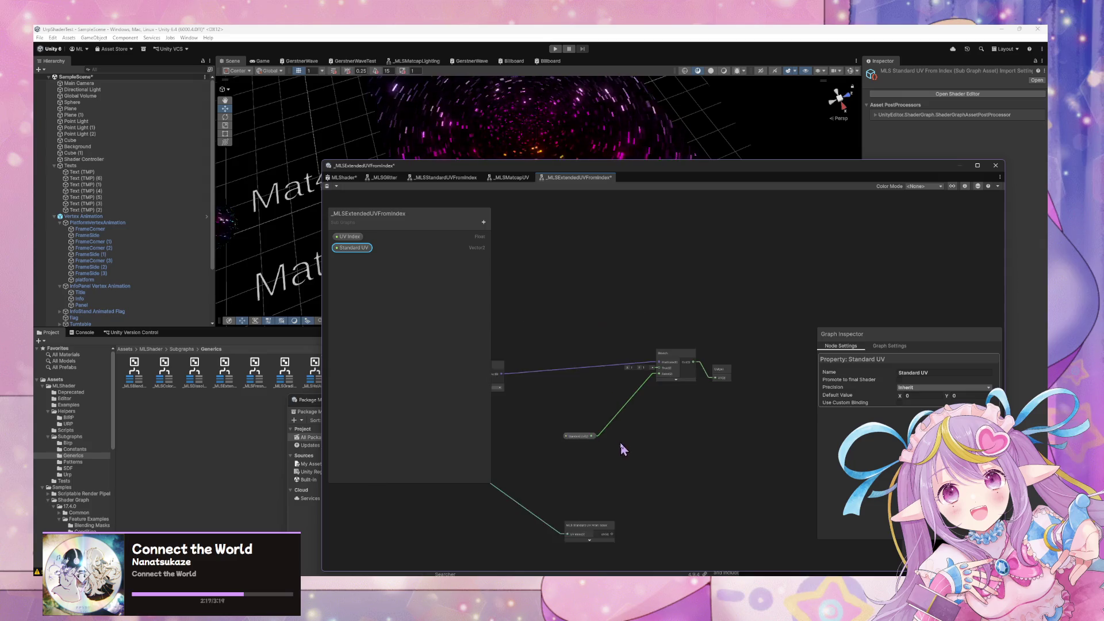
{"action": "left_click", "coordinate": [621, 489]}
{"action": "left_click", "coordinate": [605, 403]}
Move the UV Index and Comparison nodes upward, then switch to the _MLSMatcapUV tab
{"action": "left_click_drag", "start_coordinate": [530, 447], "coordinate": [598, 401]}
{"action": "left_click_drag", "start_coordinate": [525, 398], "coordinate": [527, 352]}
{"action": "left_click_drag", "start_coordinate": [635, 361], "coordinate": [661, 345]}
{"action": "scroll", "coordinate": [754, 354], "scroll_direction": "up", "scroll_amount": 4}
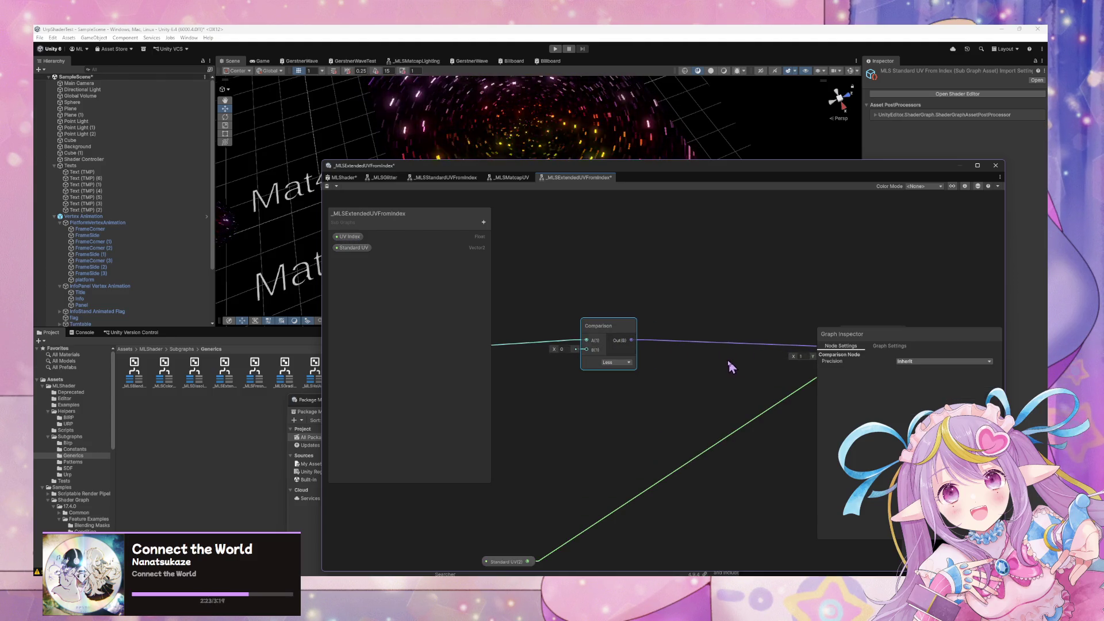
{"action": "left_click", "coordinate": [509, 177]}
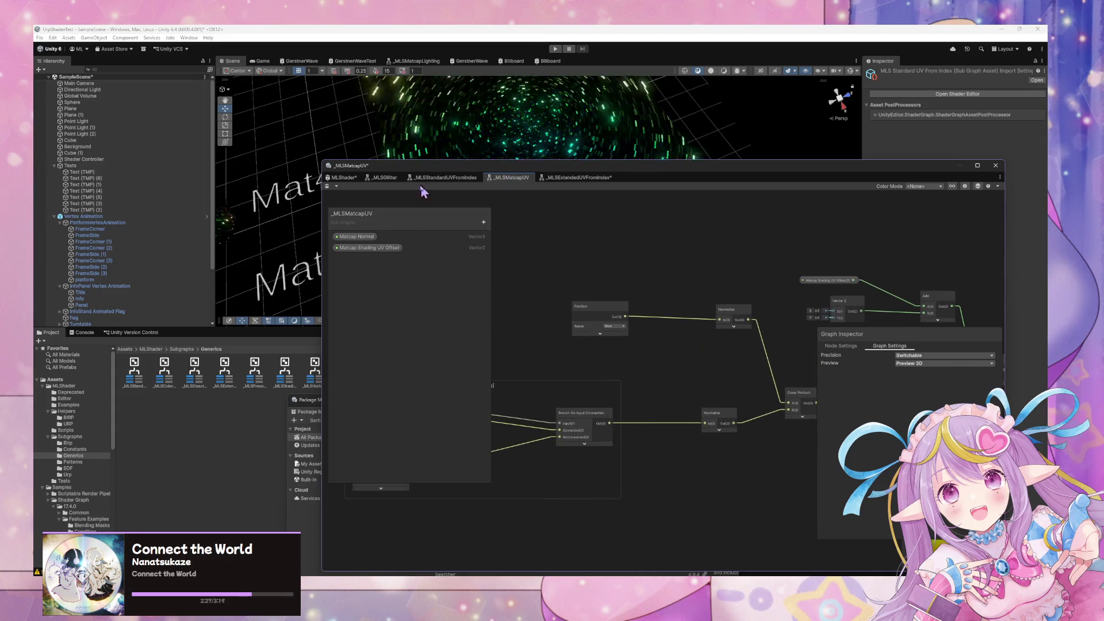
Check the MLS Extended UV From Index node in MLShader's Glitter UV group
{"action": "left_click", "coordinate": [379, 181]}
{"action": "left_click", "coordinate": [344, 179]}
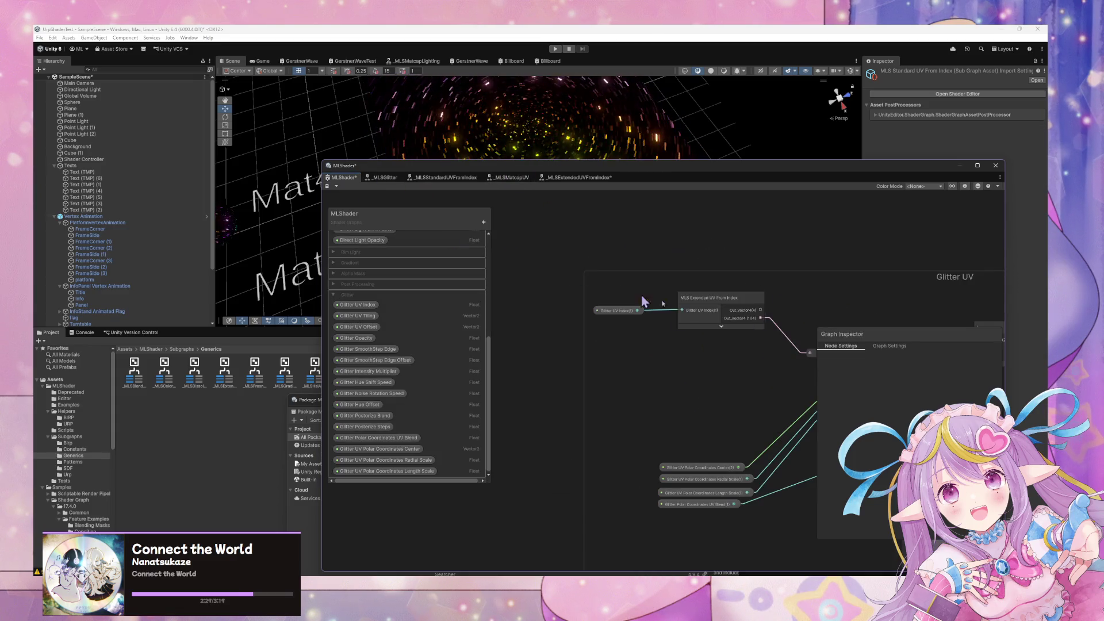
{"action": "scroll", "coordinate": [731, 301], "scroll_direction": "up", "scroll_amount": 5}
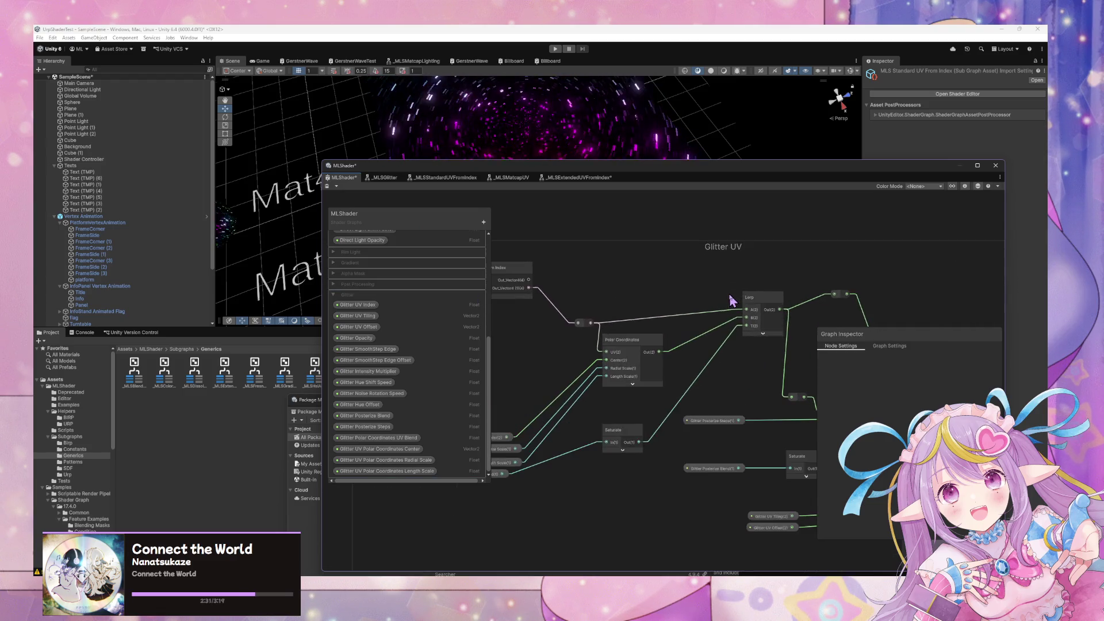
{"action": "left_click_drag", "start_coordinate": [734, 300], "coordinate": [817, 315]}
{"action": "left_click_drag", "start_coordinate": [575, 266], "coordinate": [776, 292]}
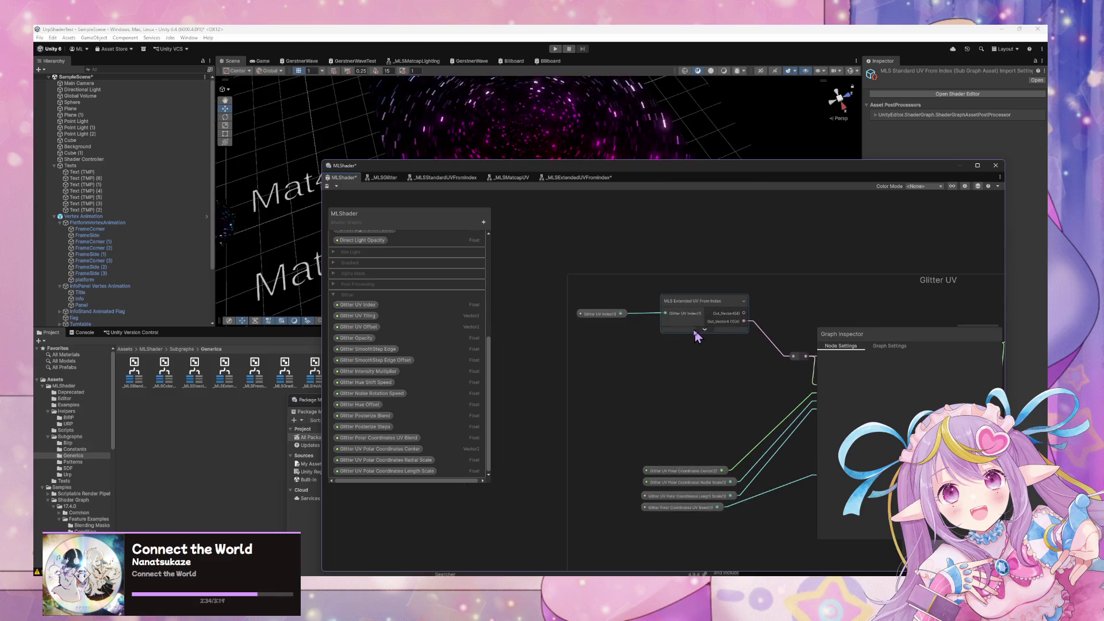
Return to the _MLSExtendedUVFromIndex subgraph to save the asset
{"action": "left_click", "coordinate": [578, 178]}
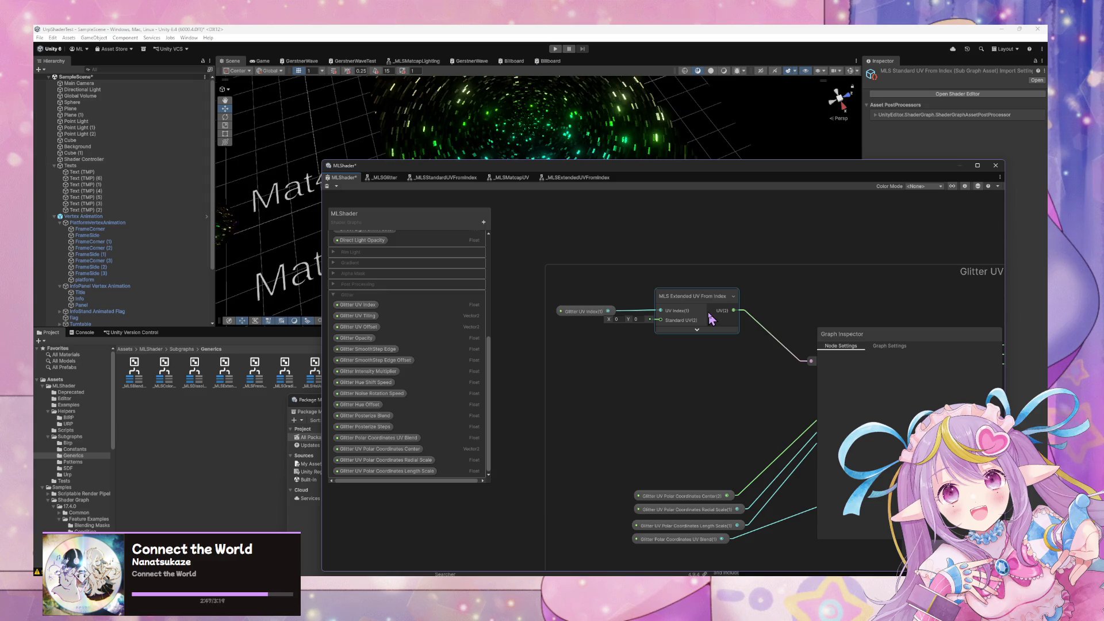
{"action": "scroll", "coordinate": [728, 358], "scroll_direction": "down", "scroll_amount": 5}
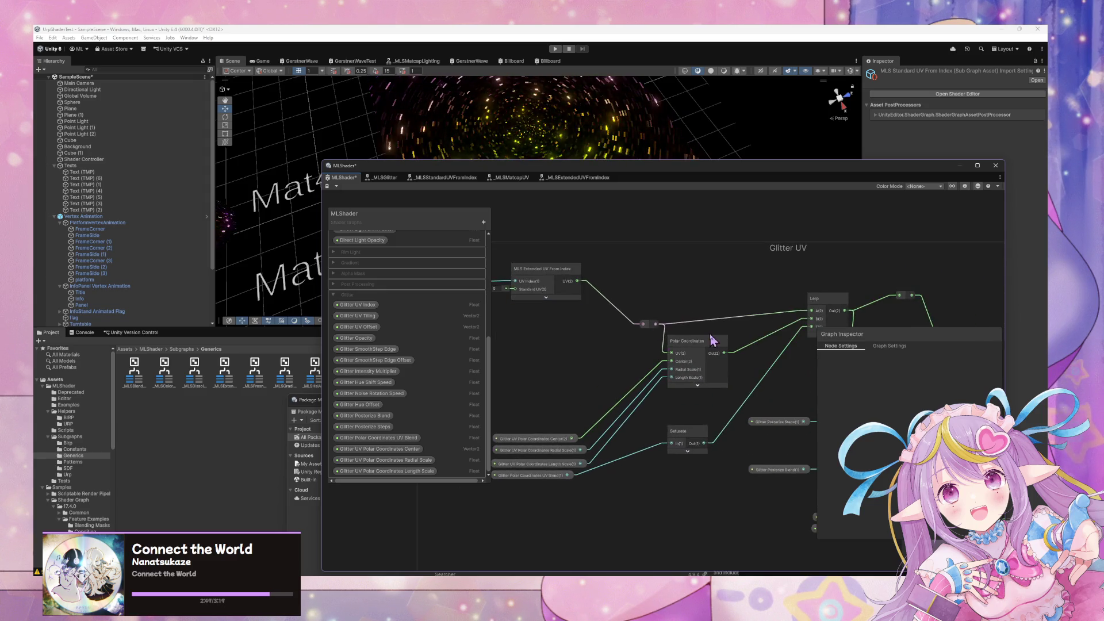
{"action": "scroll", "coordinate": [677, 335], "scroll_direction": "up", "scroll_amount": 5}
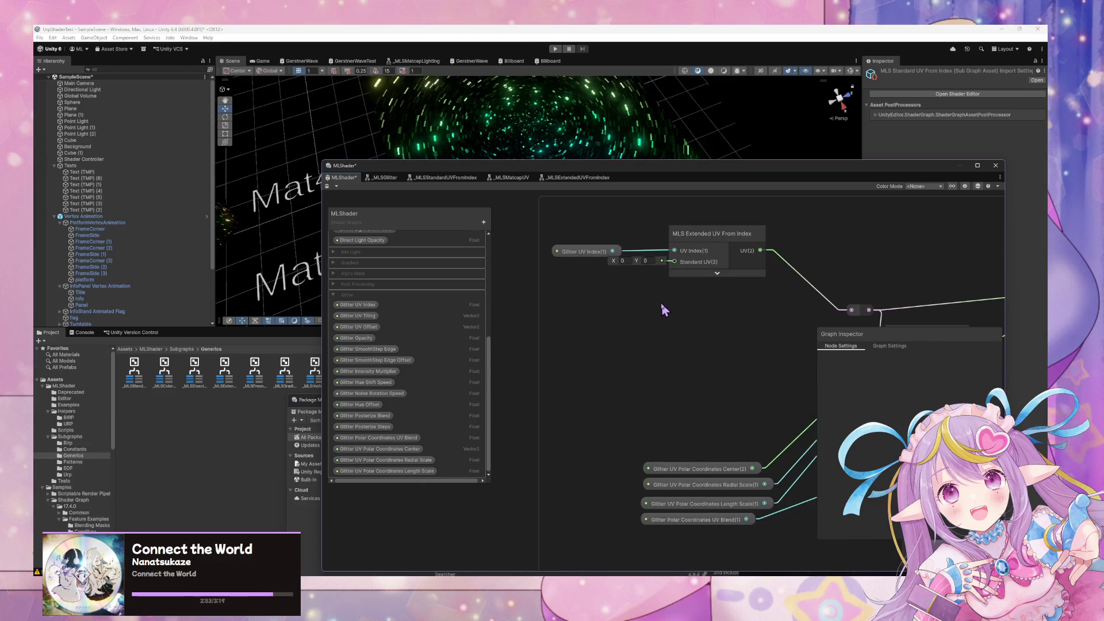
{"action": "left_click", "coordinate": [579, 178]}
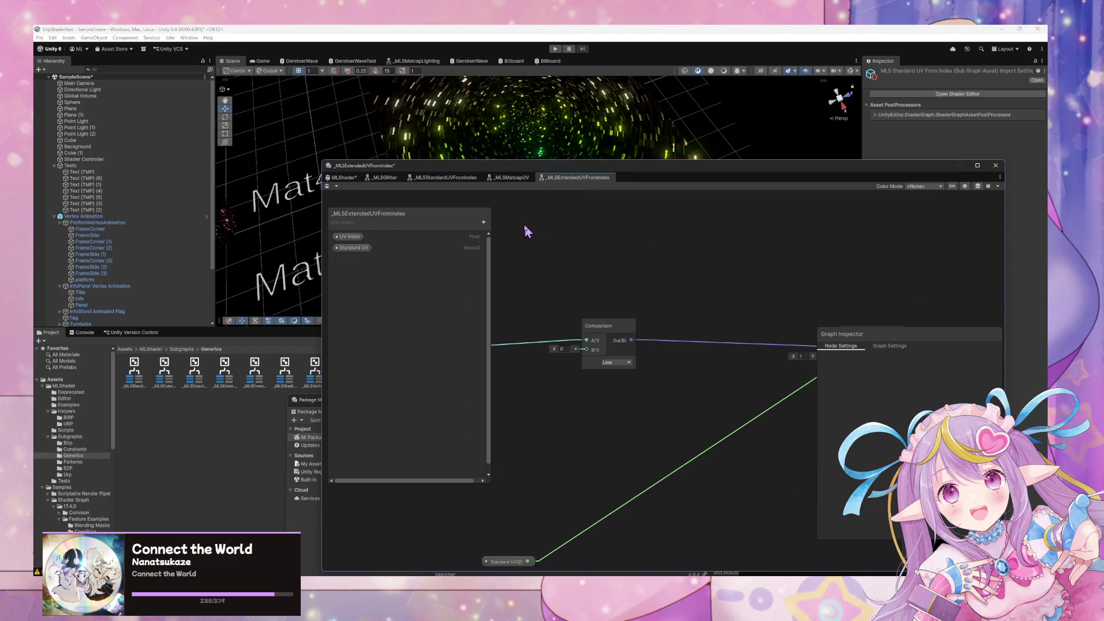
Zoom around the _MLSExtendedUVFromIndex subgraph and select its UV Index node
{"action": "scroll", "coordinate": [522, 225], "scroll_direction": "down", "scroll_amount": 3}
{"action": "scroll", "coordinate": [613, 264], "scroll_direction": "up", "scroll_amount": 2}
{"action": "left_click_drag", "start_coordinate": [669, 375], "coordinate": [702, 353]}
{"action": "scroll", "coordinate": [644, 345], "scroll_direction": "up", "scroll_amount": 5}
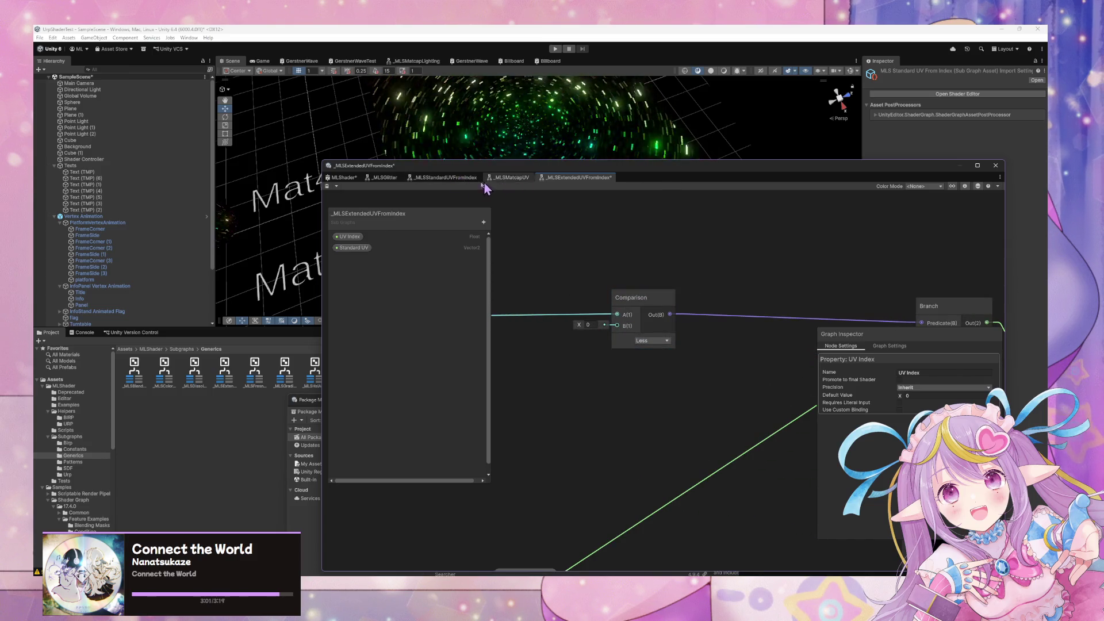
In _MLSStandardUVFromIndex, move the two lower UV nodes down-left and nudge the top one
{"action": "left_click", "coordinate": [447, 177]}
{"action": "scroll", "coordinate": [690, 249], "scroll_direction": "up", "scroll_amount": 4}
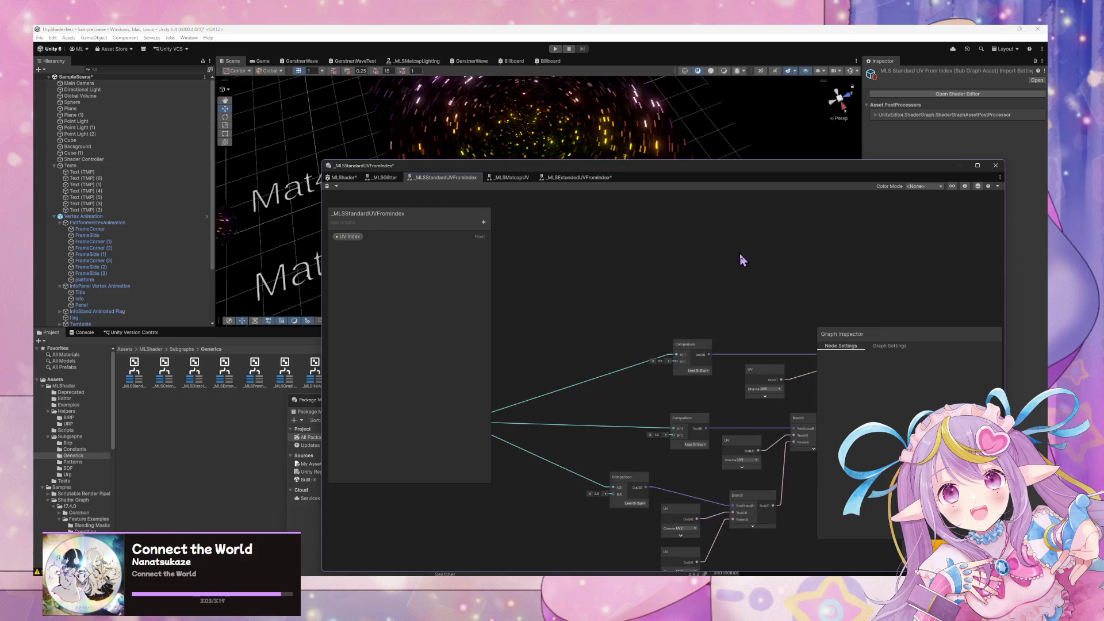
{"action": "mouse_move", "coordinate": [636, 542]}
{"action": "left_mouse_down"}
{"action": "mouse_move", "coordinate": [609, 428]}
{"action": "mouse_move", "coordinate": [610, 478]}
{"action": "mouse_move", "coordinate": [589, 485]}
{"action": "left_mouse_up"}
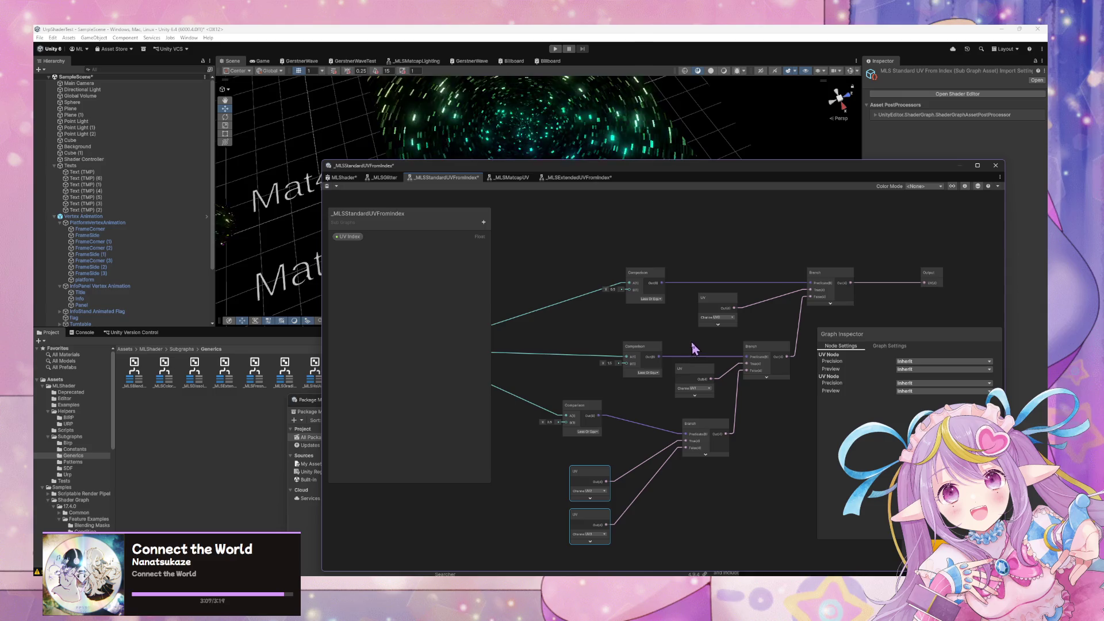
{"action": "left_click_drag", "start_coordinate": [724, 303], "coordinate": [729, 300]}
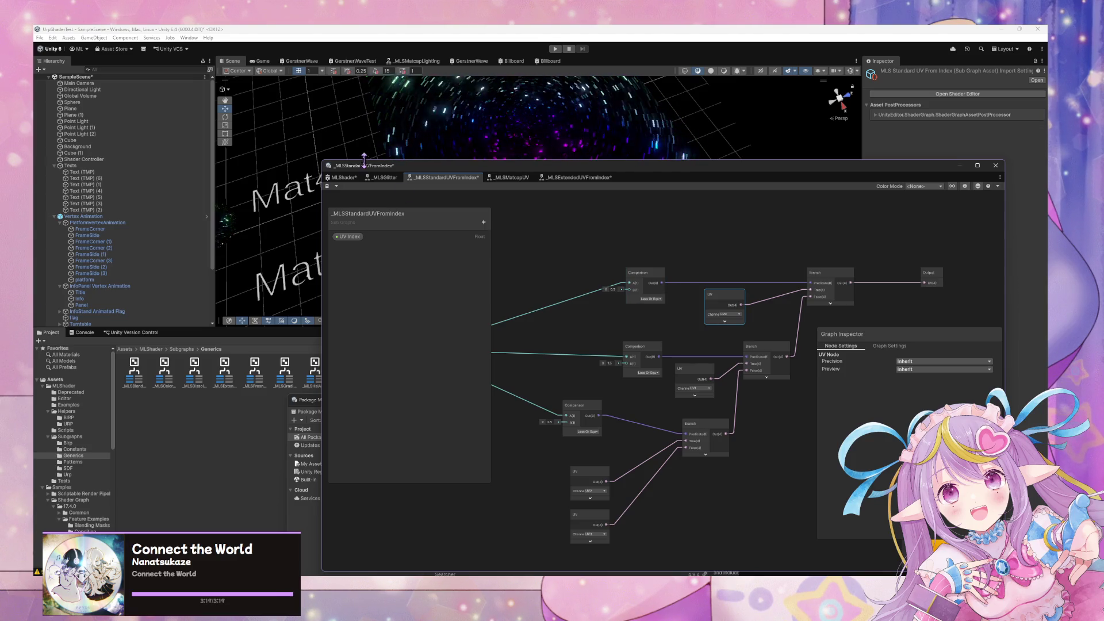
{"action": "left_click", "coordinate": [351, 177]}
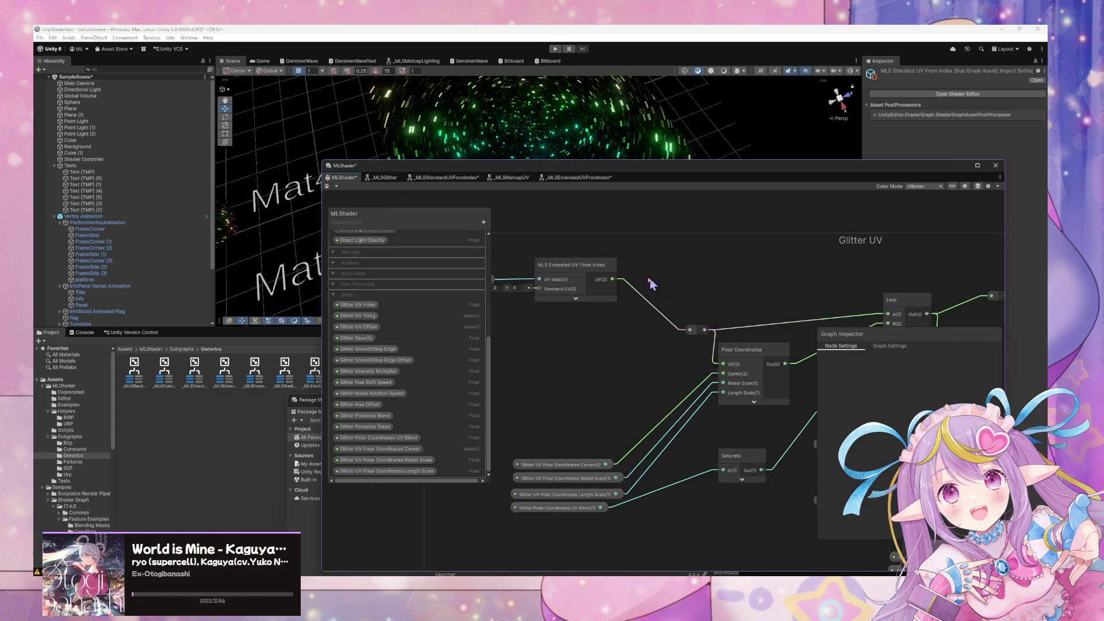
Set Comparison B to 0.5 and rearrange the Standard UV and Comparison nodes
{"action": "left_click", "coordinate": [443, 177]}
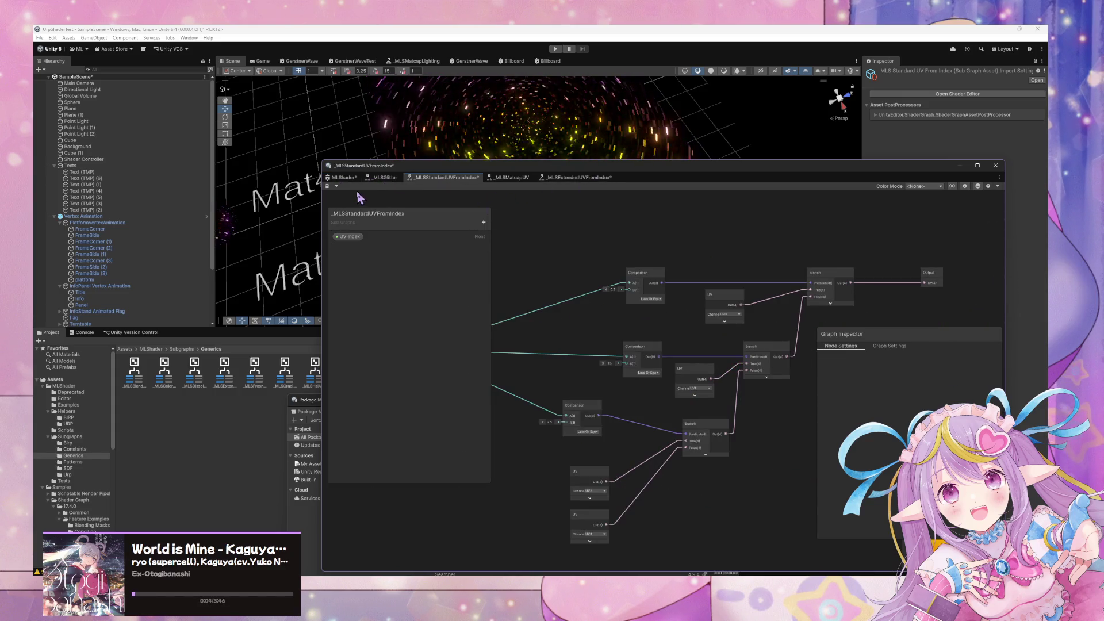
{"action": "left_click", "coordinate": [556, 178]}
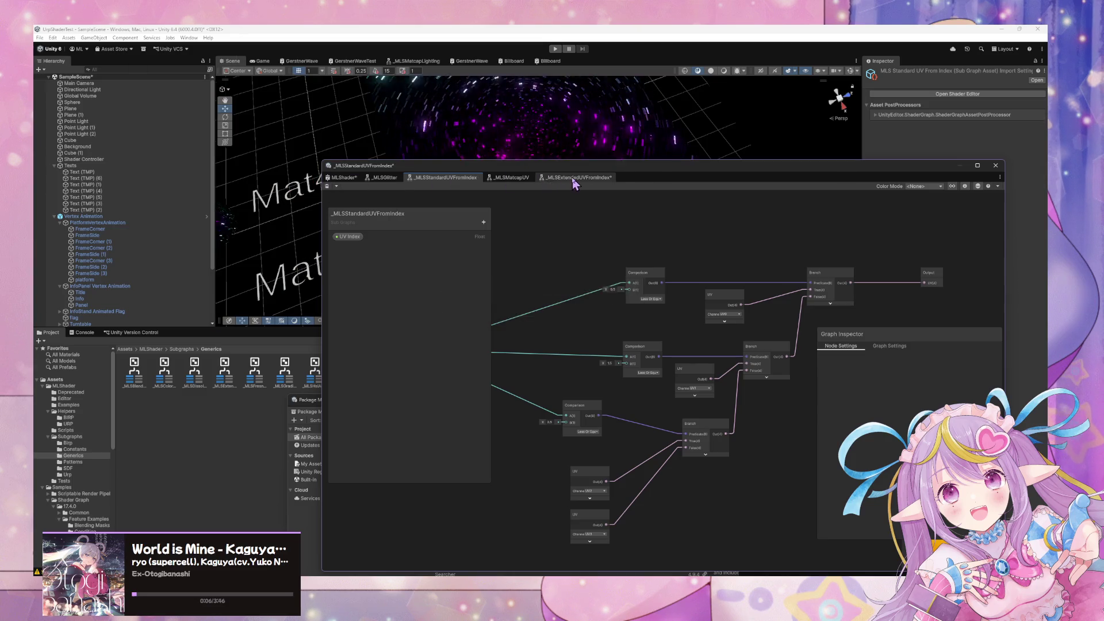
{"action": "type", "text": "0.5"}
{"action": "scroll", "coordinate": [696, 338], "scroll_direction": "down", "scroll_amount": 3}
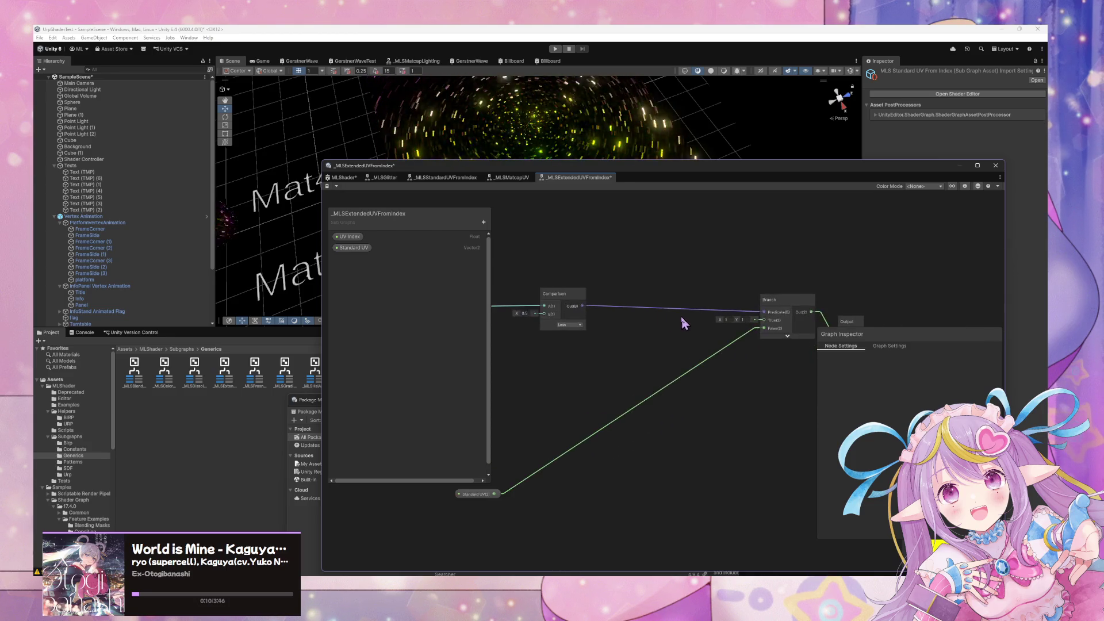
{"action": "left_click", "coordinate": [550, 446]}
{"action": "mouse_move", "coordinate": [549, 446]}
{"action": "left_mouse_down"}
{"action": "mouse_move", "coordinate": [673, 460]}
{"action": "mouse_move", "coordinate": [682, 520]}
{"action": "left_mouse_up"}
{"action": "scroll", "coordinate": [633, 373], "scroll_direction": "up", "scroll_amount": 1}
{"action": "scroll", "coordinate": [661, 358], "scroll_direction": "up", "scroll_amount": 1}
{"action": "left_click_drag", "start_coordinate": [612, 351], "coordinate": [613, 355]}
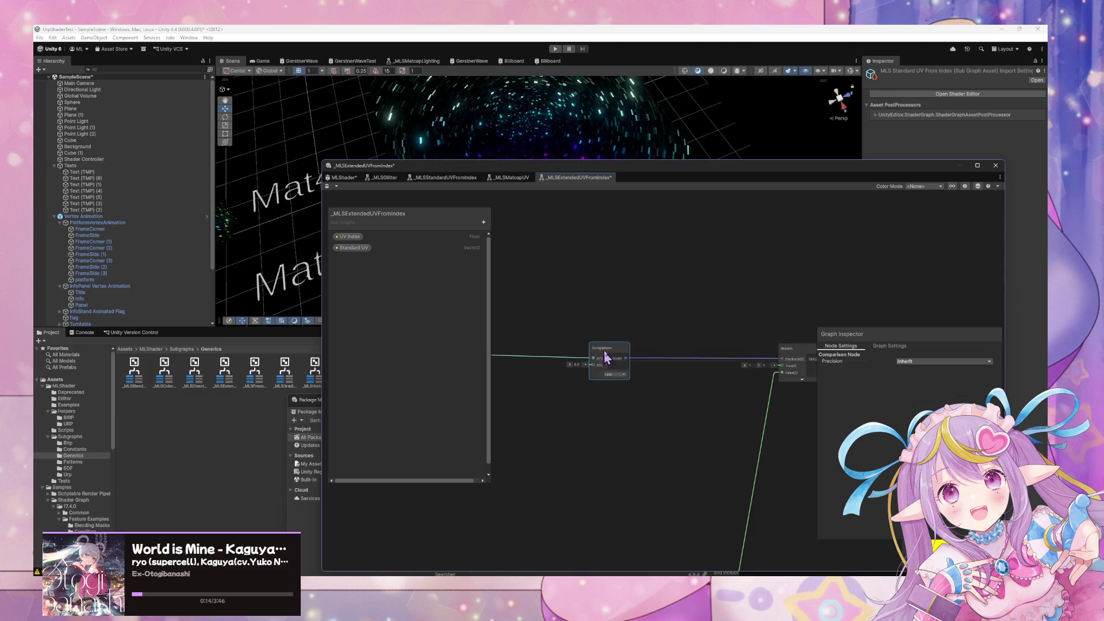
Add an MLS Matcap UV node via search 'matcap' and wire it to Branch True
{"action": "key", "text": "space"}
{"action": "type", "text": "matcap"}
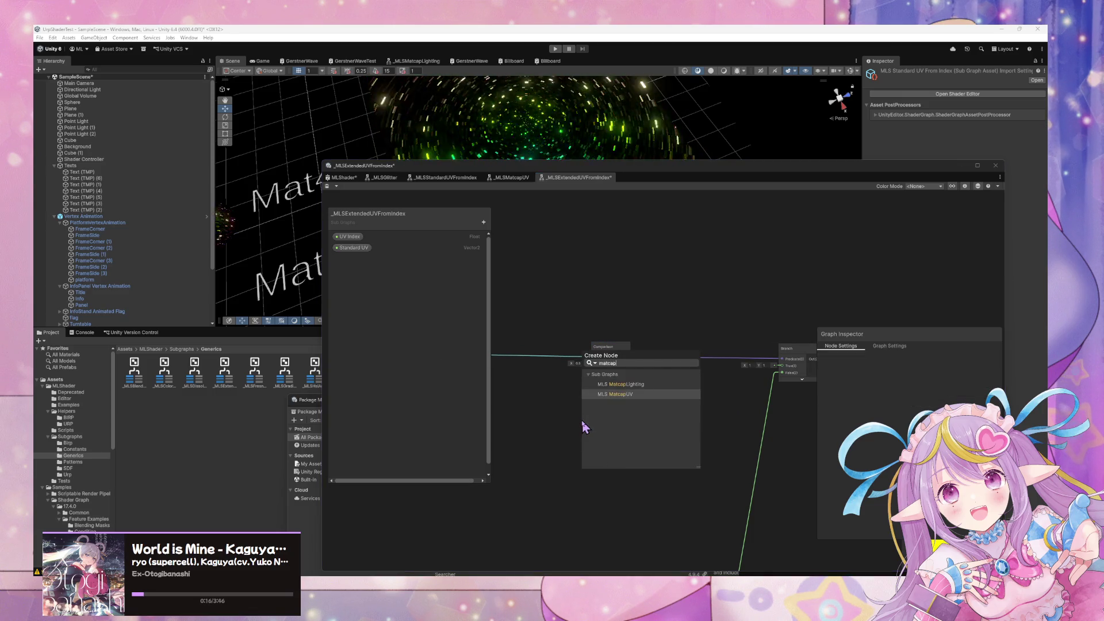
{"action": "key", "text": "Return"}
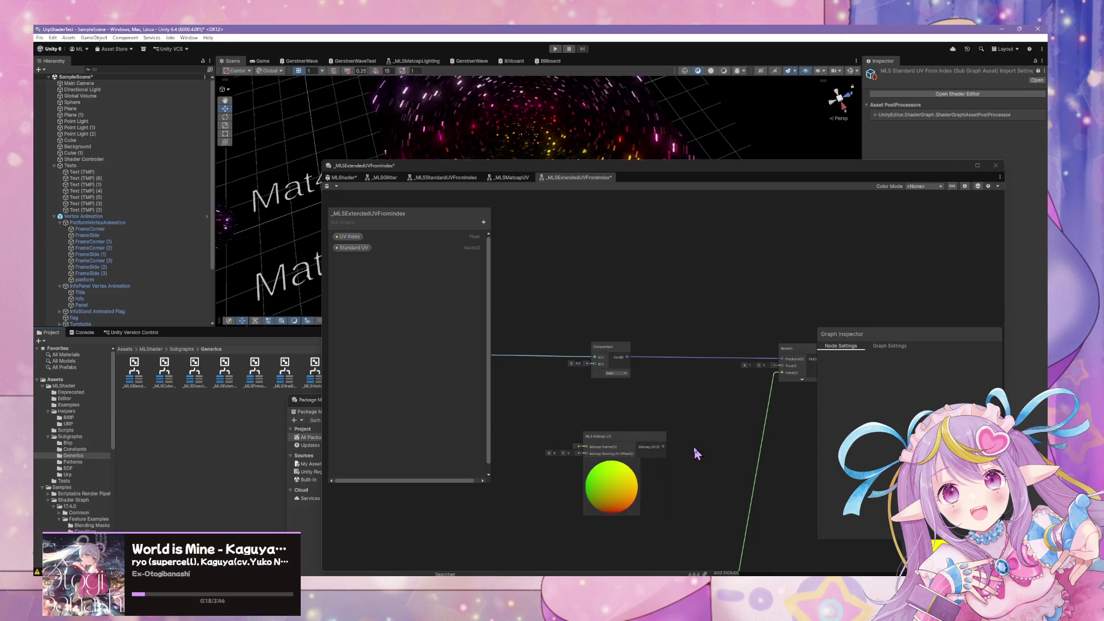
{"action": "mouse_move", "coordinate": [664, 436]}
{"action": "left_mouse_down"}
{"action": "mouse_move", "coordinate": [665, 409]}
{"action": "mouse_move", "coordinate": [826, 345]}
{"action": "mouse_move", "coordinate": [803, 351]}
{"action": "left_mouse_up"}
{"action": "scroll", "coordinate": [732, 395], "scroll_direction": "up", "scroll_amount": 3}
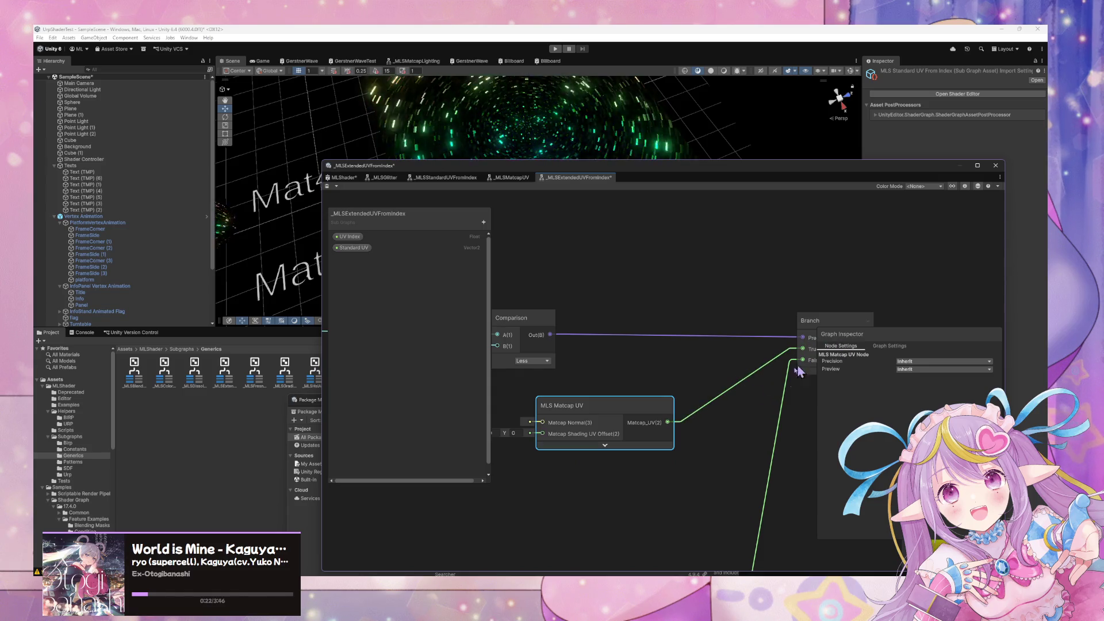
{"action": "scroll", "coordinate": [698, 365], "scroll_direction": "down", "scroll_amount": 4}
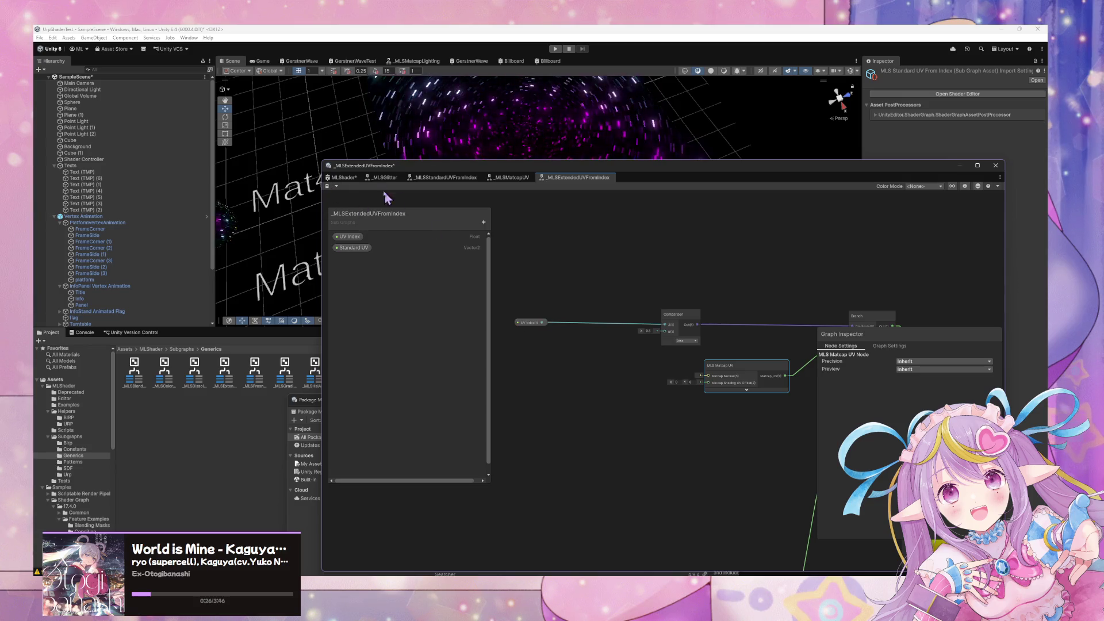
{"action": "left_click", "coordinate": [345, 177]}
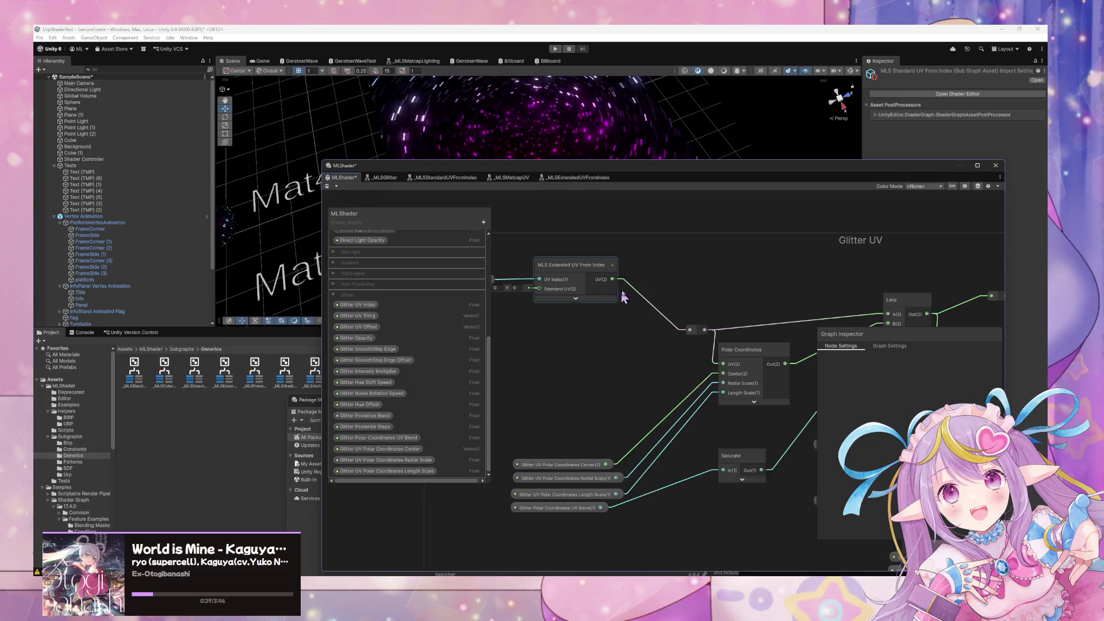
Add a Glitter_Standard_UV custom interpolator node to MLShader by searching 'glitter uv'
{"action": "left_click", "coordinate": [575, 178]}
{"action": "left_click", "coordinate": [344, 178]}
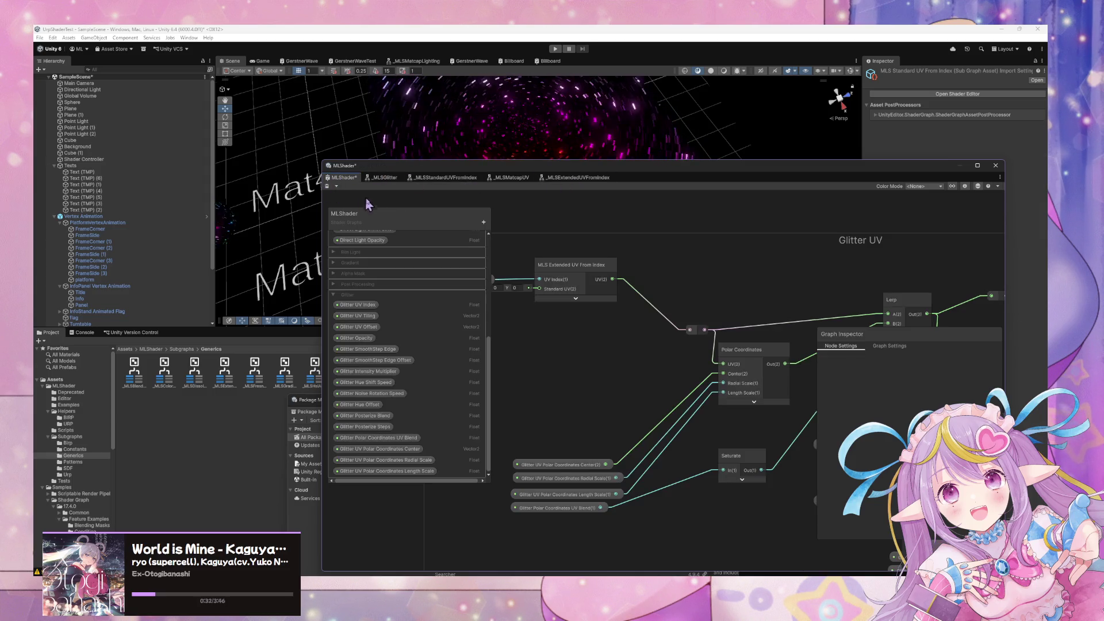
{"action": "left_click_drag", "start_coordinate": [629, 280], "coordinate": [716, 309]}
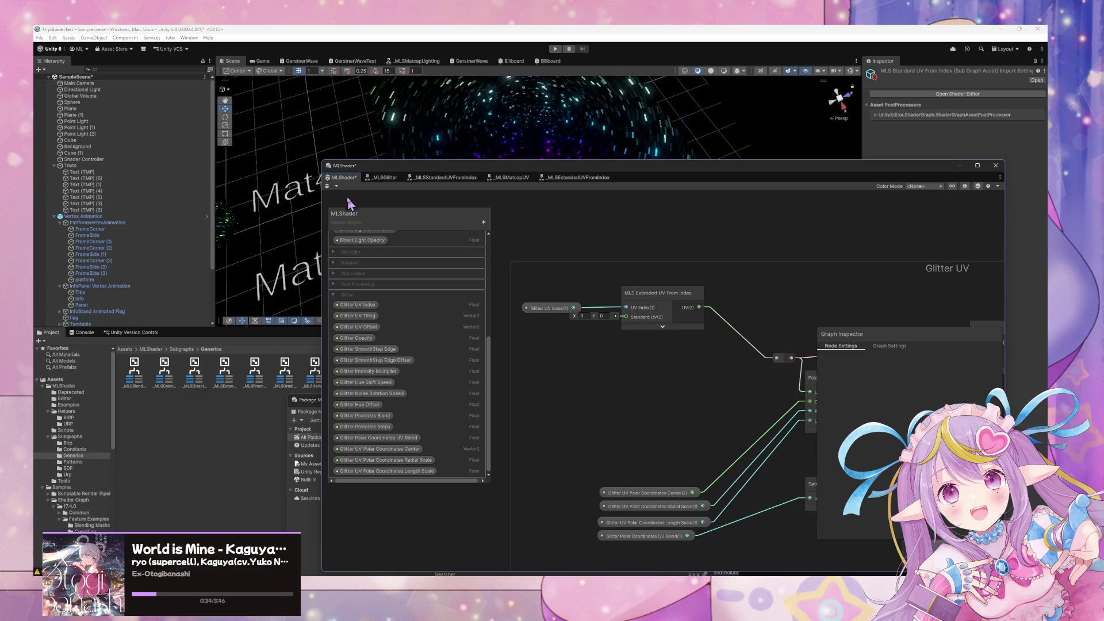
{"action": "key", "text": "space"}
{"action": "type", "text": "it"}
{"action": "key", "text": "BackSpace"}
{"action": "key", "text": "BackSpace"}
{"action": "type", "text": "custom uv"}
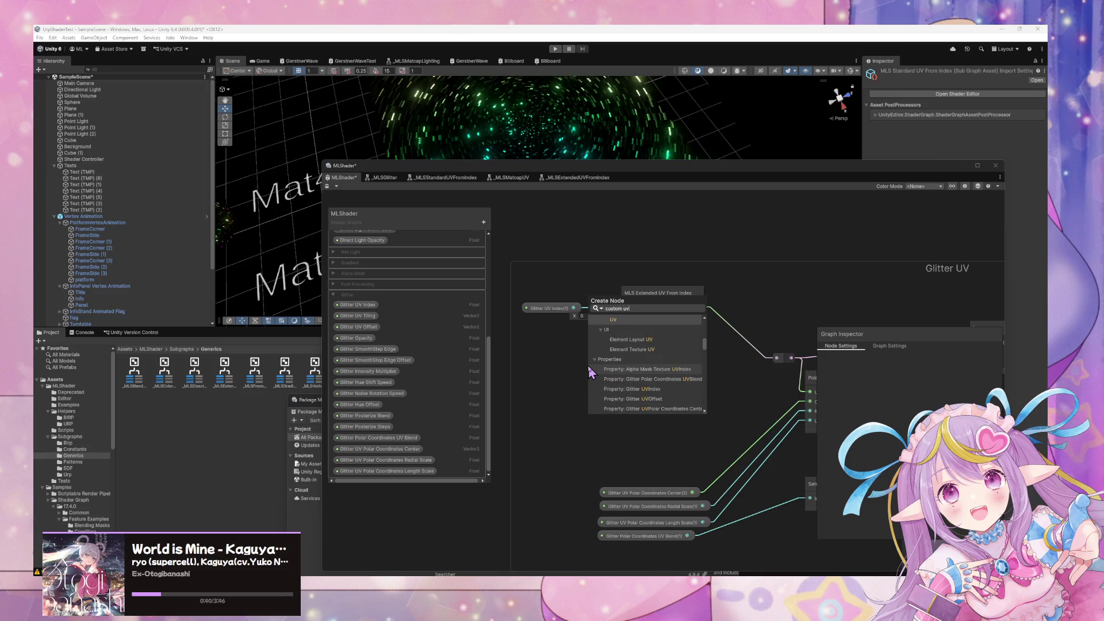
{"action": "key", "text": "Down"}
{"action": "key", "text": "Down"}
{"action": "key", "text": "Down"}
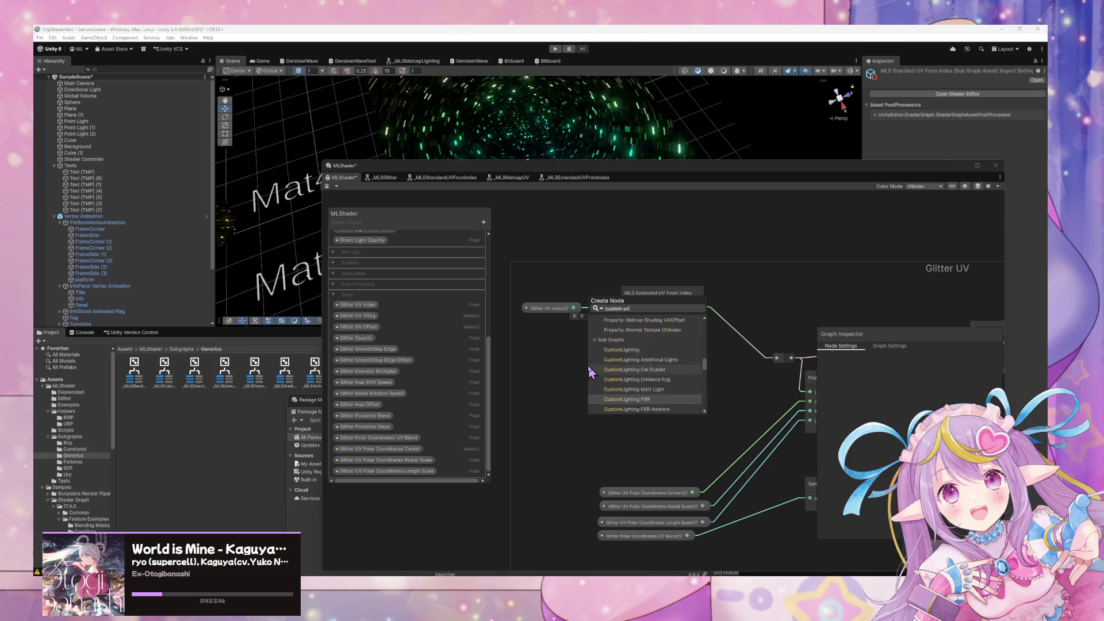
{"action": "key", "text": "Up"}
{"action": "key", "text": "Up"}
{"action": "key", "text": "Up"}
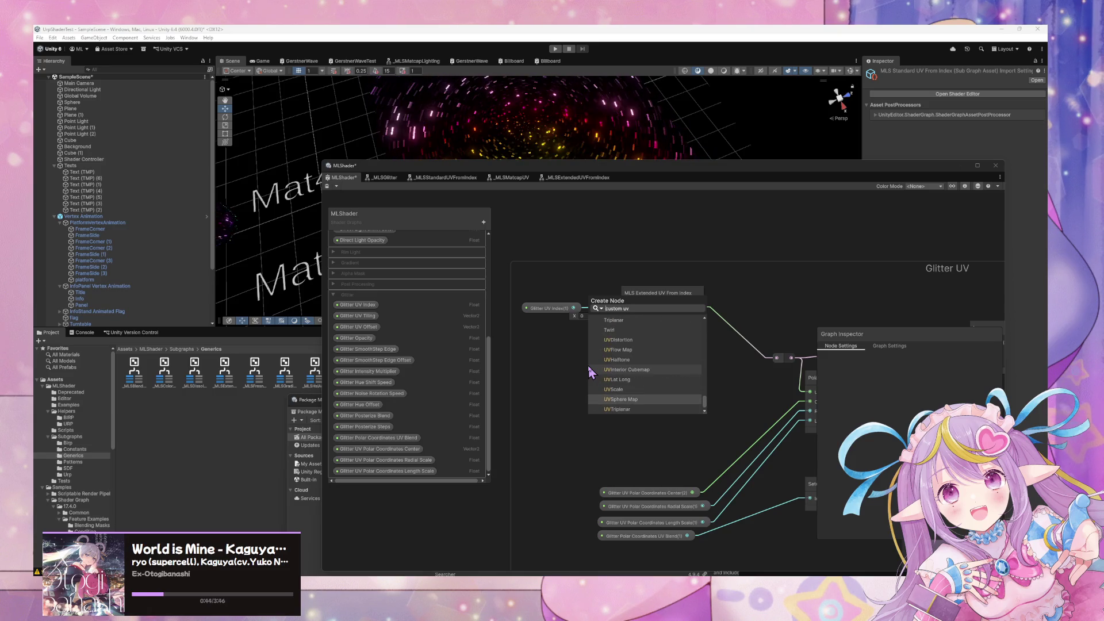
{"action": "key", "text": "Down"}
{"action": "key", "text": "Down"}
{"action": "key", "text": "Down"}
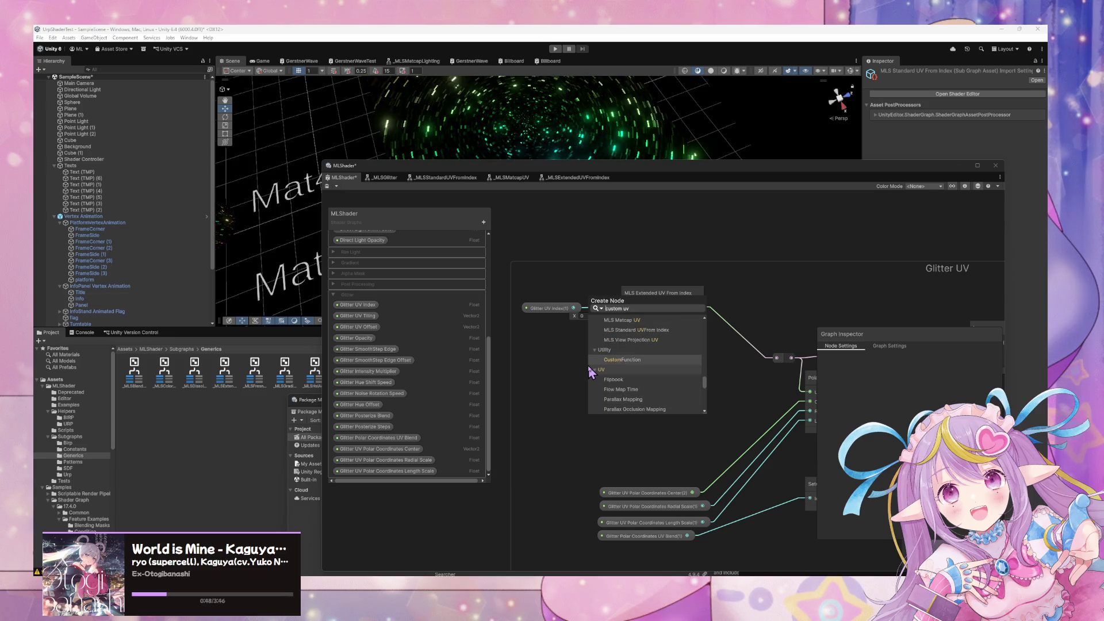
{"action": "type", "text": "glitter"}
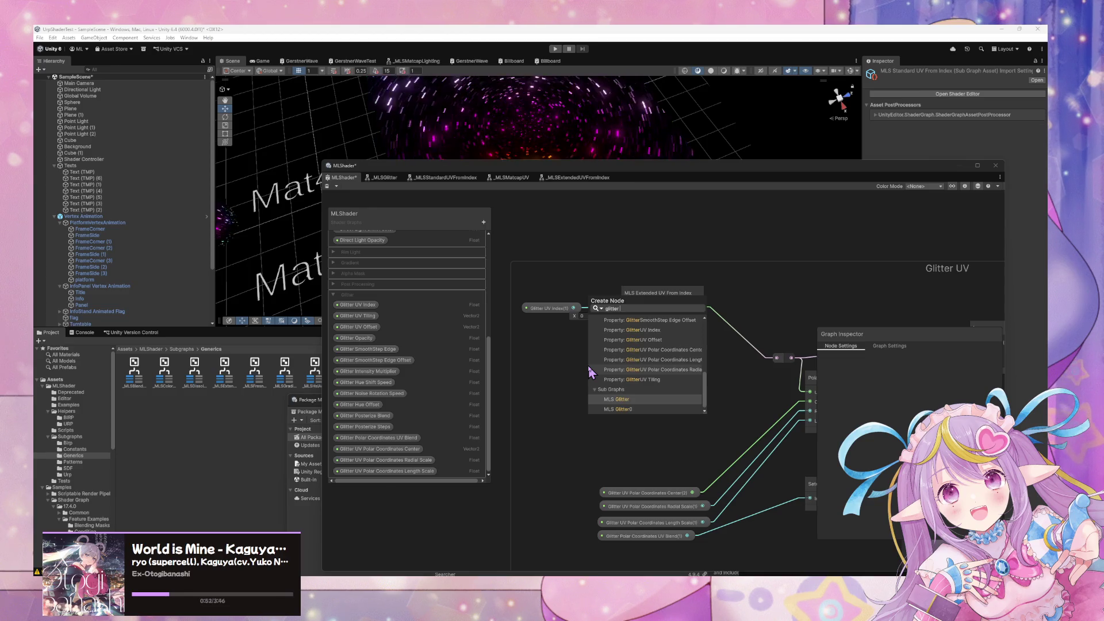
{"action": "type", "text": " uv"}
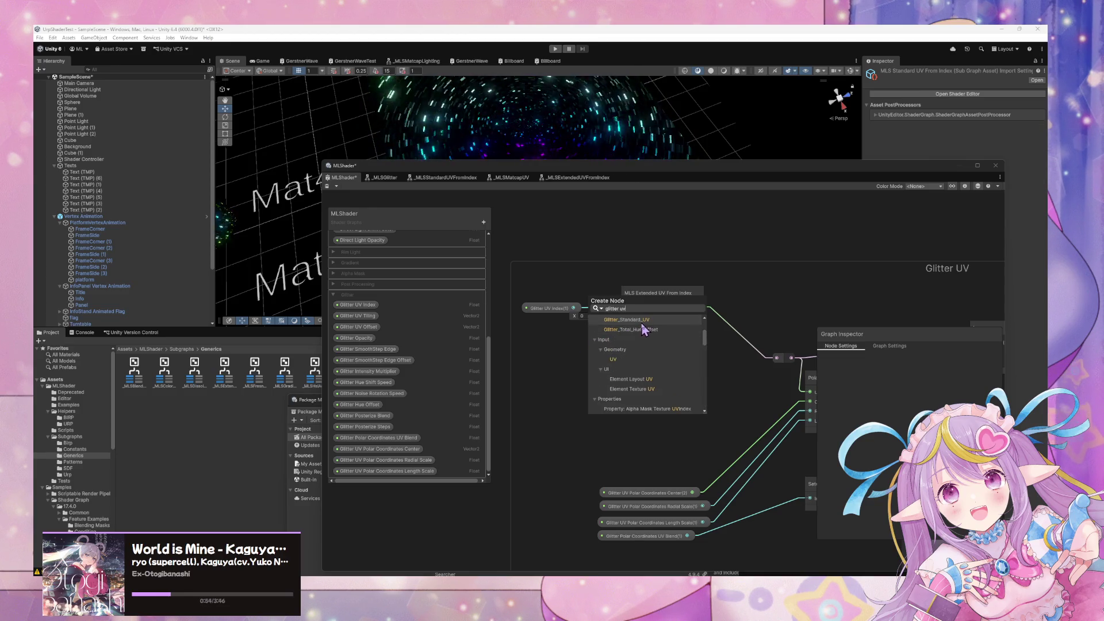
{"action": "left_click", "coordinate": [643, 322]}
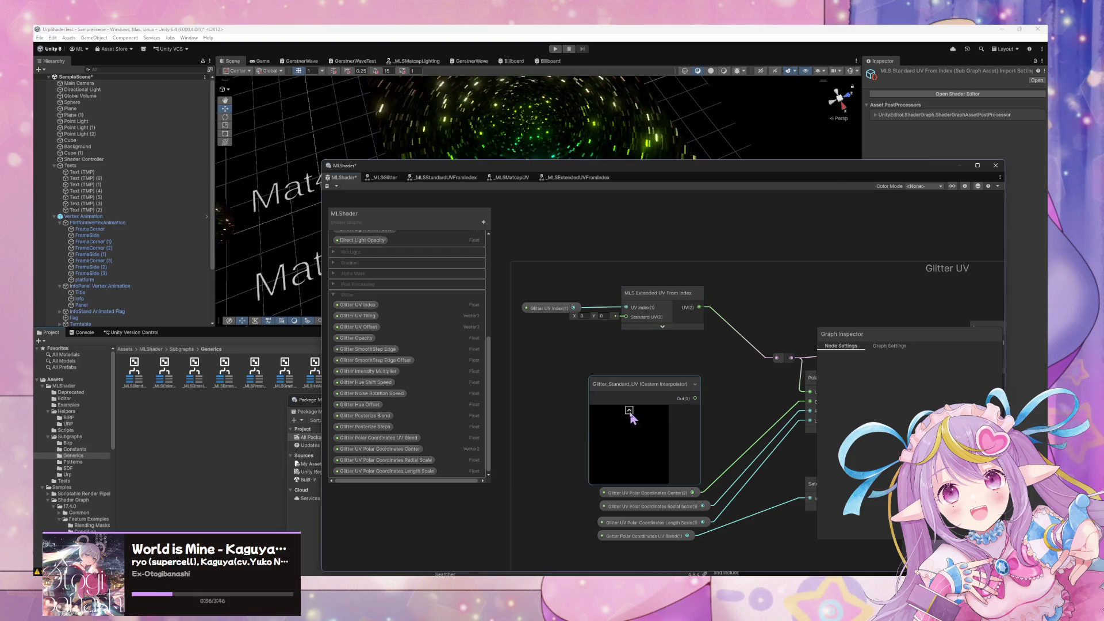
Collapse its preview and place it in the Glitter UV group beside MLS Extended UV From Index
{"action": "left_click", "coordinate": [635, 411]}
{"action": "left_click_drag", "start_coordinate": [642, 384], "coordinate": [567, 341]}
{"action": "left_click_drag", "start_coordinate": [671, 301], "coordinate": [707, 315]}
{"action": "scroll", "coordinate": [649, 335], "scroll_direction": "down", "scroll_amount": 2}
{"action": "mouse_move", "coordinate": [648, 335]}
{"action": "left_mouse_down"}
{"action": "mouse_move", "coordinate": [592, 291]}
{"action": "mouse_move", "coordinate": [693, 293]}
{"action": "mouse_move", "coordinate": [708, 259]}
{"action": "mouse_move", "coordinate": [579, 232]}
{"action": "mouse_move", "coordinate": [734, 256]}
{"action": "left_mouse_up"}
{"action": "scroll", "coordinate": [687, 295], "scroll_direction": "up", "scroll_amount": 3}
{"action": "left_click", "coordinate": [614, 339]}
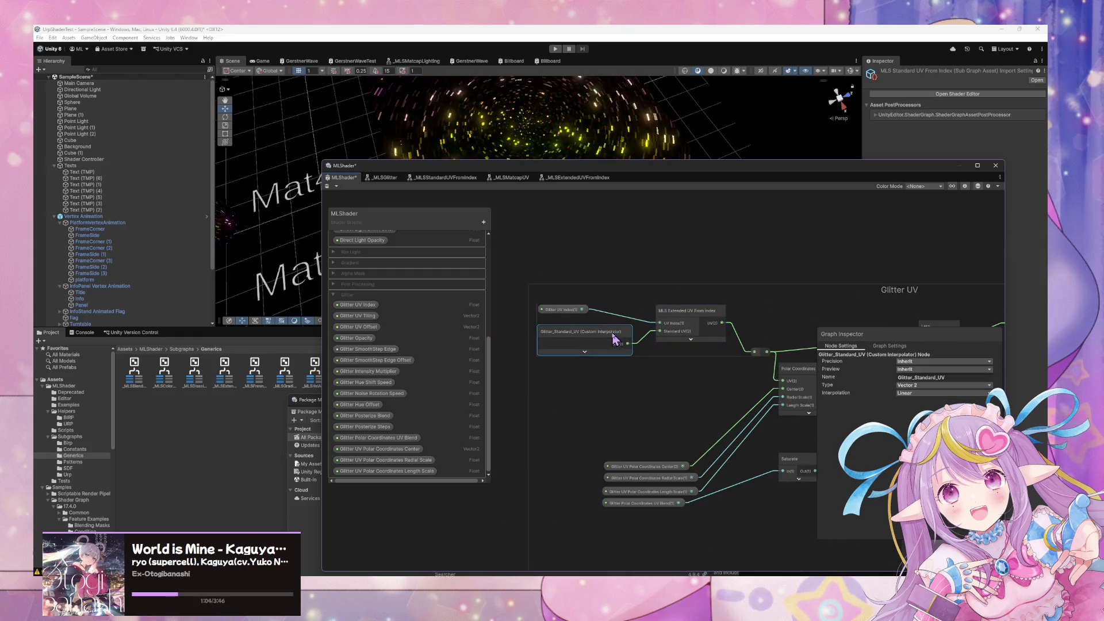
{"action": "left_click_drag", "start_coordinate": [575, 313], "coordinate": [577, 322]}
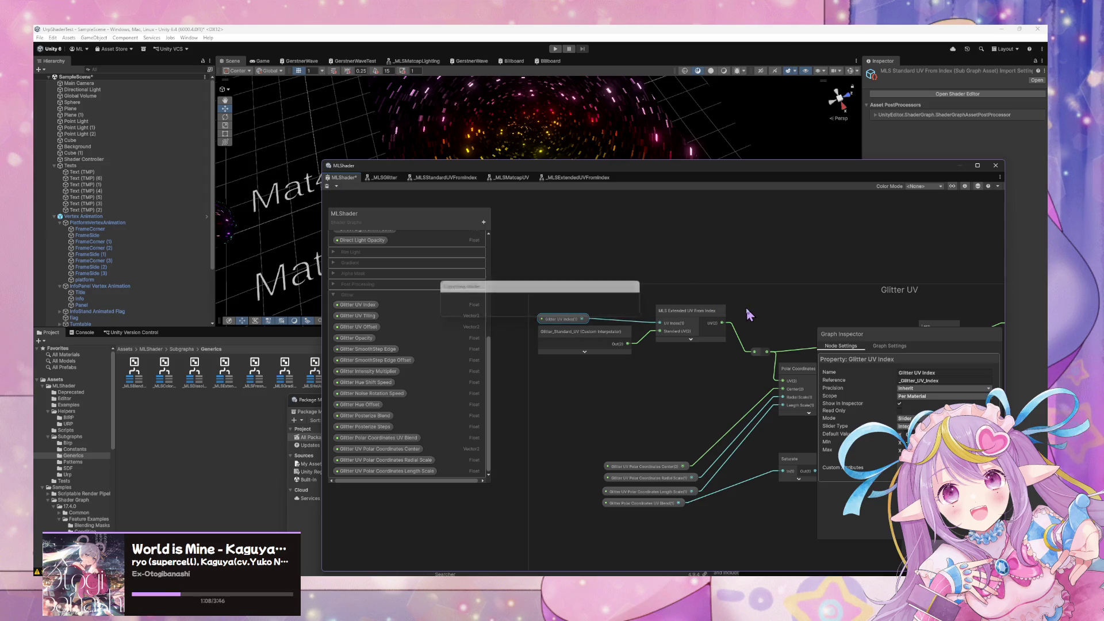
{"action": "left_click_drag", "start_coordinate": [604, 170], "coordinate": [552, 354]}
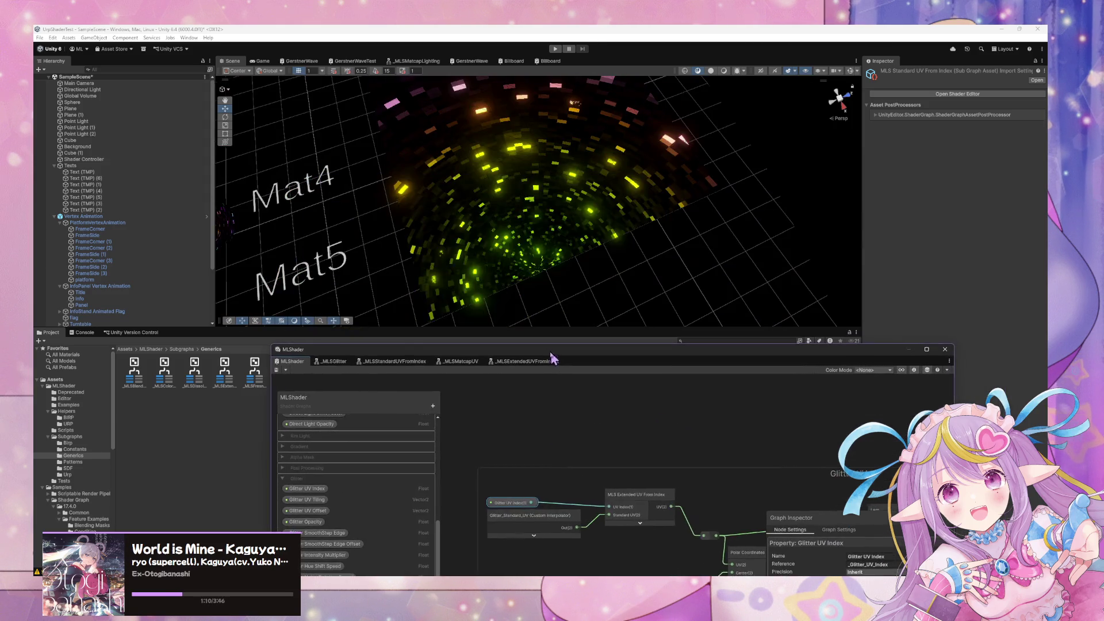
Select Plane (1) and scroll its Inspector down to the Glitter material settings
{"action": "left_click", "coordinate": [629, 170]}
{"action": "scroll", "coordinate": [630, 171], "scroll_direction": "down", "scroll_amount": 5}
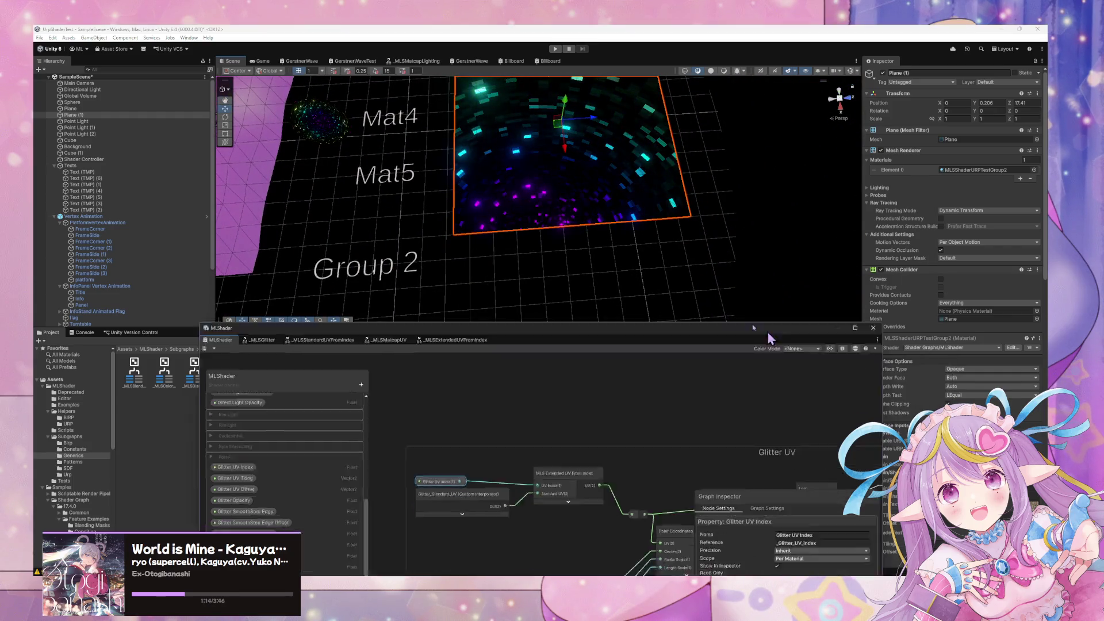
{"action": "left_click_drag", "start_coordinate": [795, 345], "coordinate": [524, 220]}
{"action": "scroll", "coordinate": [964, 319], "scroll_direction": "down", "scroll_amount": 5}
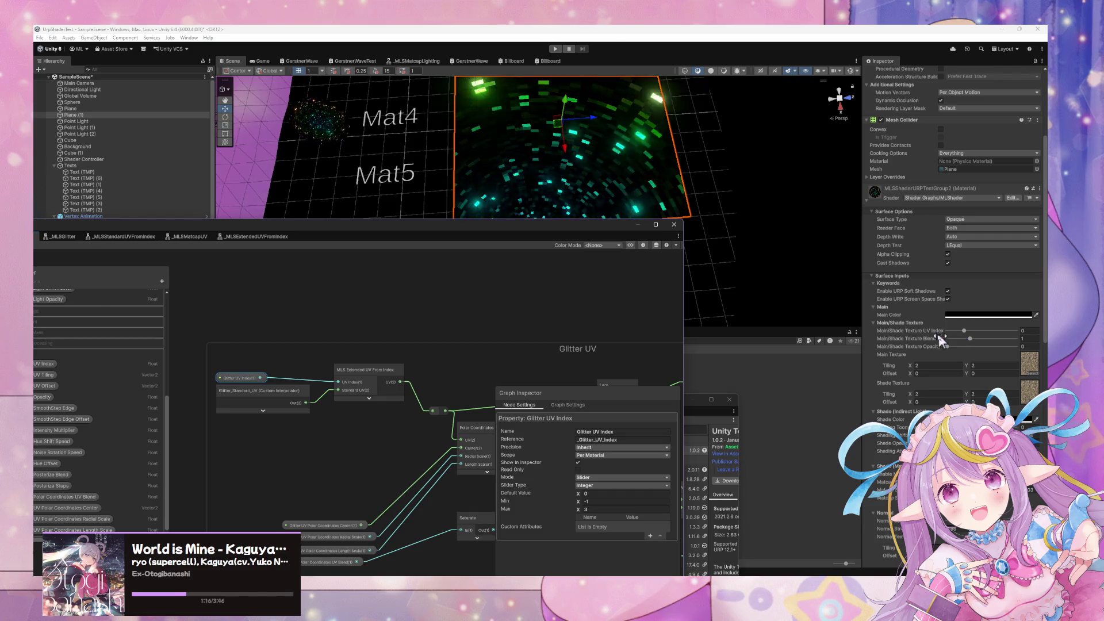
{"action": "scroll", "coordinate": [972, 347], "scroll_direction": "up", "scroll_amount": 1}
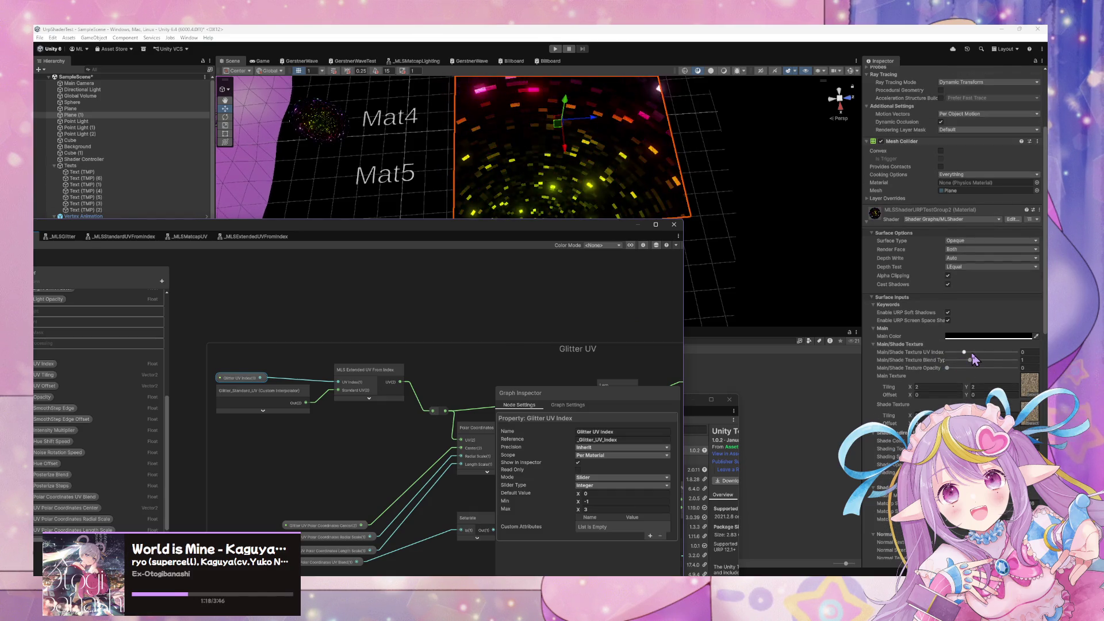
{"action": "scroll", "coordinate": [972, 367], "scroll_direction": "down", "scroll_amount": 8}
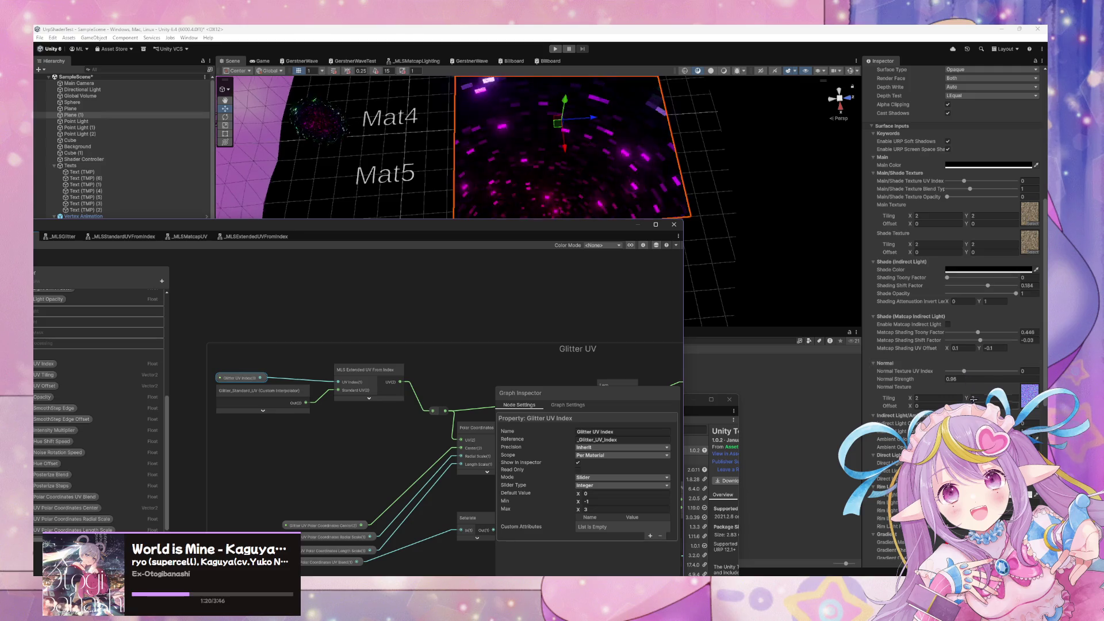
{"action": "scroll", "coordinate": [955, 345], "scroll_direction": "down", "scroll_amount": 1}
{"action": "scroll", "coordinate": [966, 359], "scroll_direction": "down", "scroll_amount": 6}
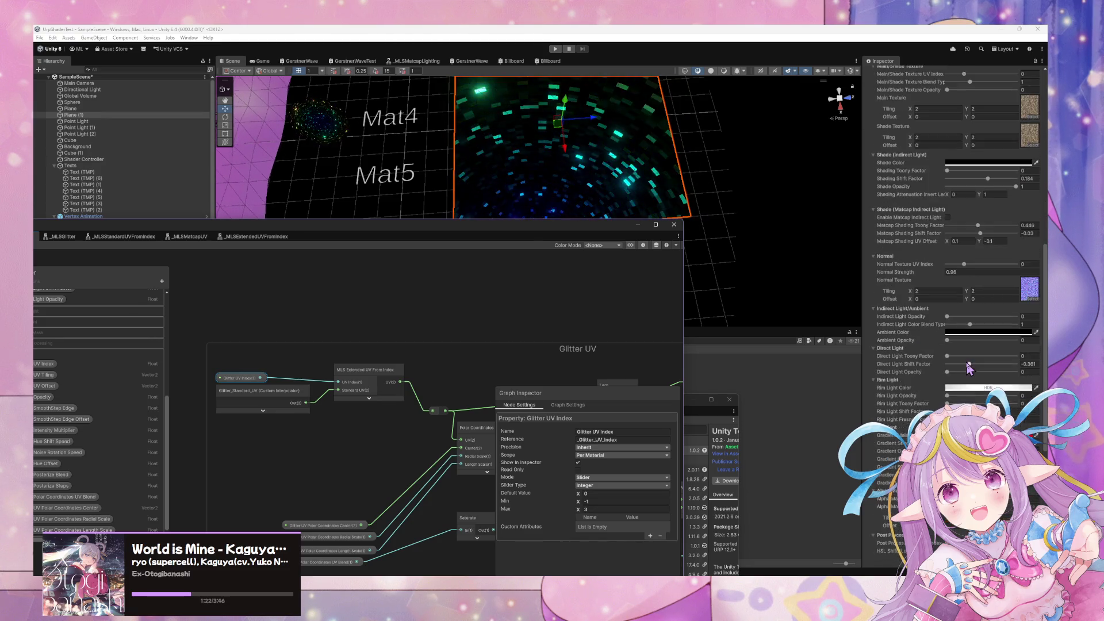
{"action": "scroll", "coordinate": [972, 373], "scroll_direction": "down", "scroll_amount": 2}
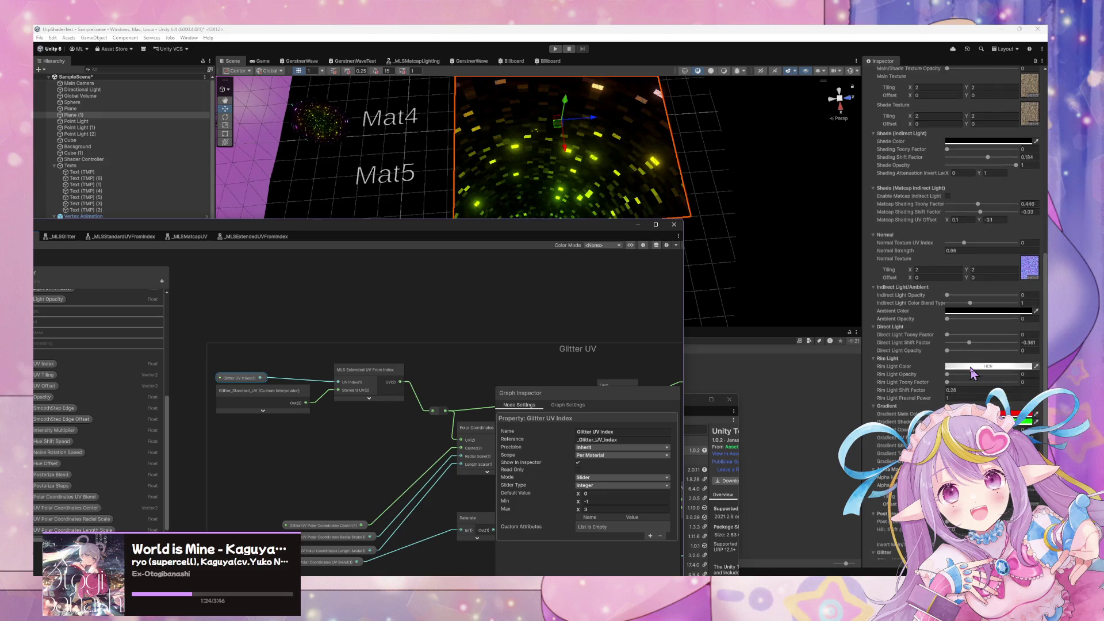
{"action": "scroll", "coordinate": [981, 370], "scroll_direction": "up", "scroll_amount": 9}
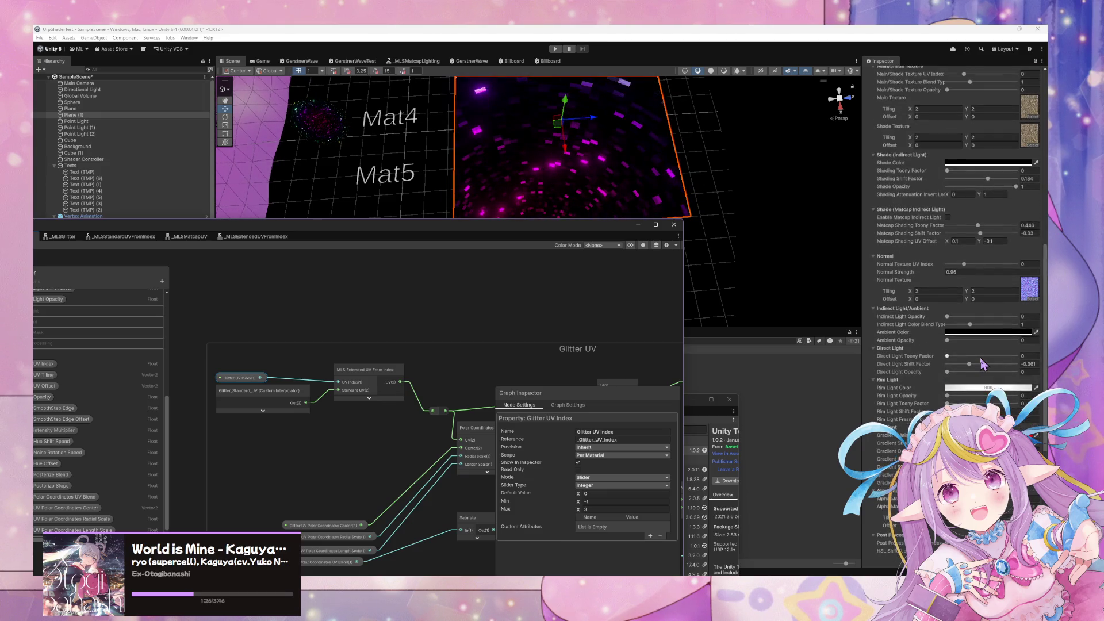
{"action": "scroll", "coordinate": [983, 363], "scroll_direction": "down", "scroll_amount": 3}
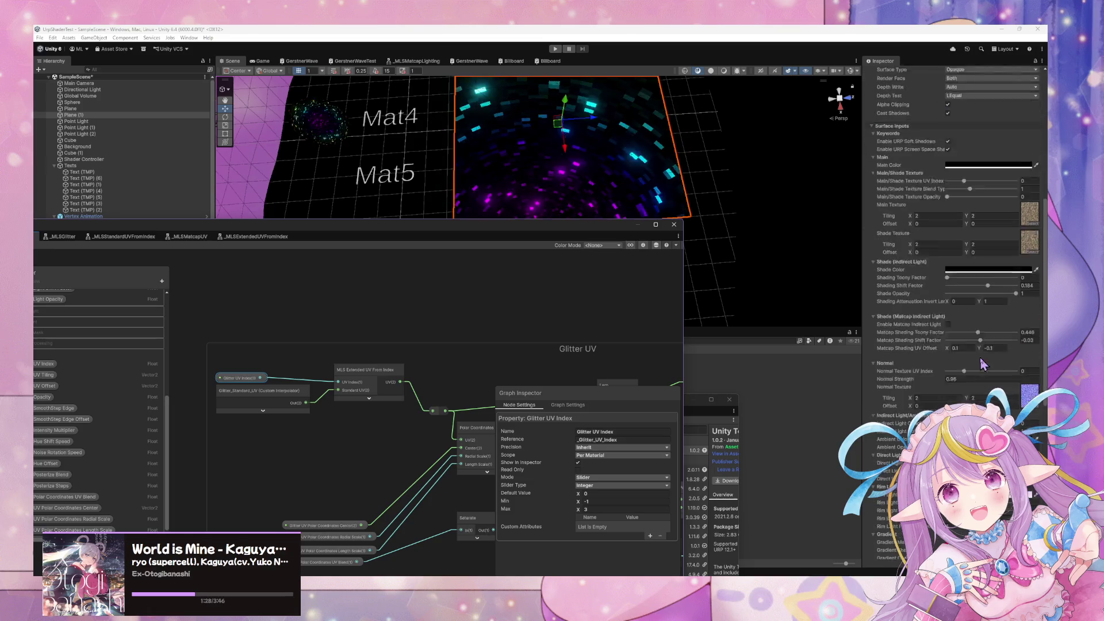
{"action": "scroll", "coordinate": [944, 327], "scroll_direction": "down", "scroll_amount": 5}
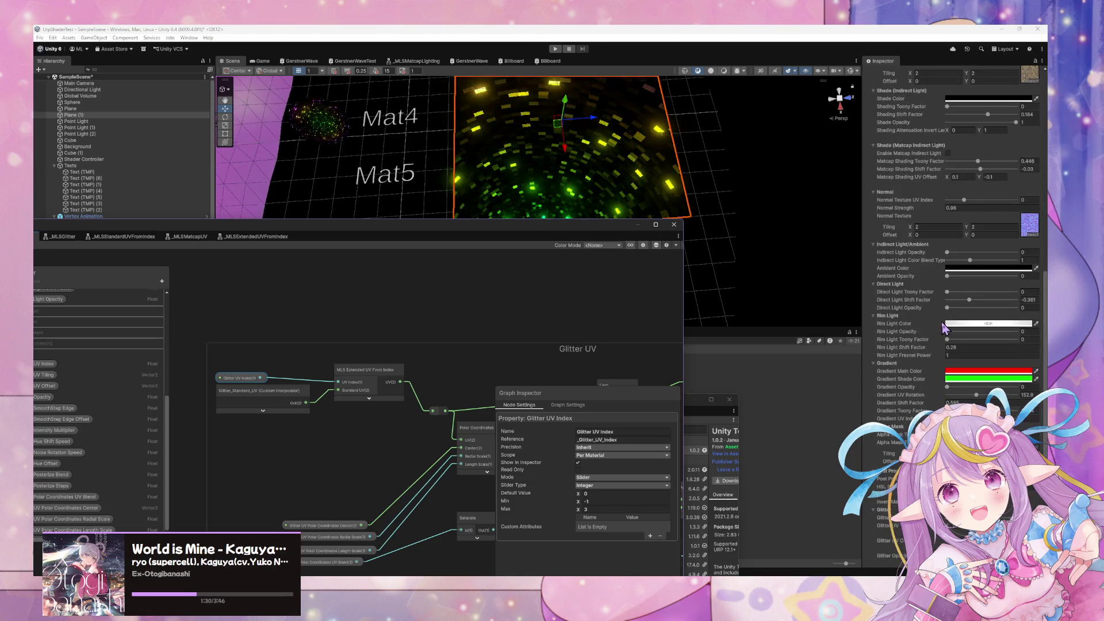
{"action": "scroll", "coordinate": [944, 325], "scroll_direction": "down", "scroll_amount": 3}
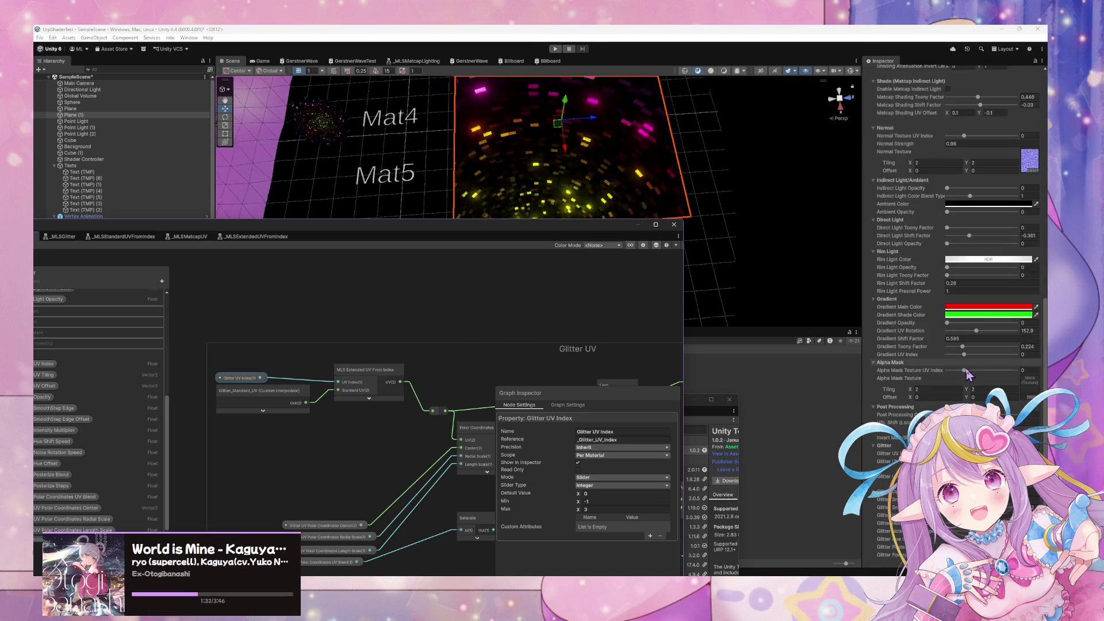
{"action": "scroll", "coordinate": [946, 333], "scroll_direction": "down", "scroll_amount": 5}
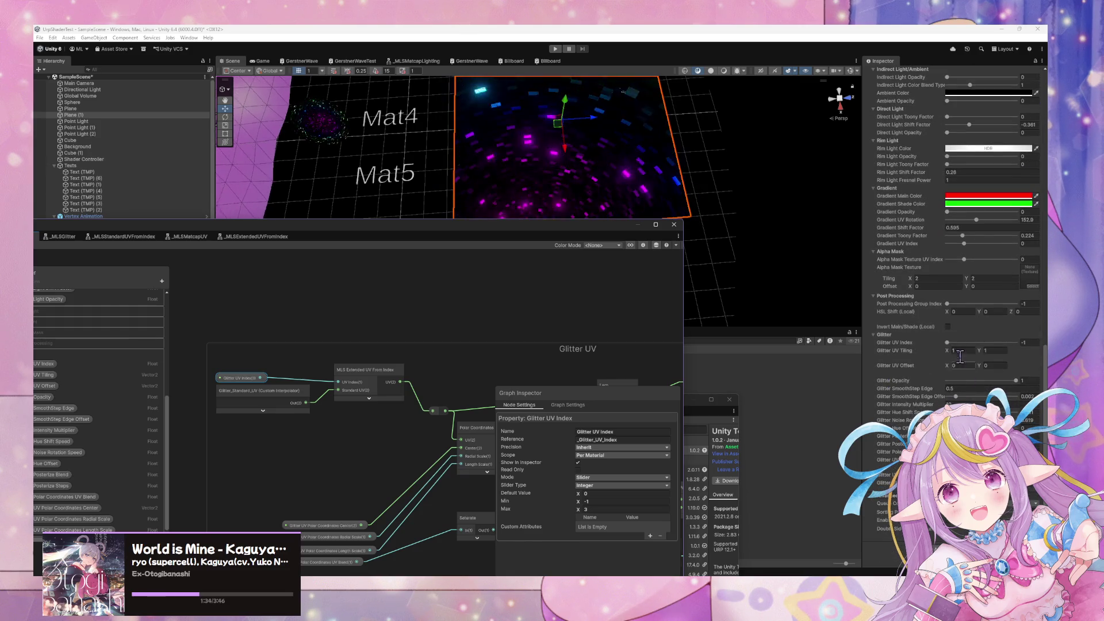
Raise Glitter UV Index from -1 to 0 and orbit the scene to view the glitter
{"action": "left_click_drag", "start_coordinate": [948, 344], "coordinate": [974, 348]}
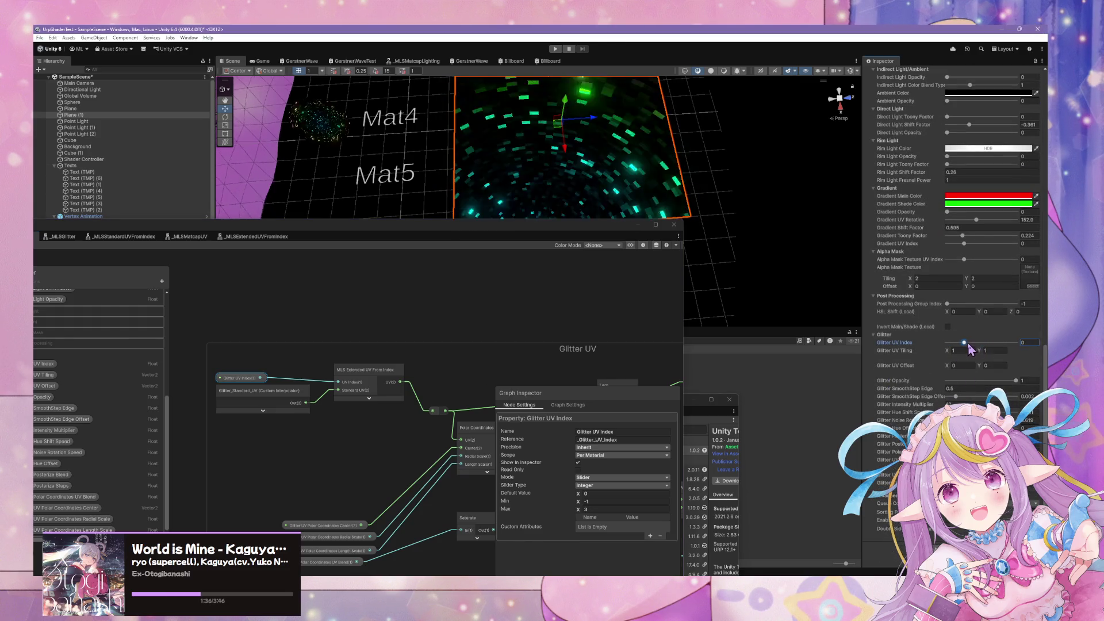
{"action": "left_click_drag", "start_coordinate": [720, 225], "coordinate": [702, 219]}
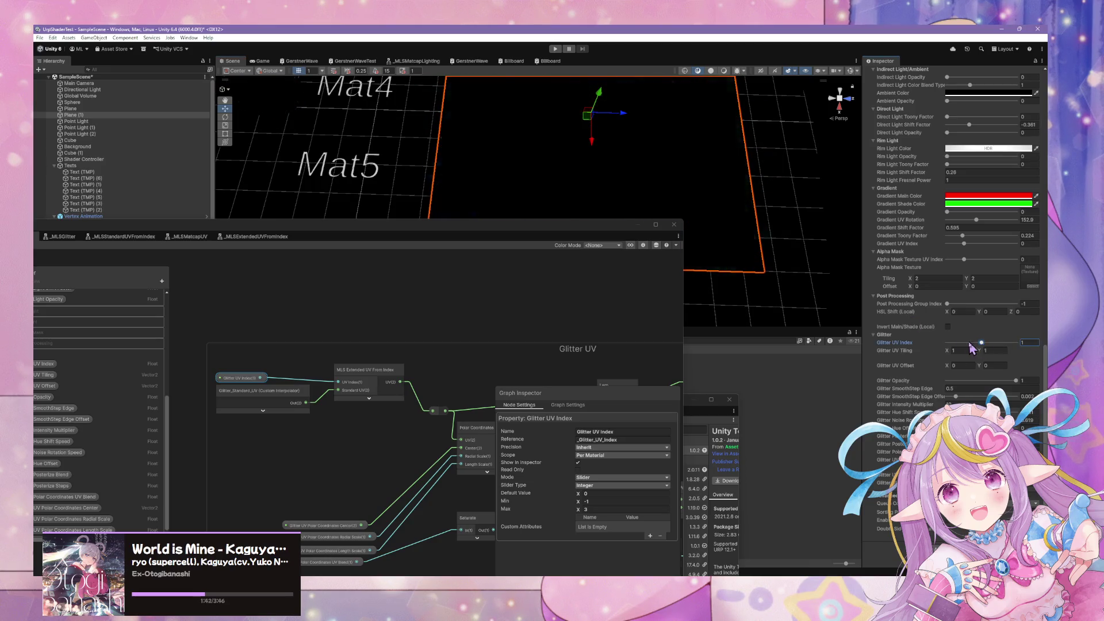
{"action": "key", "text": "alt+Tab"}
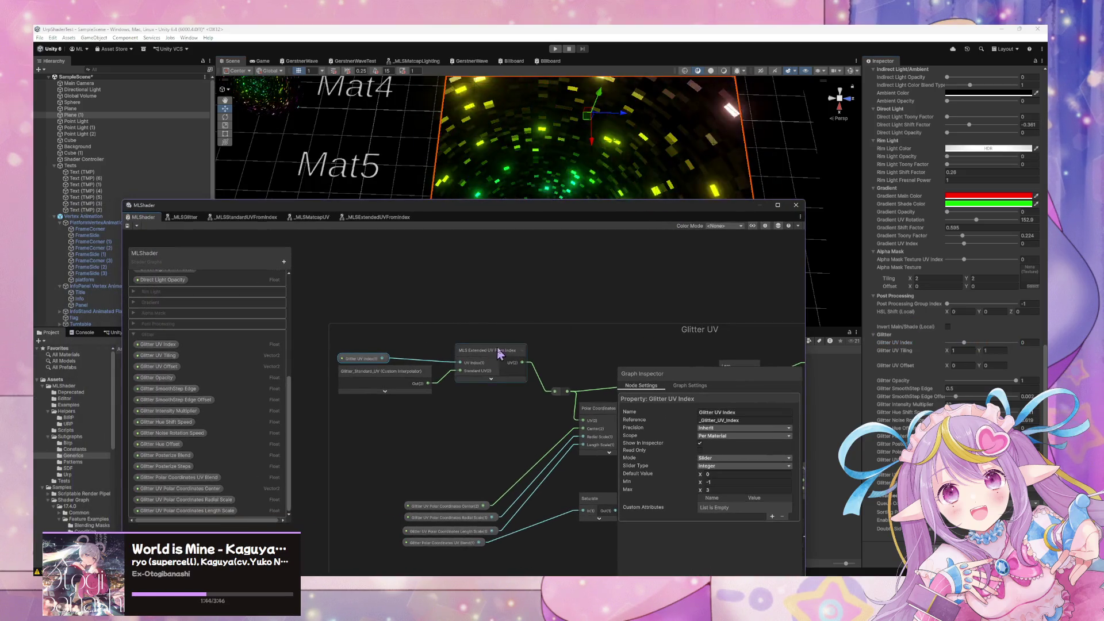
Move the MLS Matcap UV and Standard UV nodes up and to the left
{"action": "mouse_move", "coordinate": [555, 417]}
{"action": "left_mouse_down"}
{"action": "mouse_move", "coordinate": [514, 420]}
{"action": "mouse_move", "coordinate": [500, 405]}
{"action": "left_mouse_up"}
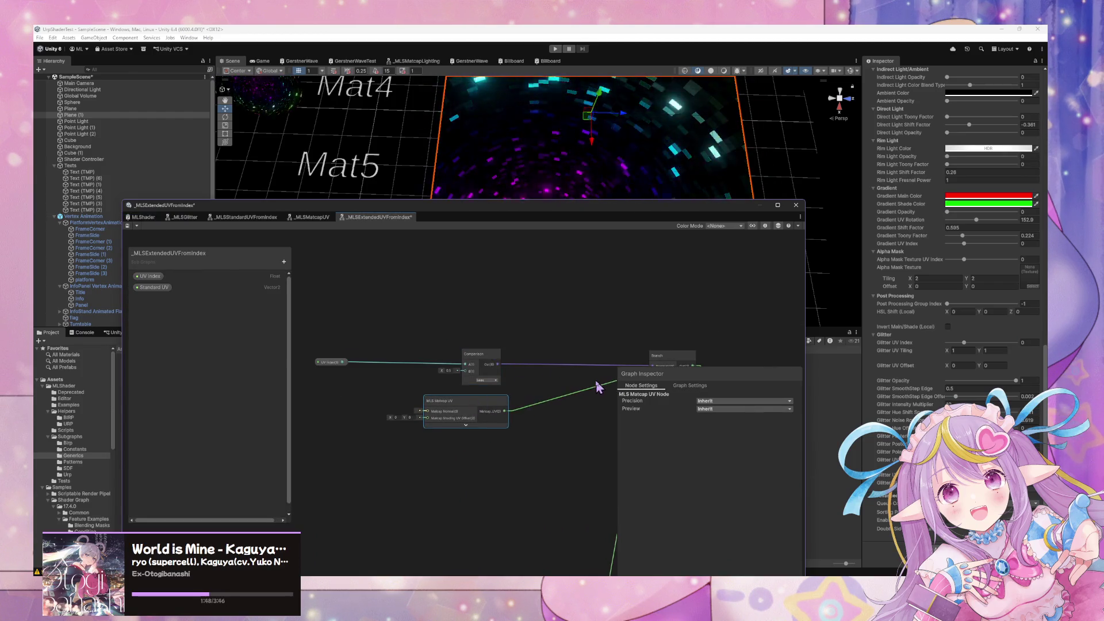
{"action": "scroll", "coordinate": [598, 388], "scroll_direction": "down", "scroll_amount": 5}
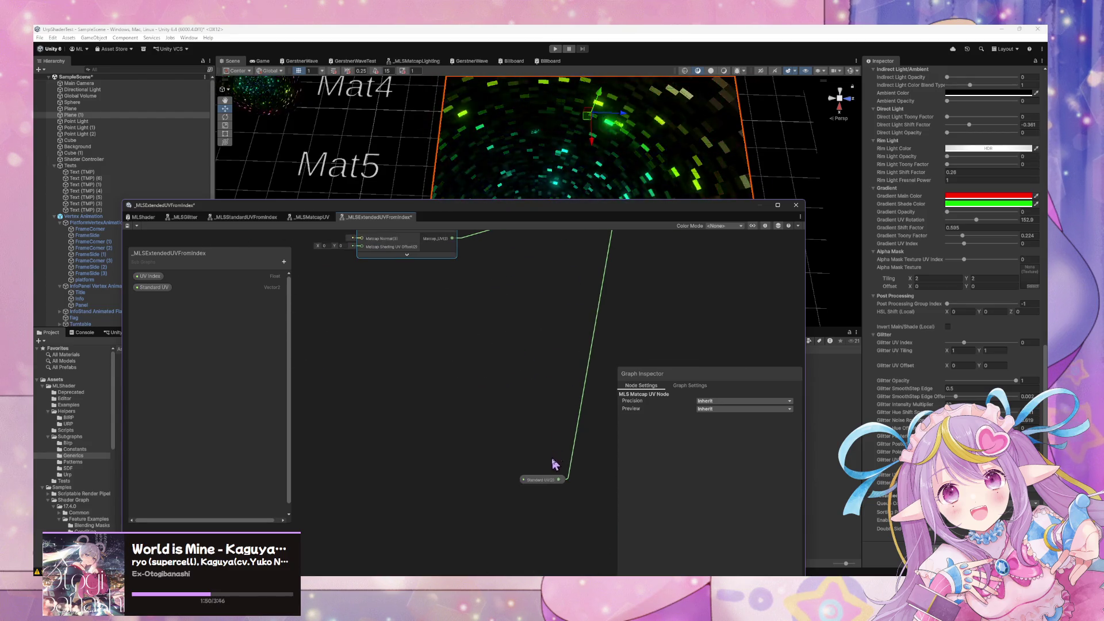
{"action": "left_click_drag", "start_coordinate": [544, 480], "coordinate": [461, 303]}
{"action": "scroll", "coordinate": [461, 304], "scroll_direction": "up", "scroll_amount": 4}
{"action": "left_click_drag", "start_coordinate": [483, 424], "coordinate": [451, 415]}
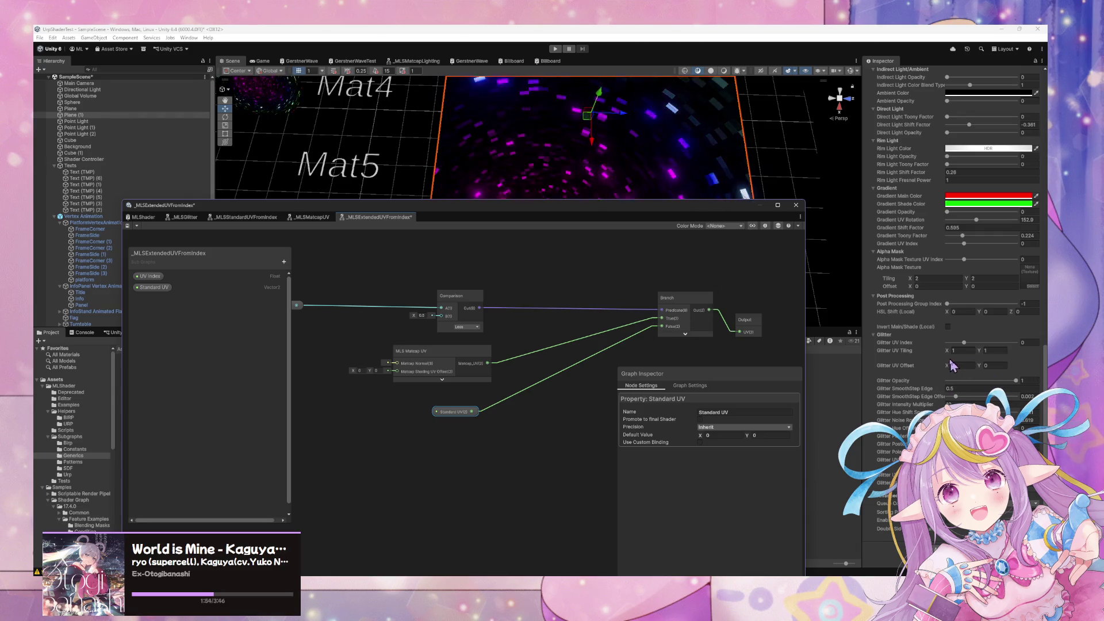
Connect the Standard UV property to the Output node's UV input
{"action": "left_click", "coordinate": [966, 343]}
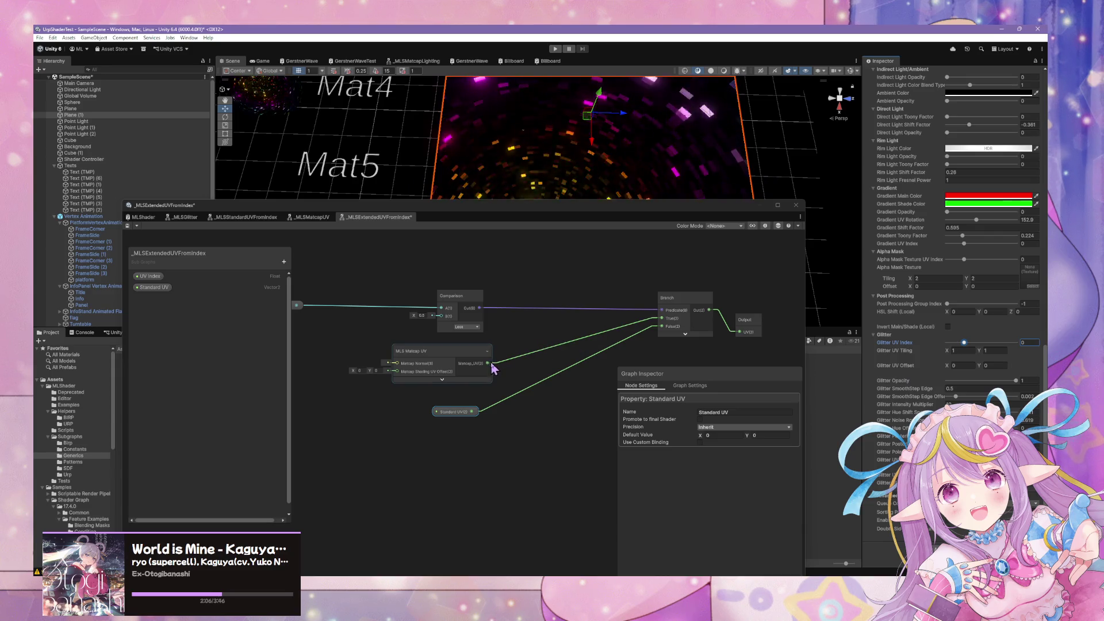
{"action": "left_click", "coordinate": [569, 351]}
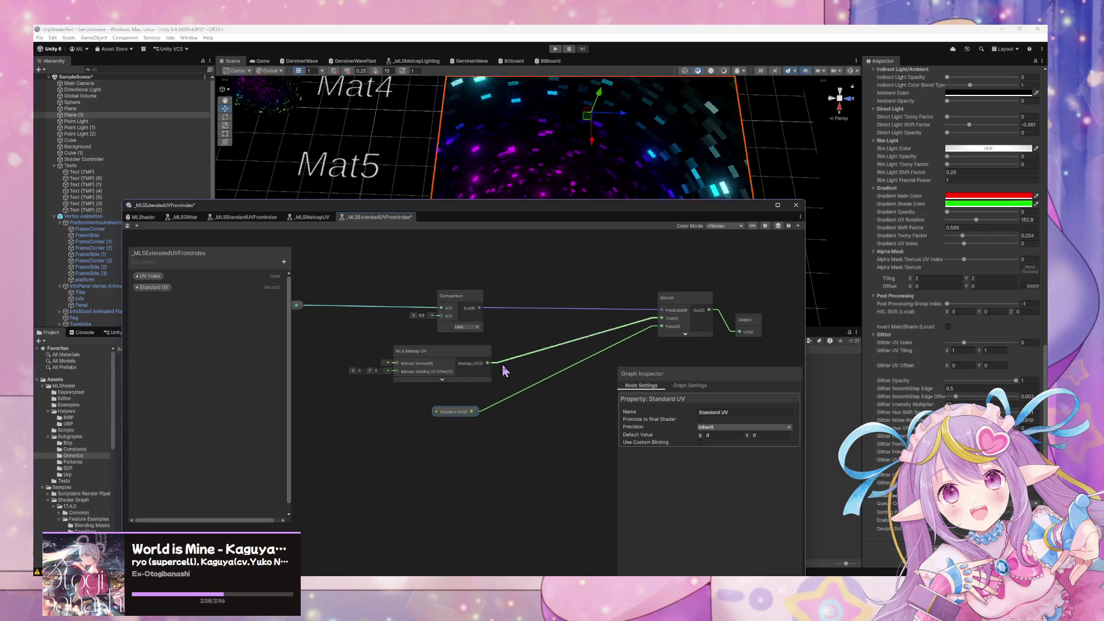
{"action": "left_click_drag", "start_coordinate": [573, 393], "coordinate": [740, 332]}
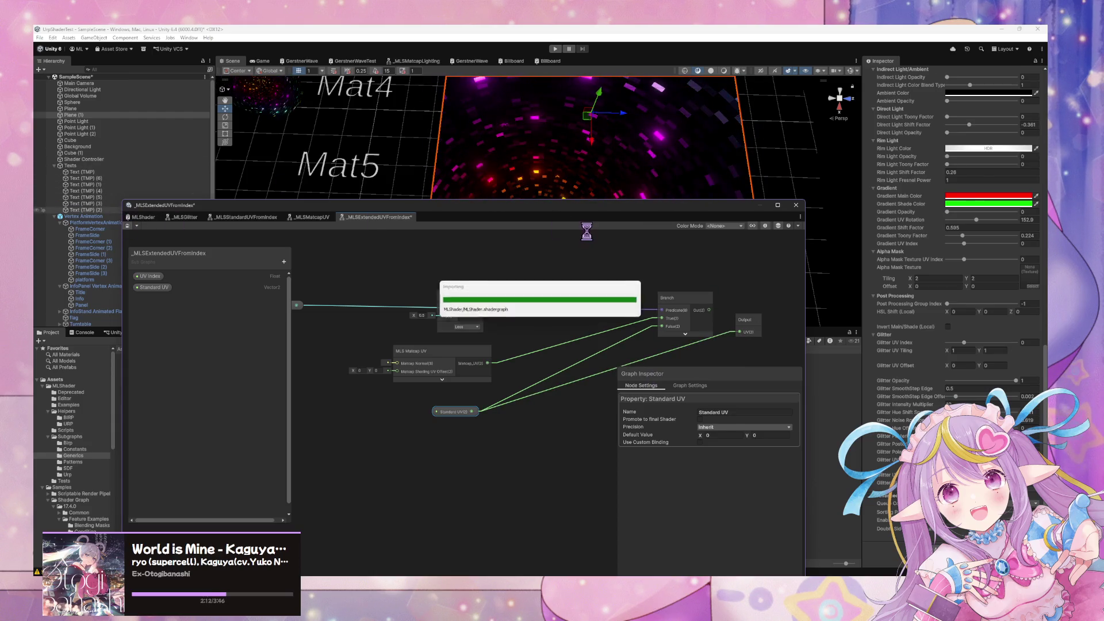
{"action": "scroll", "coordinate": [612, 175], "scroll_direction": "up", "scroll_amount": 5}
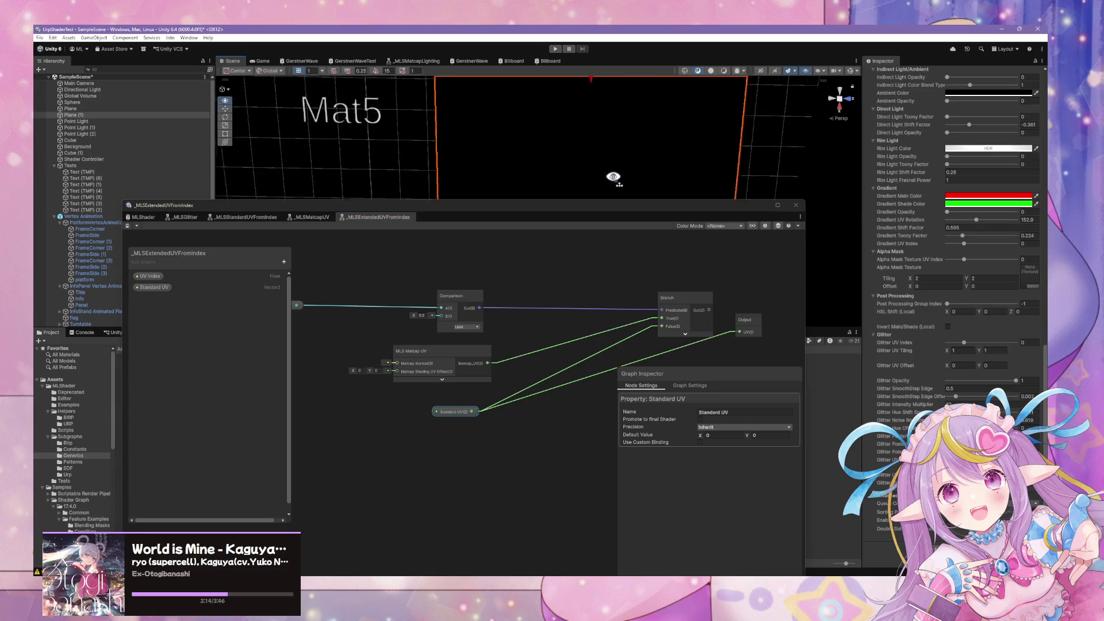
{"action": "left_click", "coordinate": [139, 223]}
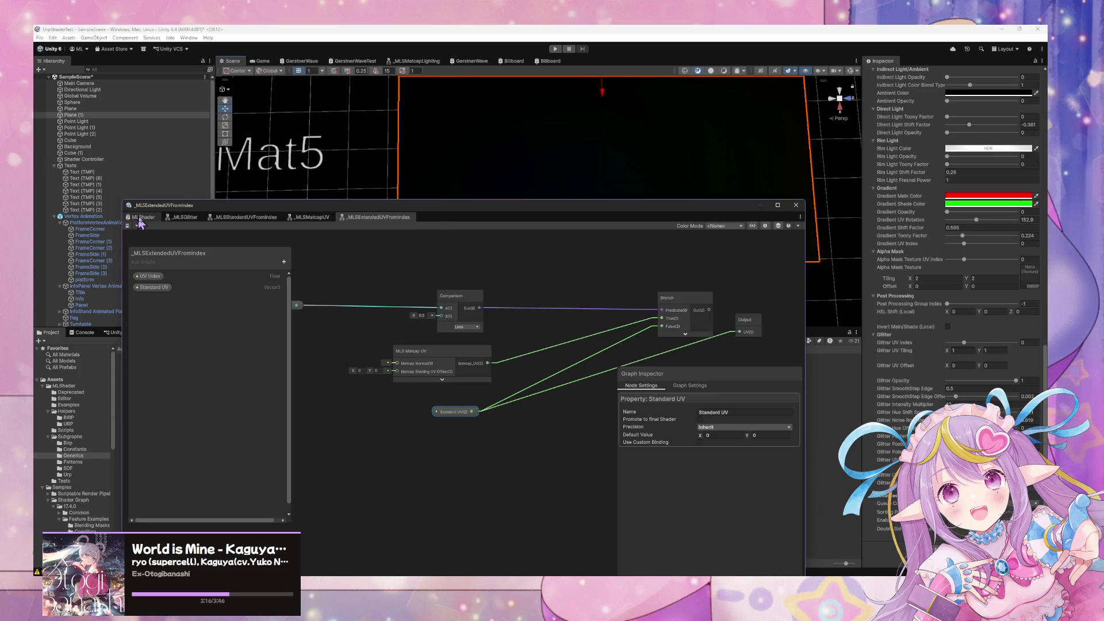
In MLShader, add an MLS Standard UV From Index node beside Glitter UV Index
{"action": "key", "text": "ctrl+Tab"}
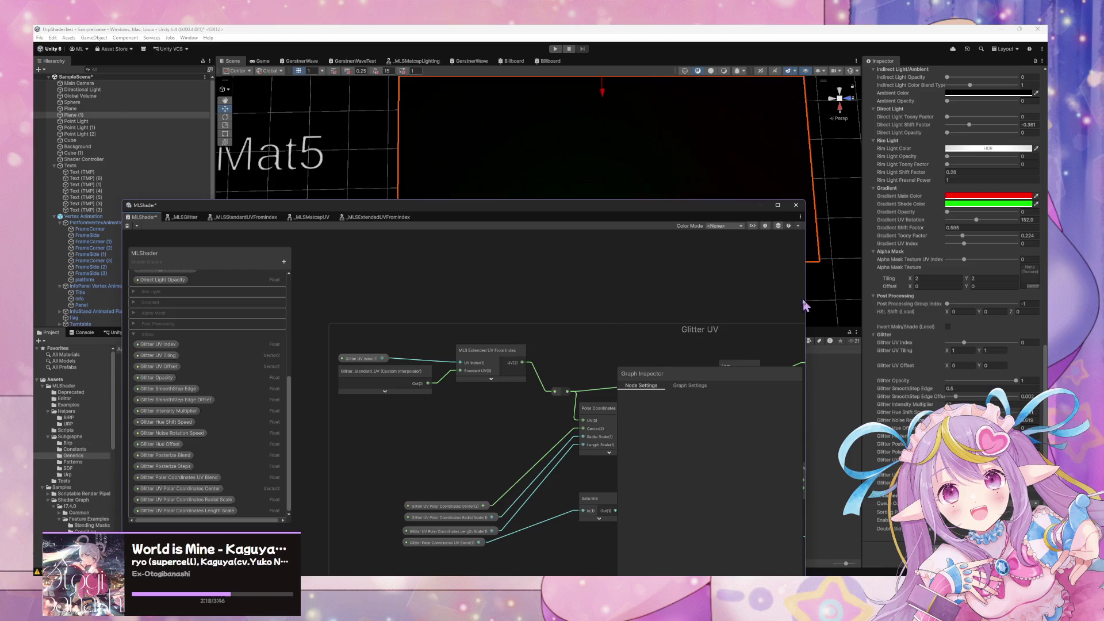
{"action": "scroll", "coordinate": [535, 328], "scroll_direction": "down", "scroll_amount": 5}
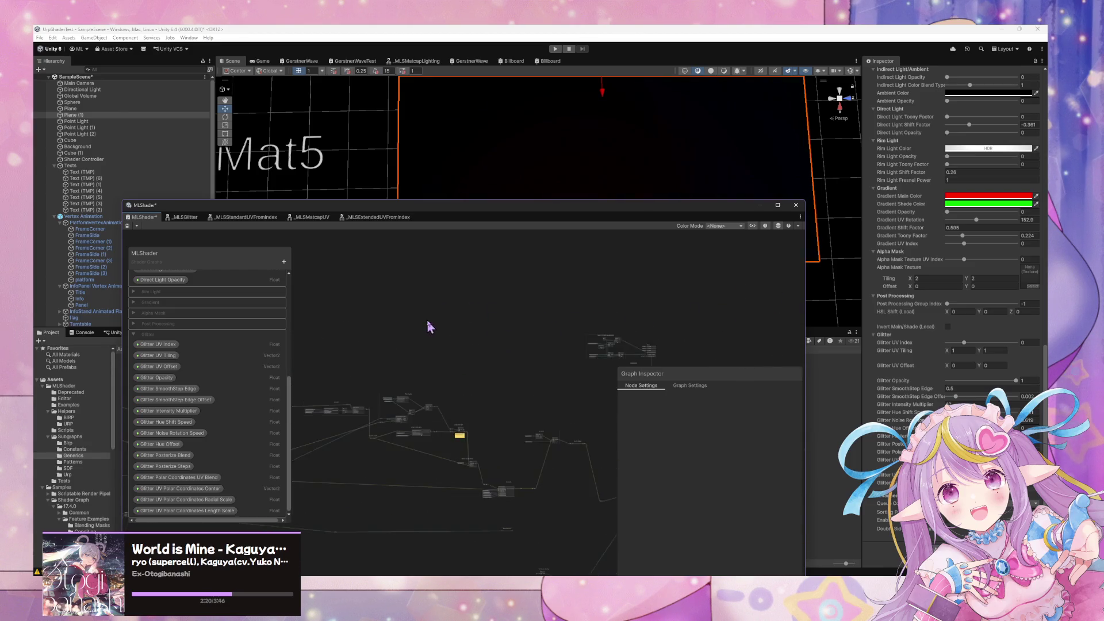
{"action": "scroll", "coordinate": [501, 303], "scroll_direction": "up", "scroll_amount": 5}
{"action": "scroll", "coordinate": [623, 325], "scroll_direction": "up", "scroll_amount": 5}
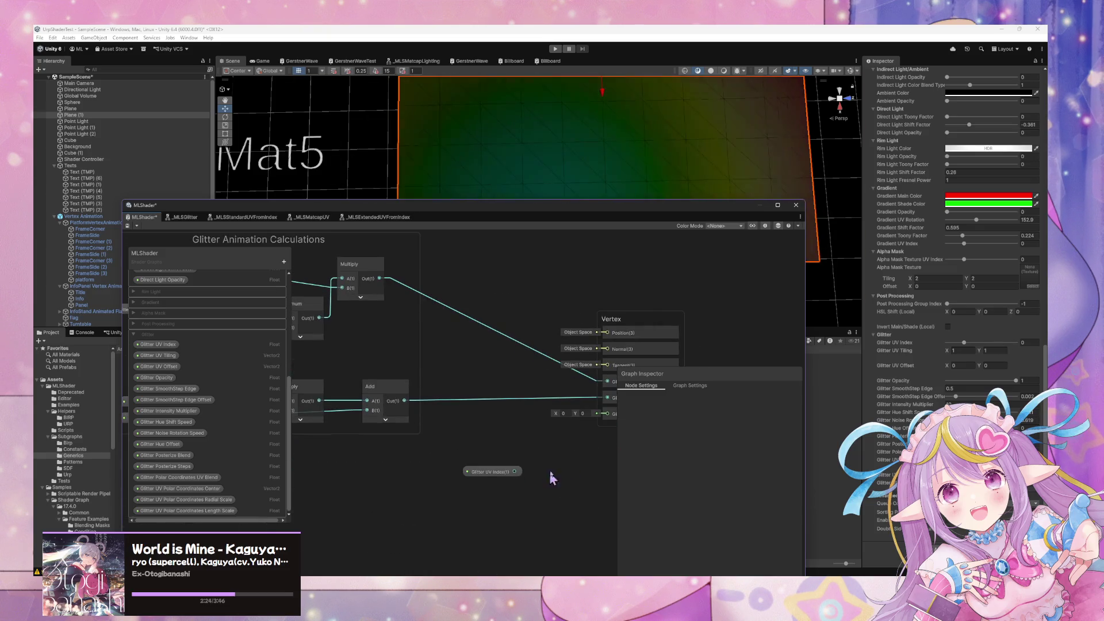
{"action": "left_click", "coordinate": [381, 425]}
{"action": "left_click_drag", "start_coordinate": [382, 426], "coordinate": [363, 423]}
{"action": "key", "text": "space"}
{"action": "type", "text": "uv"}
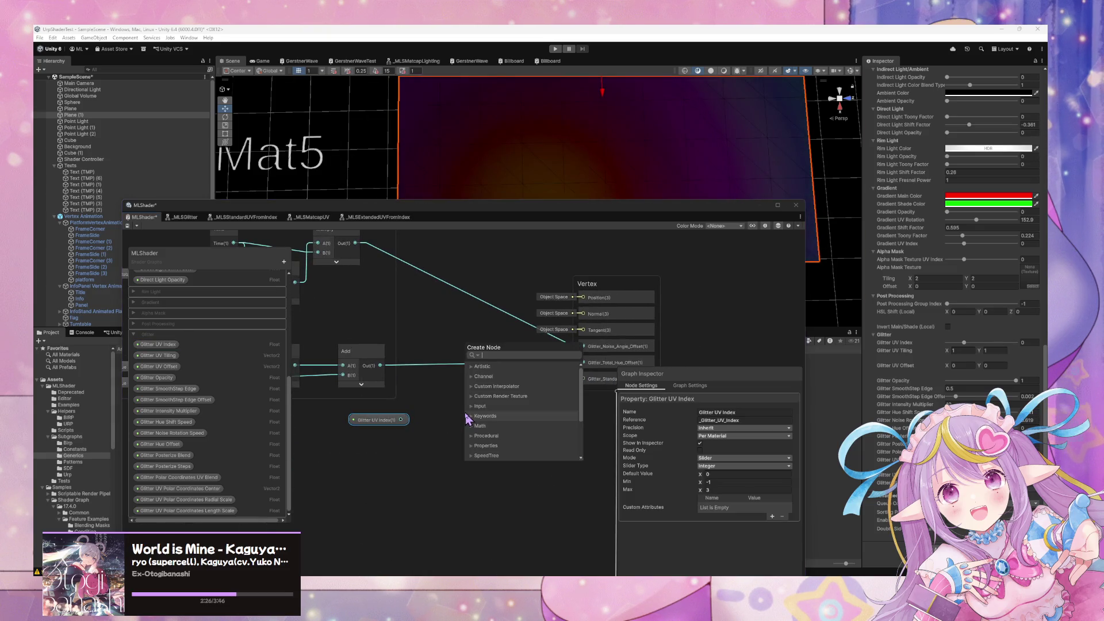
{"action": "type", "text": " from index"}
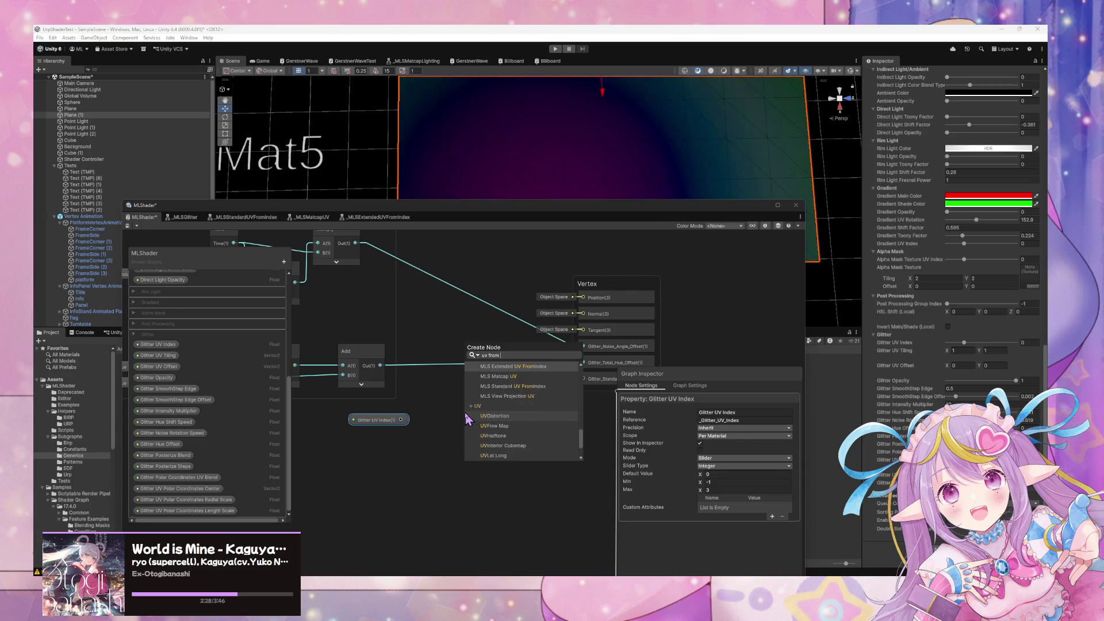
{"action": "key", "text": "Down"}
{"action": "key", "text": "Down"}
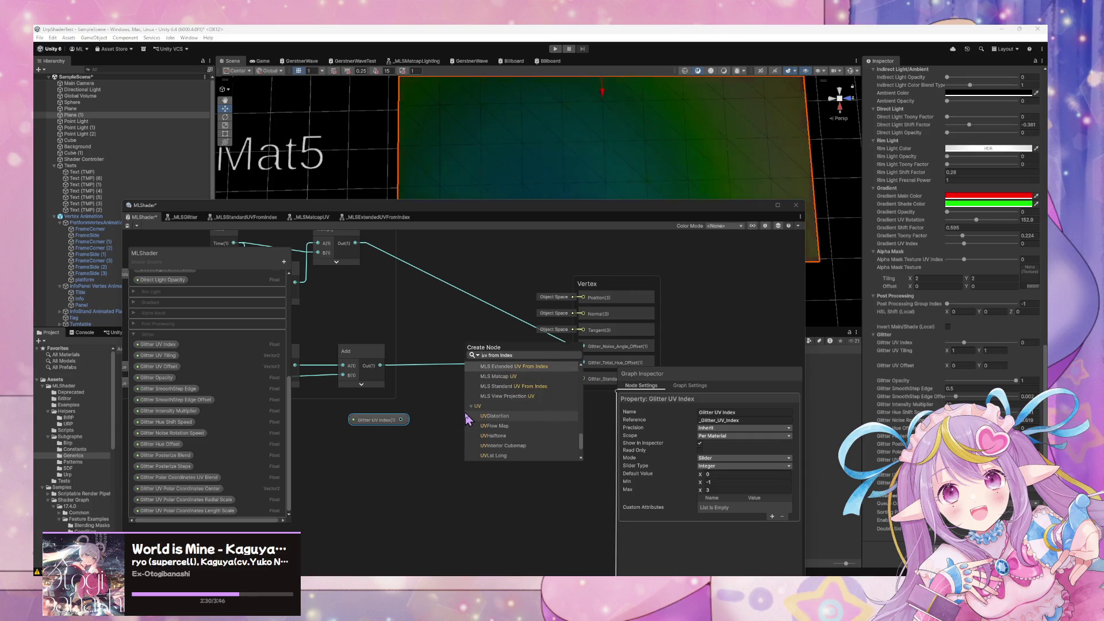
{"action": "key", "text": "Return"}
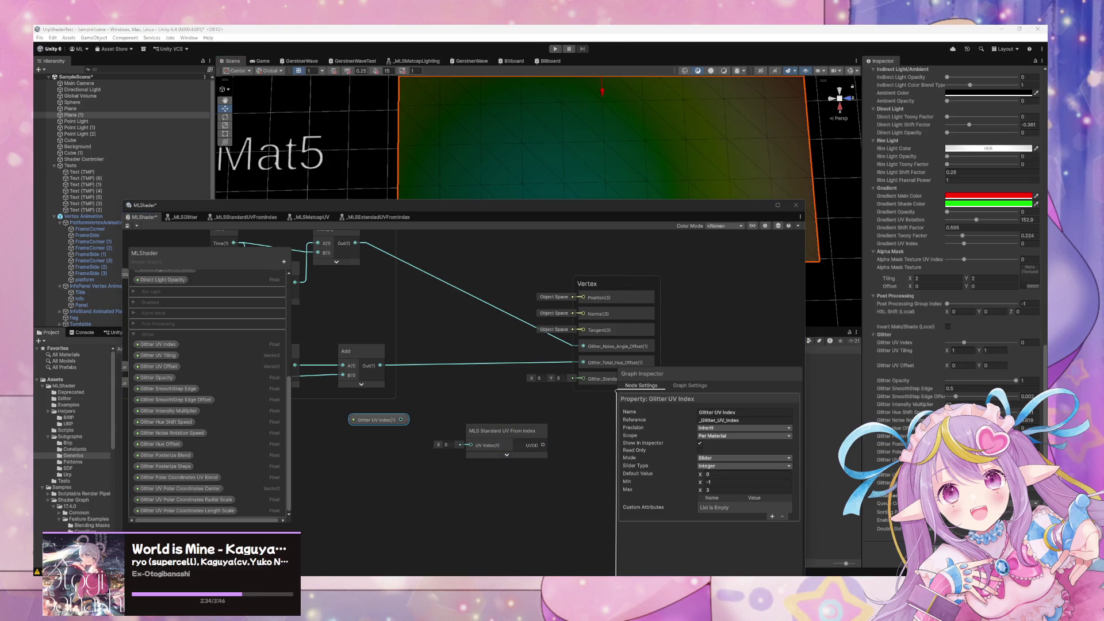
Wire Glitter UV Index into it, its UV into vertex Glitter_Standard_UV, tidy and save
{"action": "mouse_move", "coordinate": [401, 420]}
{"action": "left_mouse_down"}
{"action": "mouse_move", "coordinate": [414, 440]}
{"action": "mouse_move", "coordinate": [471, 445]}
{"action": "left_mouse_up"}
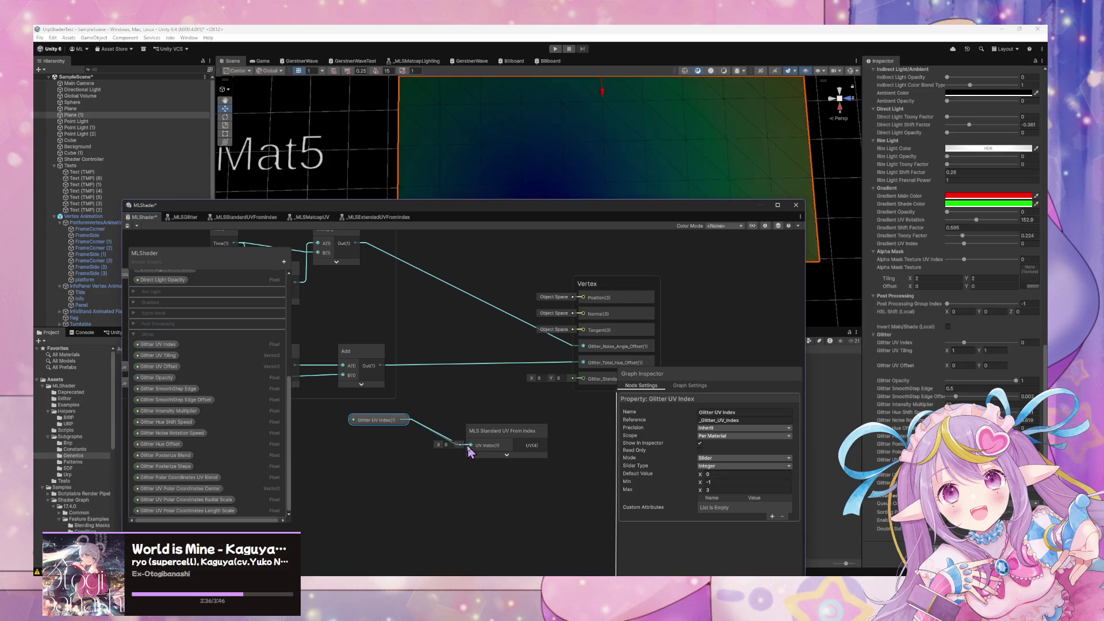
{"action": "left_click_drag", "start_coordinate": [543, 445], "coordinate": [582, 378]}
{"action": "left_click_drag", "start_coordinate": [506, 451], "coordinate": [492, 410]}
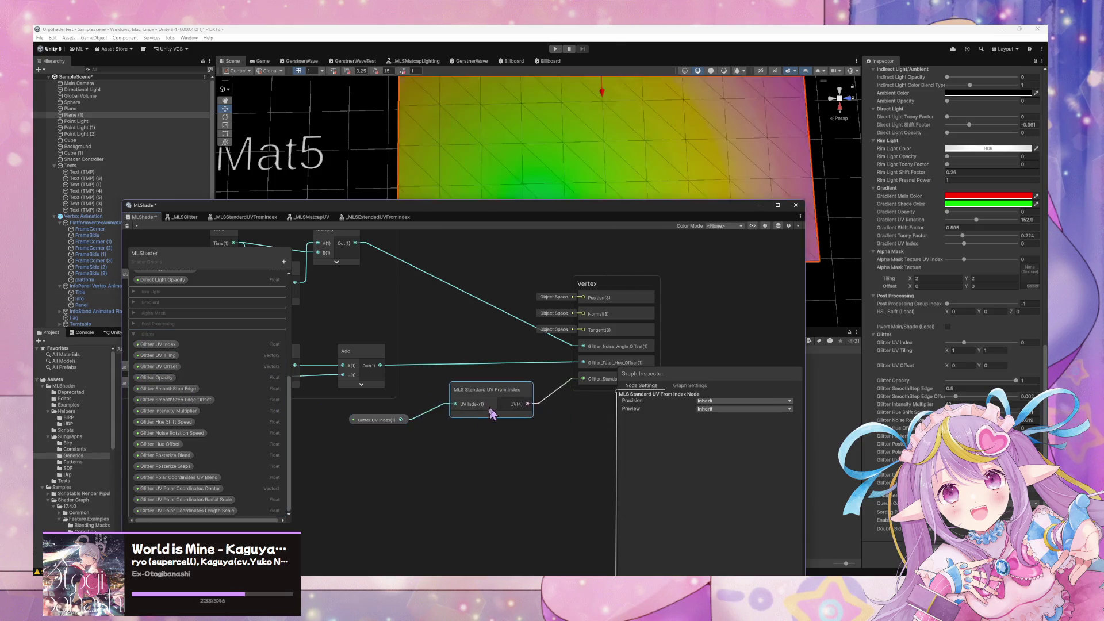
{"action": "left_click_drag", "start_coordinate": [393, 426], "coordinate": [381, 437]}
{"action": "left_click_drag", "start_coordinate": [459, 391], "coordinate": [453, 416]}
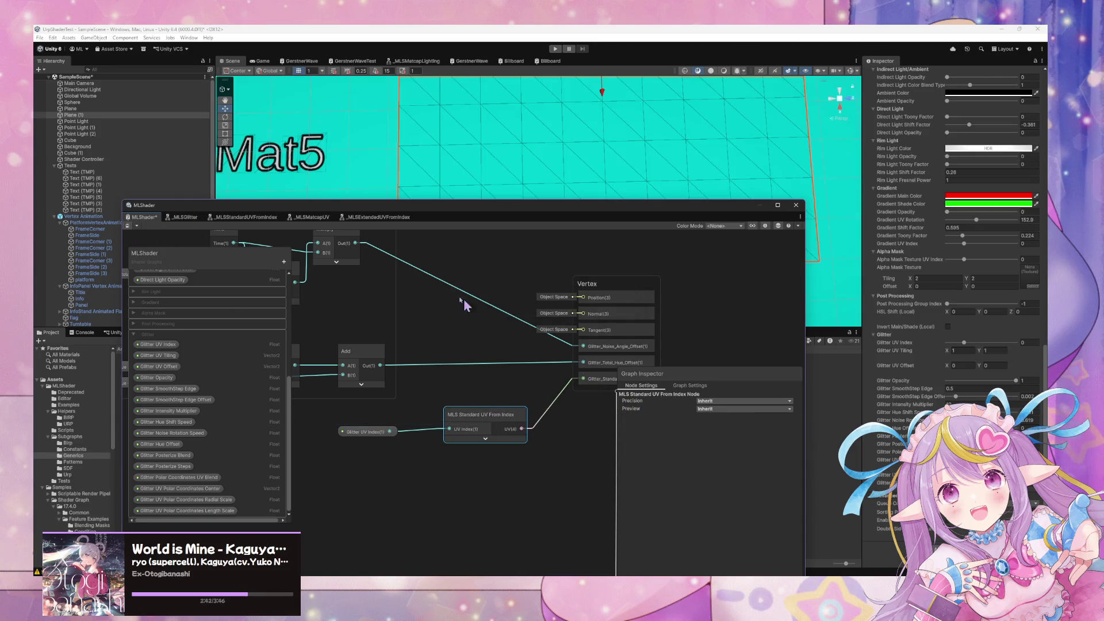
{"action": "key", "text": "ctrl+s"}
{"action": "scroll", "coordinate": [466, 460], "scroll_direction": "down", "scroll_amount": 6}
Review MLShader's Glitter UV group, including Polar Coordinates and Saturate, then reopen _MLSExtendedUVFromIndex
{"action": "scroll", "coordinate": [467, 353], "scroll_direction": "up", "scroll_amount": 8}
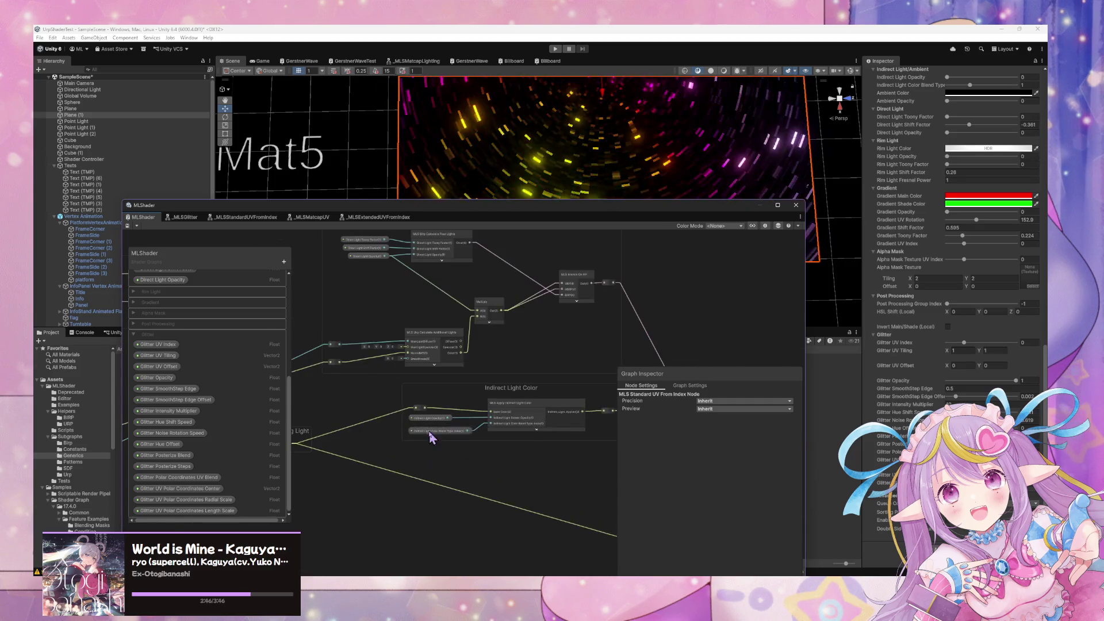
{"action": "scroll", "coordinate": [431, 439], "scroll_direction": "up", "scroll_amount": 3}
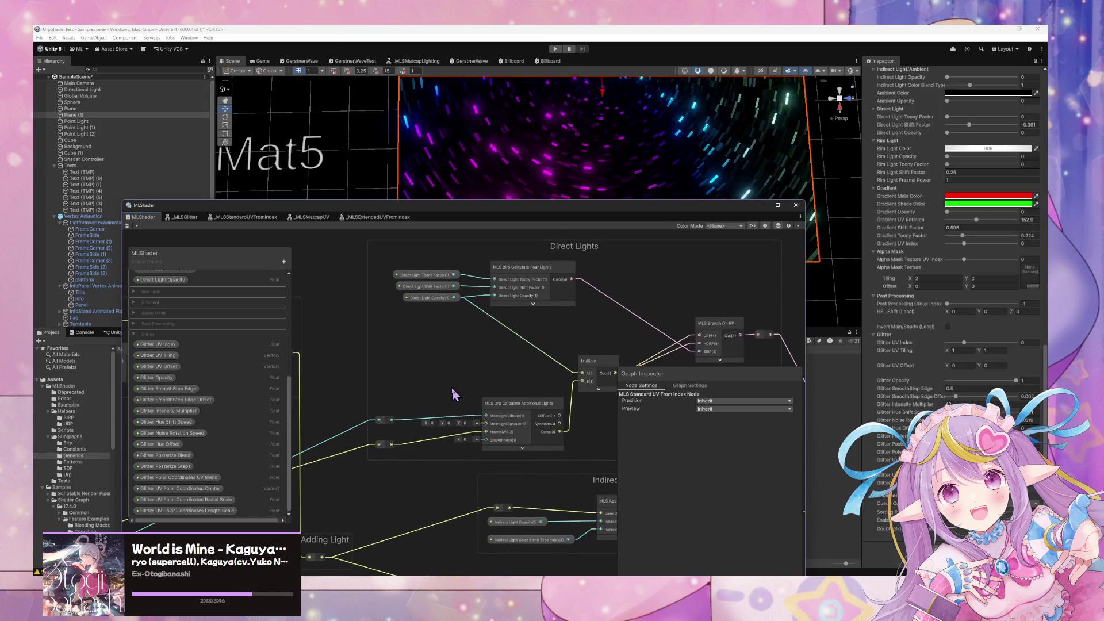
{"action": "scroll", "coordinate": [455, 395], "scroll_direction": "down", "scroll_amount": 5}
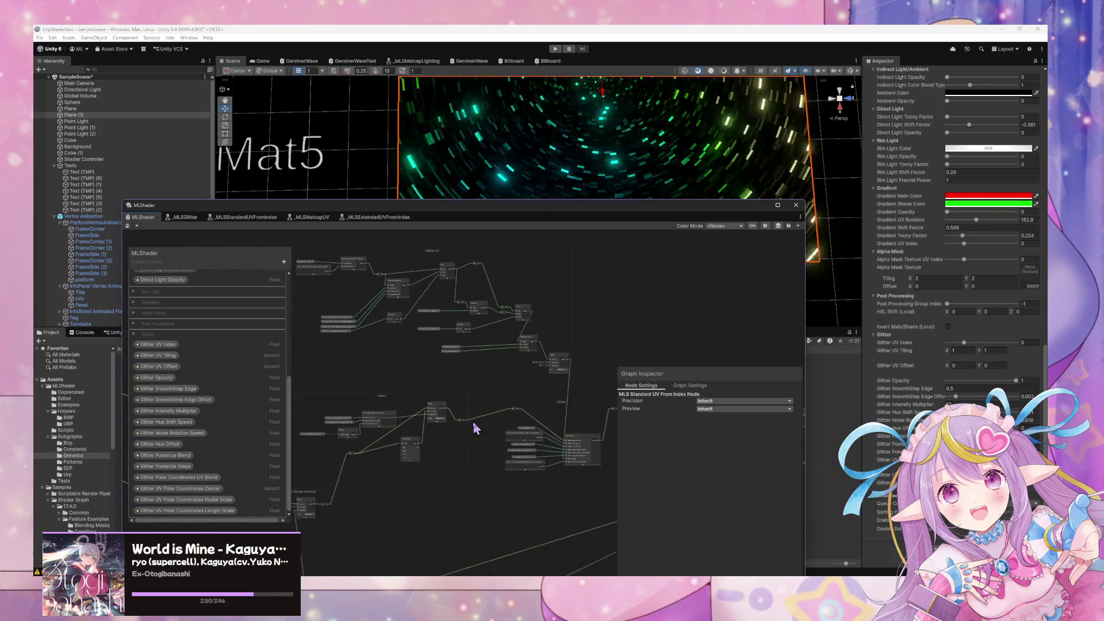
{"action": "scroll", "coordinate": [475, 427], "scroll_direction": "up", "scroll_amount": 5}
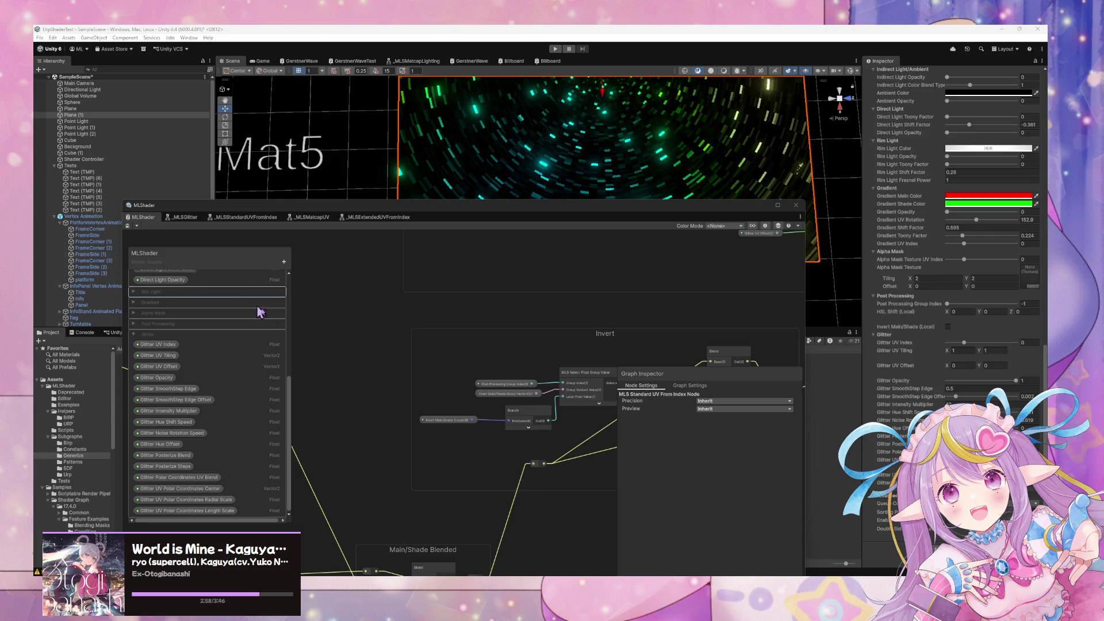
{"action": "scroll", "coordinate": [382, 375], "scroll_direction": "down", "scroll_amount": 5}
{"action": "scroll", "coordinate": [487, 412], "scroll_direction": "up", "scroll_amount": 5}
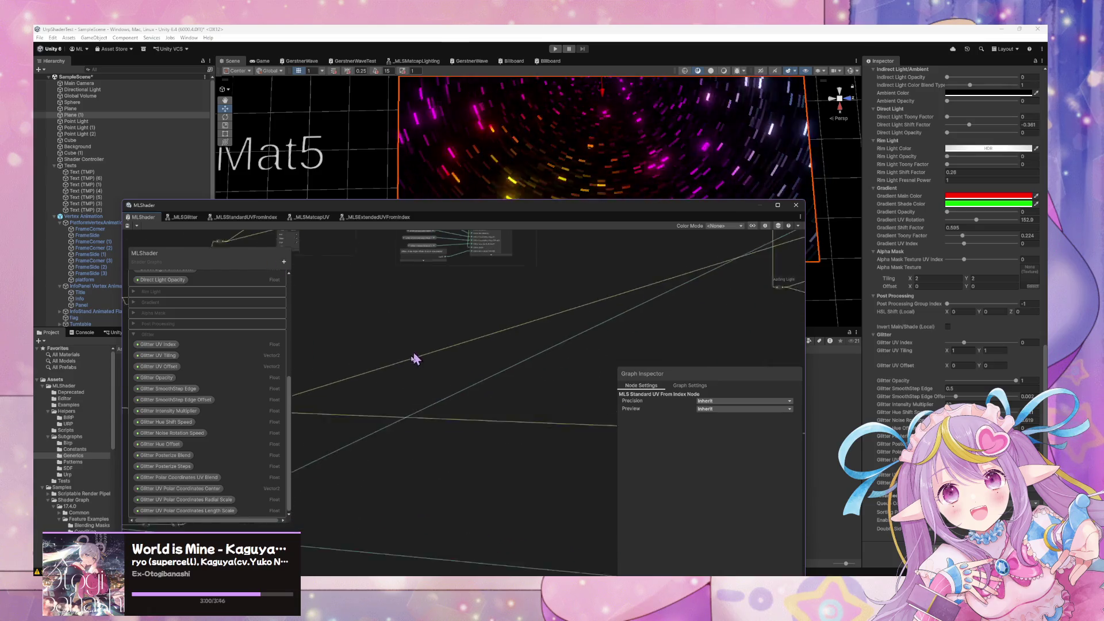
{"action": "scroll", "coordinate": [397, 345], "scroll_direction": "up", "scroll_amount": 5}
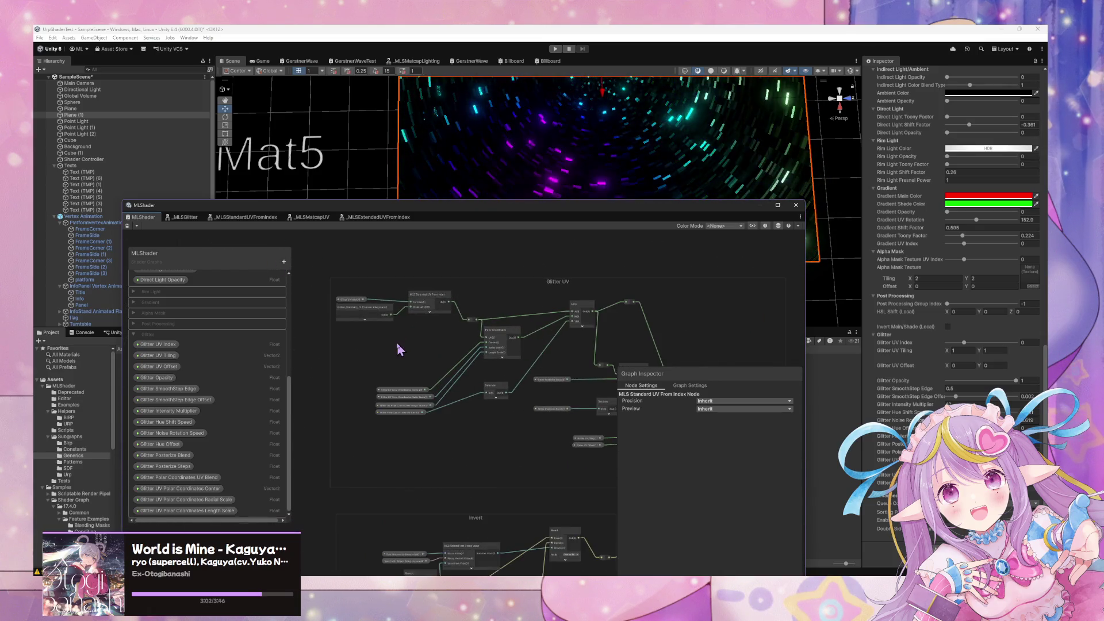
{"action": "left_click_drag", "start_coordinate": [541, 355], "coordinate": [517, 349]}
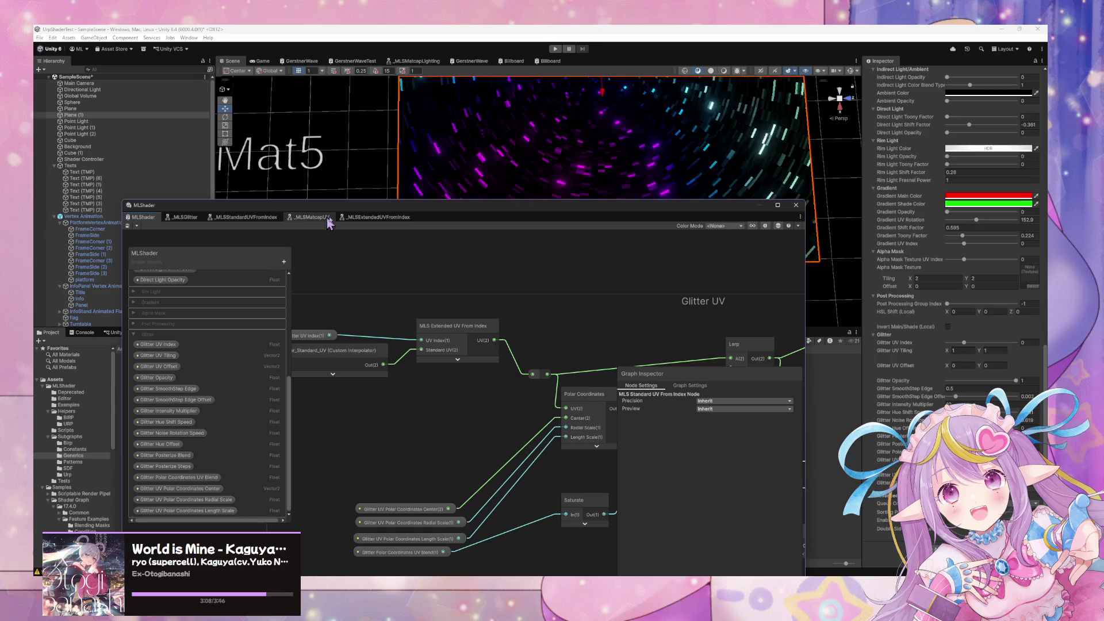
{"action": "left_click", "coordinate": [378, 217]}
Connect Branch Out to the Output UV, save, and toggle Glitter UV Index between 1 and 0
{"action": "left_click_drag", "start_coordinate": [709, 311], "coordinate": [740, 331]}
{"action": "key", "text": "ctrl+s"}
{"action": "left_click", "coordinate": [982, 342]}
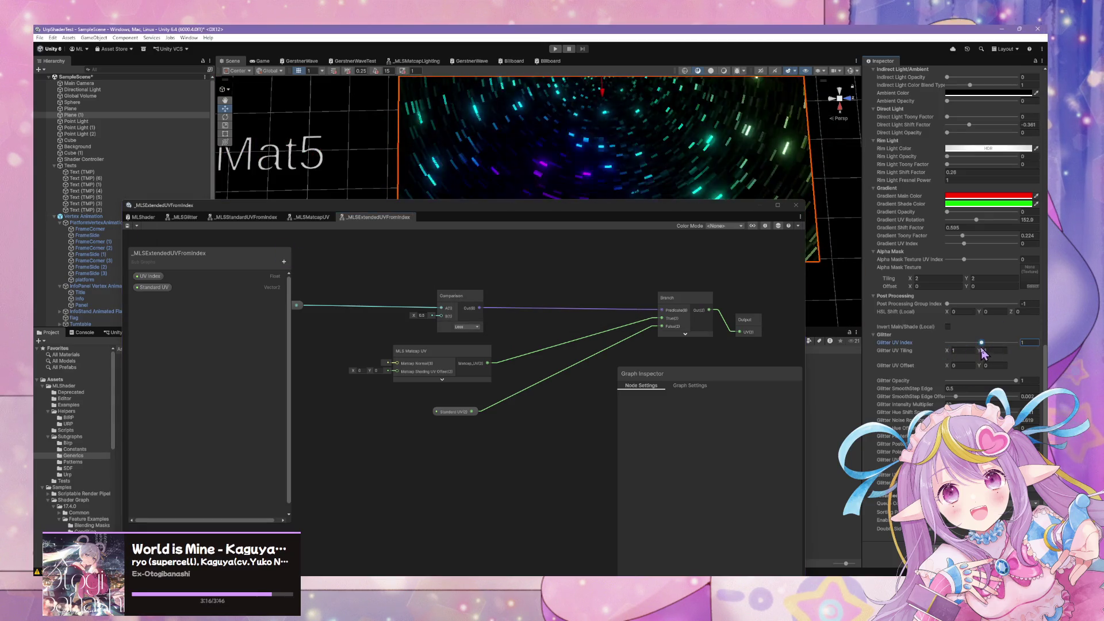
{"action": "left_click", "coordinate": [970, 344]}
{"action": "left_click", "coordinate": [982, 343]}
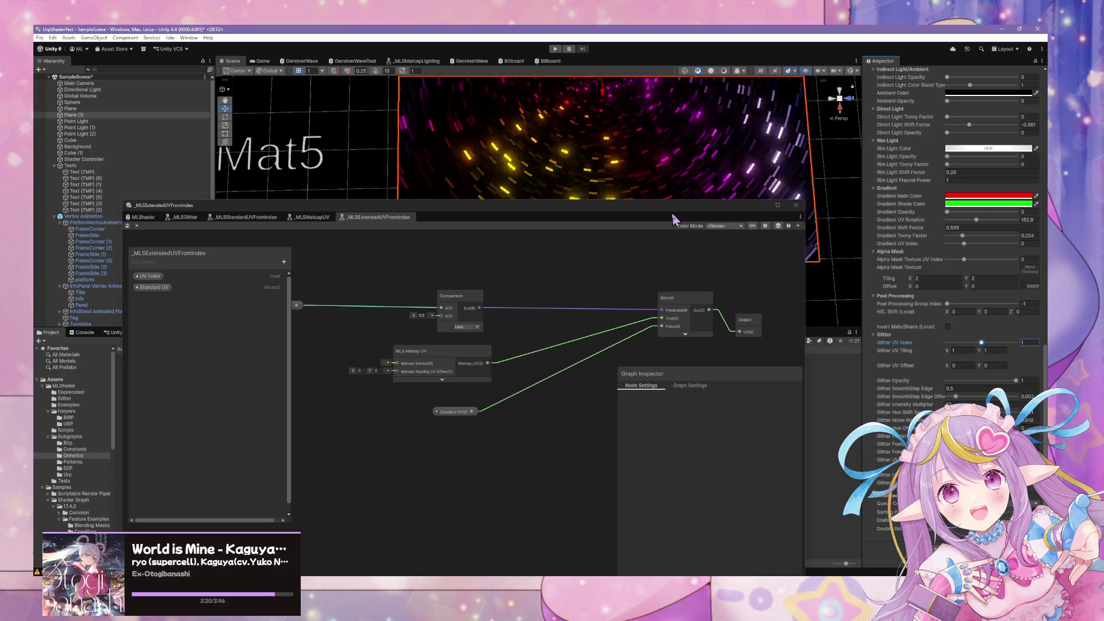
Orbit the Scene view around the glitter sphere and slide Glitter UV Index to its maximum
{"action": "left_click_drag", "start_coordinate": [449, 205], "coordinate": [393, 350]}
{"action": "mouse_move", "coordinate": [562, 264]}
{"action": "left_mouse_down"}
{"action": "mouse_move", "coordinate": [678, 161]}
{"action": "mouse_move", "coordinate": [649, 91]}
{"action": "mouse_move", "coordinate": [480, 61]}
{"action": "mouse_move", "coordinate": [538, 45]}
{"action": "mouse_move", "coordinate": [604, 172]}
{"action": "mouse_move", "coordinate": [690, 288]}
{"action": "left_mouse_up"}
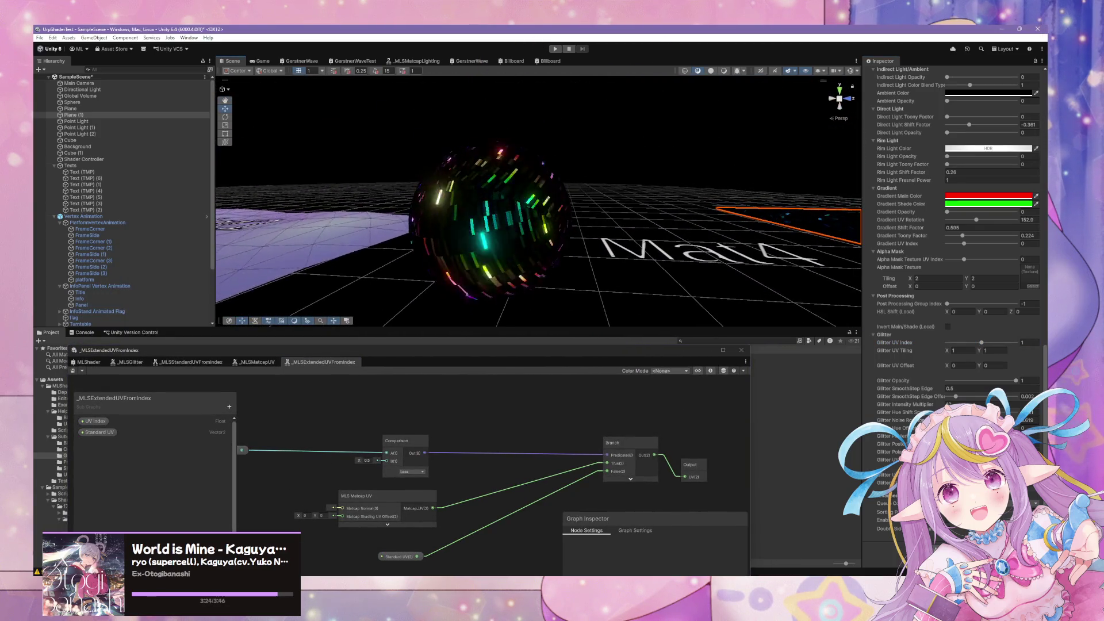
{"action": "mouse_move", "coordinate": [774, 390]}
{"action": "left_mouse_down"}
{"action": "mouse_move", "coordinate": [546, 288]}
{"action": "mouse_move", "coordinate": [389, 247]}
{"action": "mouse_move", "coordinate": [444, 252]}
{"action": "left_mouse_up"}
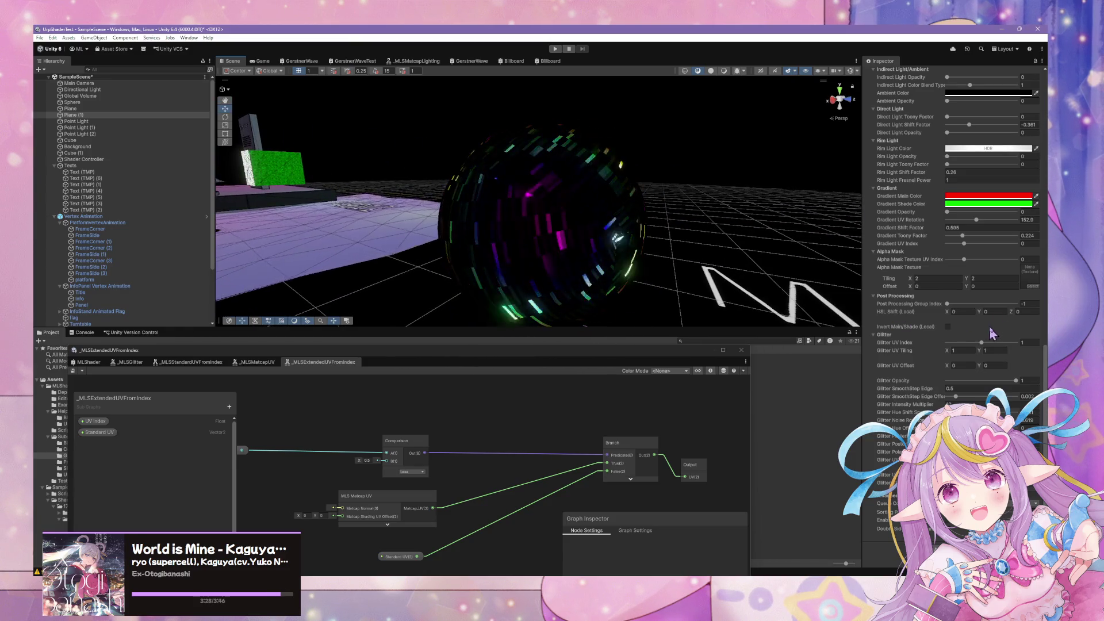
{"action": "mouse_move", "coordinate": [982, 343]}
{"action": "left_mouse_down"}
{"action": "mouse_move", "coordinate": [1018, 344]}
{"action": "mouse_move", "coordinate": [981, 343]}
{"action": "left_mouse_up"}
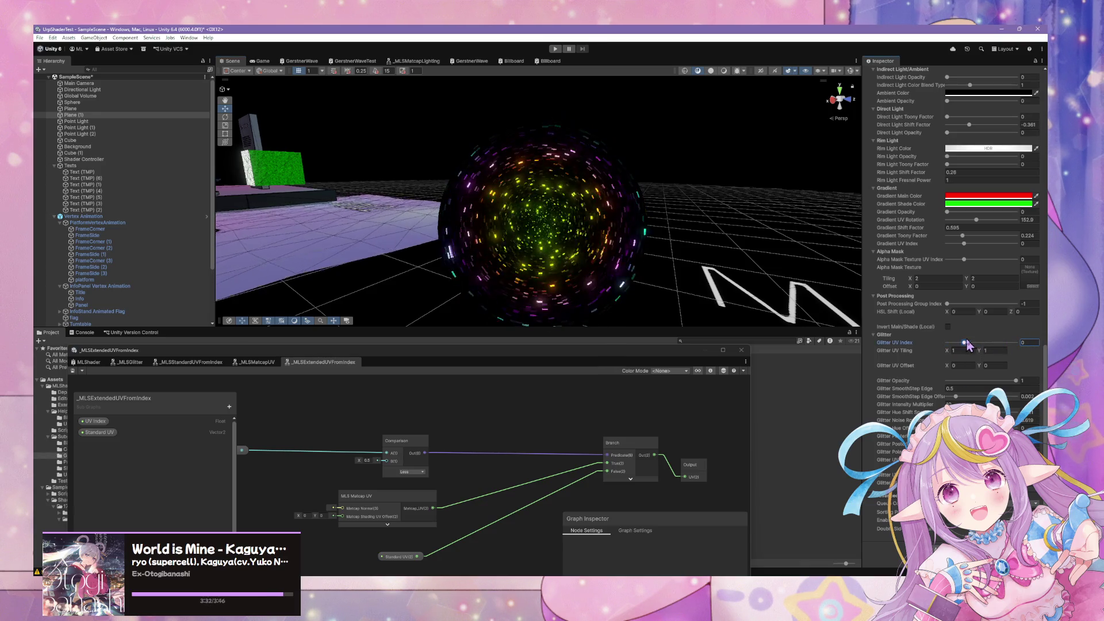
{"action": "key", "text": "space"}
Add a collapsed UV node above the Branch and restore the Branch-to-Output UV link
{"action": "type", "text": "uv"}
{"action": "key", "text": "Return"}
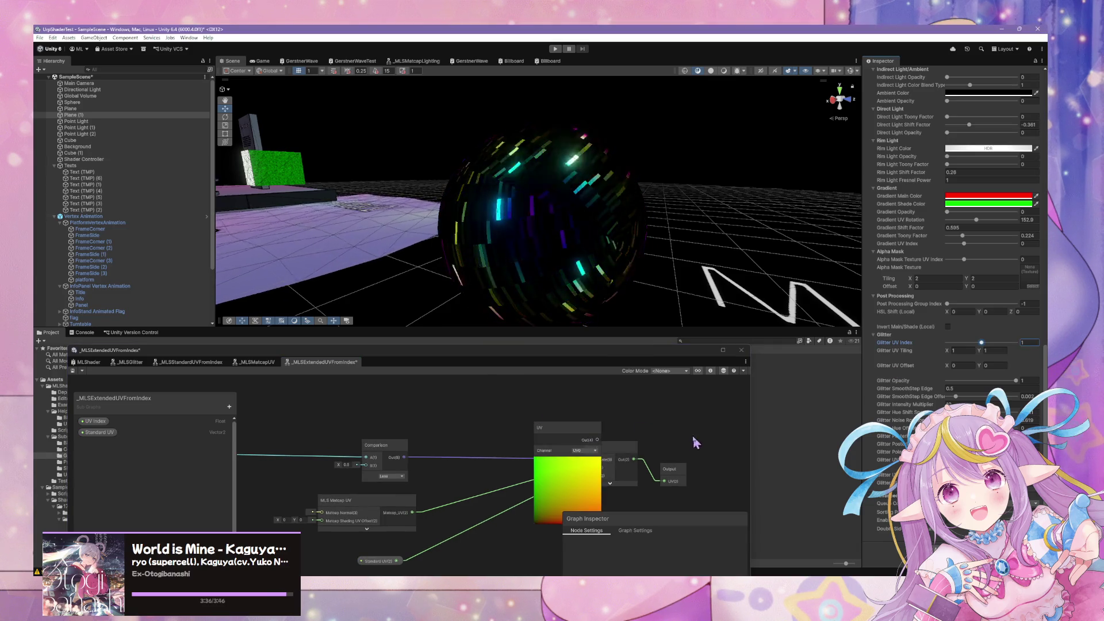
{"action": "left_click", "coordinate": [567, 462]}
{"action": "mouse_move", "coordinate": [562, 444]}
{"action": "left_mouse_down"}
{"action": "mouse_move", "coordinate": [605, 444]}
{"action": "mouse_move", "coordinate": [600, 420]}
{"action": "left_mouse_up"}
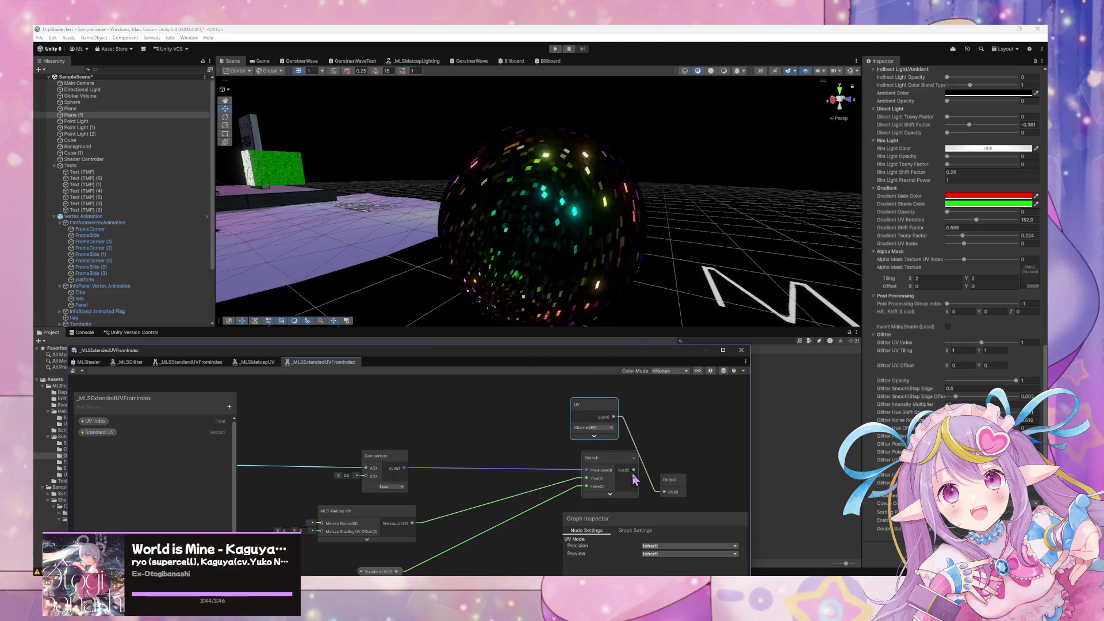
{"action": "left_click_drag", "start_coordinate": [667, 502], "coordinate": [665, 493]}
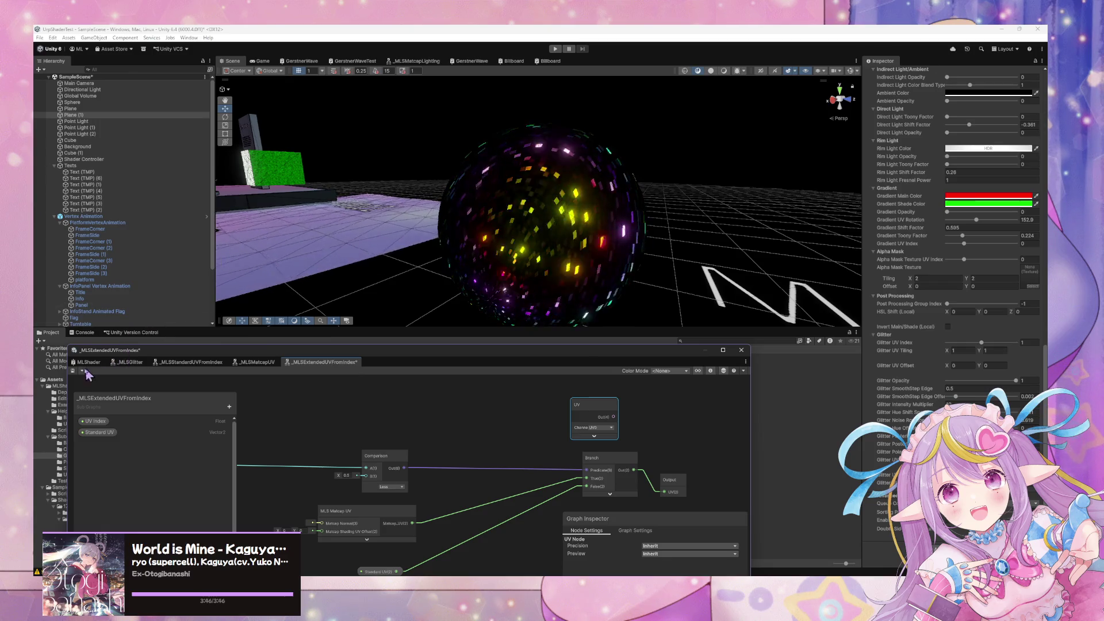
Delete the UV node, frame the sub graph, and reposition Standard UV and MLS Matcap UV
{"action": "left_click", "coordinate": [981, 344]}
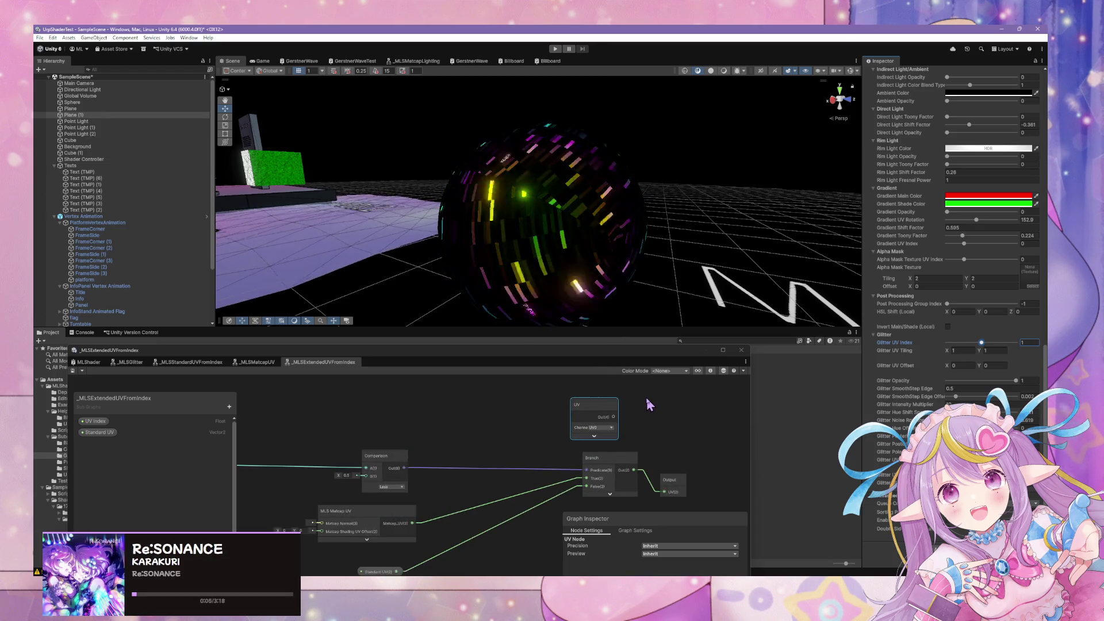
{"action": "left_click", "coordinate": [578, 432]}
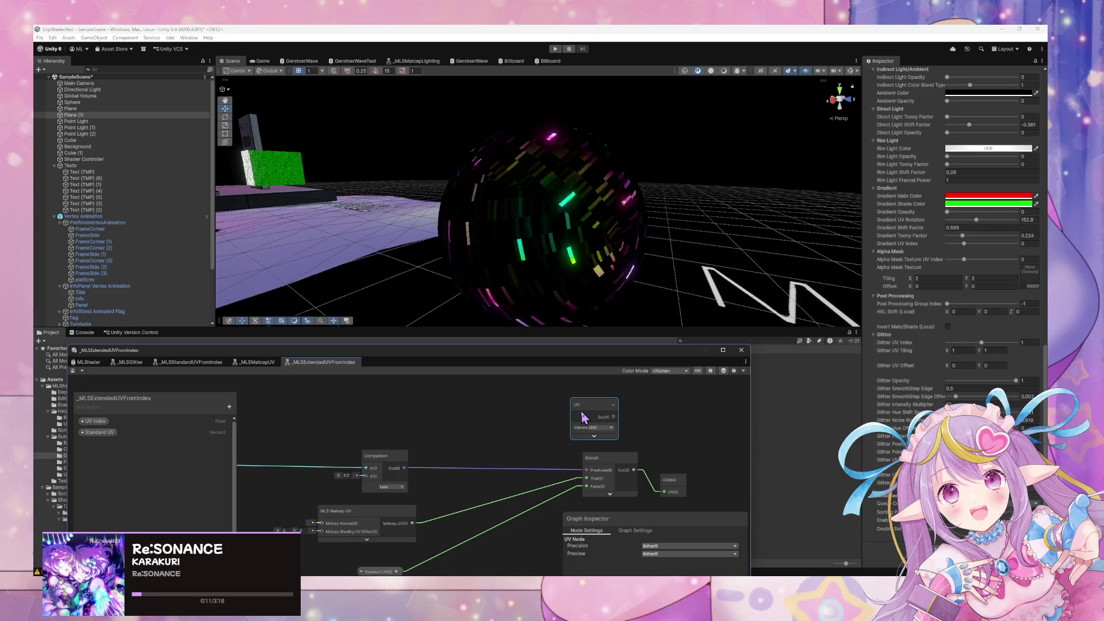
{"action": "key", "text": "Delete"}
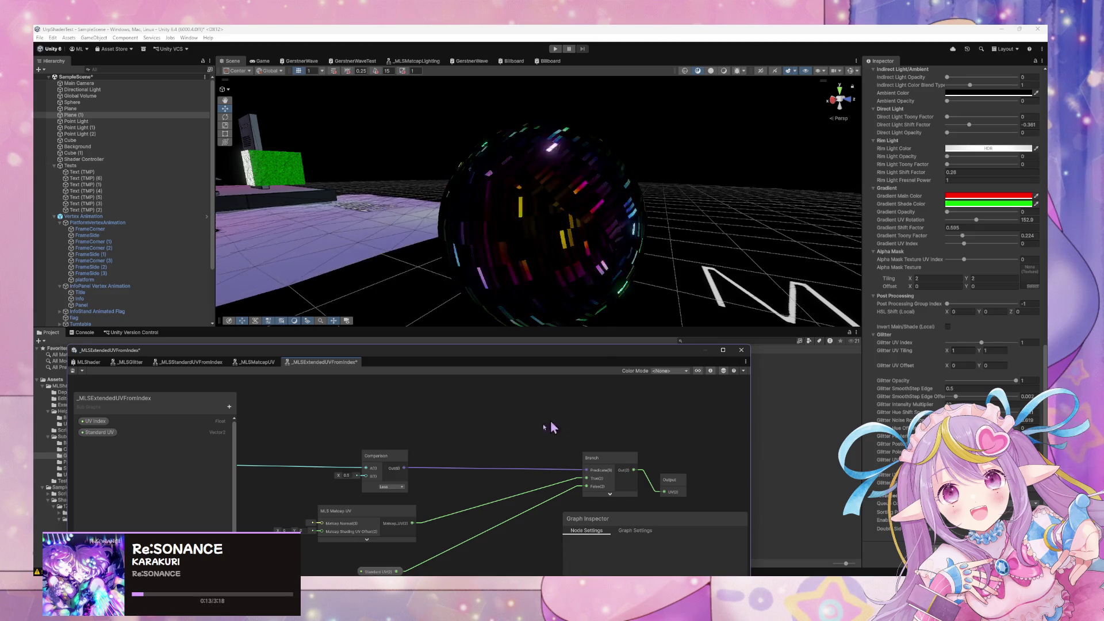
{"action": "key", "text": "a"}
{"action": "left_click", "coordinate": [461, 523]}
{"action": "left_click_drag", "start_coordinate": [461, 524], "coordinate": [412, 531]}
{"action": "left_click_drag", "start_coordinate": [507, 493], "coordinate": [465, 481]}
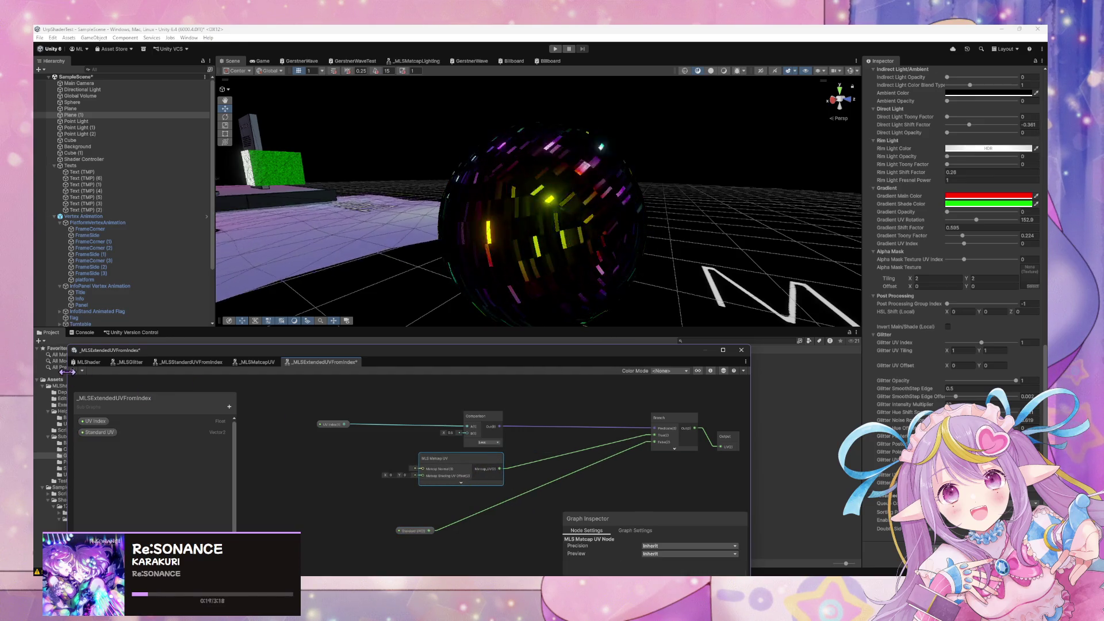
{"action": "left_click", "coordinate": [195, 363]}
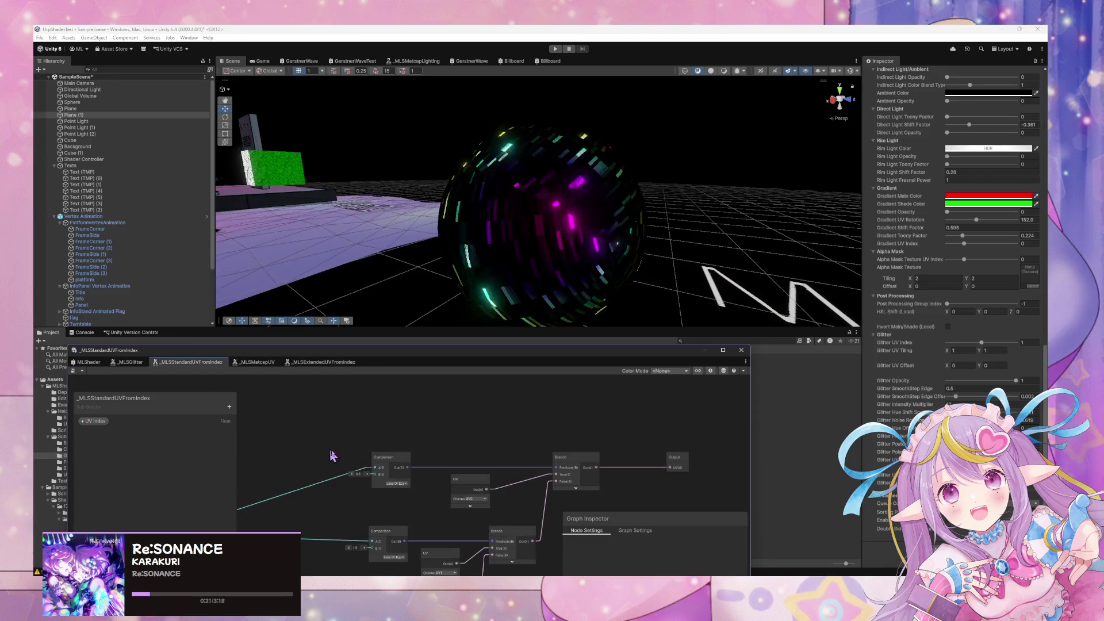
{"action": "left_click", "coordinate": [321, 362]}
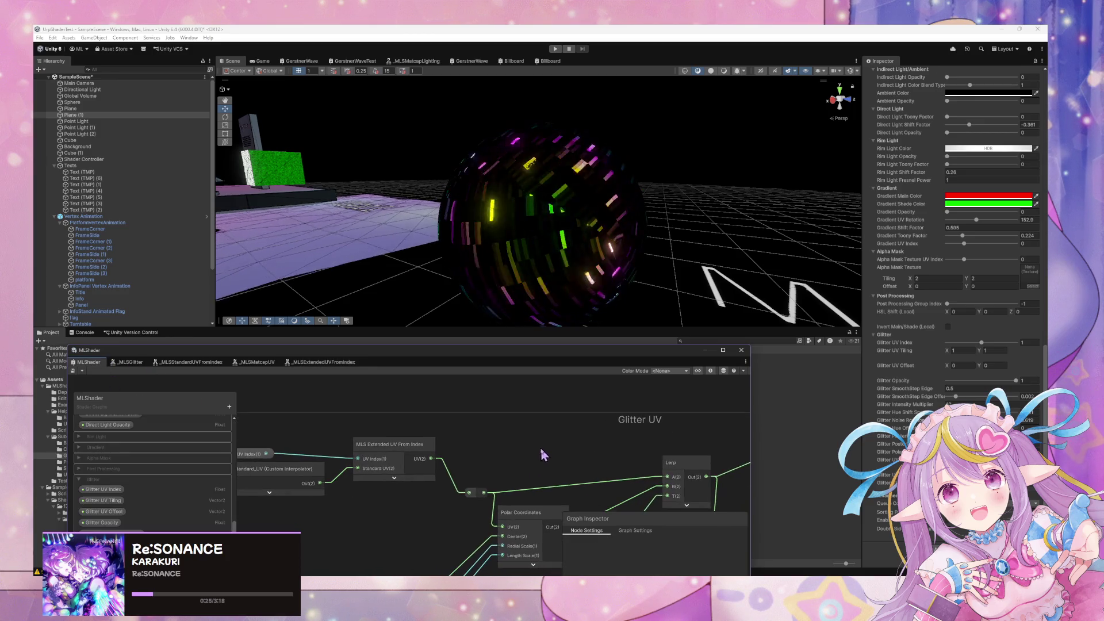
{"action": "left_click", "coordinate": [248, 363]}
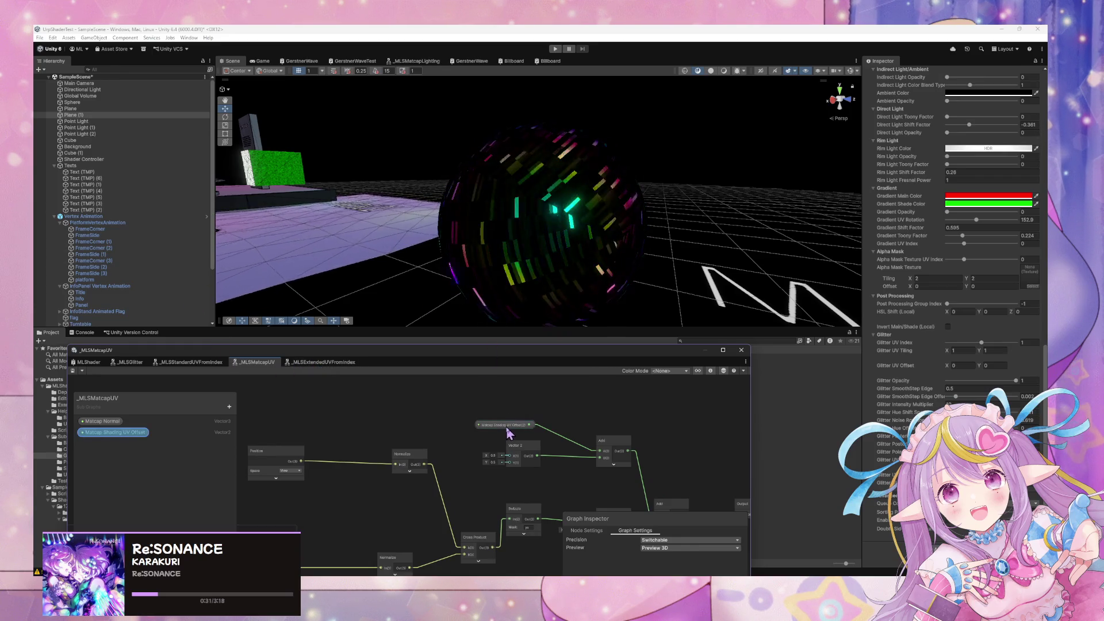
{"action": "left_click", "coordinate": [181, 363]}
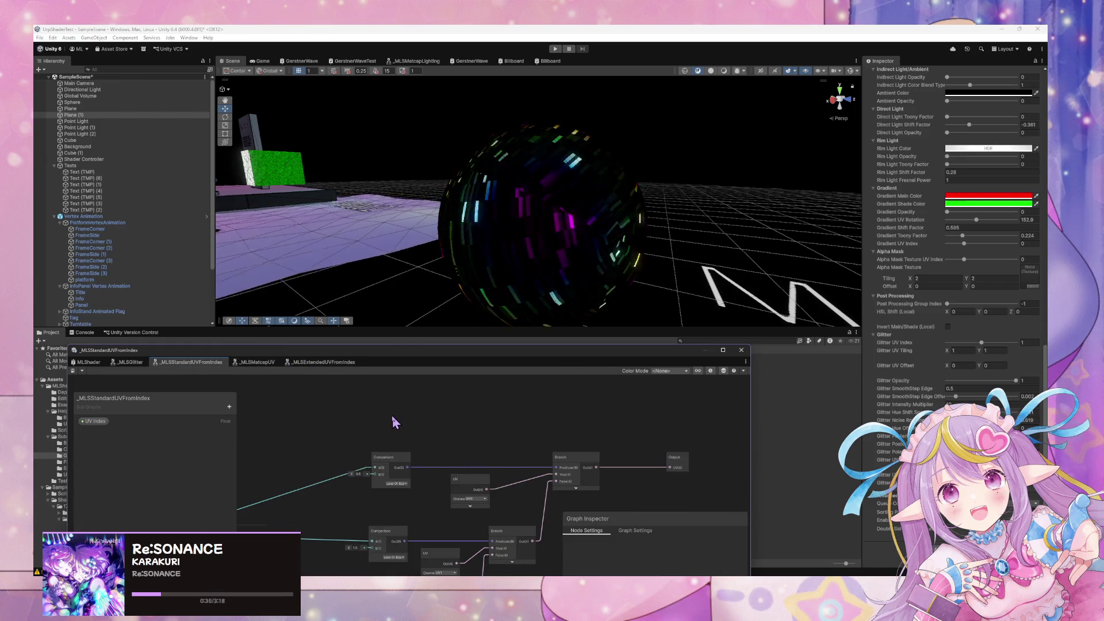
{"action": "left_click", "coordinate": [333, 363]}
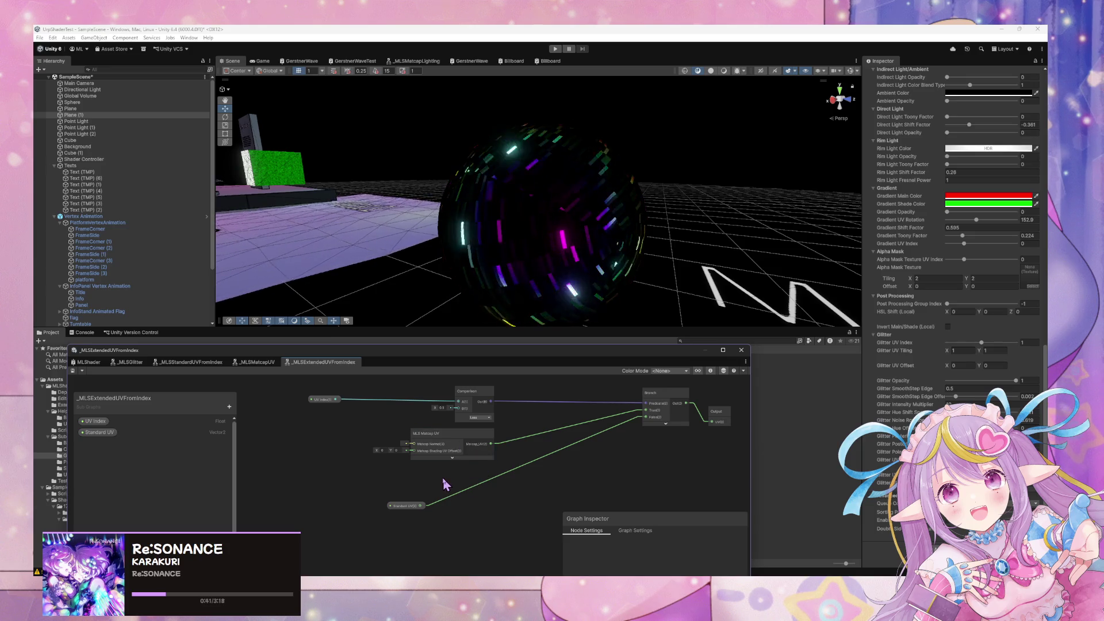
Add an MLS Standard UV From Index node with collapsed preview and arrange it beside Standard UV
{"action": "key", "text": "space"}
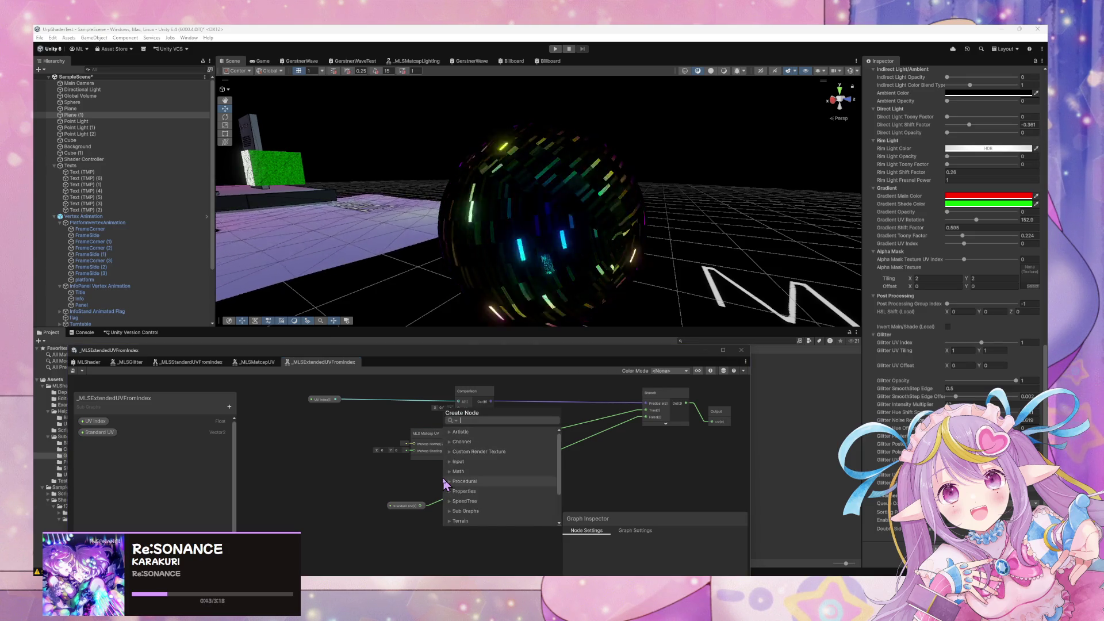
{"action": "type", "text": "uv fr"}
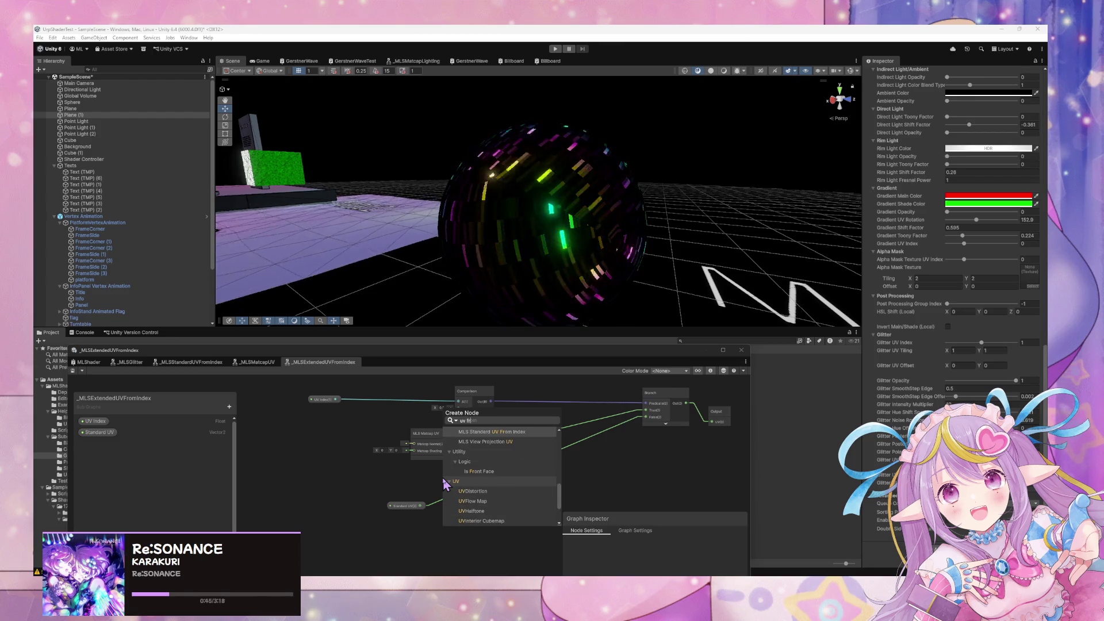
{"action": "key", "text": "Return"}
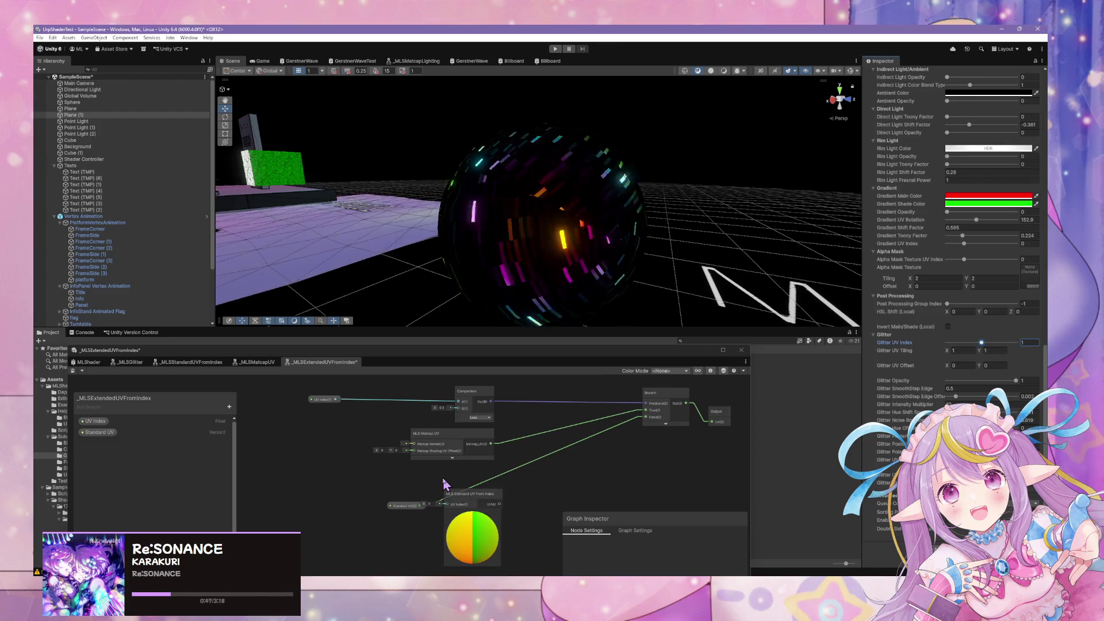
{"action": "left_click", "coordinate": [473, 513]}
{"action": "left_click_drag", "start_coordinate": [405, 506], "coordinate": [381, 492]}
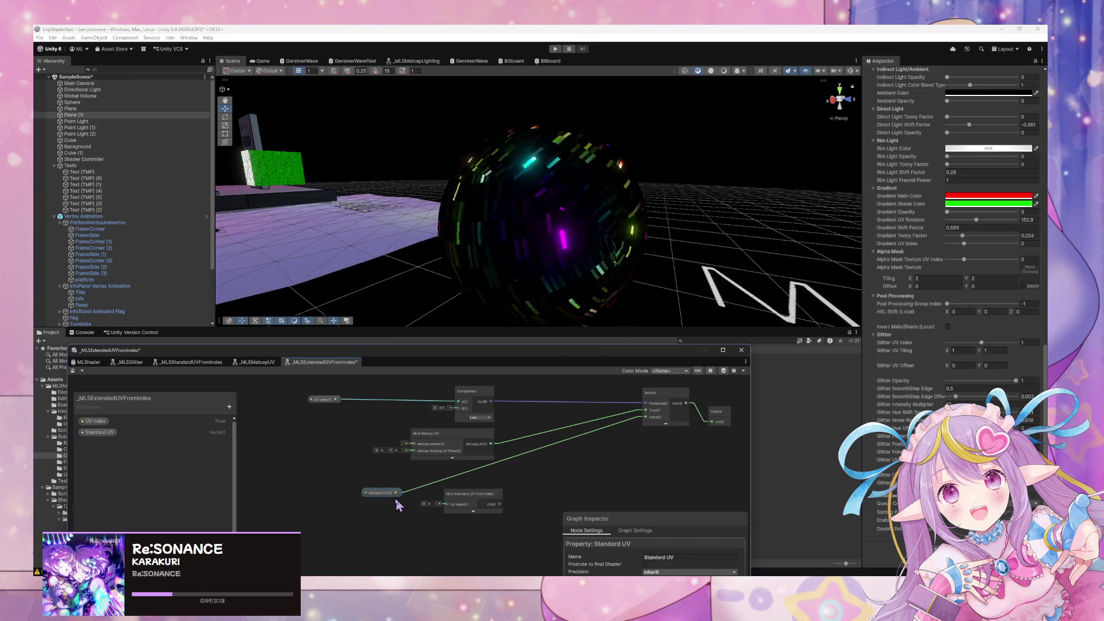
{"action": "left_click_drag", "start_coordinate": [469, 494], "coordinate": [463, 481]}
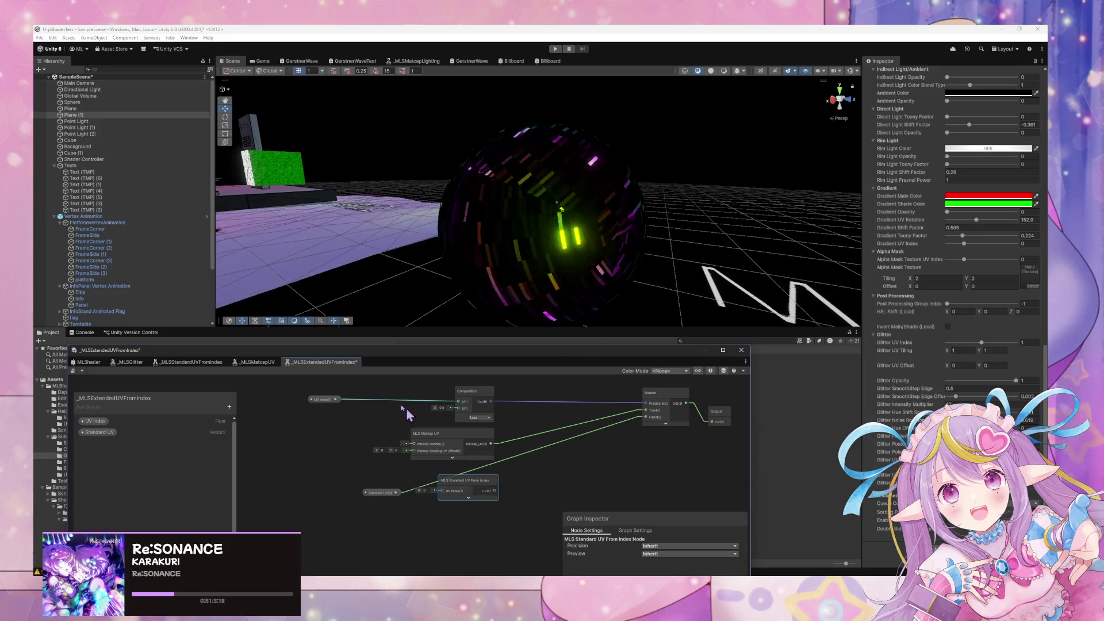
Wire UV Index into MLS Standard UV From Index, feed Branch False, and delete MLS Matcap UV
{"action": "left_click", "coordinate": [338, 401]}
{"action": "mouse_move", "coordinate": [357, 439]}
{"action": "left_mouse_down"}
{"action": "mouse_move", "coordinate": [331, 428]}
{"action": "mouse_move", "coordinate": [340, 449]}
{"action": "left_mouse_up"}
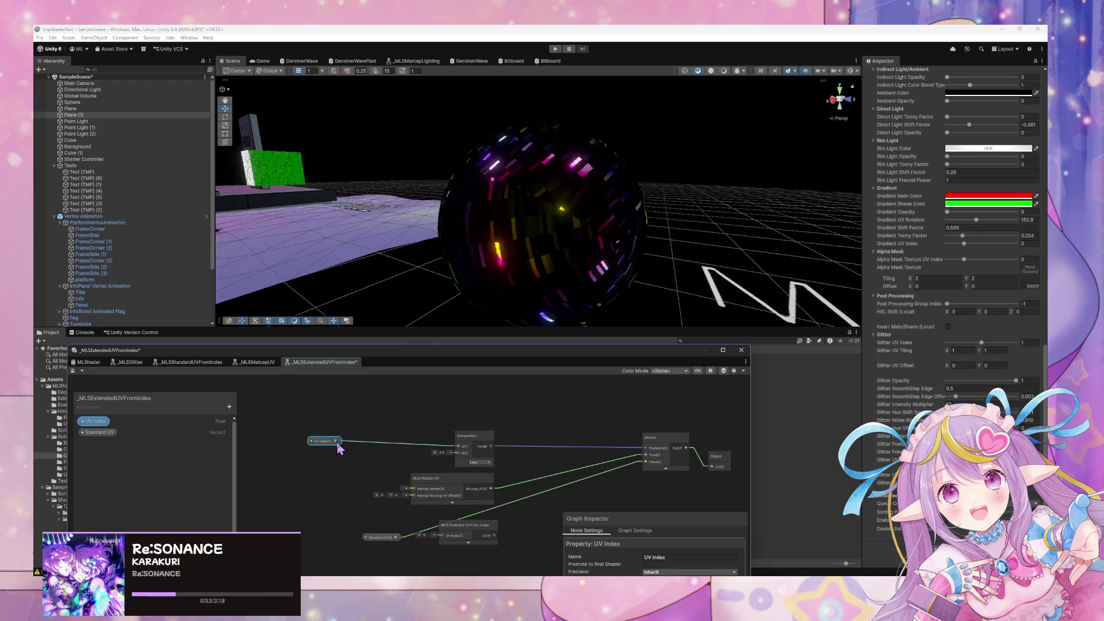
{"action": "left_click_drag", "start_coordinate": [563, 502], "coordinate": [649, 469]}
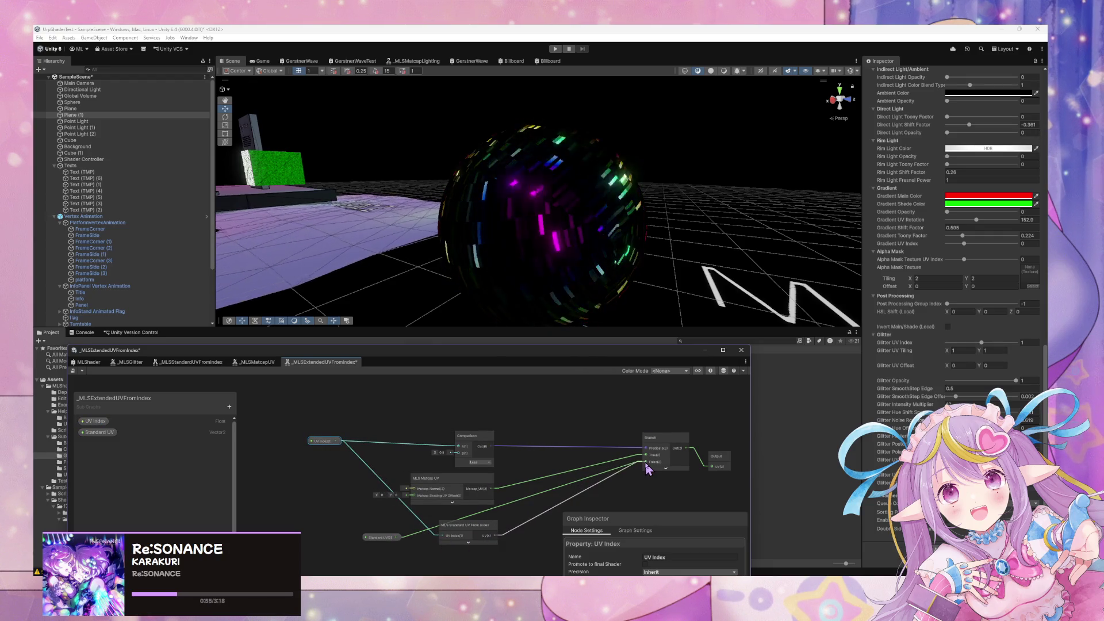
{"action": "left_click", "coordinate": [455, 482]}
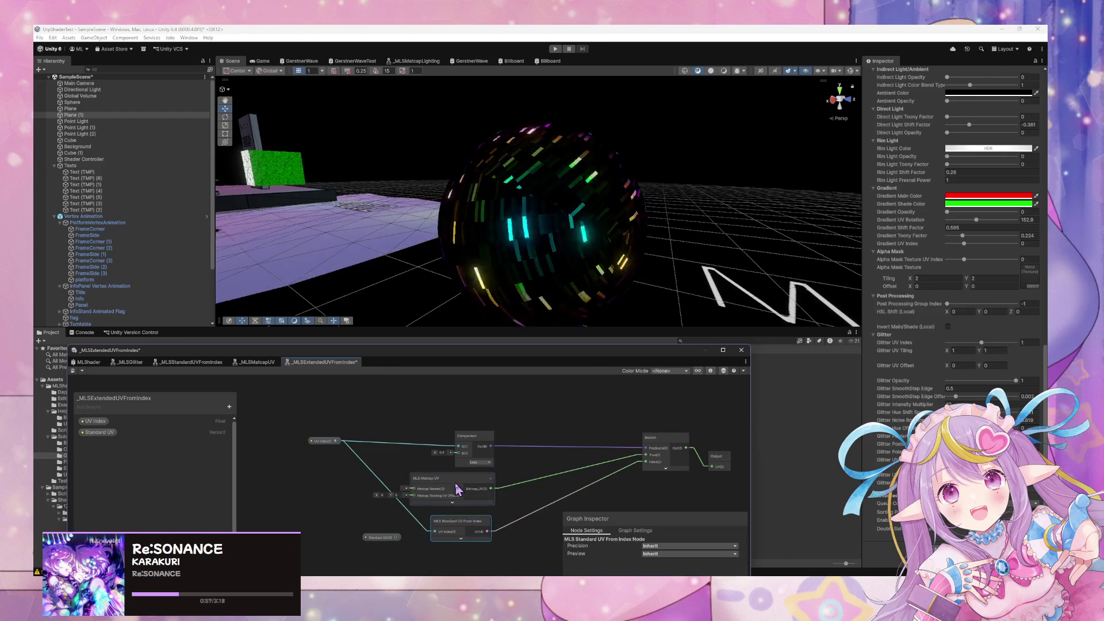
{"action": "key", "text": "Delete"}
{"action": "left_click_drag", "start_coordinate": [471, 530], "coordinate": [475, 493]}
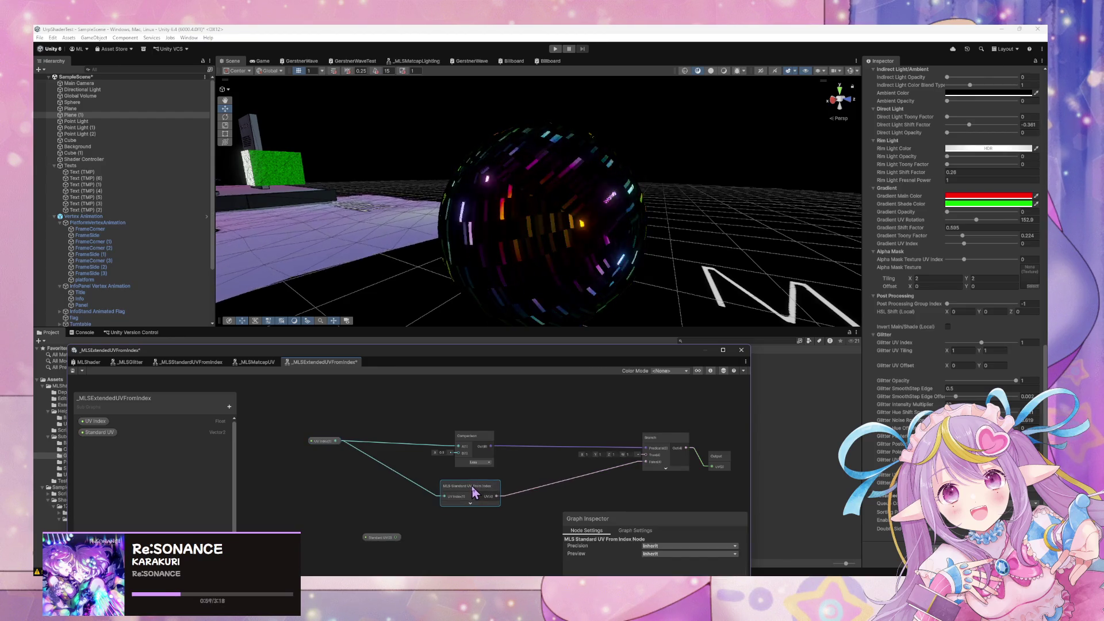
{"action": "left_click", "coordinate": [405, 532]}
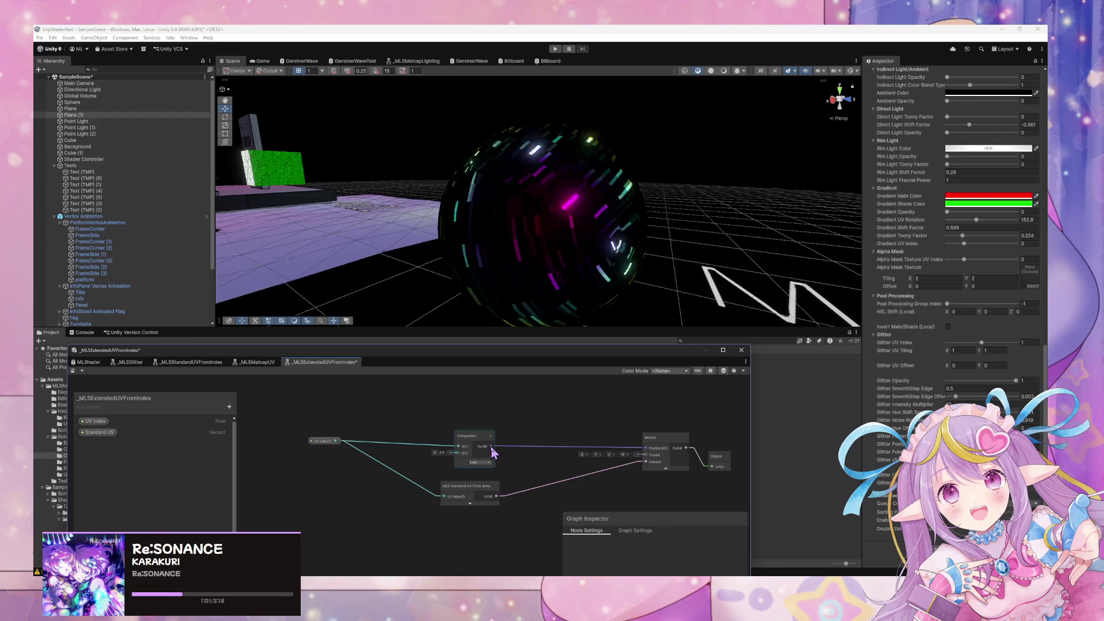
{"action": "left_click_drag", "start_coordinate": [475, 498], "coordinate": [469, 558]}
Add a collapsed MLS Matcap UV node near the Branch, raise the Comparison node, and return to MLShader
{"action": "key", "text": "space"}
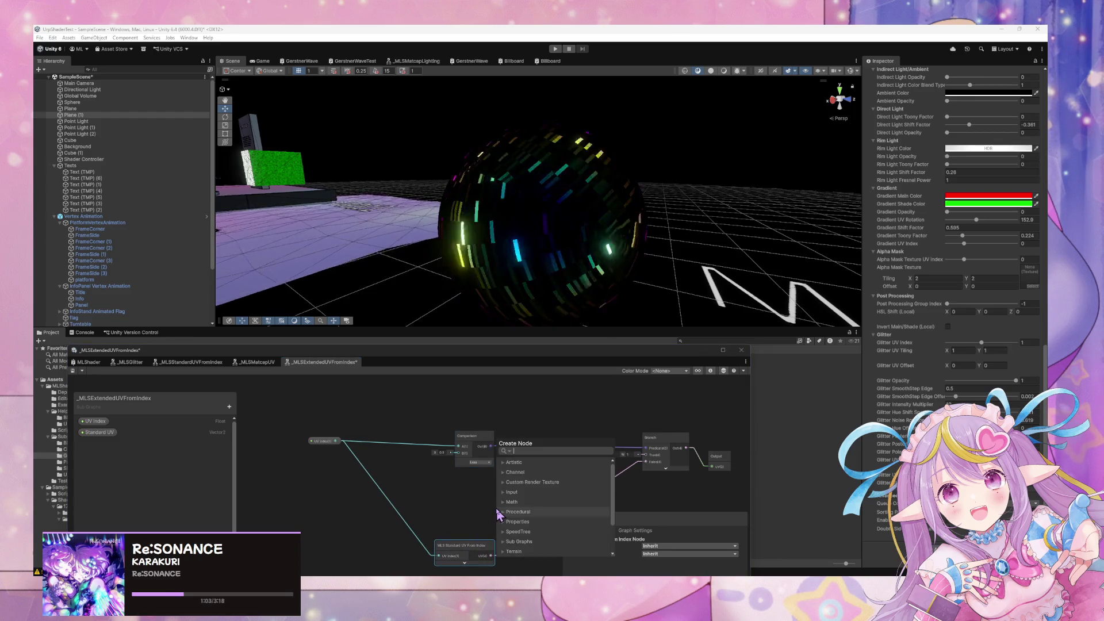
{"action": "type", "text": "matca"}
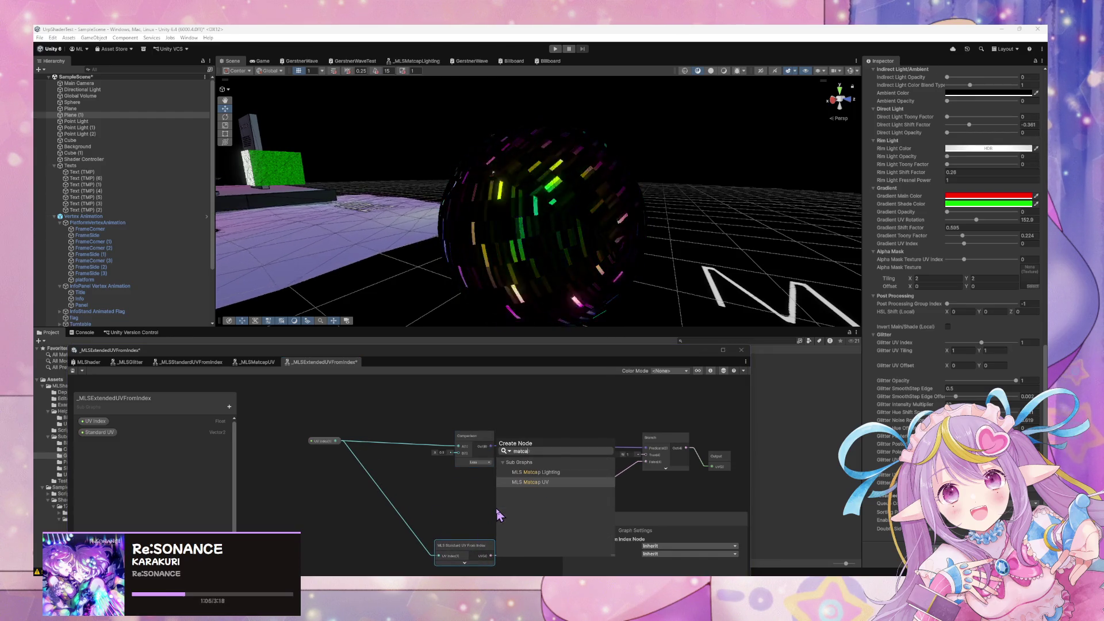
{"action": "key", "text": "Return"}
{"action": "left_click_drag", "start_coordinate": [472, 436], "coordinate": [471, 381]}
{"action": "left_click_drag", "start_coordinate": [491, 499], "coordinate": [483, 462]}
{"action": "left_click", "coordinate": [473, 478]}
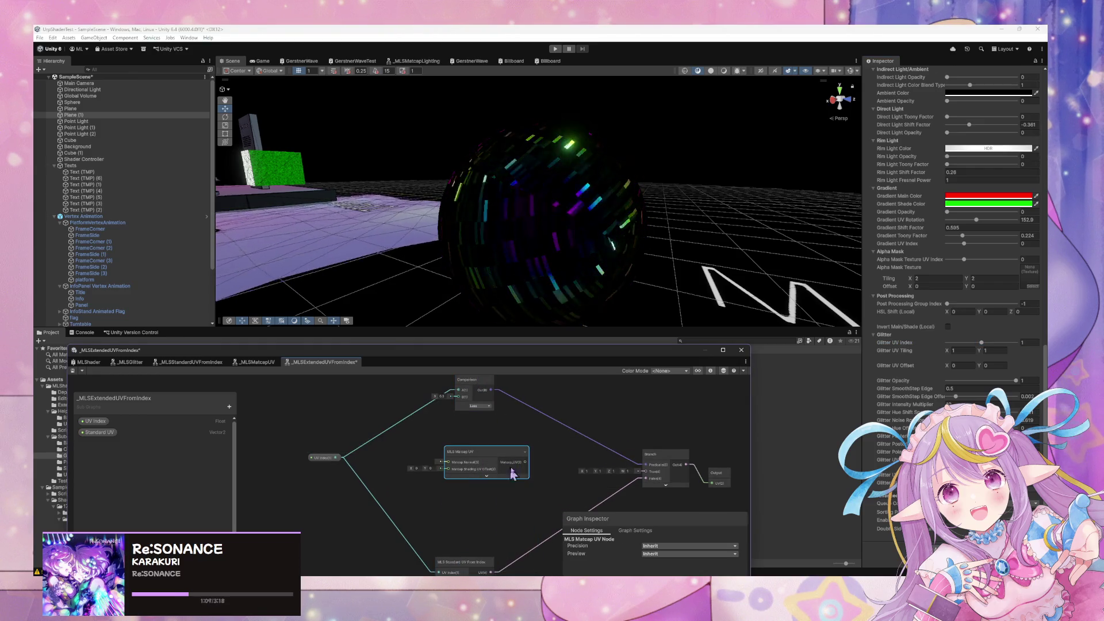
{"action": "left_click_drag", "start_coordinate": [495, 454], "coordinate": [474, 421]}
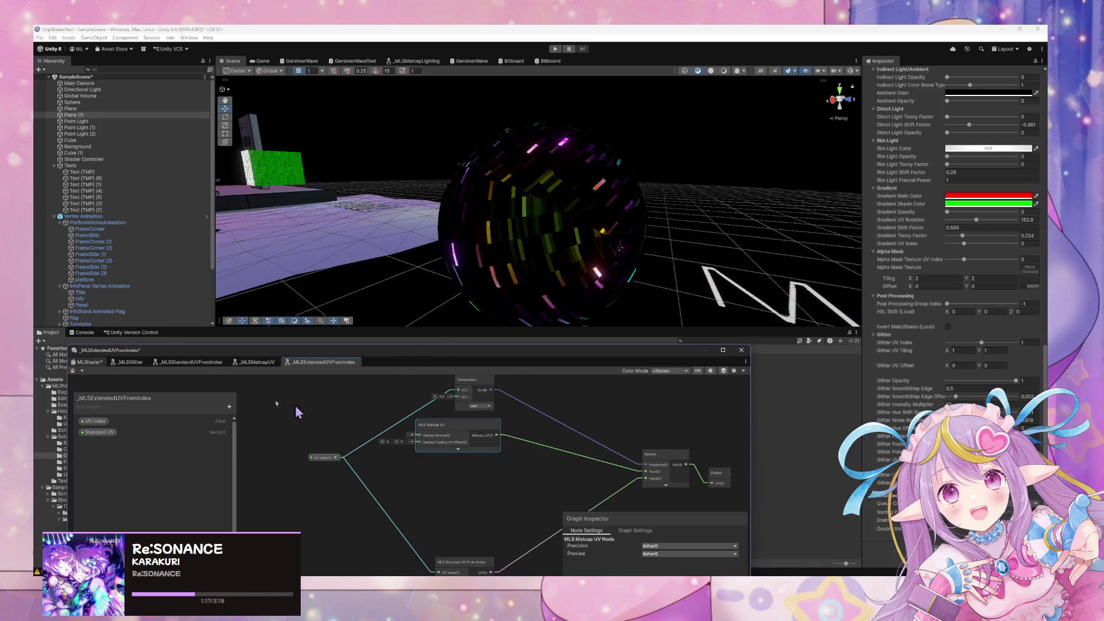
{"action": "left_click", "coordinate": [95, 363]}
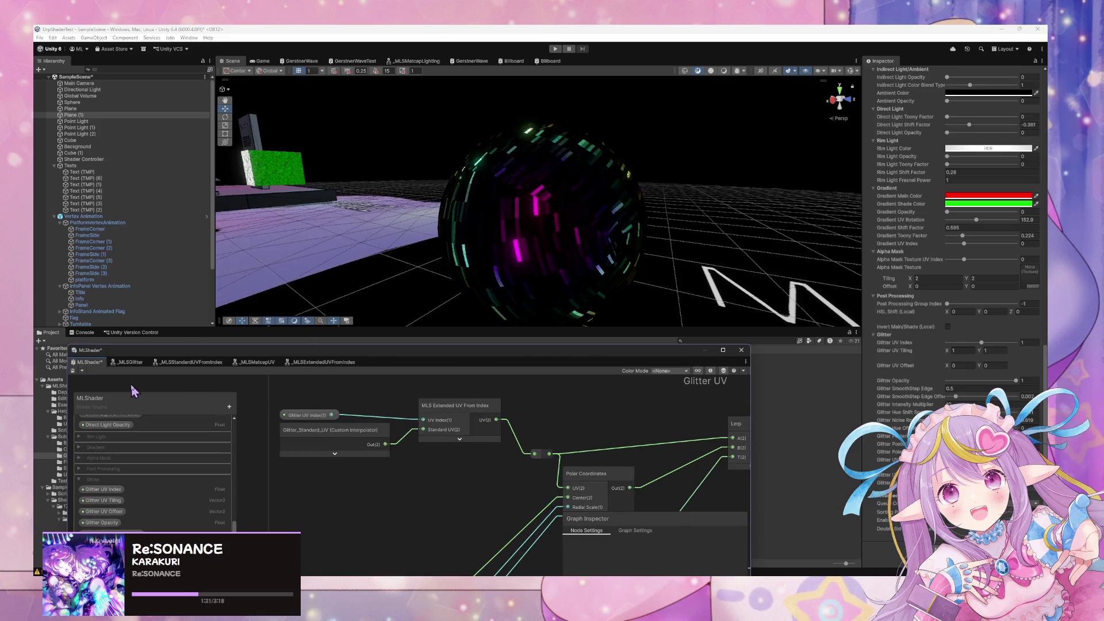
Delete the Glitter_Standard_UV node, then delete the Standard UV blackboard property in _MLSExtendedUVFromIndex
{"action": "left_click_drag", "start_coordinate": [354, 443], "coordinate": [355, 455]}
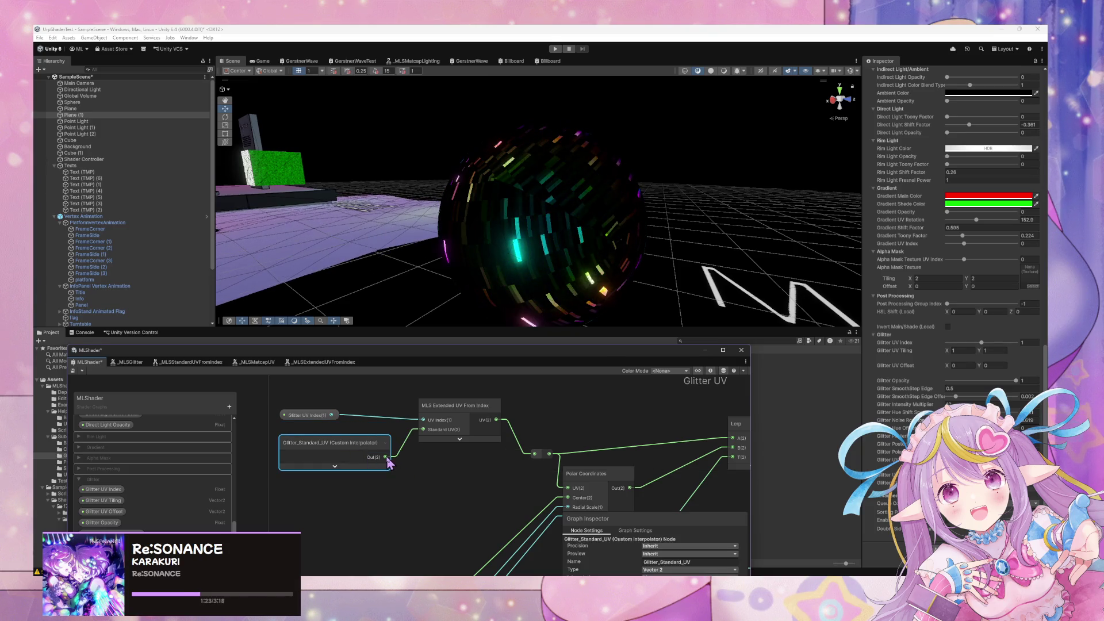
{"action": "key", "text": "Delete"}
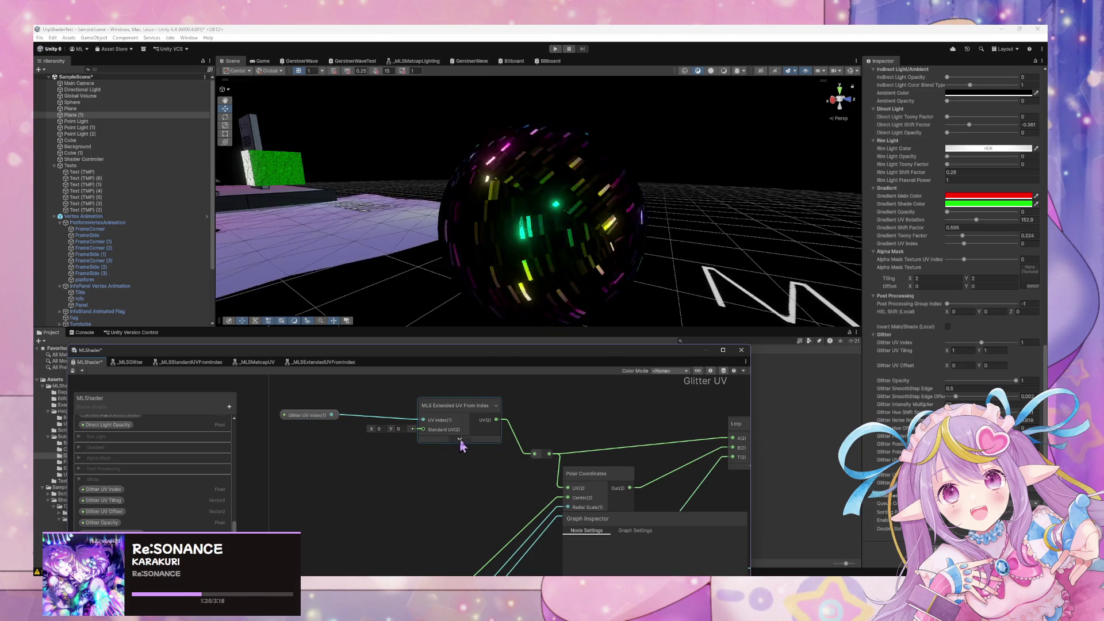
{"action": "left_click", "coordinate": [341, 364]}
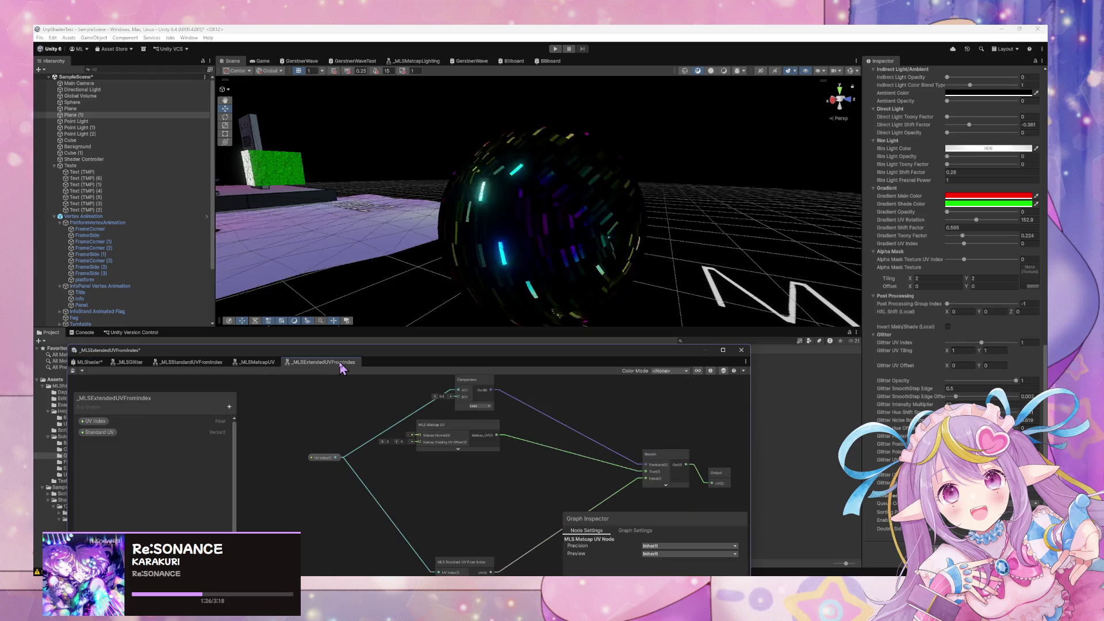
{"action": "right_click", "coordinate": [89, 442]}
{"action": "left_click", "coordinate": [115, 459]}
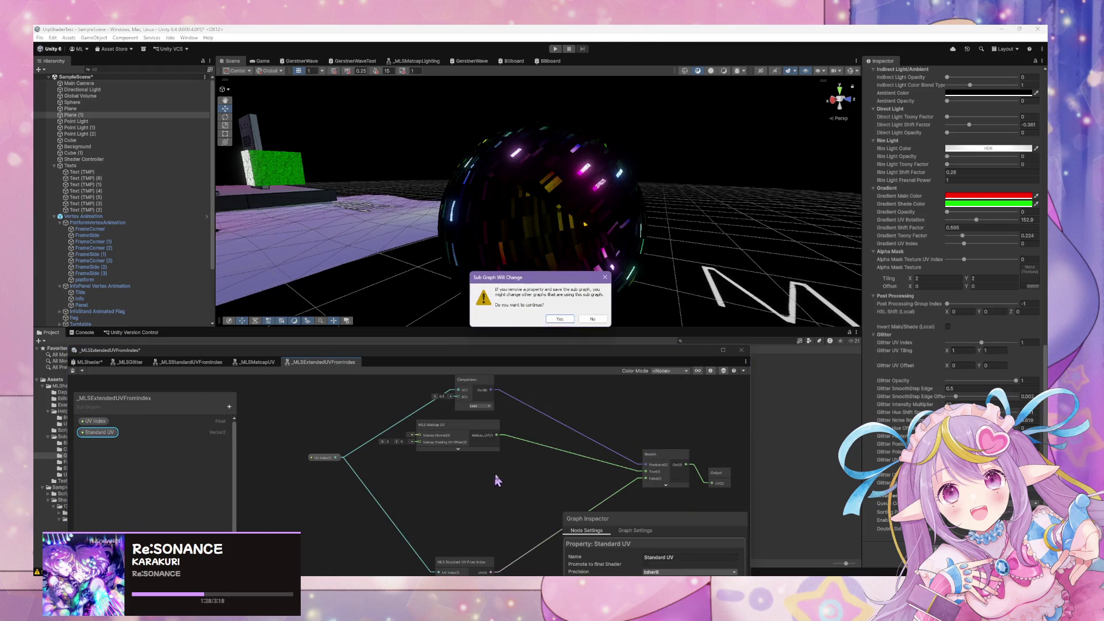
{"action": "left_click", "coordinate": [560, 319]}
{"action": "left_click_drag", "start_coordinate": [498, 512], "coordinate": [465, 479]}
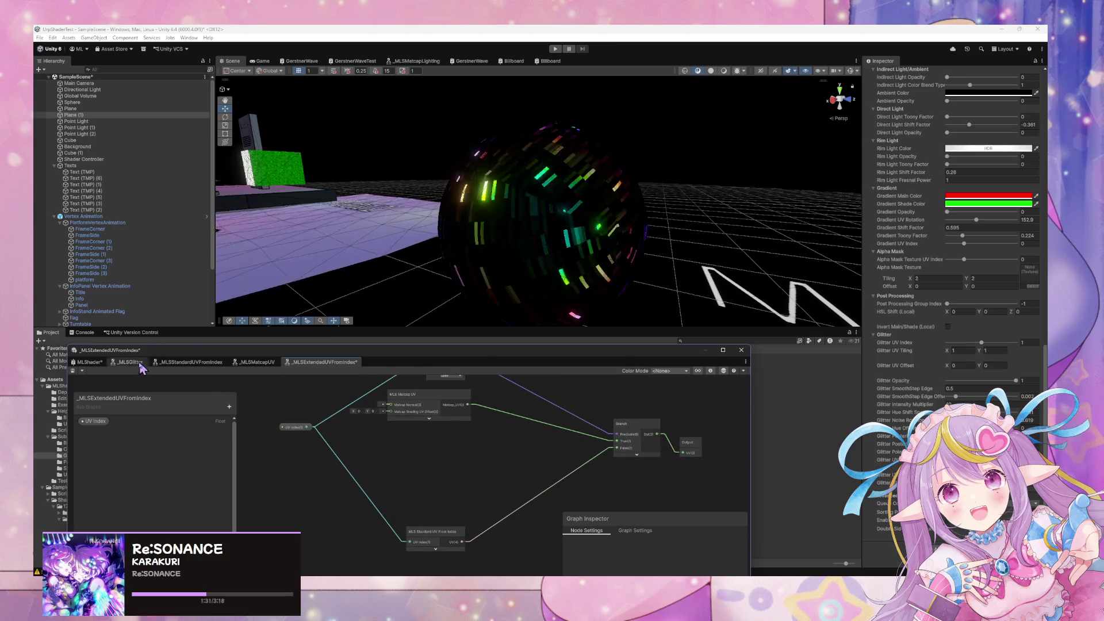
{"action": "left_click", "coordinate": [90, 363]}
Rearrange the MLS Extended UV From Index and Glitter UV Index nodes and pan across MLShader
{"action": "left_click_drag", "start_coordinate": [431, 430], "coordinate": [404, 459]}
{"action": "left_click_drag", "start_coordinate": [279, 423], "coordinate": [294, 457]}
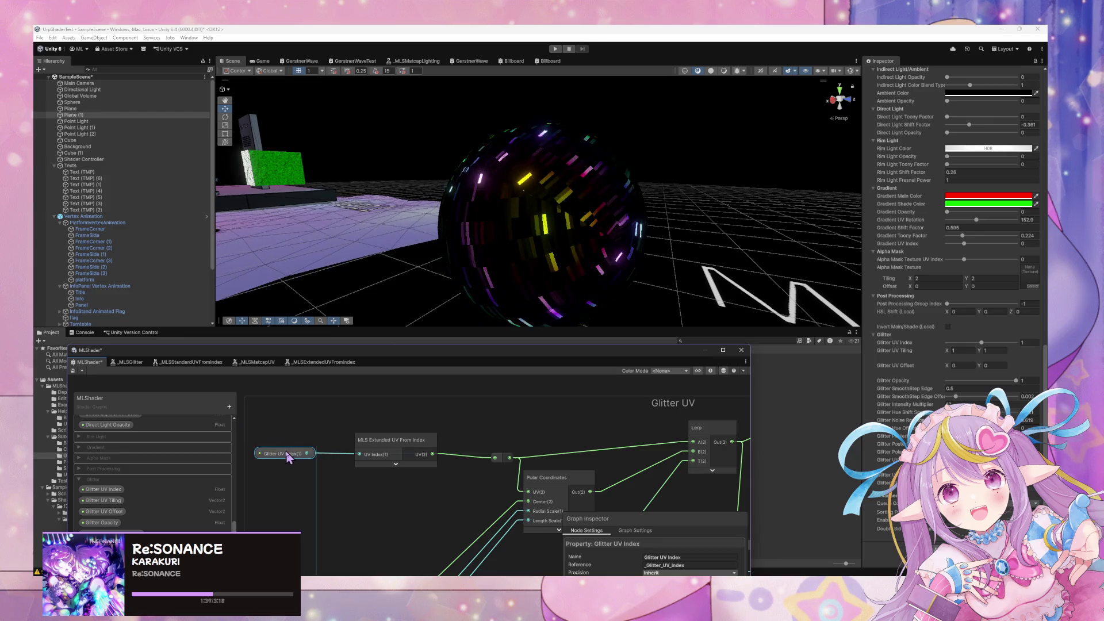
{"action": "scroll", "coordinate": [563, 452], "scroll_direction": "down", "scroll_amount": 3}
{"action": "left_click_drag", "start_coordinate": [564, 452], "coordinate": [528, 432]}
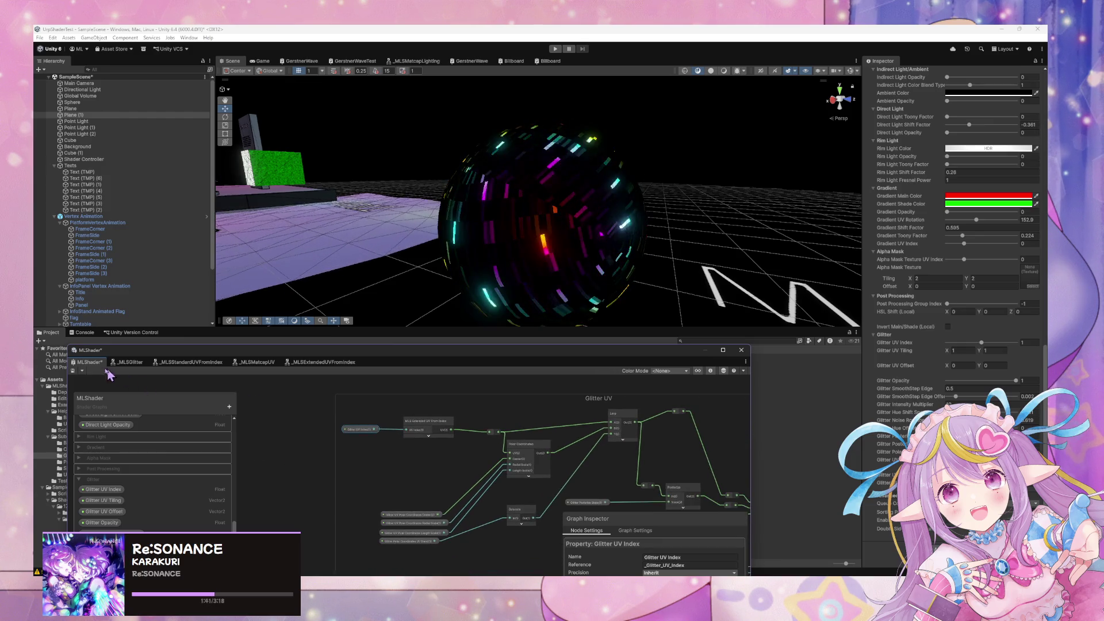
{"action": "mouse_move", "coordinate": [627, 475]}
{"action": "left_mouse_down"}
{"action": "mouse_move", "coordinate": [523, 484]}
{"action": "mouse_move", "coordinate": [419, 459]}
{"action": "mouse_move", "coordinate": [394, 514]}
{"action": "mouse_move", "coordinate": [578, 468]}
{"action": "mouse_move", "coordinate": [567, 465]}
{"action": "mouse_move", "coordinate": [577, 484]}
{"action": "left_mouse_up"}
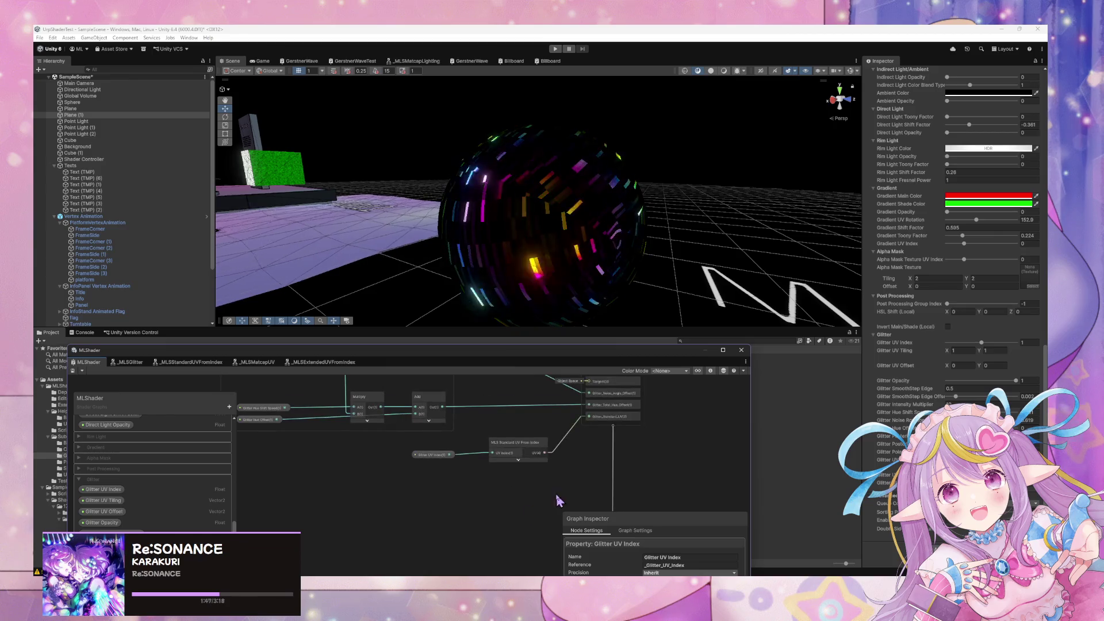
Delete the Glitter_Standard_UV block from the vertex stack
{"action": "right_click", "coordinate": [614, 416]}
{"action": "left_click", "coordinate": [656, 454]}
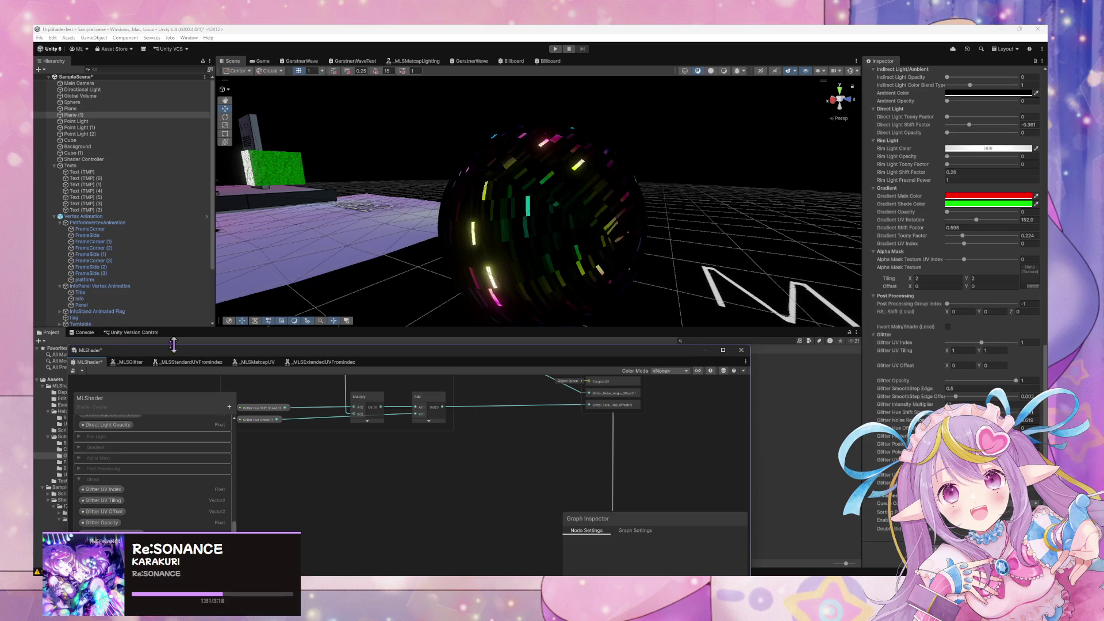
{"action": "left_click_drag", "start_coordinate": [472, 218], "coordinate": [504, 222]}
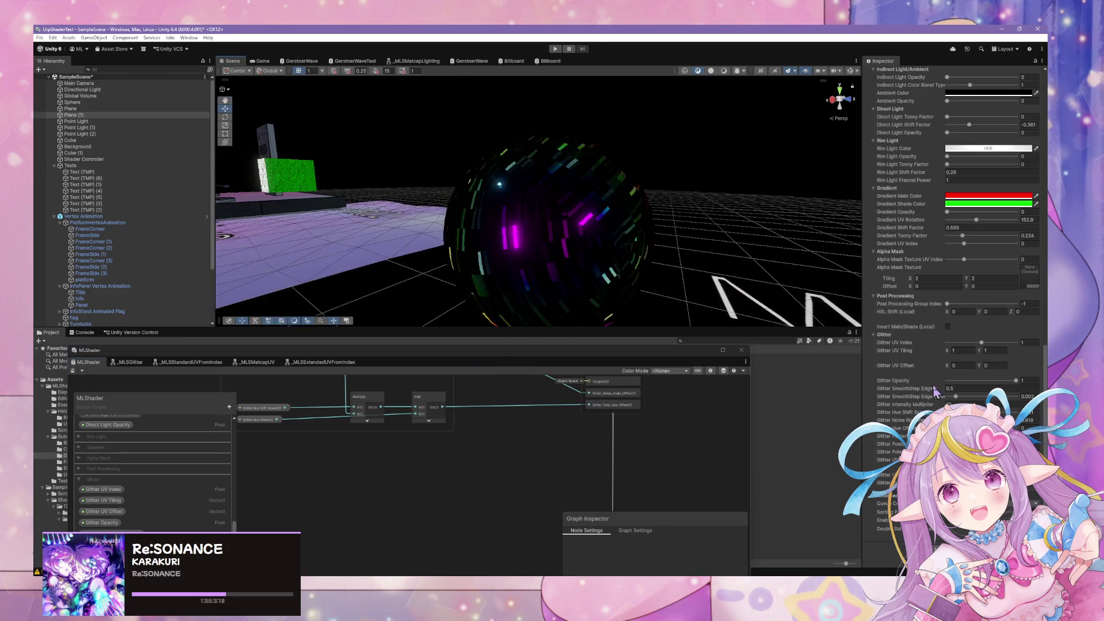
Set Glitter UV Index to -1, then 2, and inspect the sphere's glitter
{"action": "left_click", "coordinate": [978, 344]}
{"action": "mouse_move", "coordinate": [976, 349]}
{"action": "left_mouse_down"}
{"action": "mouse_move", "coordinate": [947, 347]}
{"action": "mouse_move", "coordinate": [999, 343]}
{"action": "left_mouse_up"}
{"action": "left_click_drag", "start_coordinate": [645, 241], "coordinate": [666, 239]}
{"action": "key", "text": "f"}
{"action": "scroll", "coordinate": [856, 276], "scroll_direction": "up", "scroll_amount": 3}
{"action": "scroll", "coordinate": [596, 230], "scroll_direction": "down", "scroll_amount": 5}
{"action": "mouse_move", "coordinate": [595, 230]}
{"action": "left_mouse_down", "text": "alt"}
{"action": "mouse_move", "coordinate": [595, 294]}
{"action": "mouse_move", "coordinate": [535, 270]}
{"action": "left_mouse_up", "text": "alt"}
{"action": "scroll", "coordinate": [554, 313], "scroll_direction": "up", "scroll_amount": 3}
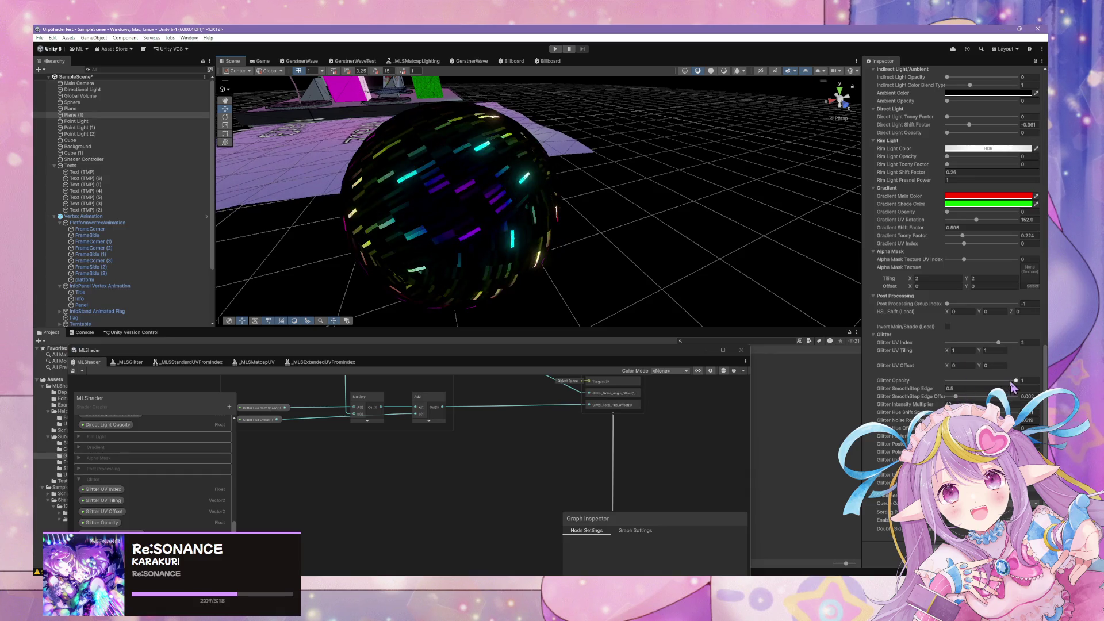
Set Glitter UV Index back to 0, then lower it to -1
{"action": "left_click", "coordinate": [964, 343]}
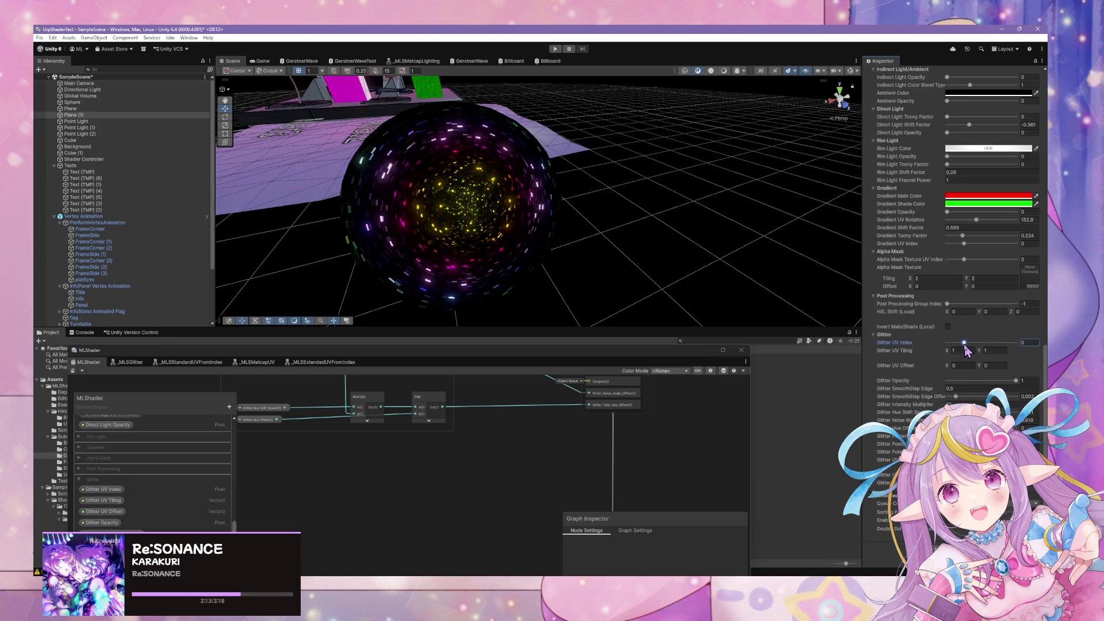
{"action": "mouse_move", "coordinate": [968, 347]}
{"action": "left_mouse_down"}
{"action": "mouse_move", "coordinate": [937, 345]}
{"action": "mouse_move", "coordinate": [986, 351]}
{"action": "mouse_move", "coordinate": [964, 348]}
{"action": "left_mouse_up"}
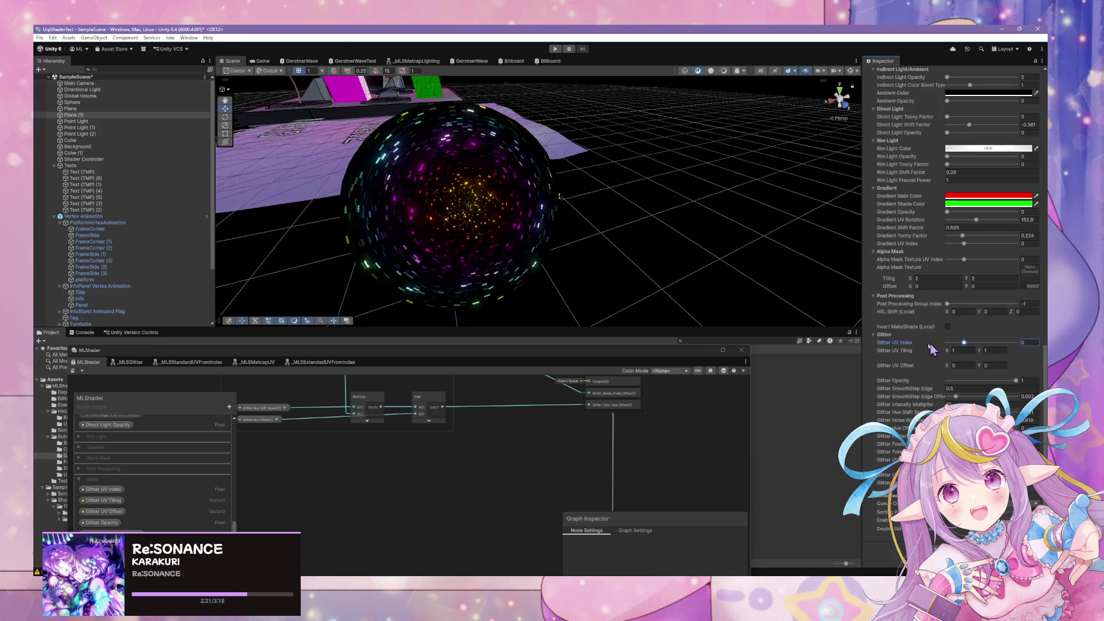
{"action": "scroll", "coordinate": [448, 477], "scroll_direction": "down", "scroll_amount": 2}
{"action": "scroll", "coordinate": [468, 477], "scroll_direction": "up", "scroll_amount": 2}
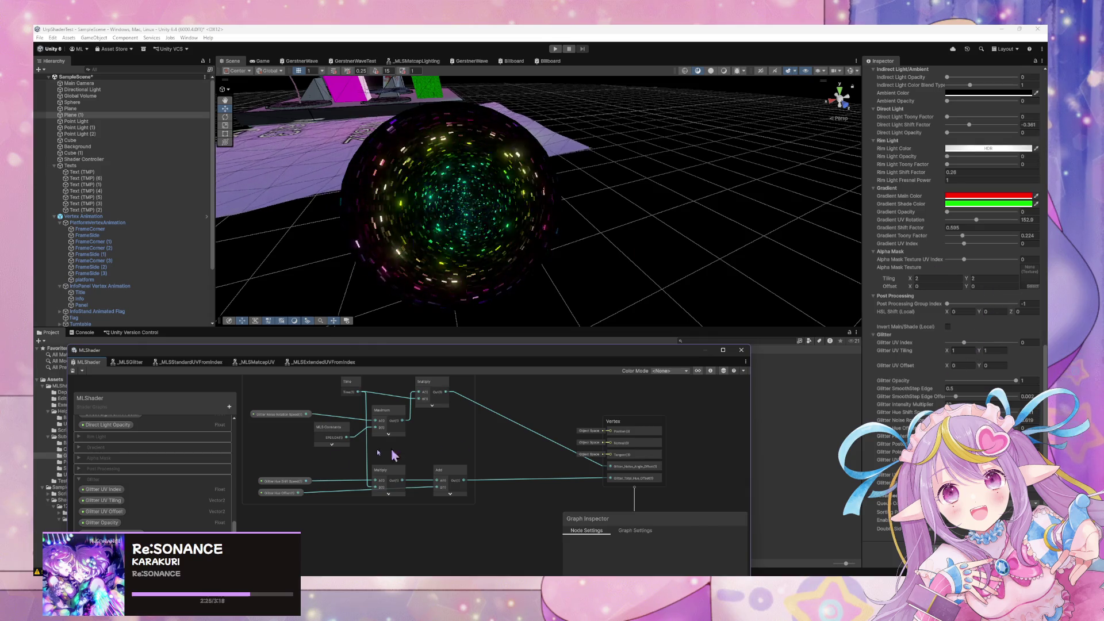
Find the Glitter UV group and open the MLS Extended UV From Index node's subgraph
{"action": "scroll", "coordinate": [606, 419], "scroll_direction": "down", "scroll_amount": 3}
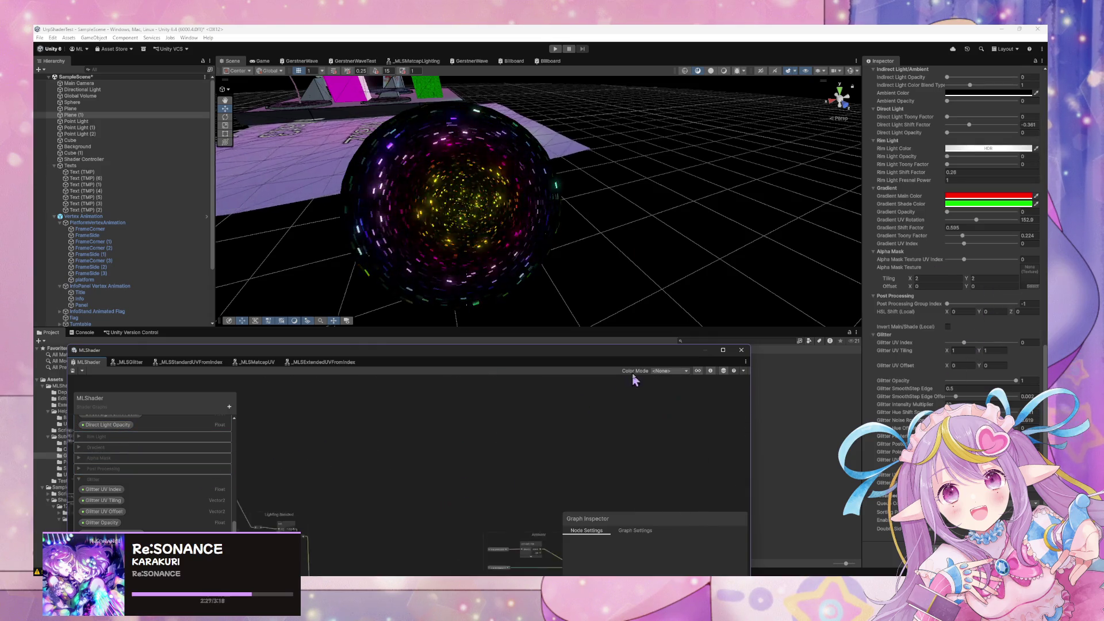
{"action": "scroll", "coordinate": [452, 435], "scroll_direction": "up", "scroll_amount": 3}
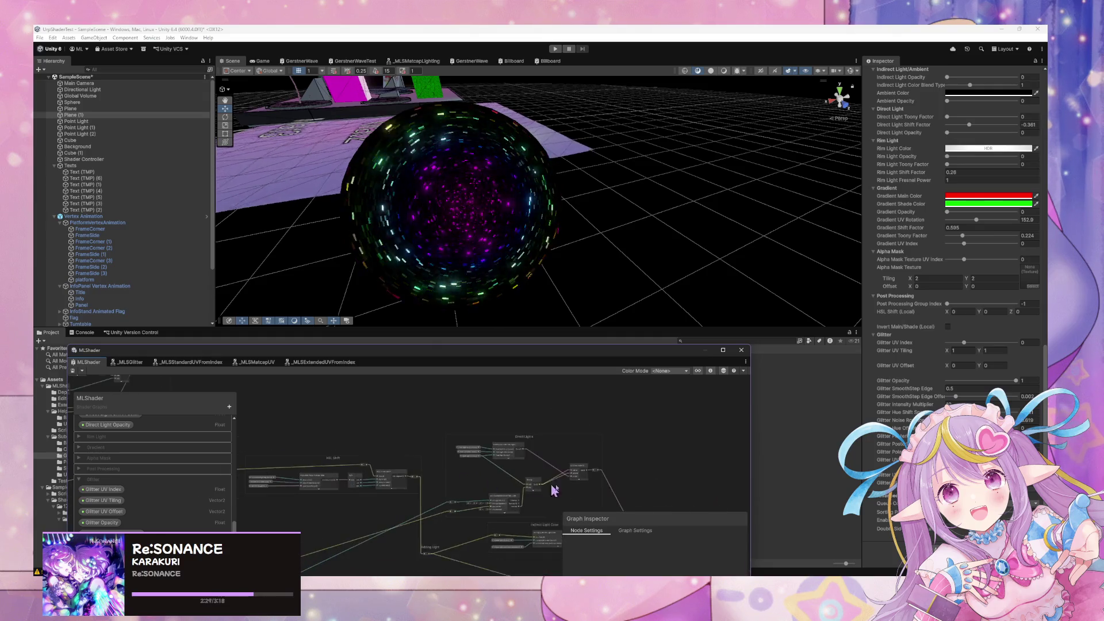
{"action": "scroll", "coordinate": [484, 399], "scroll_direction": "down", "scroll_amount": 3}
{"action": "scroll", "coordinate": [485, 489], "scroll_direction": "up", "scroll_amount": 4}
{"action": "scroll", "coordinate": [424, 480], "scroll_direction": "down", "scroll_amount": 3}
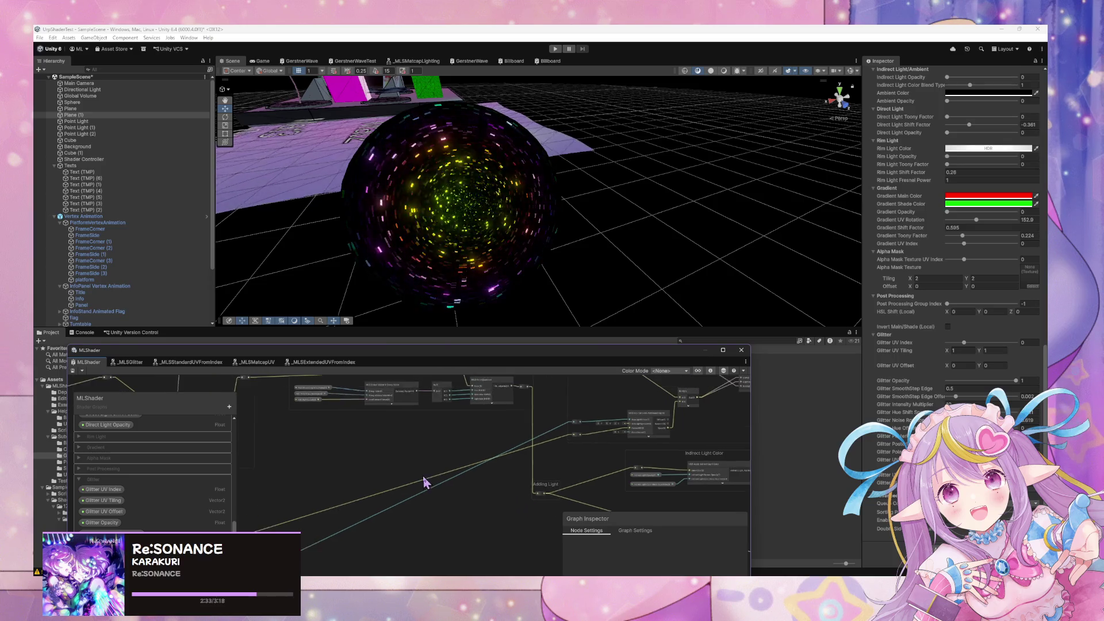
{"action": "scroll", "coordinate": [395, 485], "scroll_direction": "up", "scroll_amount": 3}
{"action": "scroll", "coordinate": [492, 516], "scroll_direction": "down", "scroll_amount": 2}
{"action": "scroll", "coordinate": [491, 516], "scroll_direction": "up", "scroll_amount": 5}
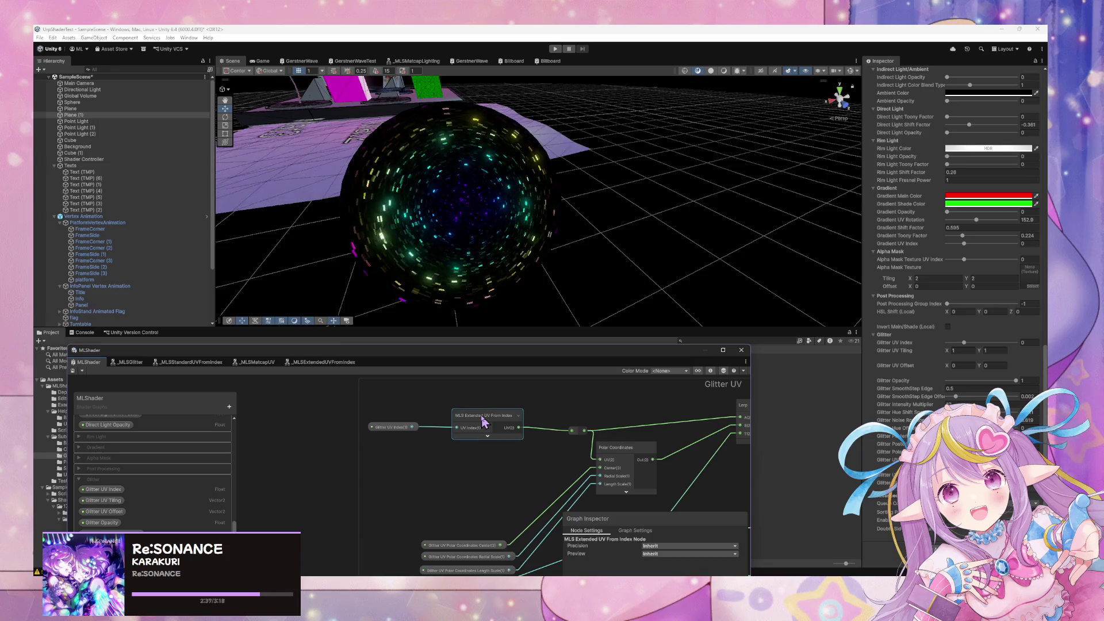
{"action": "double_click", "coordinate": [484, 424]}
{"action": "scroll", "coordinate": [500, 472], "scroll_direction": "down", "scroll_amount": 2}
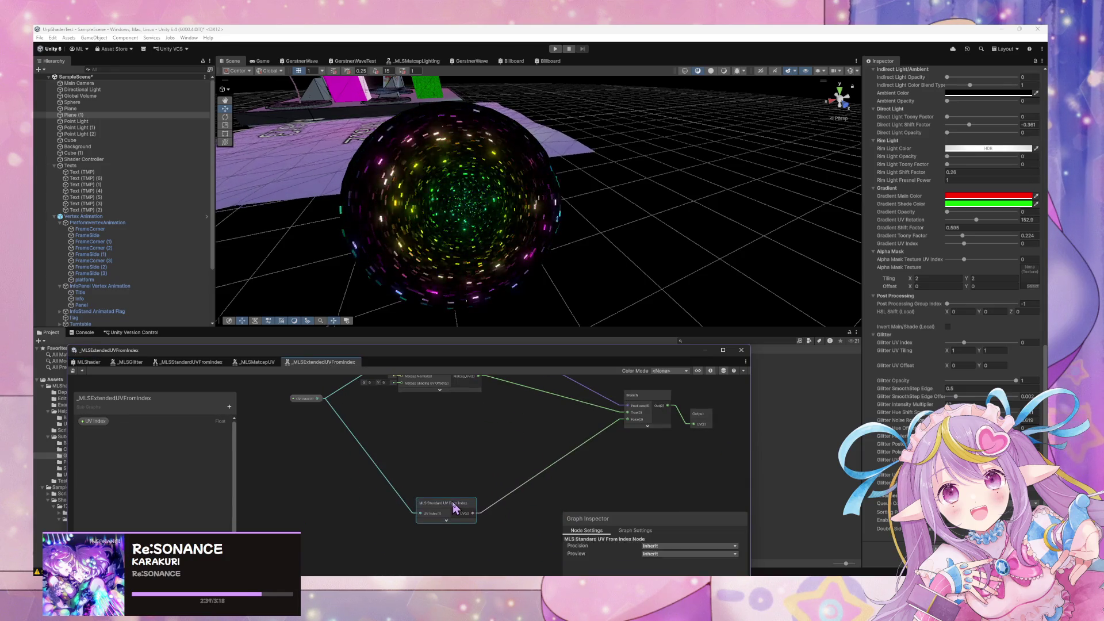
Open the MLS Standard UV From Index subgraph and nudge its UV node
{"action": "double_click", "coordinate": [456, 523]}
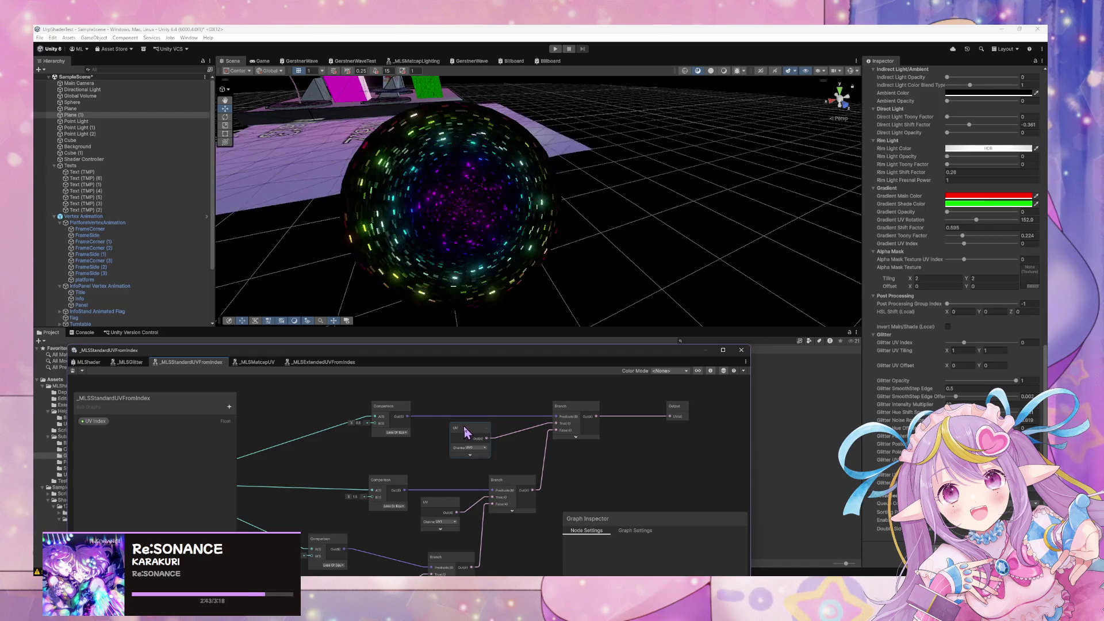
{"action": "left_click_drag", "start_coordinate": [466, 431], "coordinate": [464, 442]}
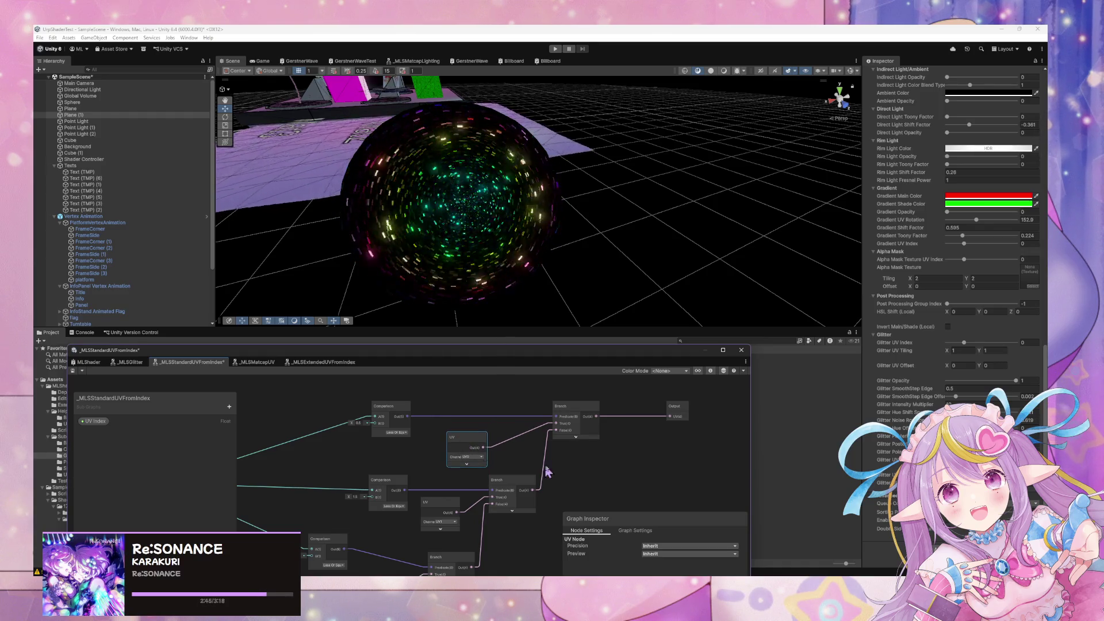
{"action": "mouse_move", "coordinate": [598, 474]}
{"action": "left_mouse_down"}
{"action": "mouse_move", "coordinate": [637, 471]}
{"action": "mouse_move", "coordinate": [631, 480]}
{"action": "mouse_move", "coordinate": [637, 379]}
{"action": "mouse_move", "coordinate": [620, 439]}
{"action": "left_mouse_up"}
{"action": "scroll", "coordinate": [630, 474], "scroll_direction": "down", "scroll_amount": 1}
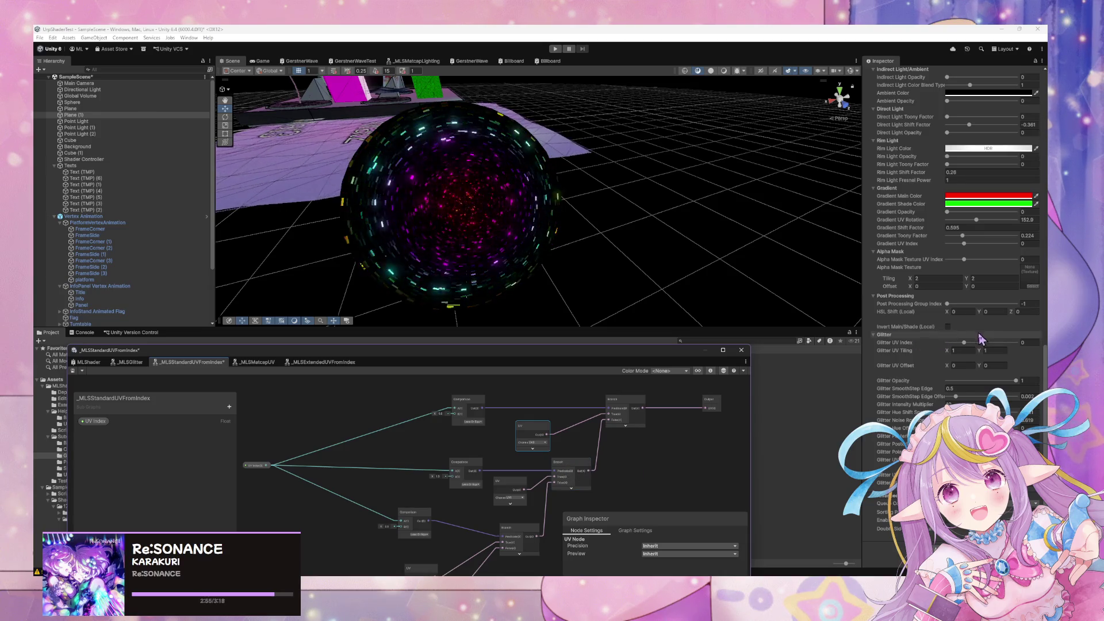
{"action": "mouse_move", "coordinate": [719, 242]}
{"action": "left_mouse_down"}
{"action": "mouse_move", "coordinate": [604, 230]}
{"action": "mouse_move", "coordinate": [687, 248]}
{"action": "left_mouse_up"}
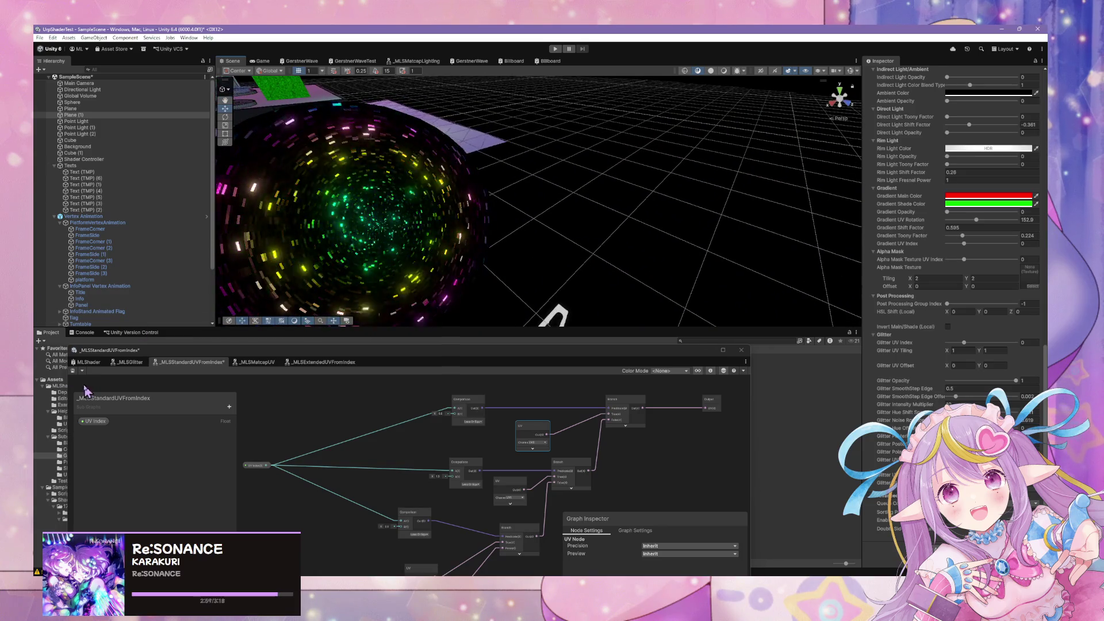
Save the asset and go back to the _MLSExtendedUVFromIndex subgraph
{"action": "left_click", "coordinate": [73, 372]}
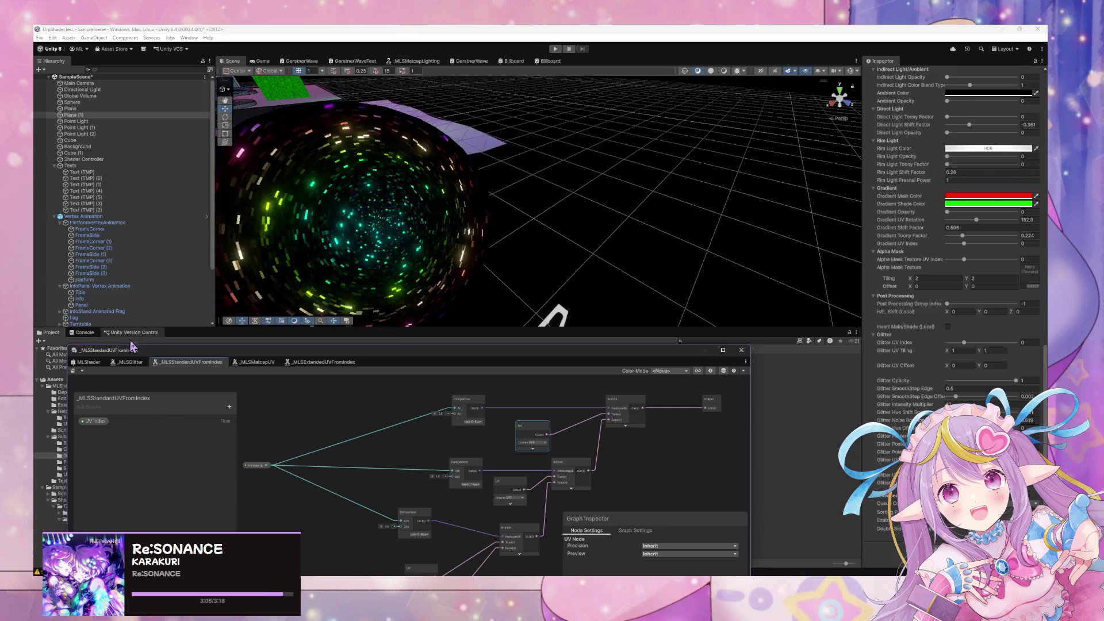
{"action": "left_click", "coordinate": [323, 363]}
{"action": "scroll", "coordinate": [458, 437], "scroll_direction": "up", "scroll_amount": 5}
{"action": "scroll", "coordinate": [434, 433], "scroll_direction": "up", "scroll_amount": 3}
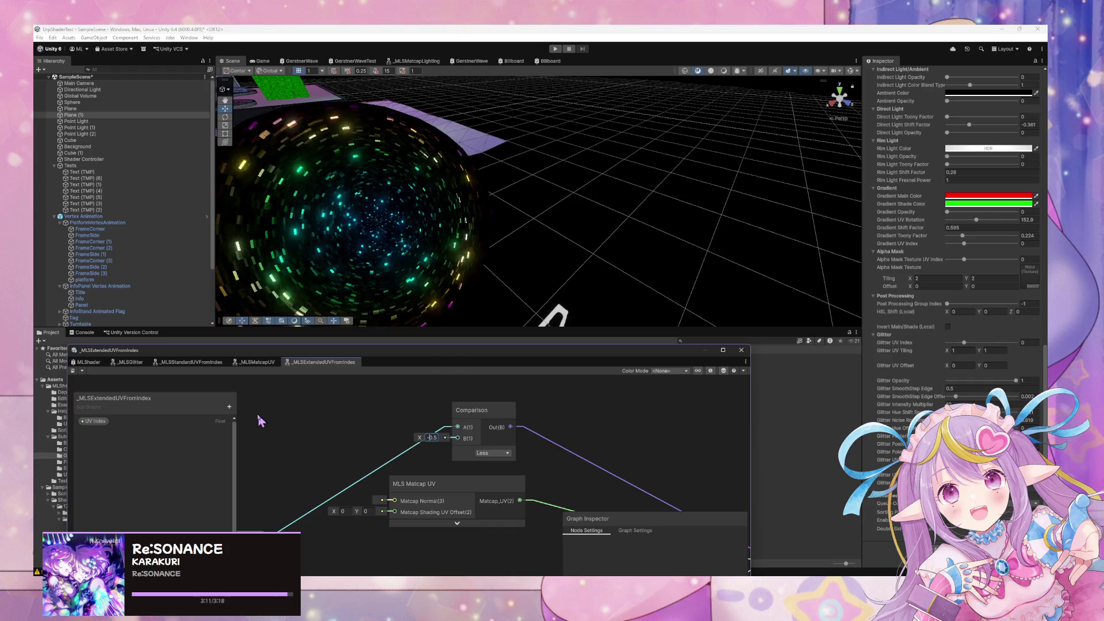
Create a Vector2 blackboard property named 'Standard UV'
{"action": "left_click", "coordinate": [229, 407]}
{"action": "left_click", "coordinate": [268, 263]}
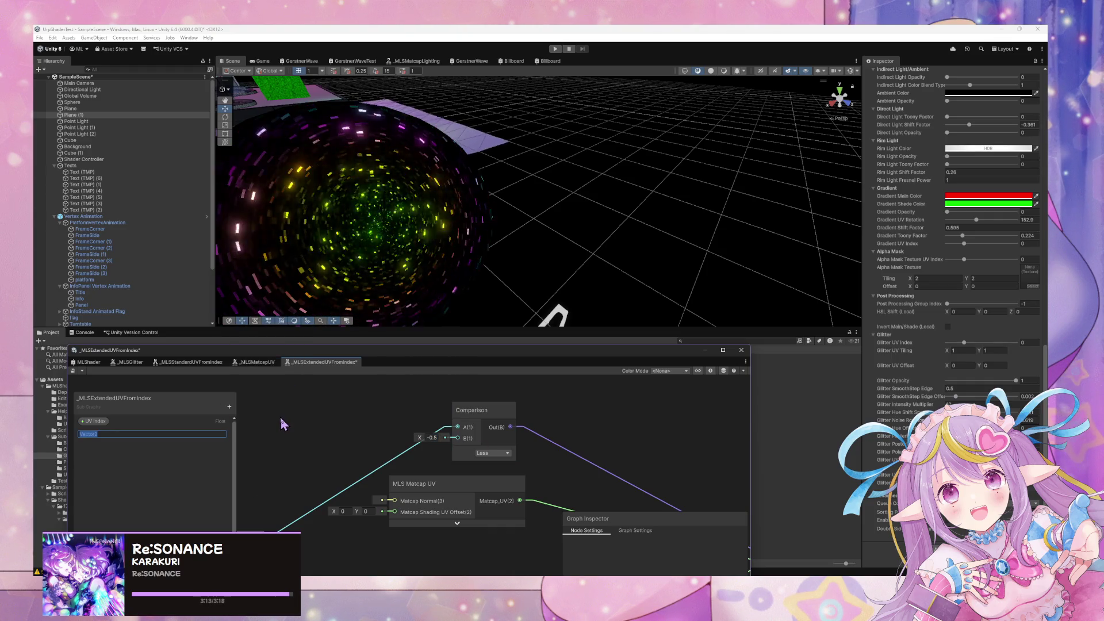
{"action": "type", "text": "Standard UV"}
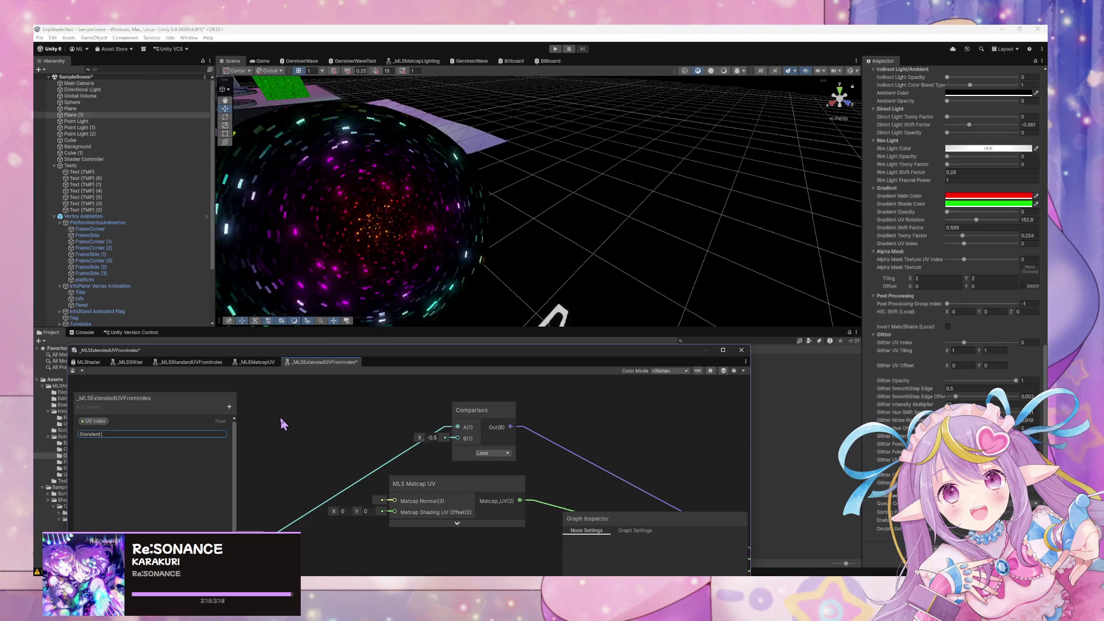
{"action": "key", "text": "Return"}
{"action": "scroll", "coordinate": [281, 424], "scroll_direction": "down", "scroll_amount": 3}
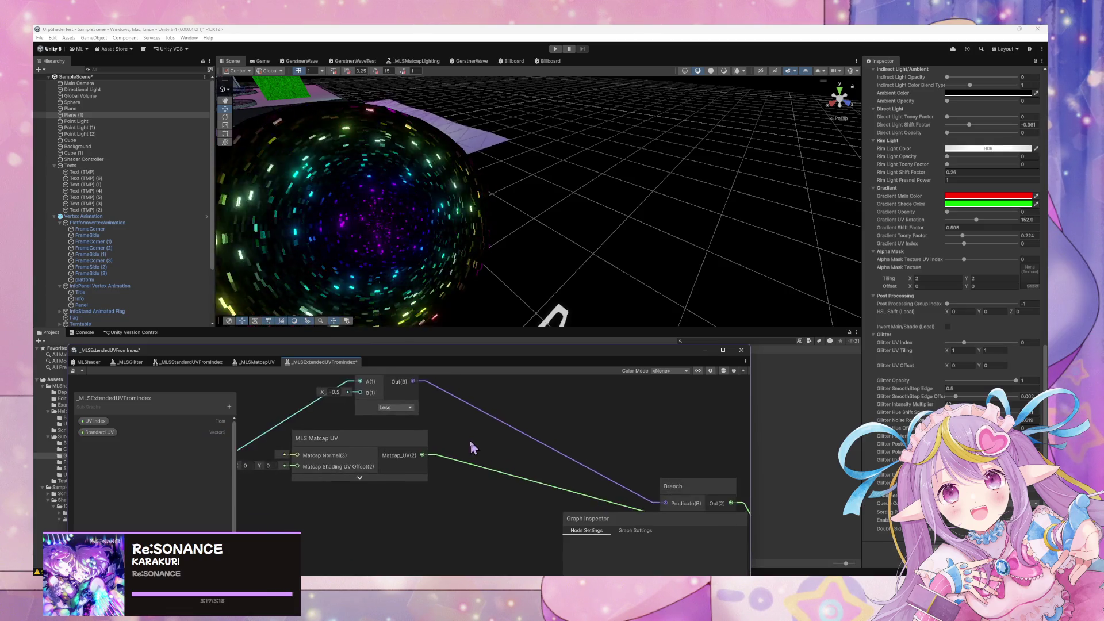
{"action": "left_click_drag", "start_coordinate": [403, 436], "coordinate": [405, 421]}
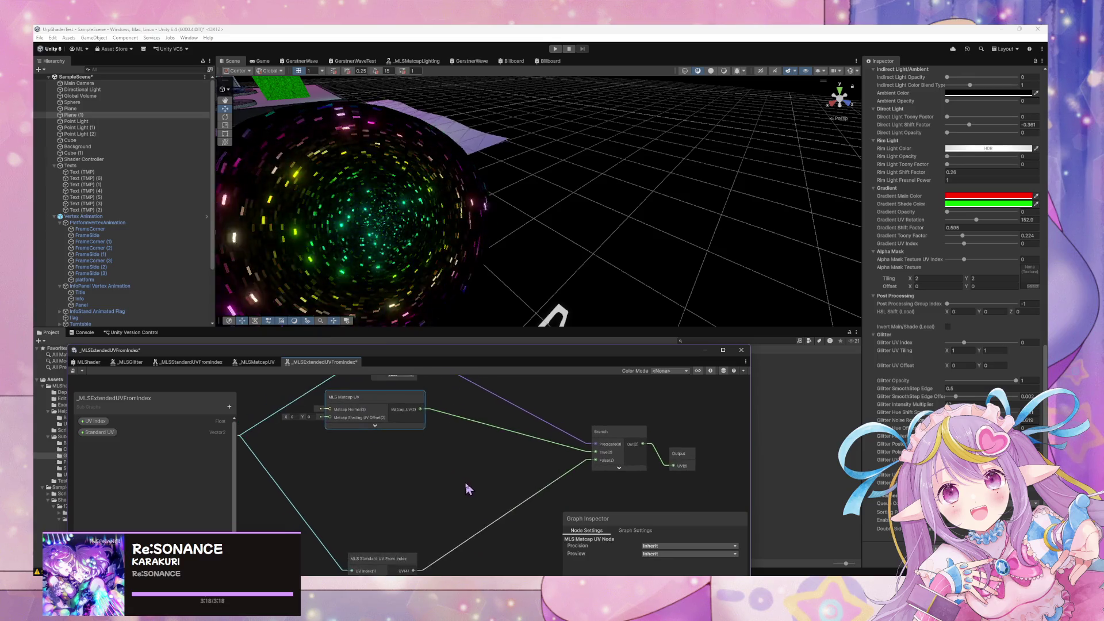
Place Standard UV in the graph, delete MLS Standard UV From Index, and wire Standard UV to Branch False
{"action": "mouse_move", "coordinate": [100, 432]}
{"action": "left_mouse_down"}
{"action": "mouse_move", "coordinate": [315, 462]}
{"action": "mouse_move", "coordinate": [385, 440]}
{"action": "mouse_move", "coordinate": [497, 502]}
{"action": "mouse_move", "coordinate": [498, 537]}
{"action": "left_mouse_up"}
{"action": "mouse_move", "coordinate": [353, 524]}
{"action": "left_mouse_down"}
{"action": "mouse_move", "coordinate": [364, 449]}
{"action": "mouse_move", "coordinate": [360, 461]}
{"action": "left_mouse_up"}
{"action": "left_click", "coordinate": [520, 527]}
{"action": "left_click_drag", "start_coordinate": [498, 523], "coordinate": [385, 438]}
{"action": "left_click", "coordinate": [369, 456]}
{"action": "key", "text": "Delete"}
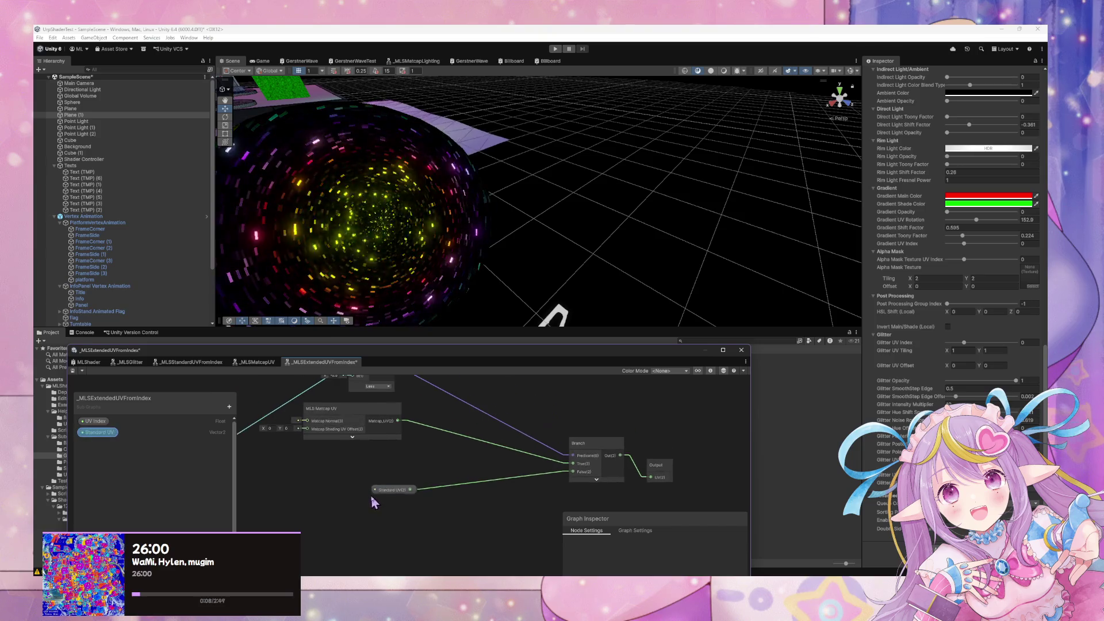
{"action": "left_click_drag", "start_coordinate": [387, 489], "coordinate": [365, 518]}
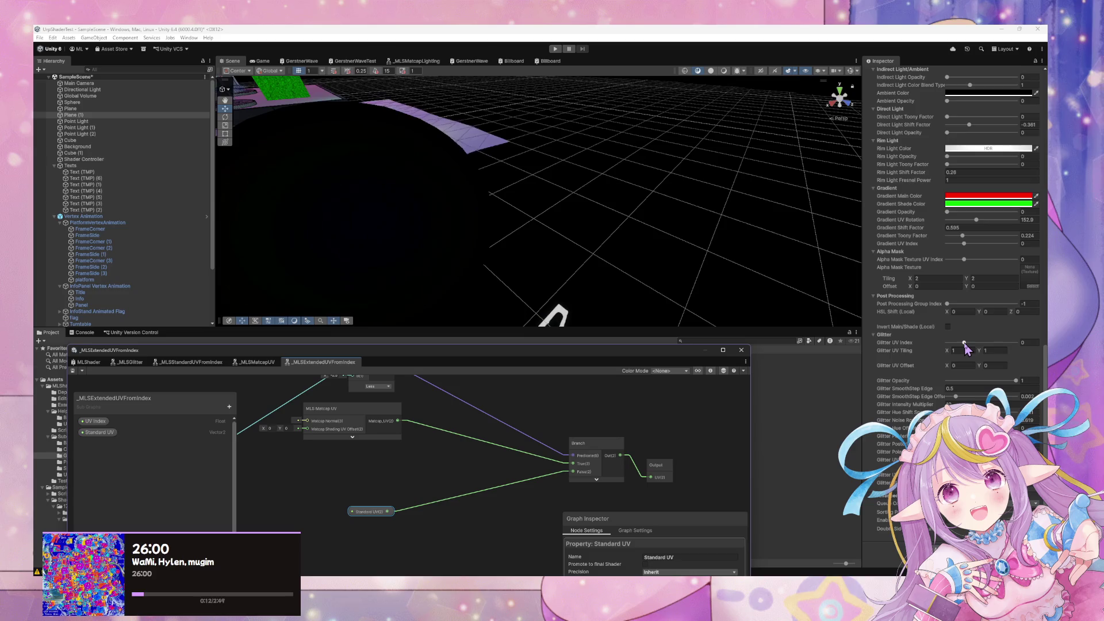
{"action": "left_click_drag", "start_coordinate": [484, 415], "coordinate": [555, 436]}
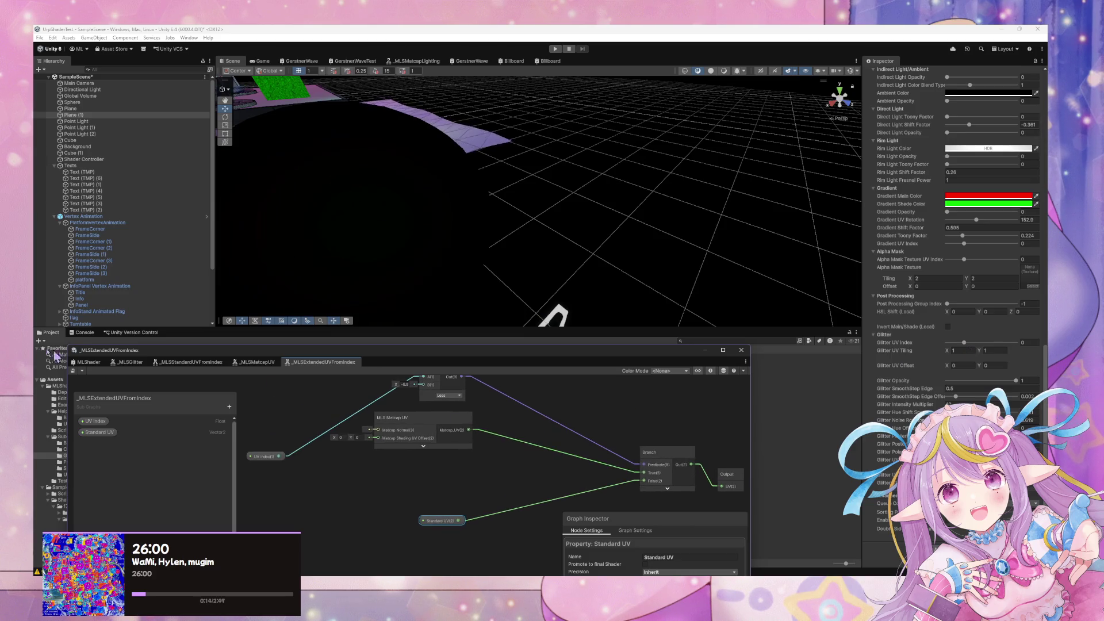
{"action": "left_click", "coordinate": [94, 370]}
Add a Custom Interpolator block to the MLShader vertex stack
{"action": "mouse_move", "coordinate": [443, 461]}
{"action": "left_mouse_down"}
{"action": "mouse_move", "coordinate": [514, 461]}
{"action": "mouse_move", "coordinate": [565, 434]}
{"action": "mouse_move", "coordinate": [564, 451]}
{"action": "mouse_move", "coordinate": [510, 433]}
{"action": "mouse_move", "coordinate": [428, 467]}
{"action": "left_mouse_up"}
{"action": "scroll", "coordinate": [554, 443], "scroll_direction": "down", "scroll_amount": 10}
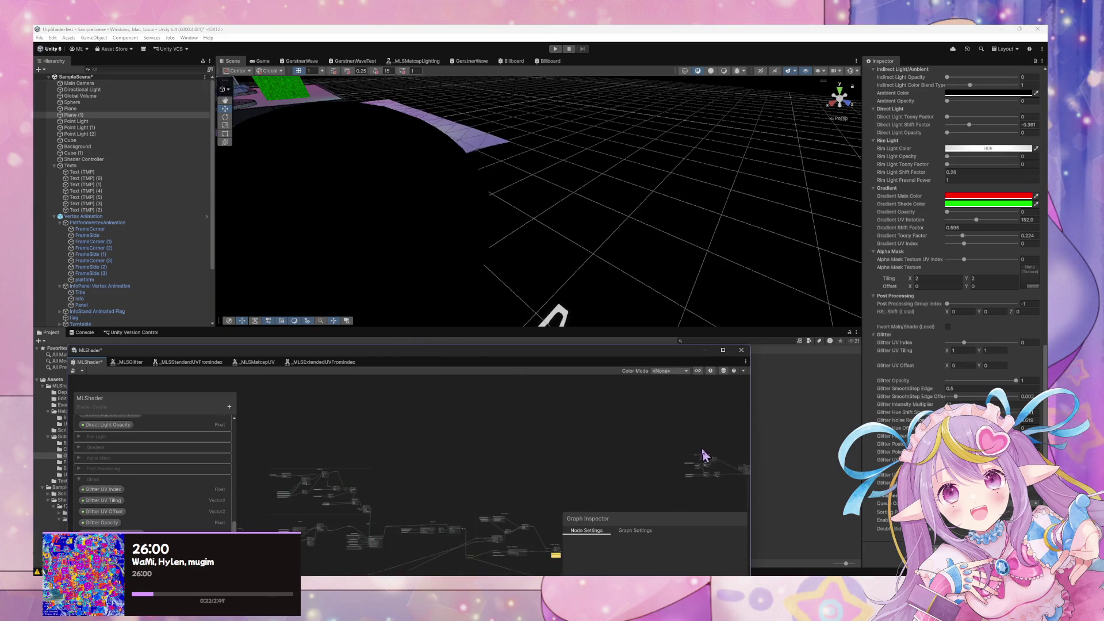
{"action": "scroll", "coordinate": [575, 449], "scroll_direction": "up", "scroll_amount": 10}
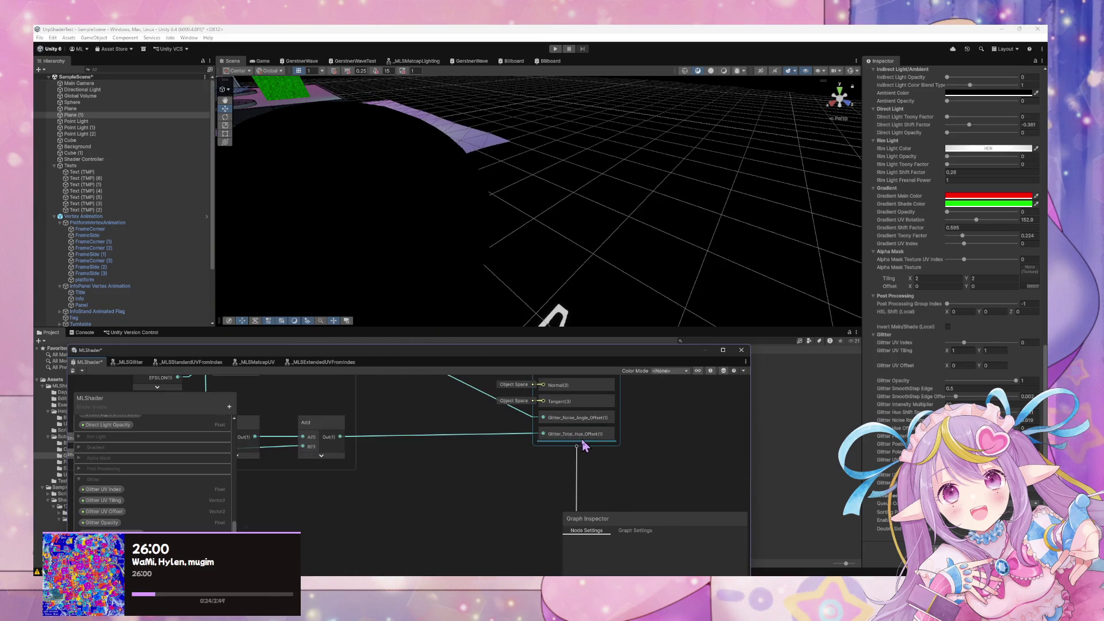
{"action": "key", "text": "space"}
{"action": "type", "text": "uv"}
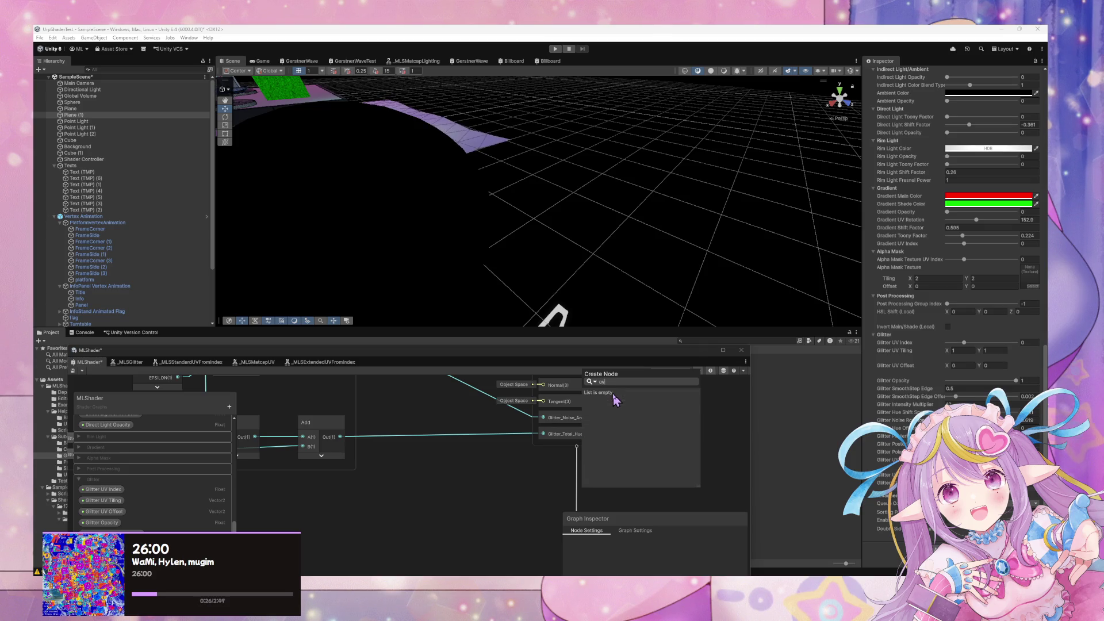
{"action": "key", "text": "BackSpace"}
{"action": "key", "text": "BackSpace"}
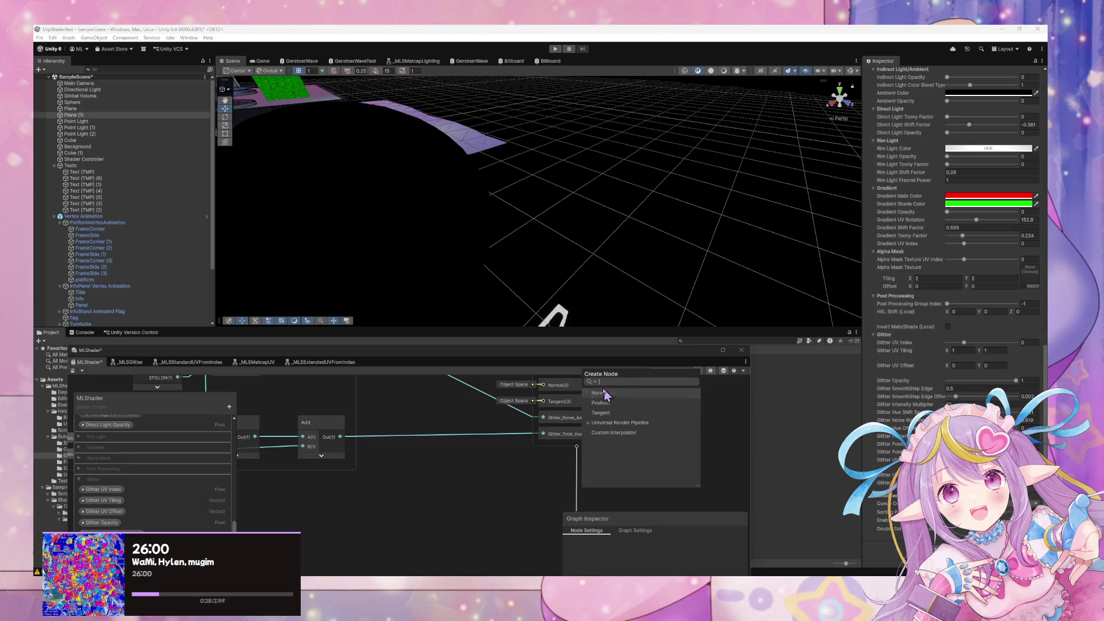
{"action": "left_click", "coordinate": [611, 435]}
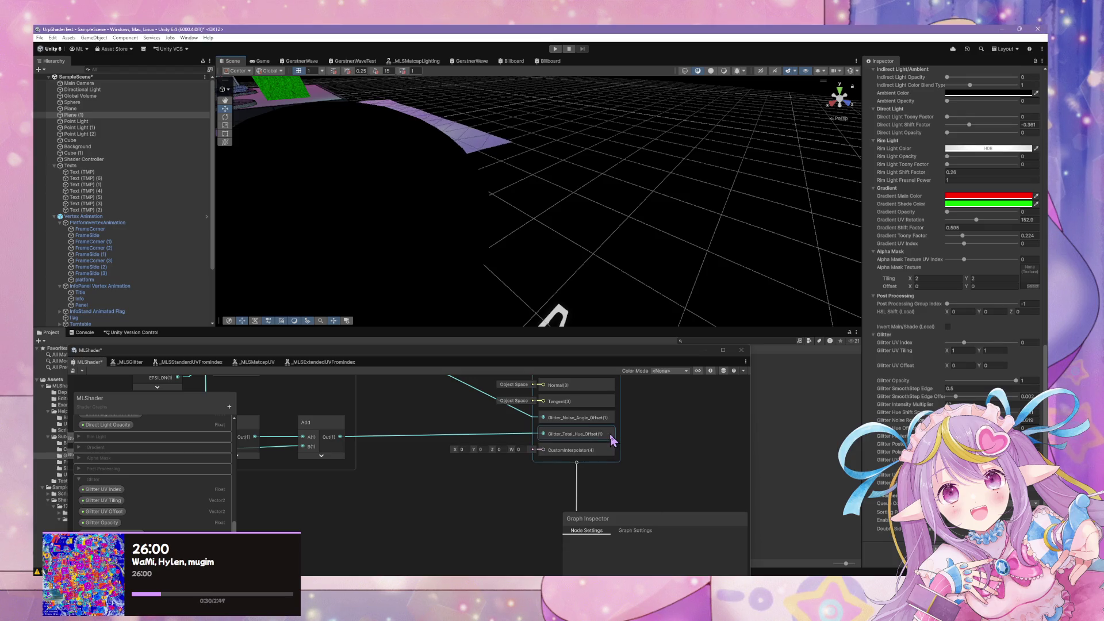
Rename the interpolator Glitter_Standard_UV and set its type to Vector 2
{"action": "left_click", "coordinate": [586, 452]}
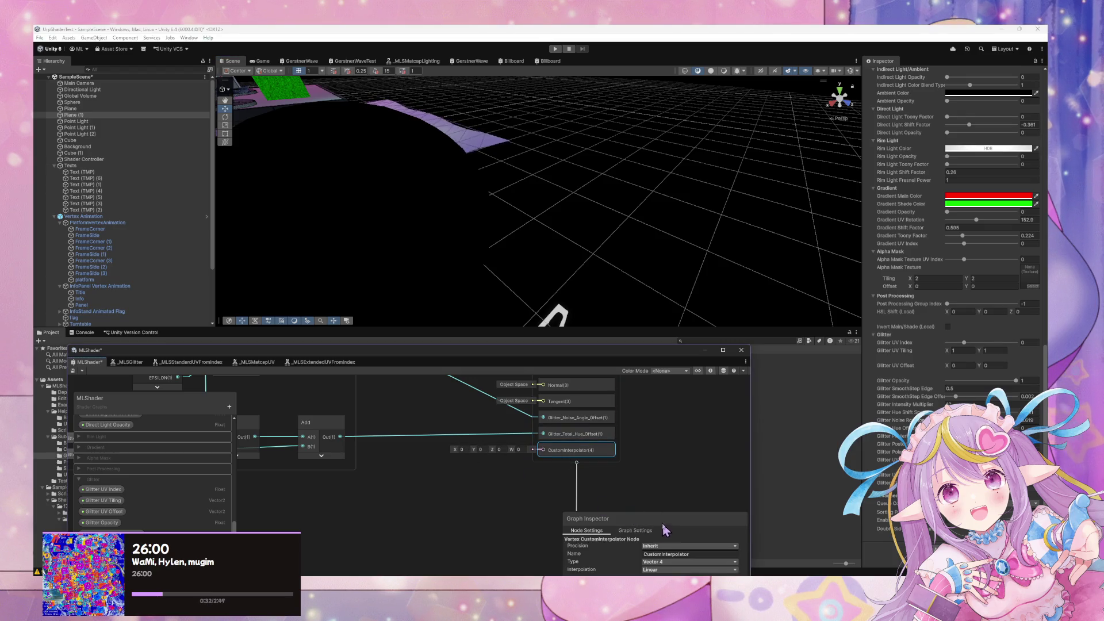
{"action": "left_click_drag", "start_coordinate": [663, 528], "coordinate": [685, 433]}
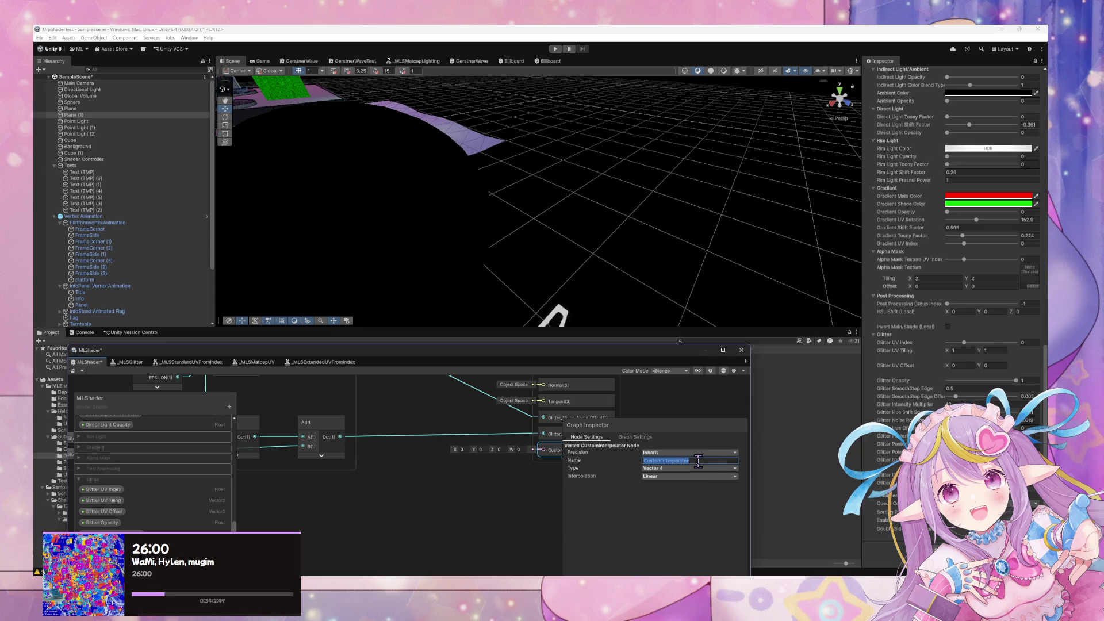
{"action": "type", "text": "GlitterStandard UV"}
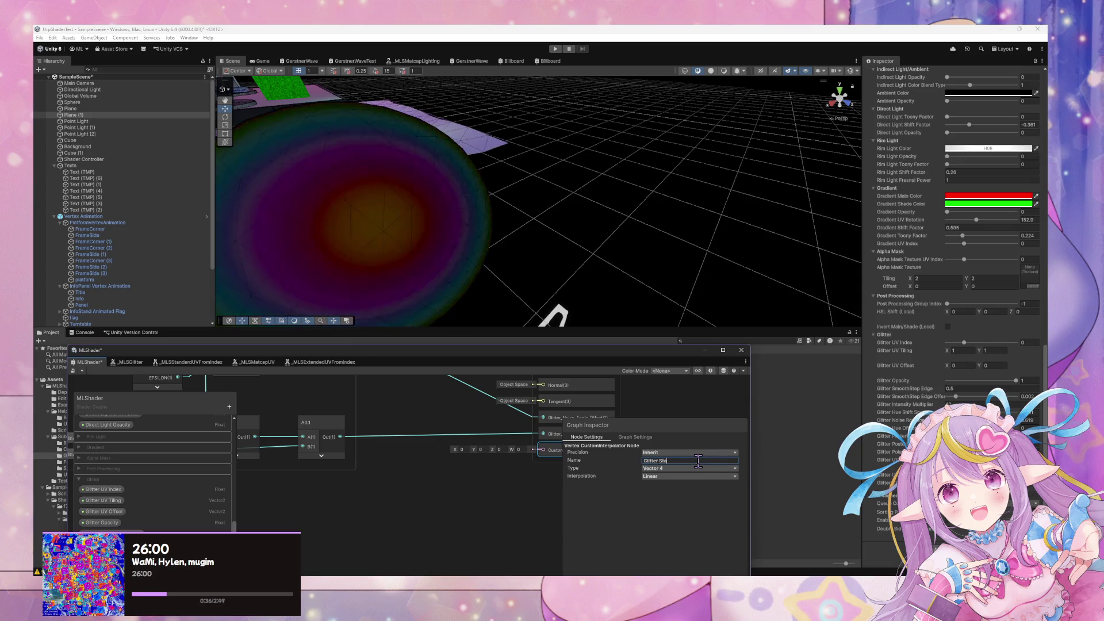
{"action": "key", "text": "Return"}
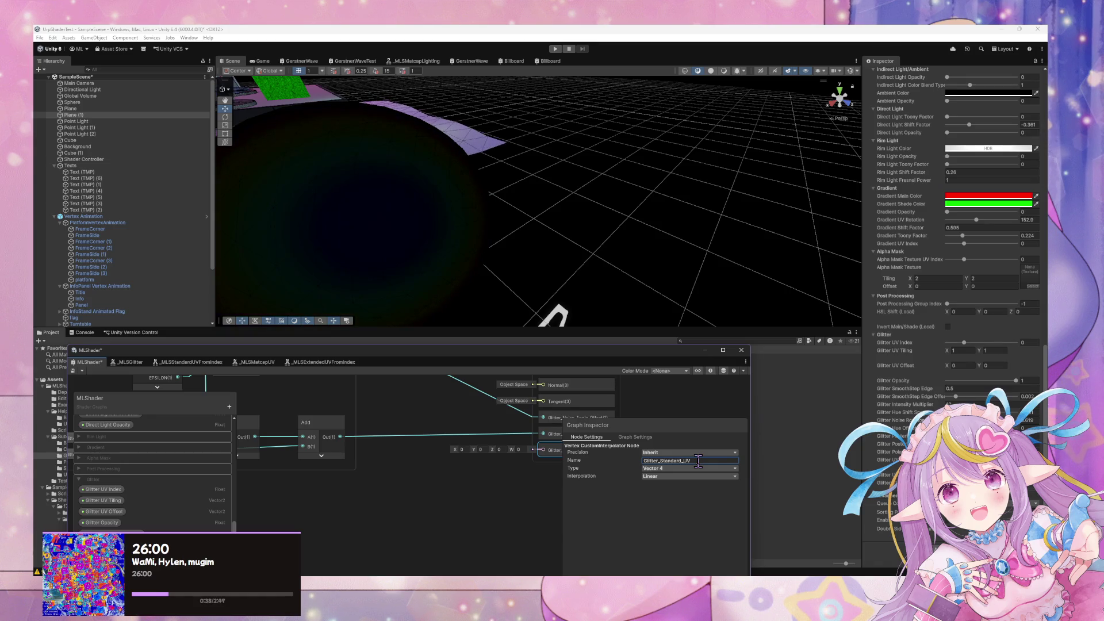
{"action": "left_click", "coordinate": [671, 469]}
{"action": "left_click", "coordinate": [665, 487]}
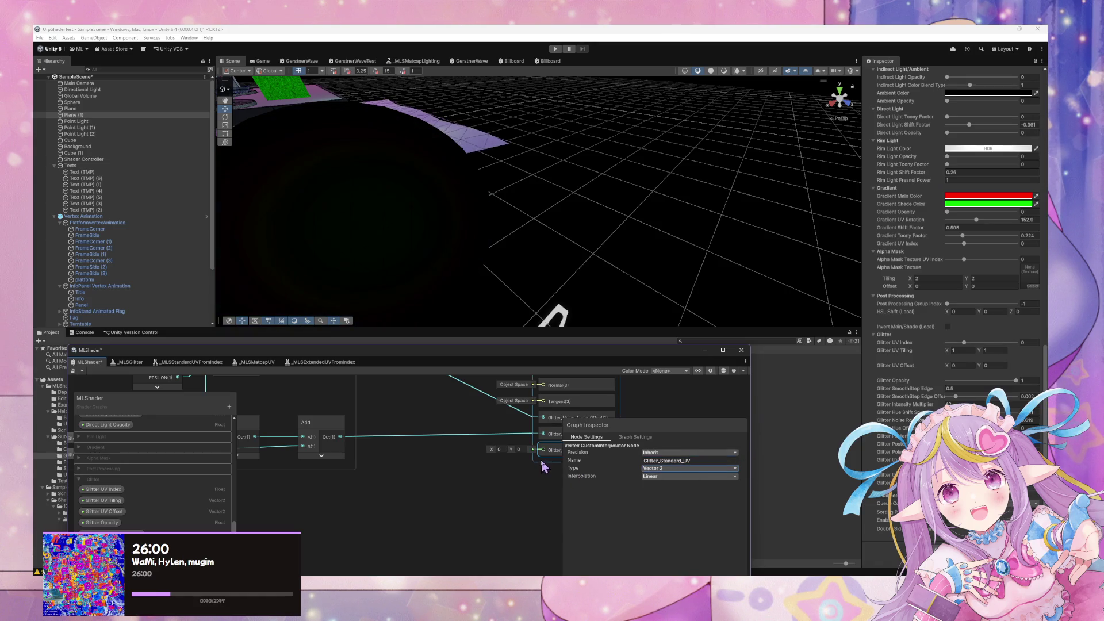
{"action": "left_click_drag", "start_coordinate": [500, 502], "coordinate": [471, 452]}
{"action": "key", "text": "space"}
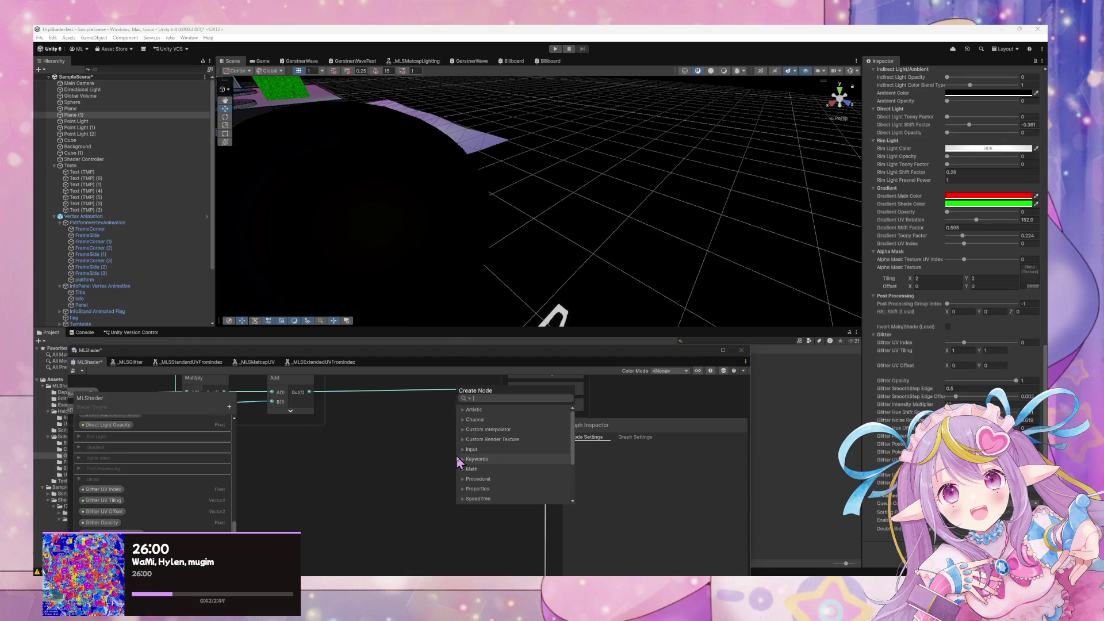
Add a Glitter UV Index property node from the node search and move it left
{"action": "type", "text": "uv index"}
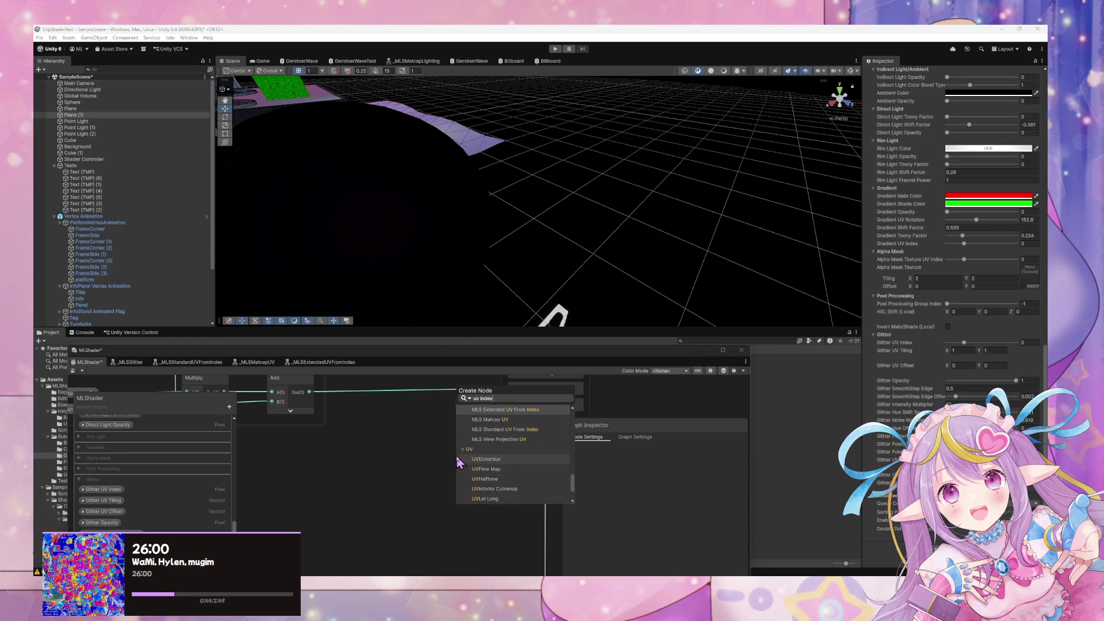
{"action": "scroll", "coordinate": [544, 469], "scroll_direction": "up", "scroll_amount": 5}
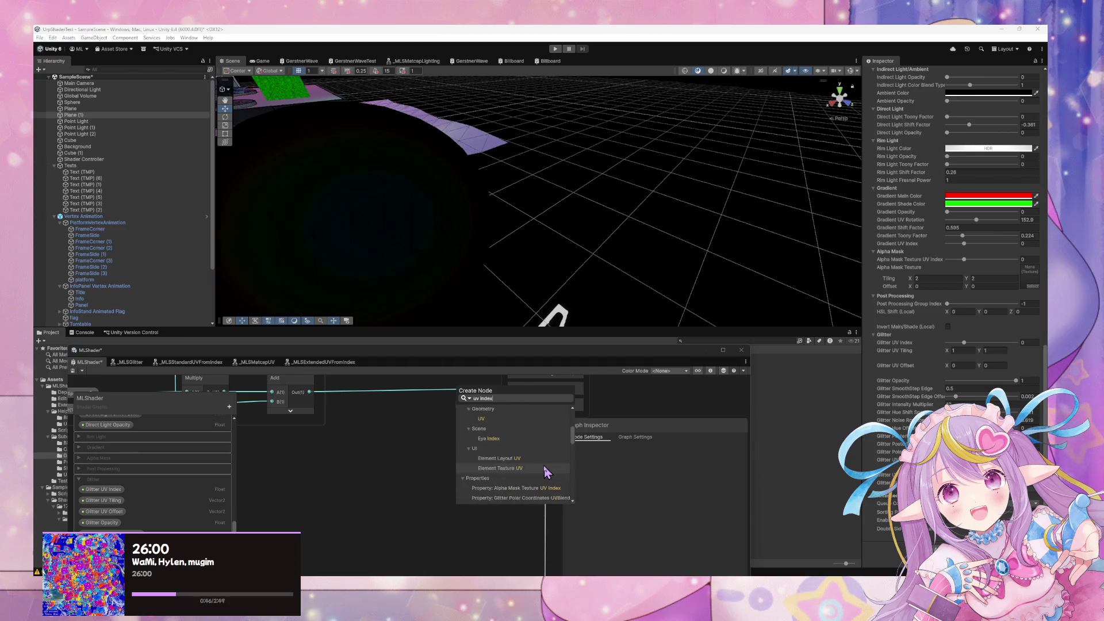
{"action": "scroll", "coordinate": [546, 471], "scroll_direction": "down", "scroll_amount": 1}
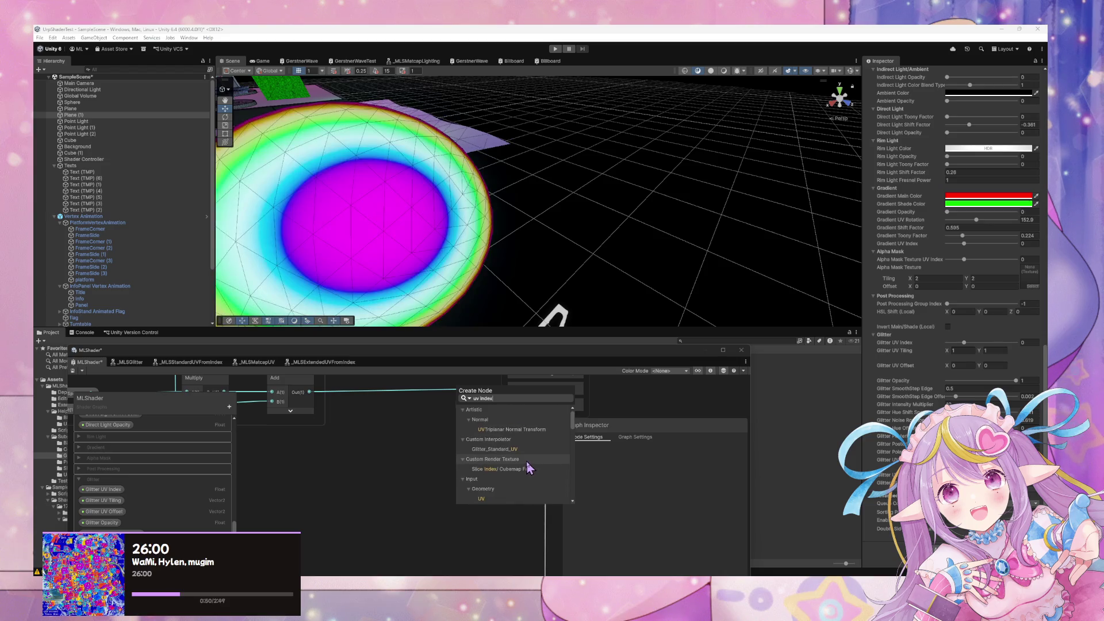
{"action": "scroll", "coordinate": [528, 467], "scroll_direction": "up", "scroll_amount": 1}
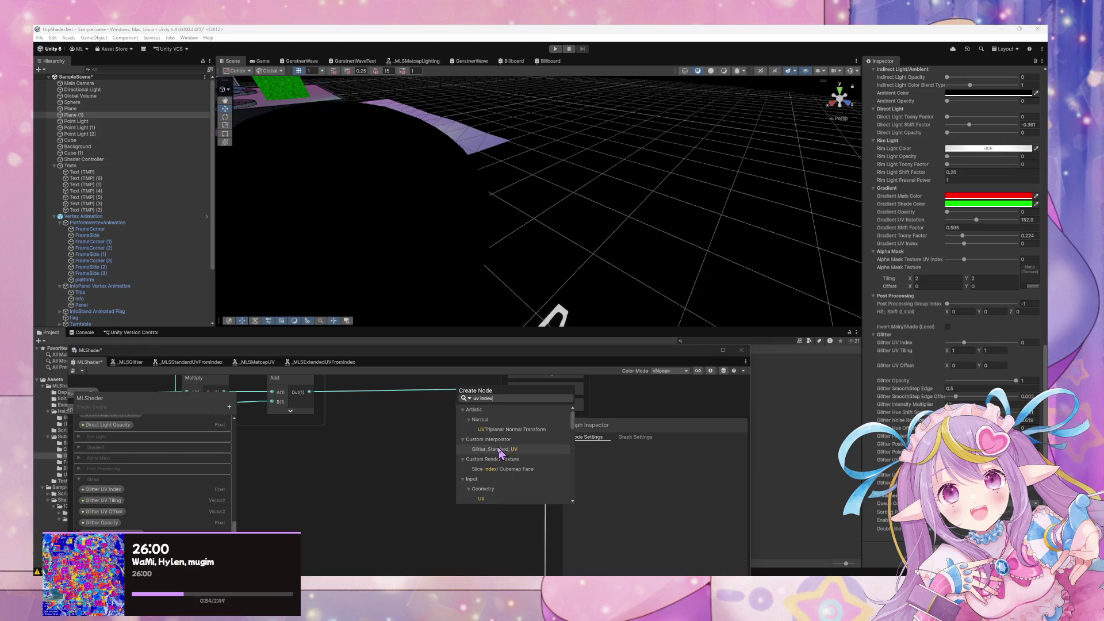
{"action": "key", "text": "ctrl+a"}
{"action": "type", "text": "gl"}
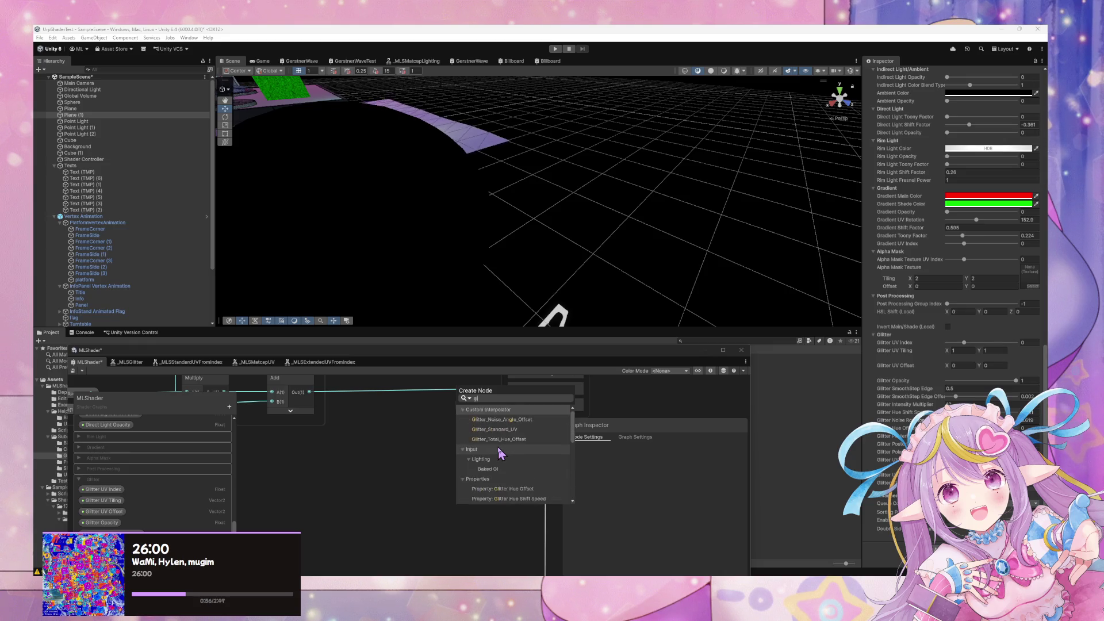
{"action": "type", "text": "itter u"}
{"action": "key", "text": "BackSpace"}
{"action": "key", "text": "BackSpace"}
{"action": "key", "text": "BackSpace"}
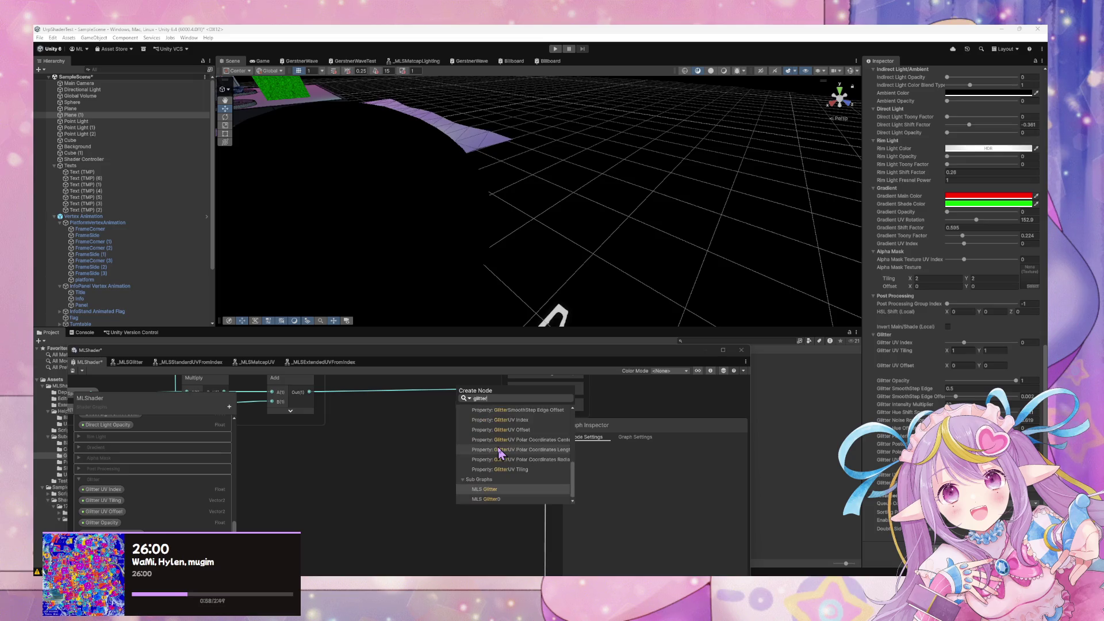
{"action": "key", "text": "Up"}
{"action": "key", "text": "Up"}
{"action": "key", "text": "Up"}
{"action": "key", "text": "Escape"}
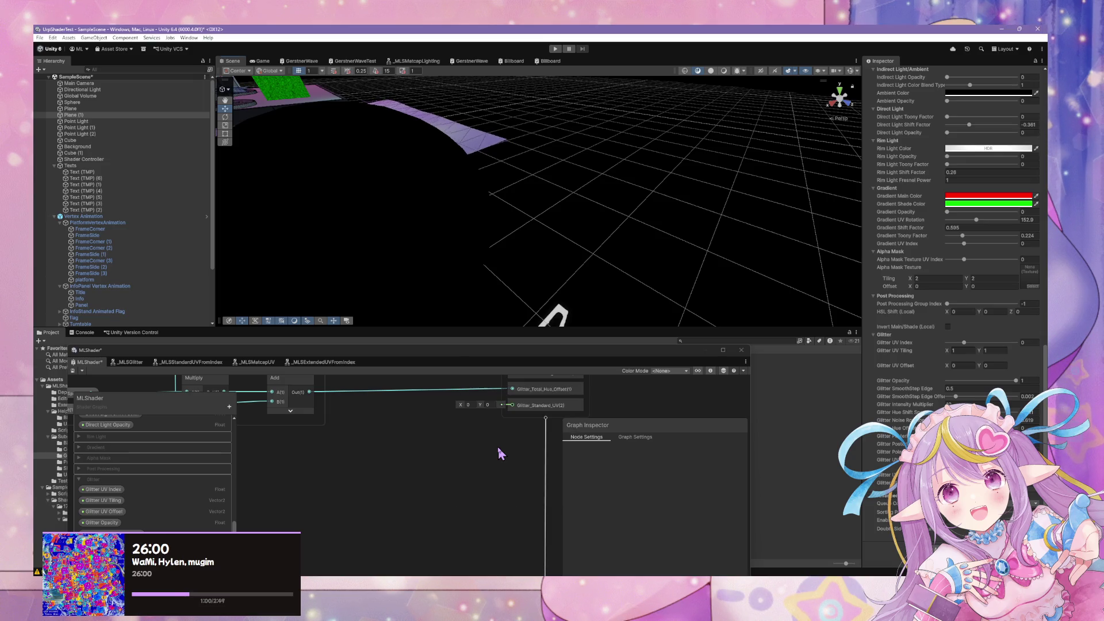
{"action": "left_click_drag", "start_coordinate": [486, 472], "coordinate": [370, 457]}
Add a Glitter_Standard_UV interpolator node, shift Glitter UV Index further left, then delete the interpolator
{"action": "key", "text": "space"}
{"action": "type", "text": "stardard"}
{"action": "key", "text": "Up"}
{"action": "key", "text": "Up"}
{"action": "key", "text": "Up"}
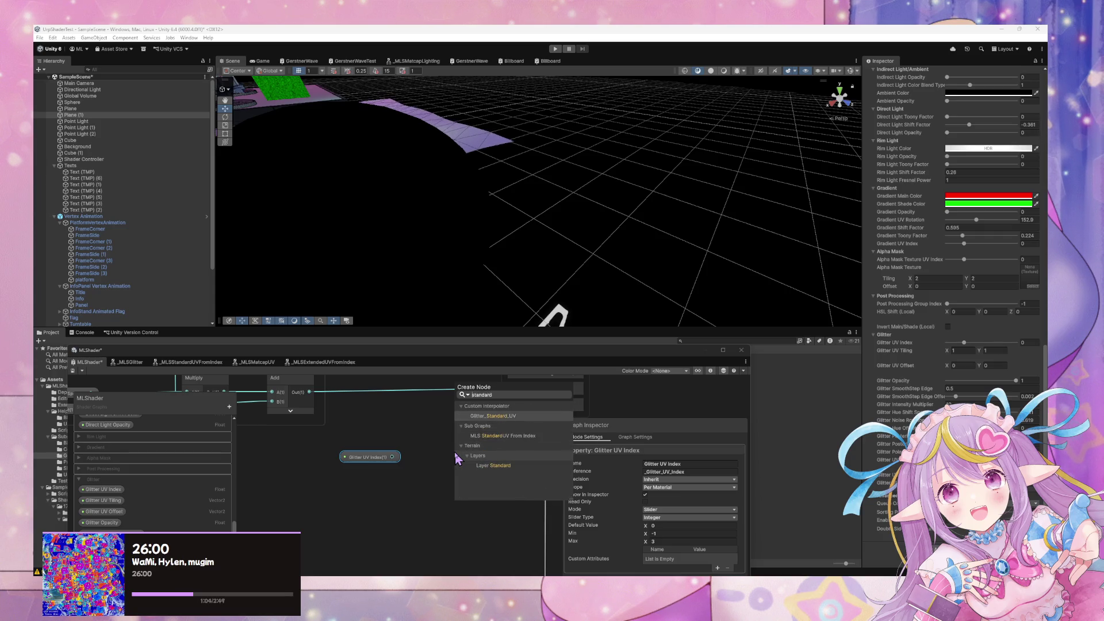
{"action": "key", "text": "Return"}
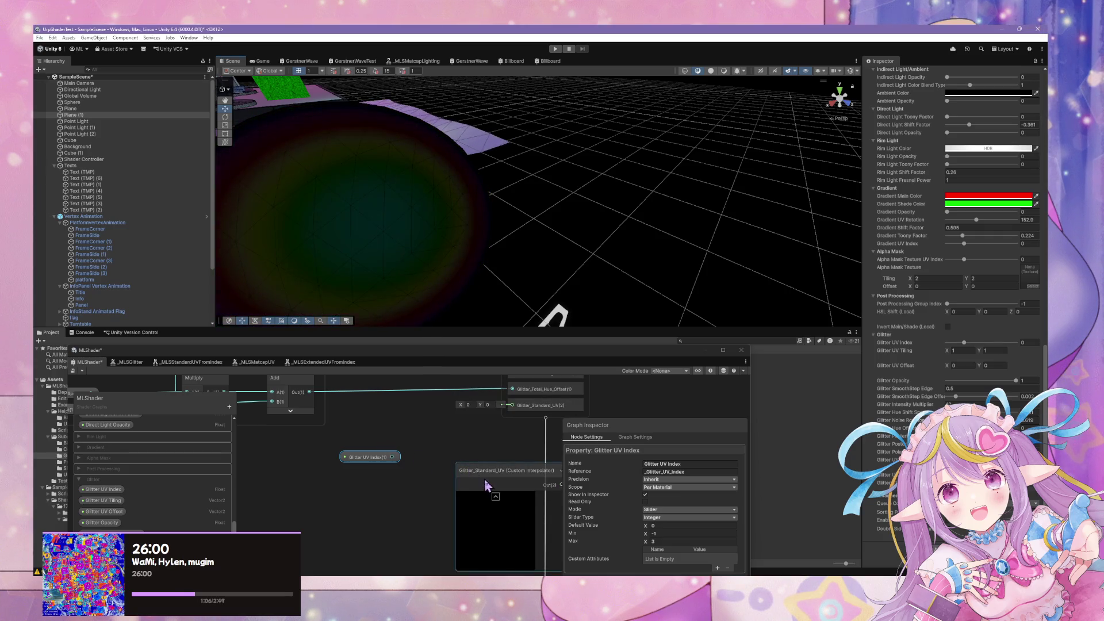
{"action": "left_click_drag", "start_coordinate": [485, 485], "coordinate": [452, 449]}
{"action": "left_click_drag", "start_coordinate": [371, 459], "coordinate": [322, 461]}
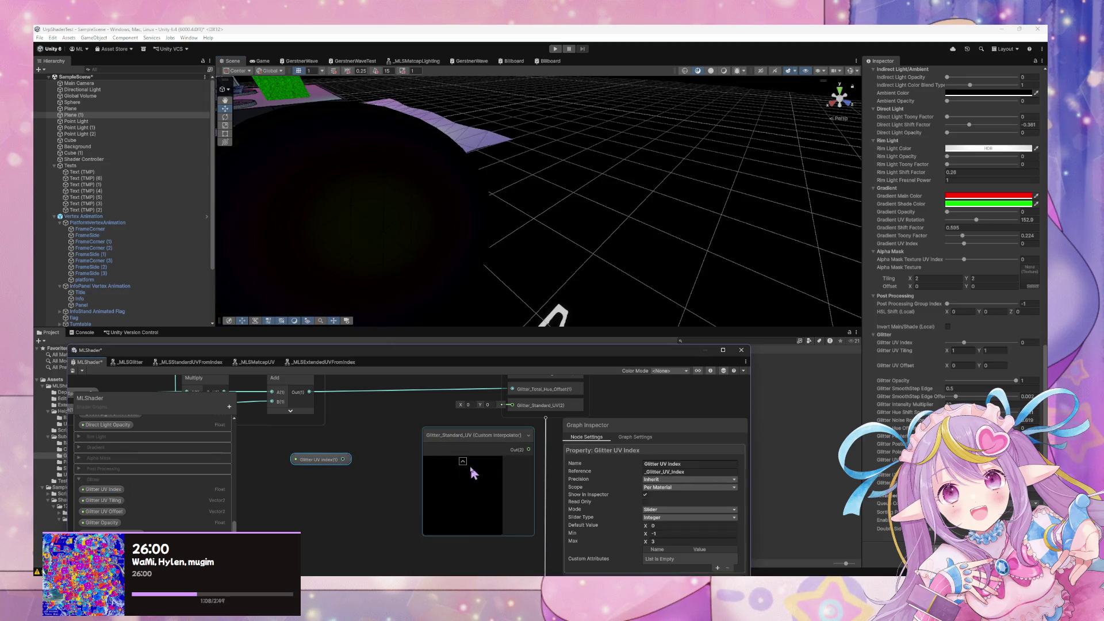
{"action": "left_click", "coordinate": [463, 461]}
{"action": "left_click", "coordinate": [473, 436]}
{"action": "key", "text": "Delete"}
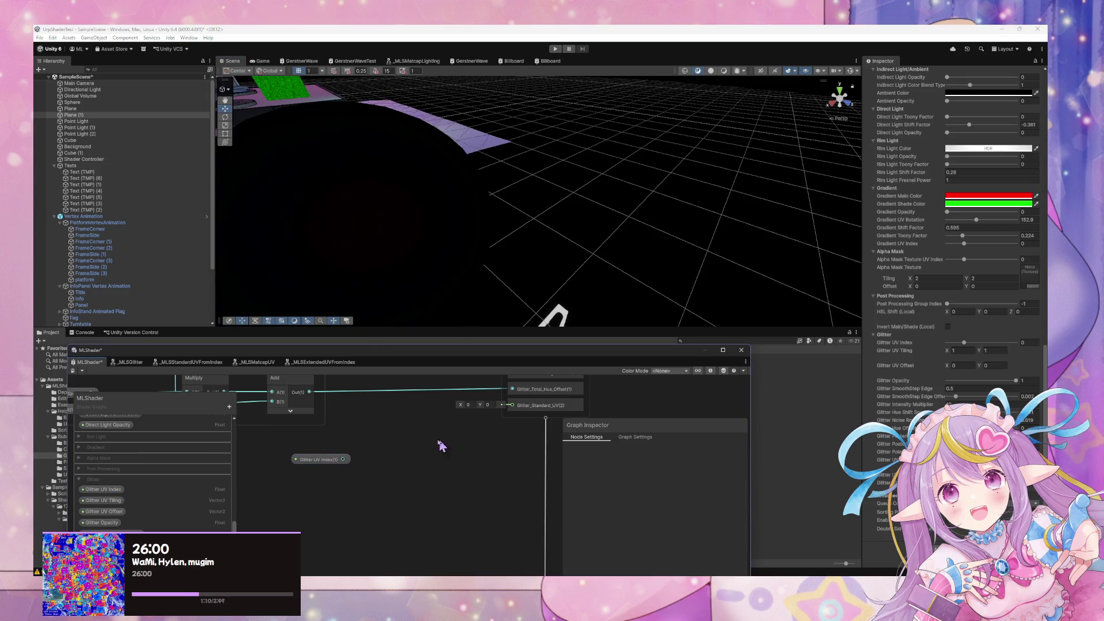
{"action": "key", "text": "space"}
Browse the node search results for glitter and UV entries
{"action": "type", "text": "glitt"}
{"action": "key", "text": "Up"}
{"action": "key", "text": "Up"}
{"action": "key", "text": "Up"}
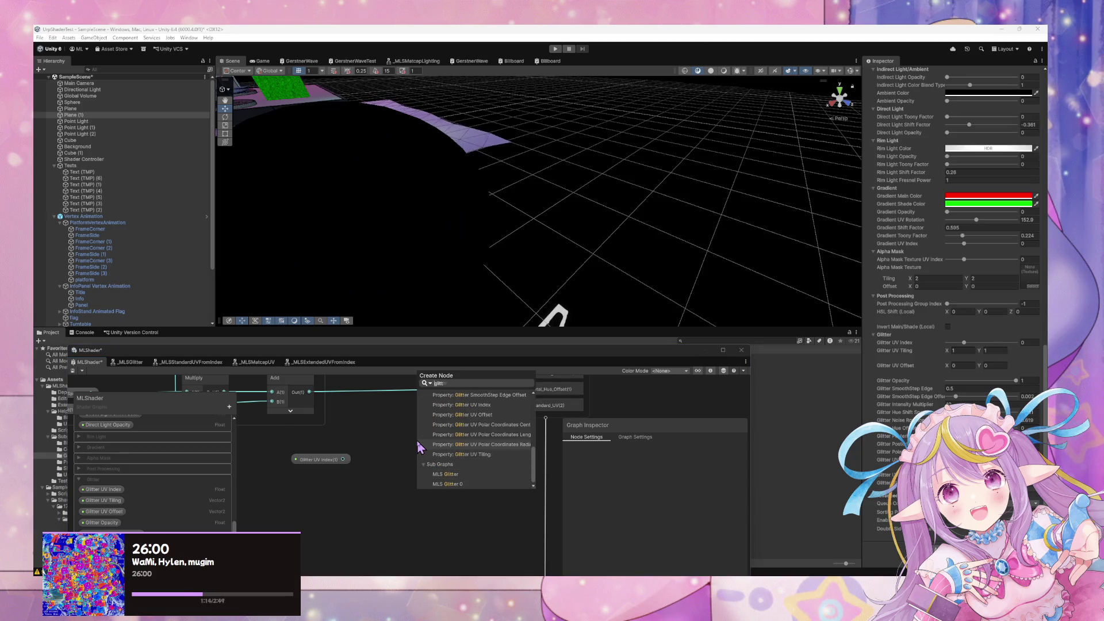
{"action": "key", "text": "Down"}
{"action": "key", "text": "Down"}
{"action": "key", "text": "Down"}
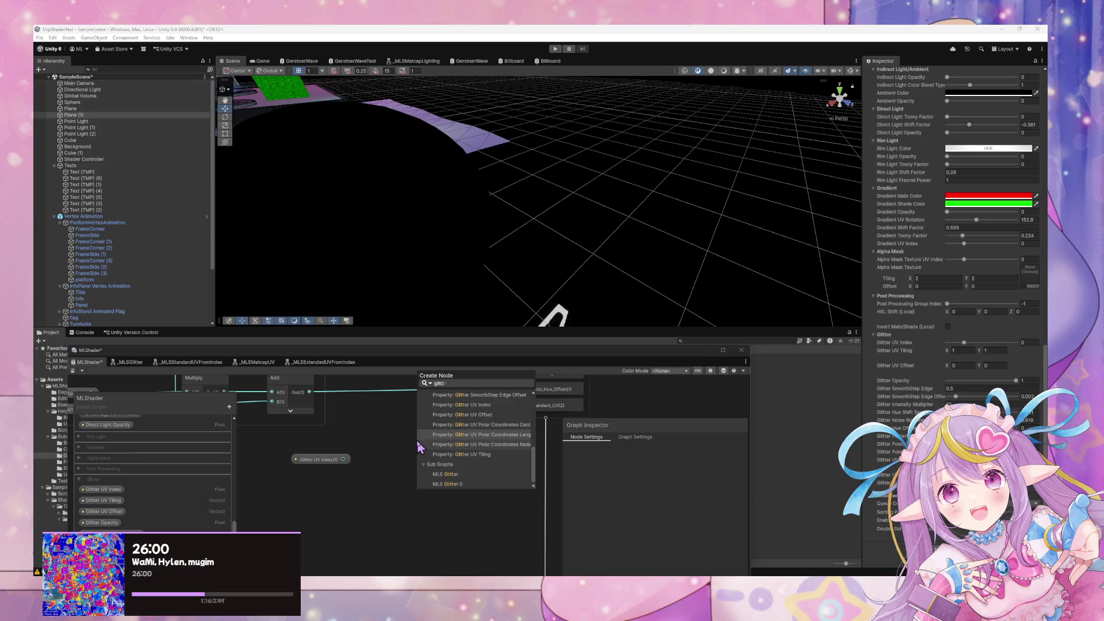
{"action": "key", "text": "BackSpace"}
{"action": "key", "text": "BackSpace"}
{"action": "key", "text": "BackSpace"}
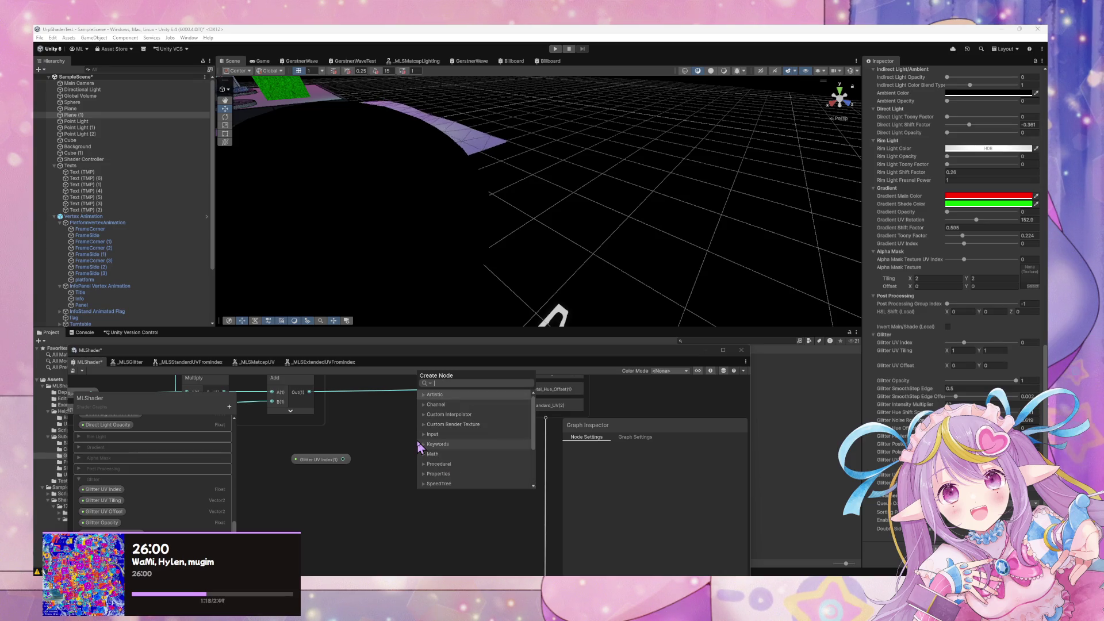
{"action": "type", "text": "uv se"}
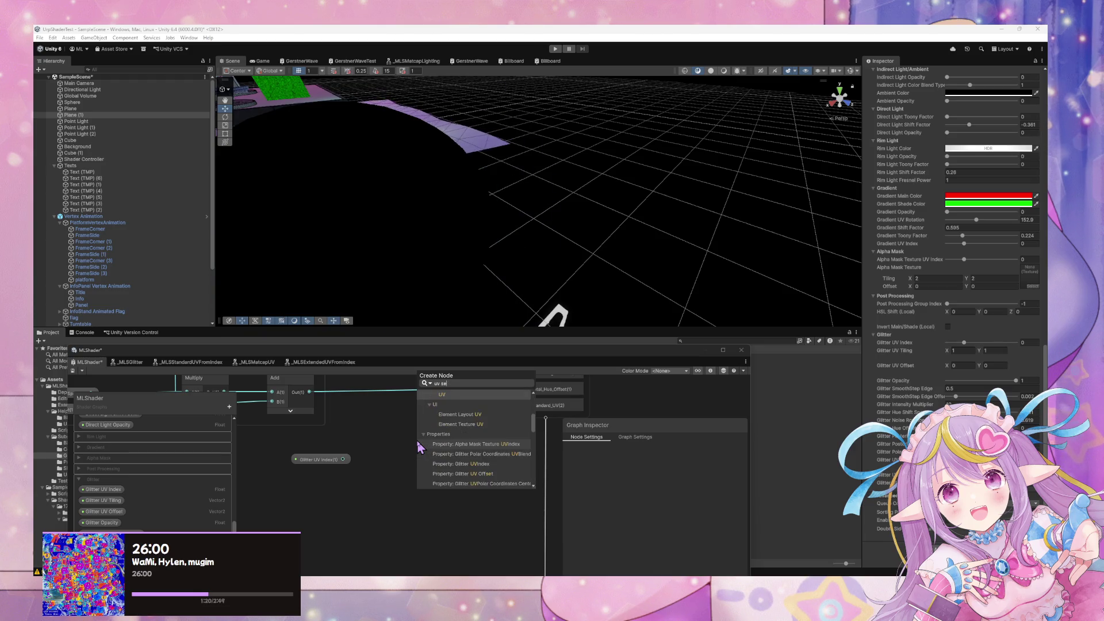
{"action": "key", "text": "Down"}
{"action": "key", "text": "Down"}
{"action": "key", "text": "Down"}
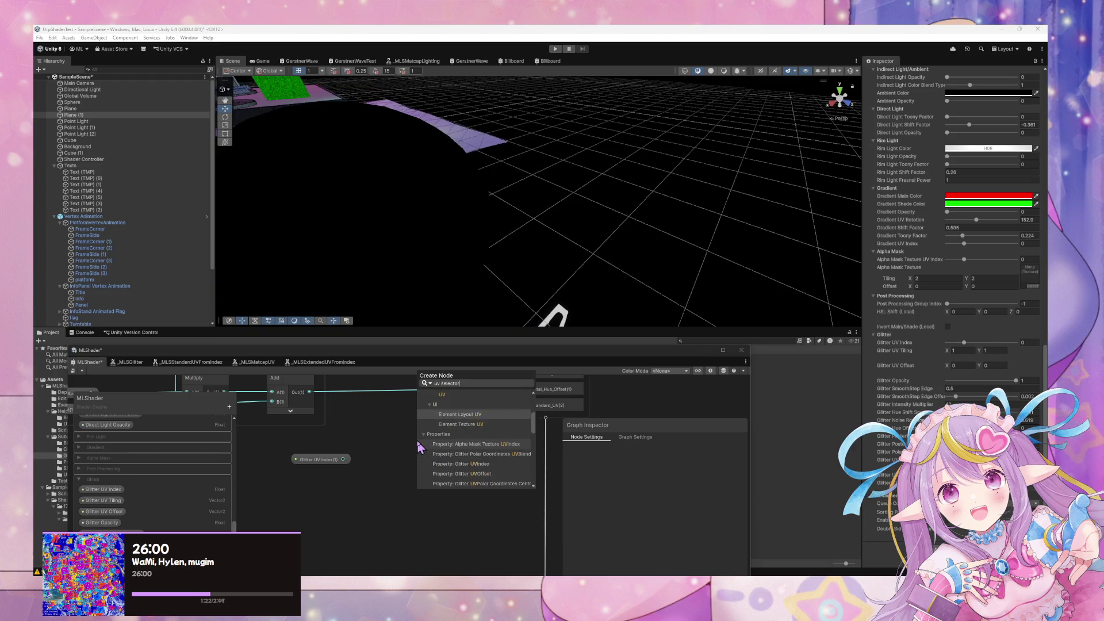
{"action": "key", "text": "Up"}
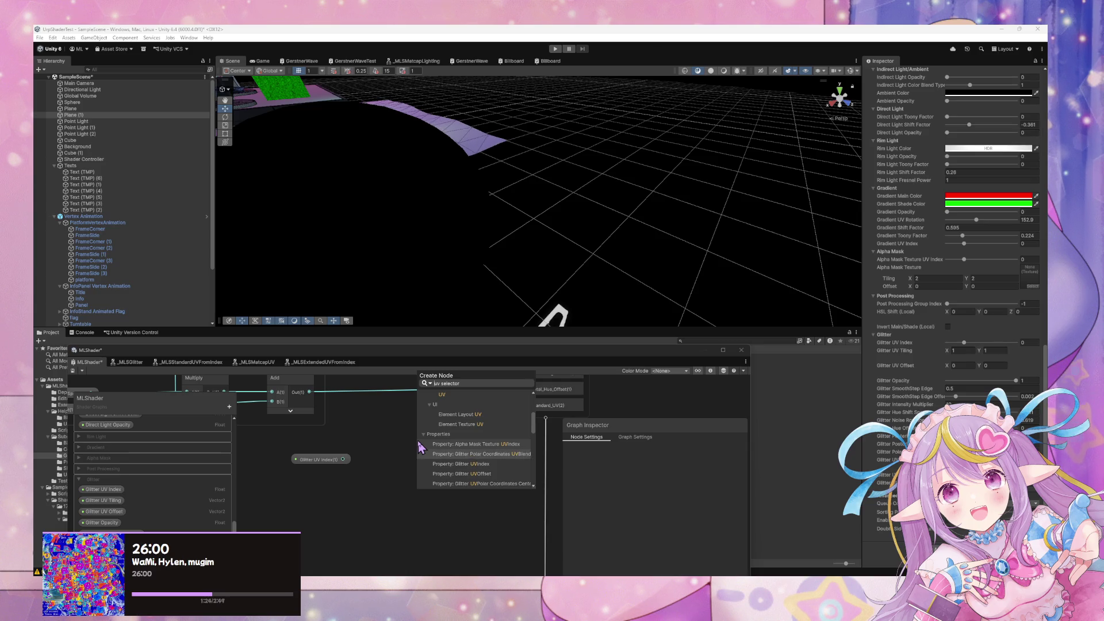
Add an MLS Standard UV From Index node beside Glitter UV Index and open its sub graph
{"action": "type", "text": "stand"}
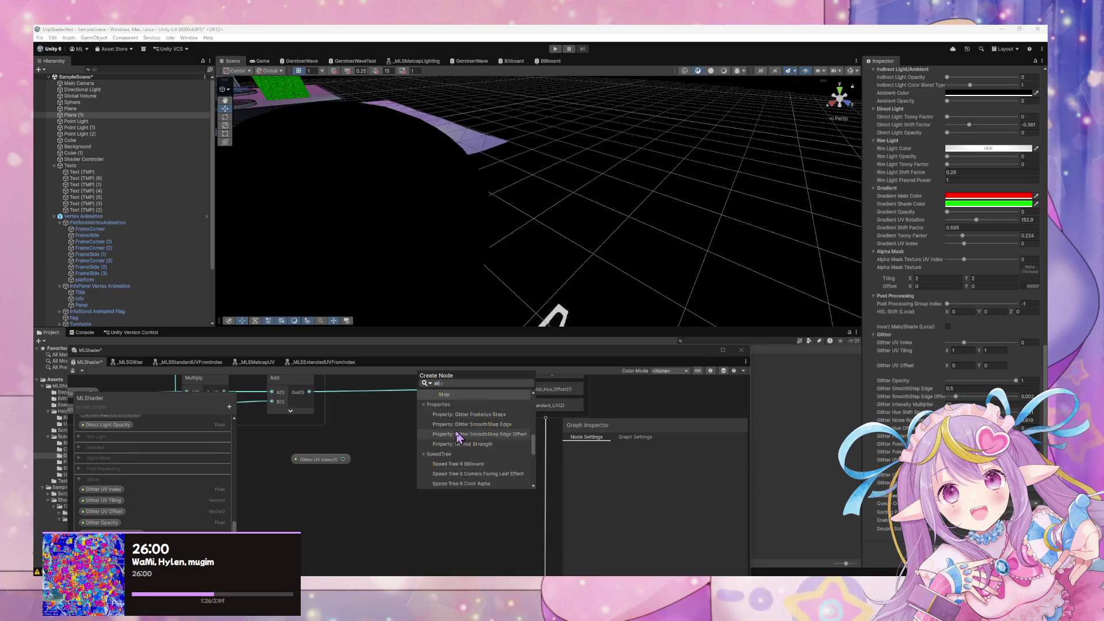
{"action": "key", "text": "Up"}
{"action": "key", "text": "Up"}
{"action": "key", "text": "Up"}
{"action": "key", "text": "Return"}
{"action": "left_click", "coordinate": [458, 486]}
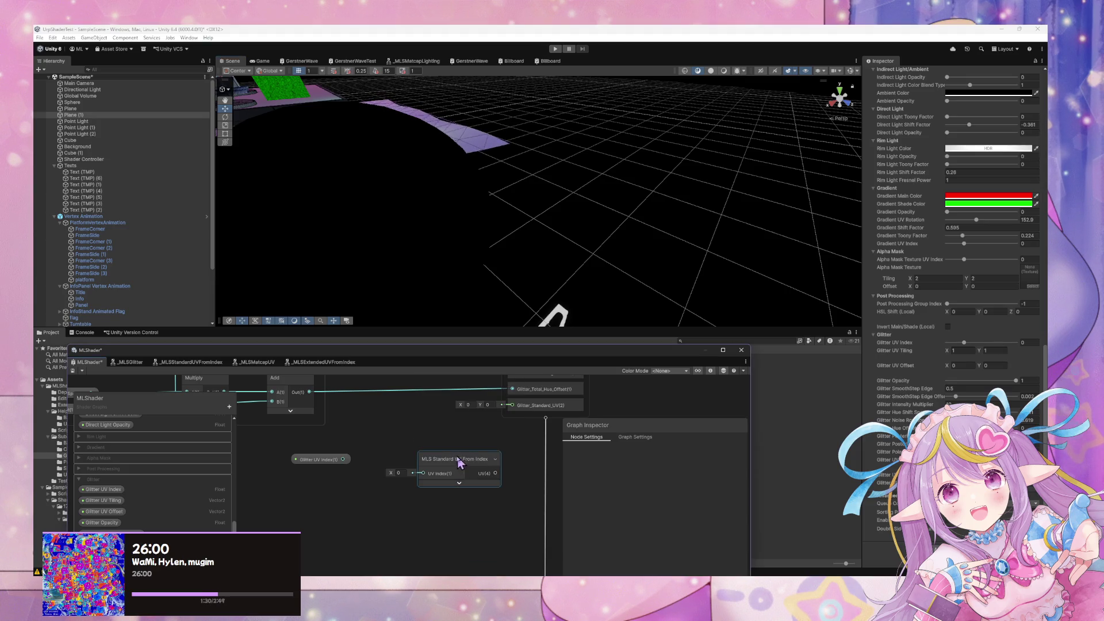
{"action": "left_click_drag", "start_coordinate": [457, 460], "coordinate": [426, 443]}
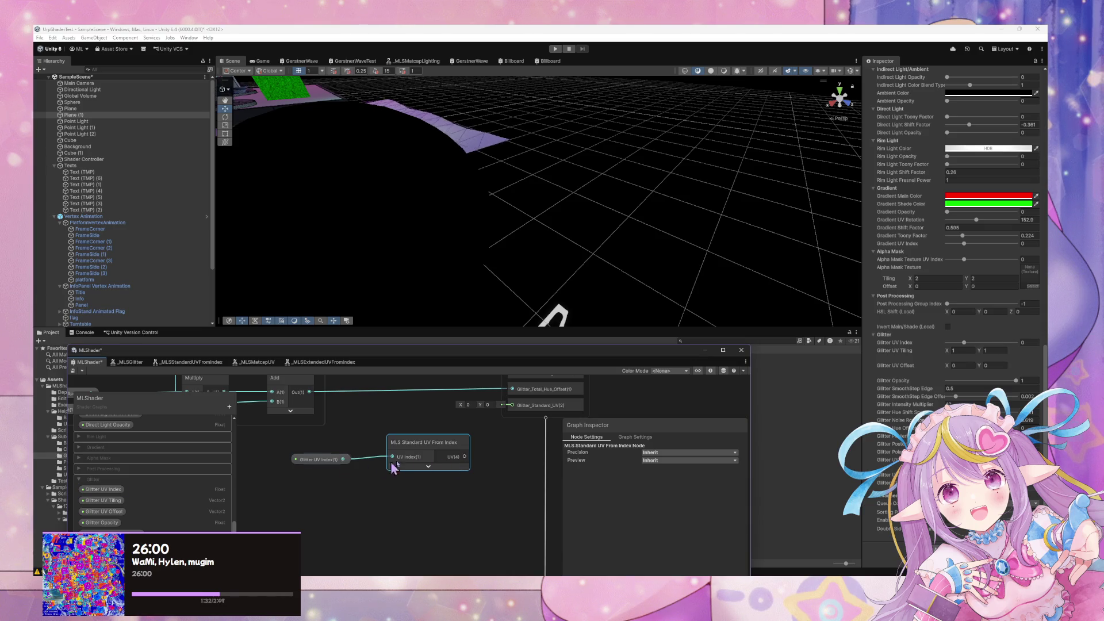
{"action": "double_click", "coordinate": [425, 445]}
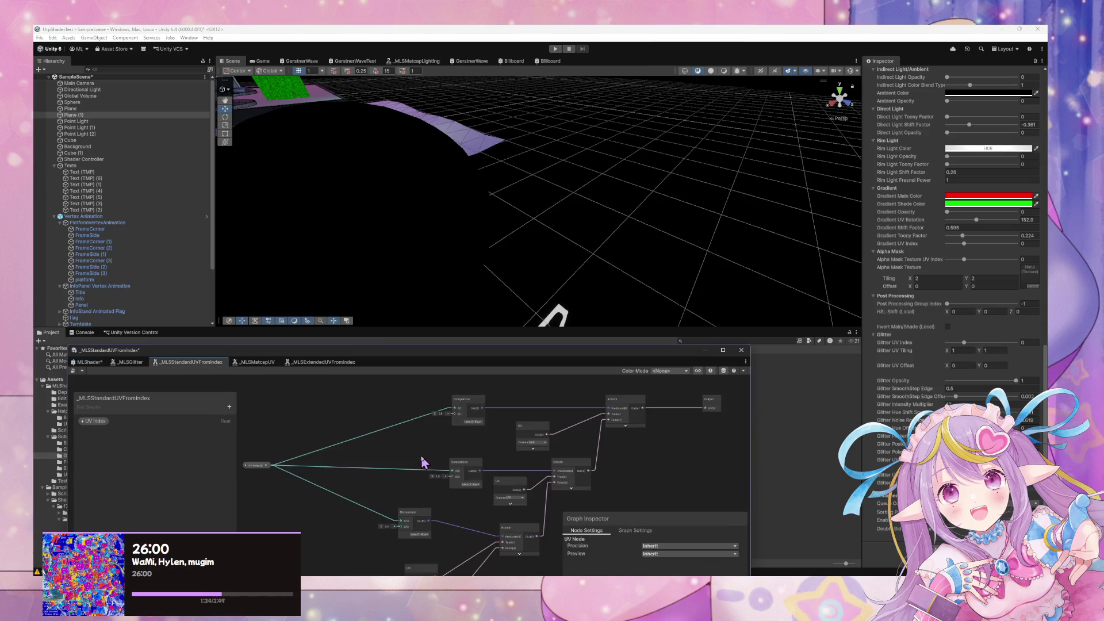
Change the subgraph's UV output type from Vector 4 to Vector 2 and return to MLShader
{"action": "left_click", "coordinate": [530, 426]}
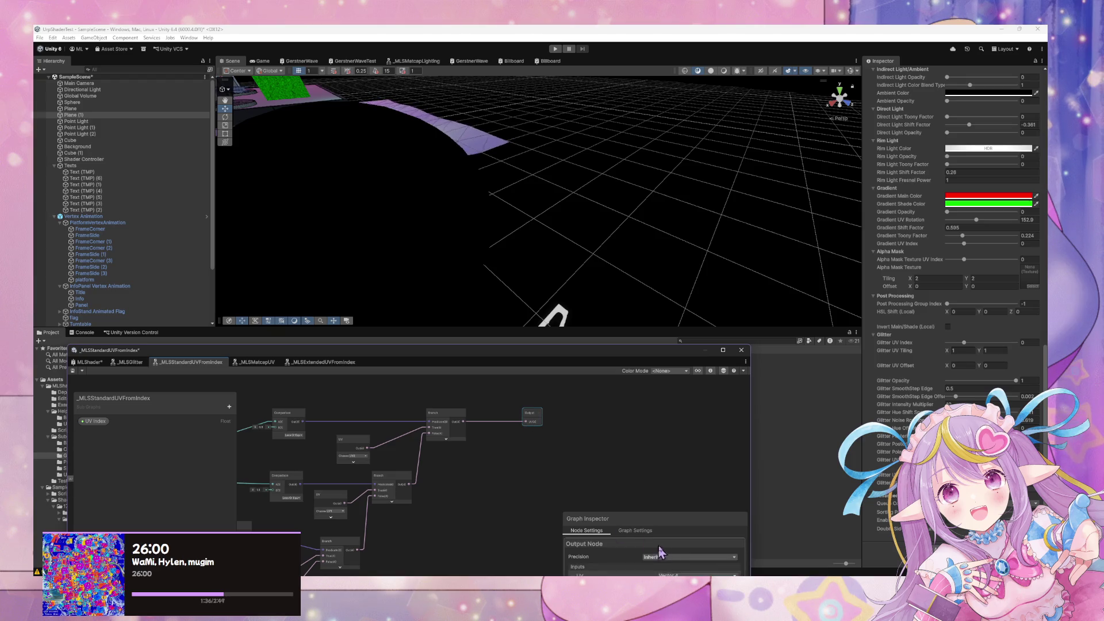
{"action": "left_click", "coordinate": [687, 479]}
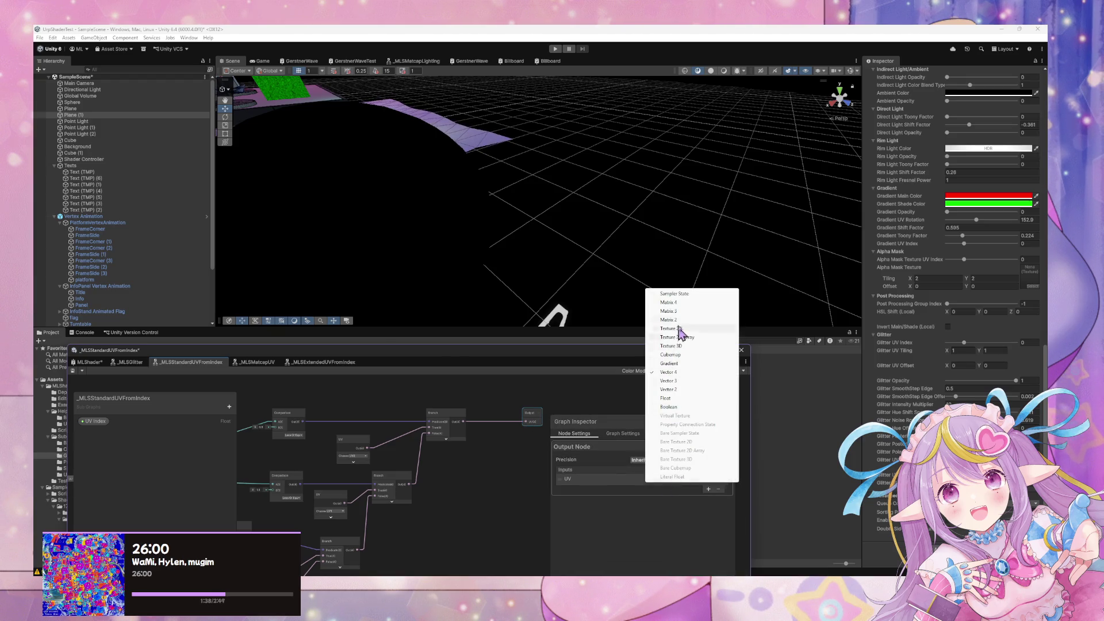
{"action": "left_click", "coordinate": [669, 389]}
{"action": "left_click", "coordinate": [444, 431]}
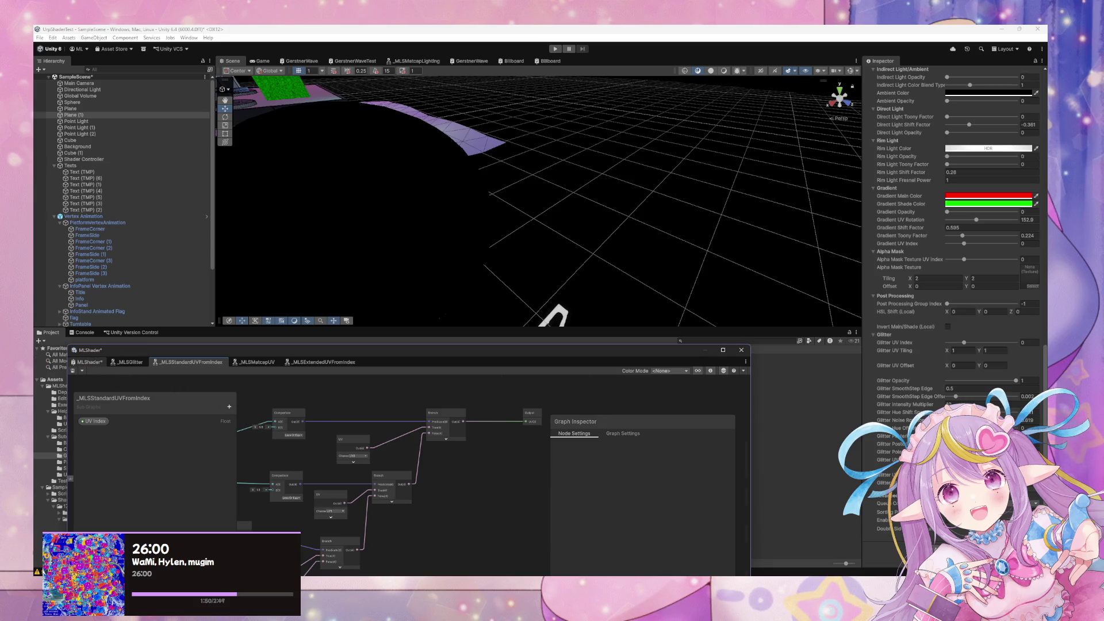
{"action": "left_click", "coordinate": [89, 363]}
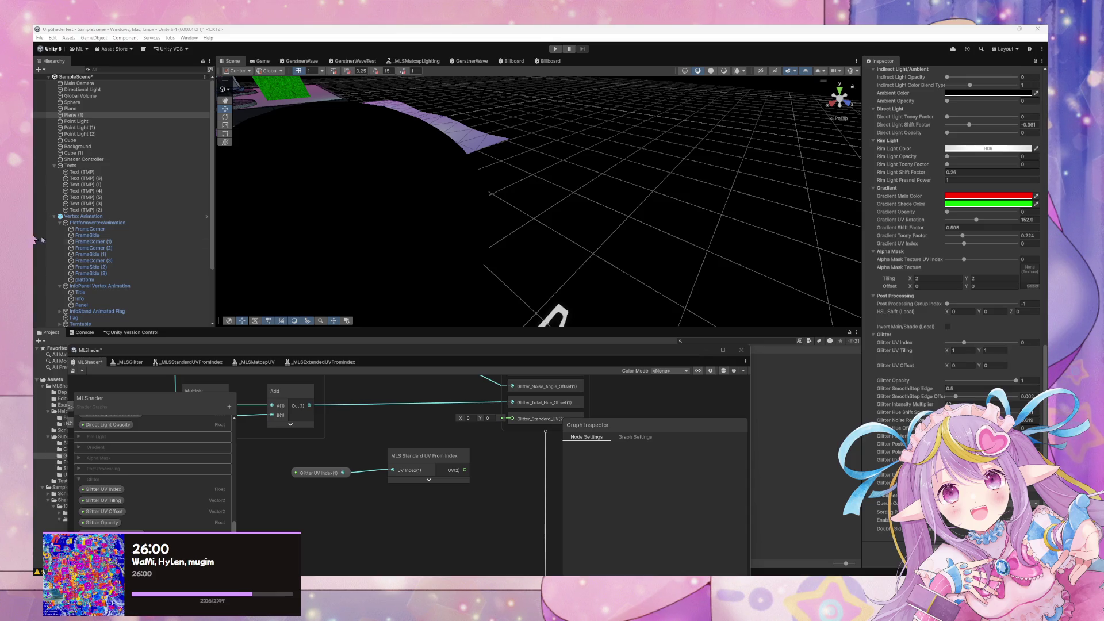
Connect the UV(2) output of MLS Standard UV From Index to the Glitter_Standard_UV(2) input
{"action": "scroll", "coordinate": [483, 438], "scroll_direction": "up", "scroll_amount": 2}
{"action": "left_click", "coordinate": [442, 503]}
{"action": "left_click_drag", "start_coordinate": [438, 488], "coordinate": [492, 427]}
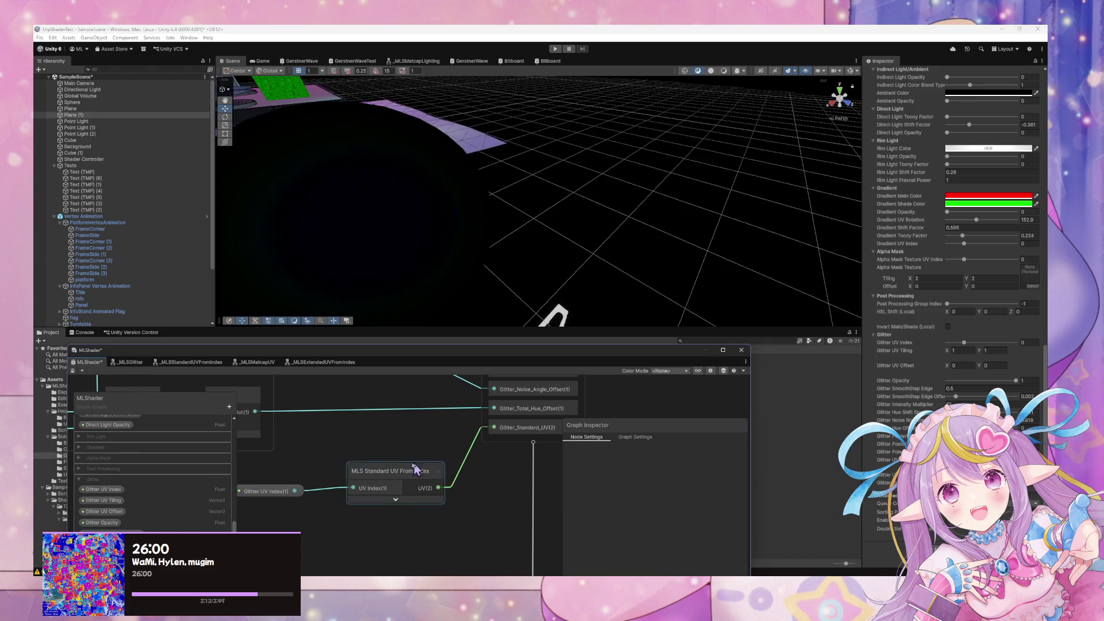
Save the MLShader graph asset so it recompiles
{"action": "left_click_drag", "start_coordinate": [378, 456], "coordinate": [419, 447]}
{"action": "scroll", "coordinate": [403, 460], "scroll_direction": "down", "scroll_amount": 2}
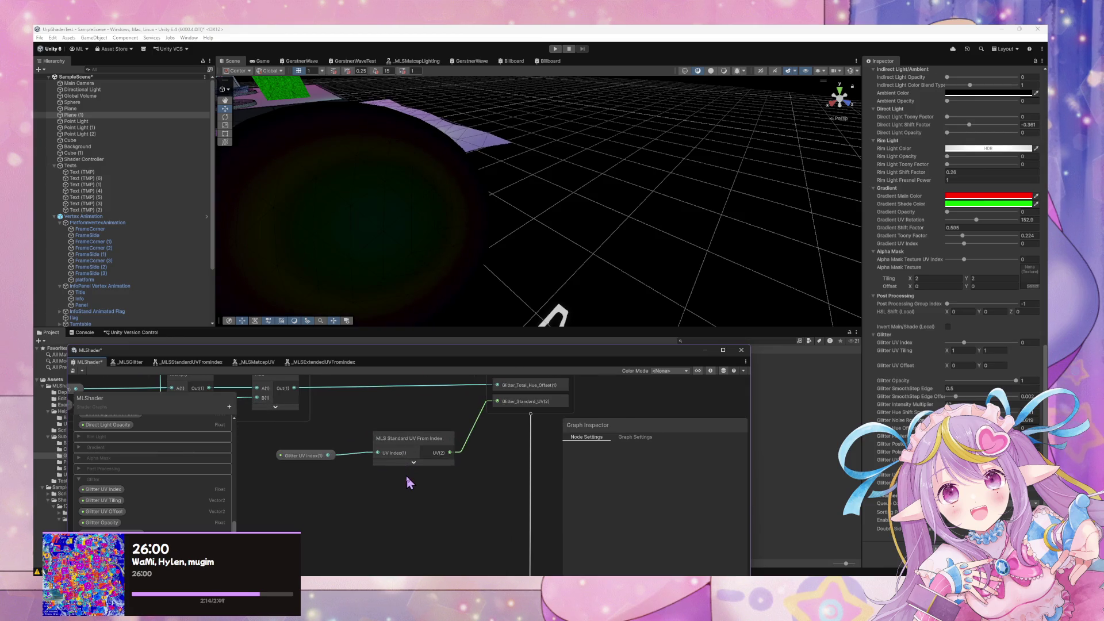
{"action": "left_click", "coordinate": [73, 371]}
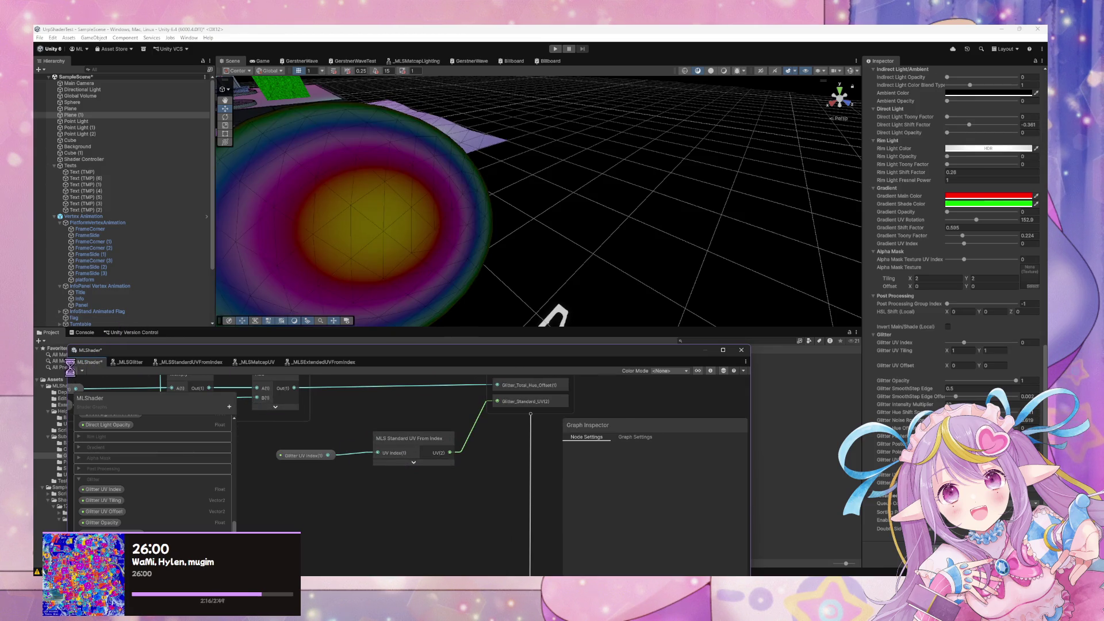
{"action": "scroll", "coordinate": [520, 468], "scroll_direction": "down", "scroll_amount": 5}
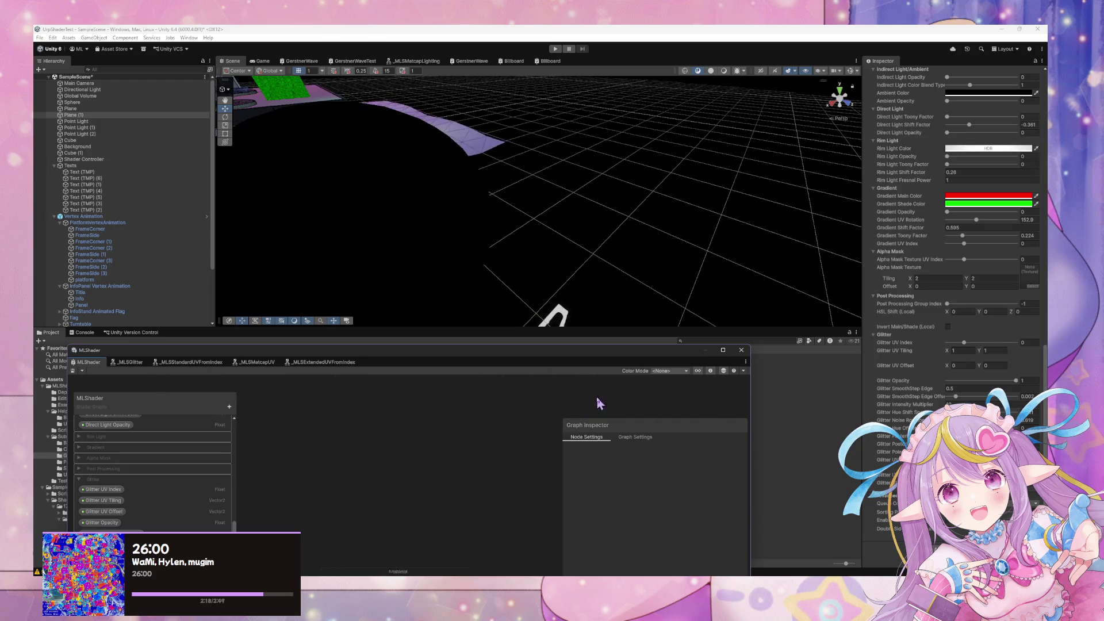
{"action": "scroll", "coordinate": [363, 463], "scroll_direction": "up", "scroll_amount": 3}
{"action": "scroll", "coordinate": [362, 463], "scroll_direction": "up", "scroll_amount": 5}
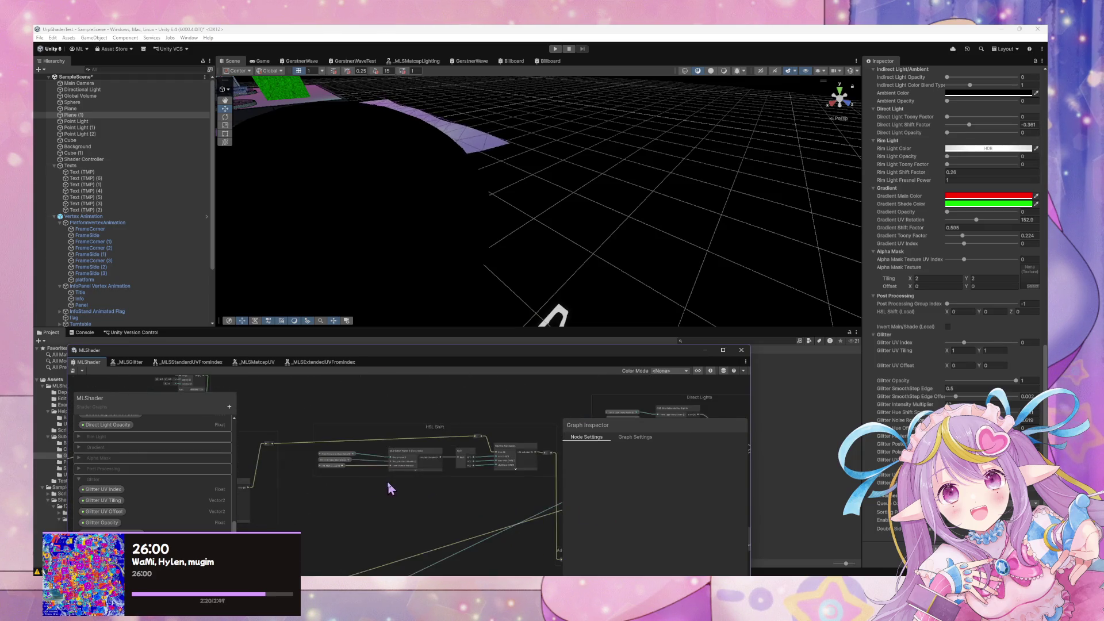
{"action": "scroll", "coordinate": [455, 487], "scroll_direction": "up", "scroll_amount": 5}
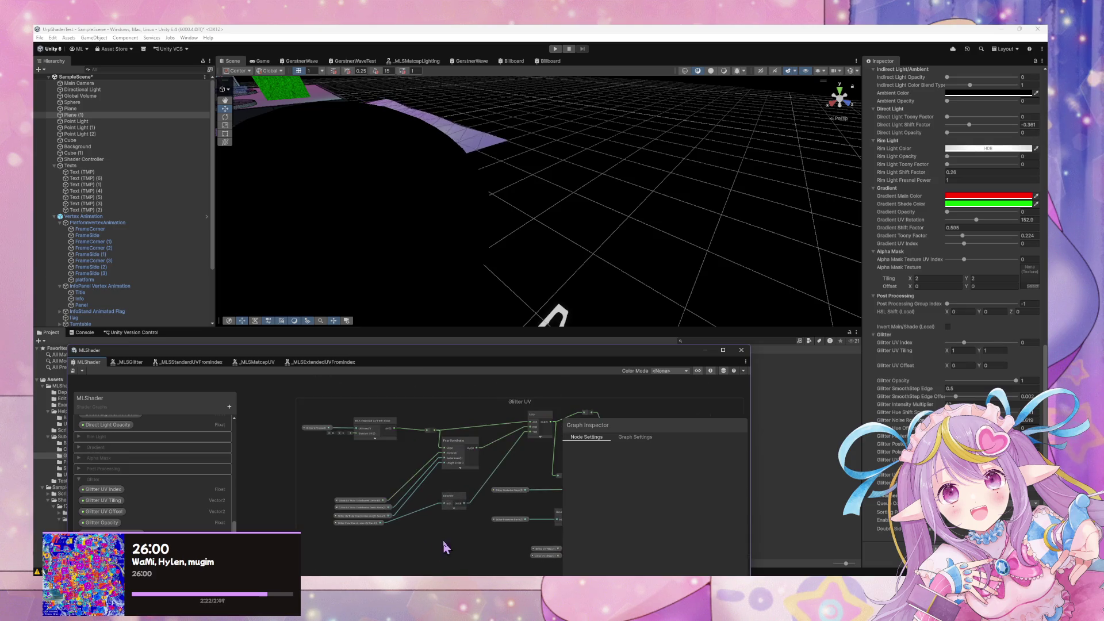
{"action": "key", "text": "alt+Tab"}
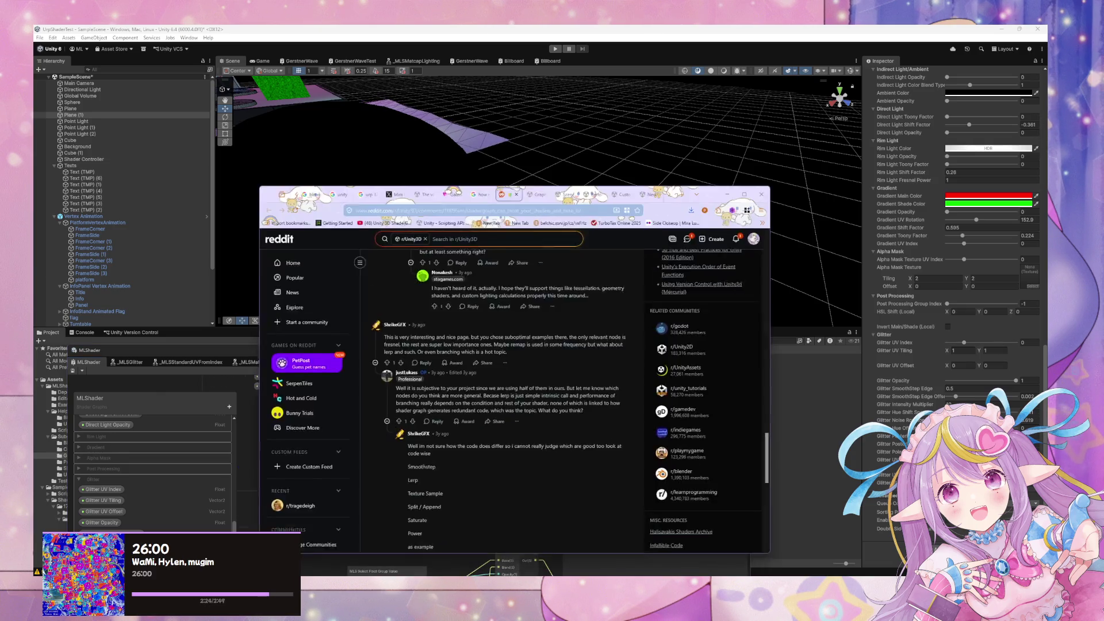
Search 'calculating uv in vertex stage good or bad for performance', then close those results
{"action": "left_click", "coordinate": [523, 186]}
{"action": "type", "text": "calcul"}
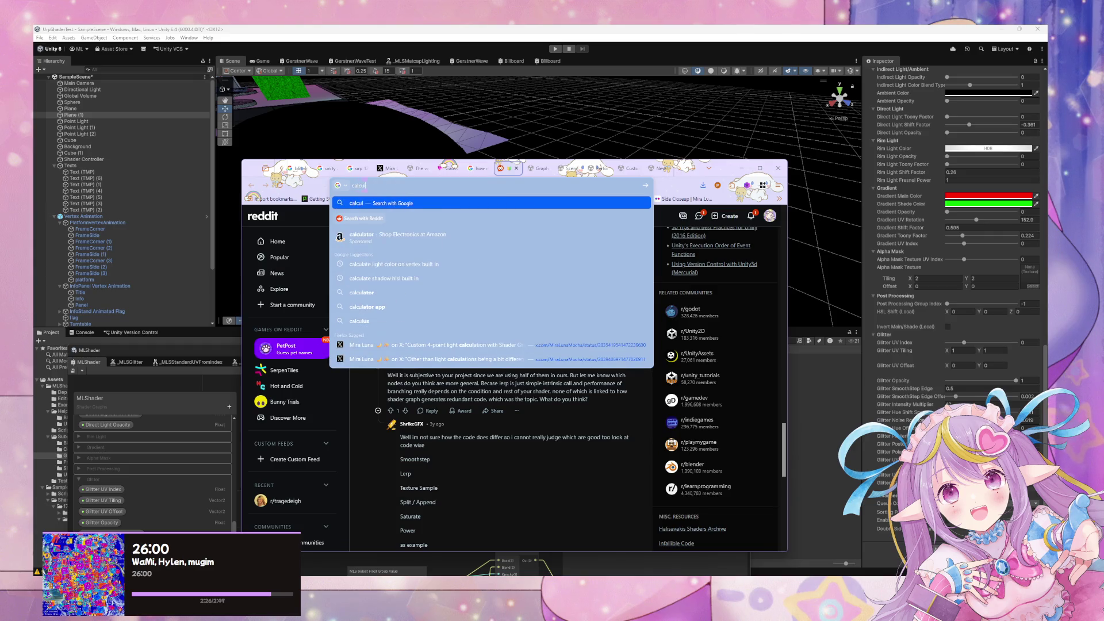
{"action": "type", "text": "ating uv in"}
{"action": "key", "text": "BackSpace"}
{"action": "type", "text": "vec"}
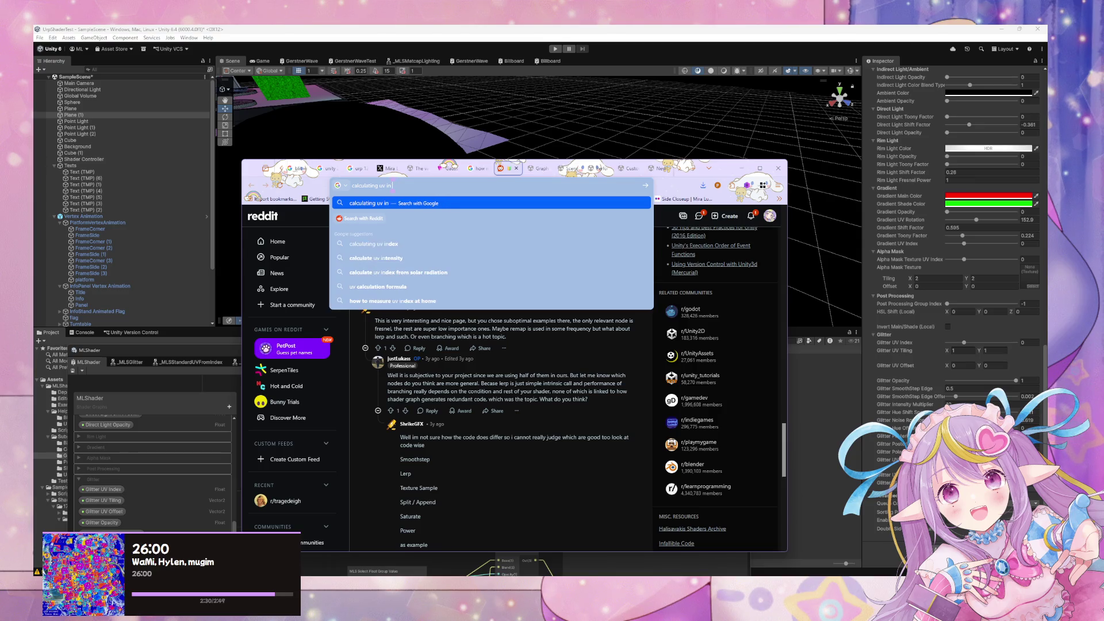
{"action": "type", "text": "rtex s"}
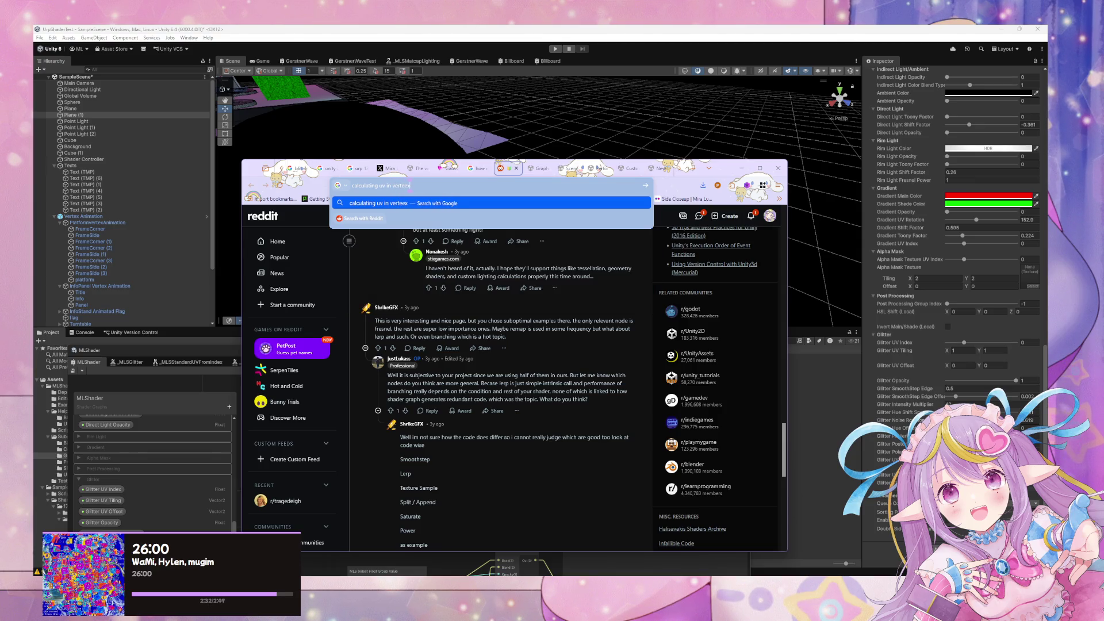
{"action": "type", "text": "tage good or bad for perf"}
{"action": "type", "text": "o"}
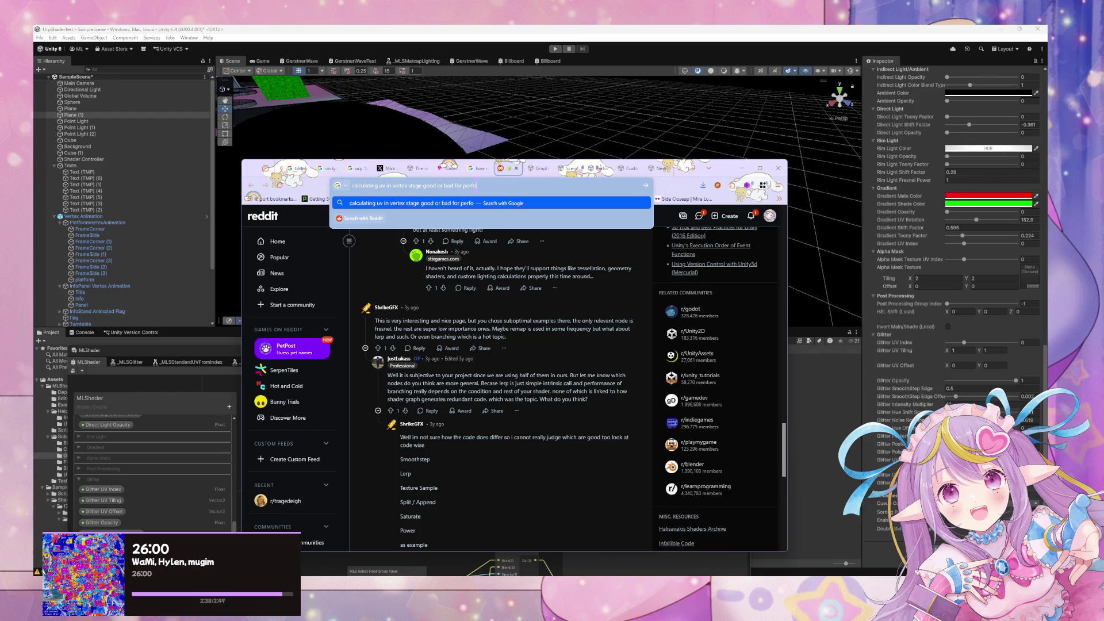
{"action": "type", "text": "rmance"}
{"action": "key", "text": "Return"}
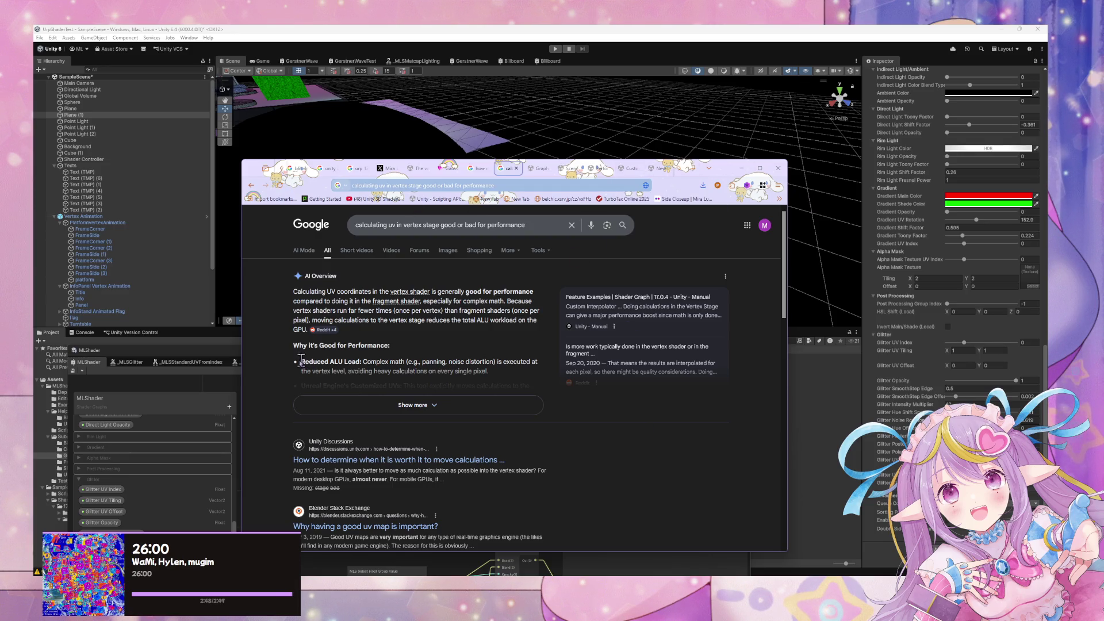
{"action": "key", "text": "ctrl+w"}
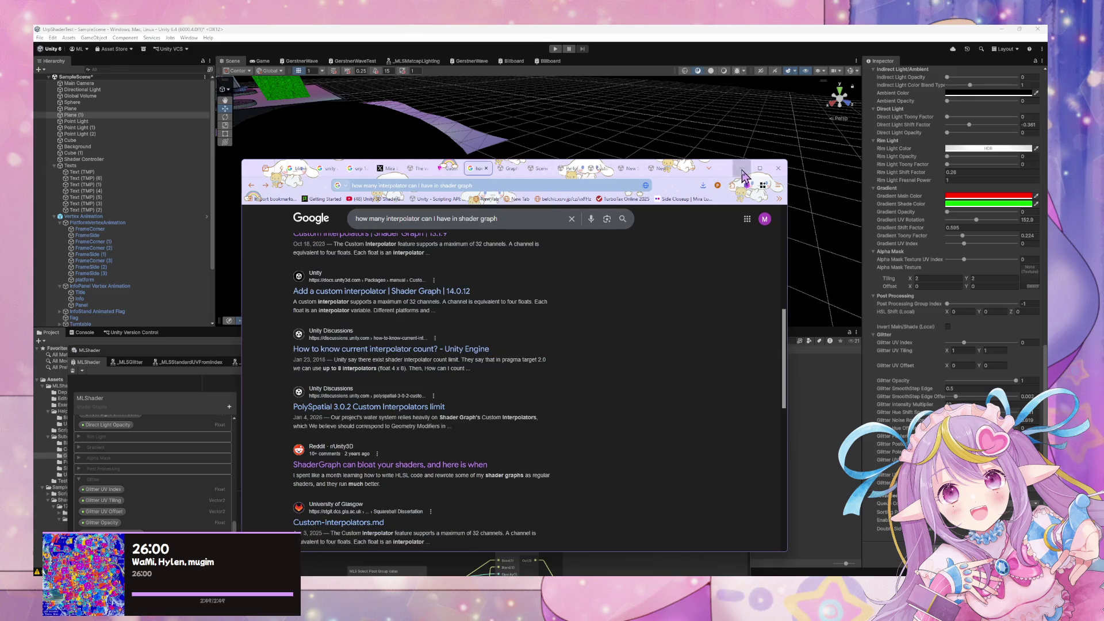
Add a Glitter_Standard_UV node and wire its Out(2) into Standard UV(2) of MLS Extended UV From Index
{"action": "left_click", "coordinate": [742, 168]}
{"action": "scroll", "coordinate": [417, 456], "scroll_direction": "down", "scroll_amount": 3}
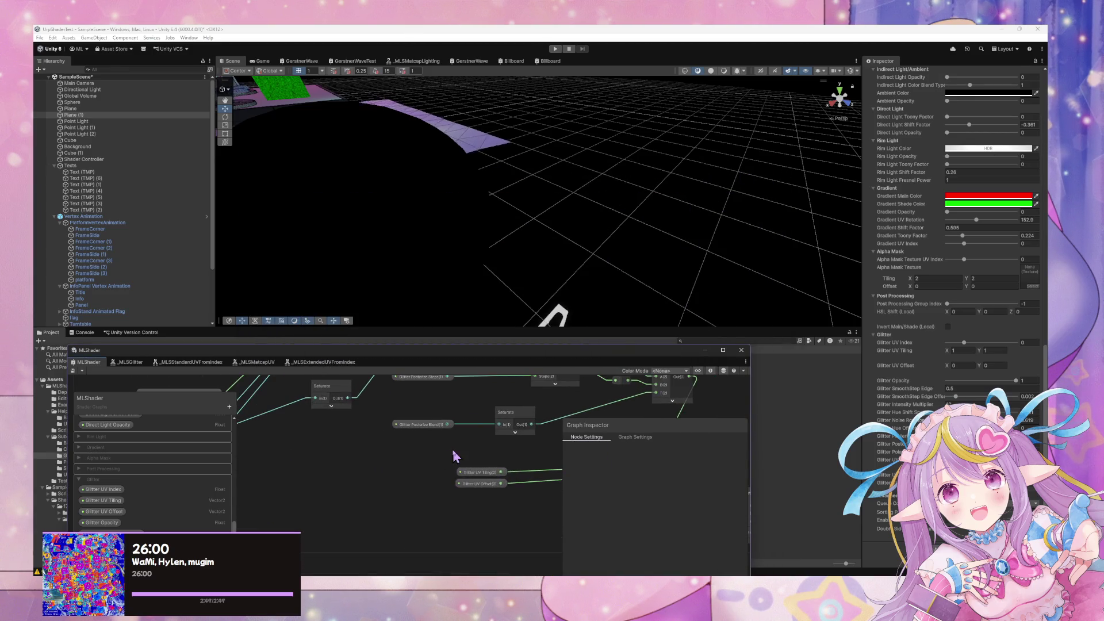
{"action": "scroll", "coordinate": [463, 486], "scroll_direction": "up", "scroll_amount": 5}
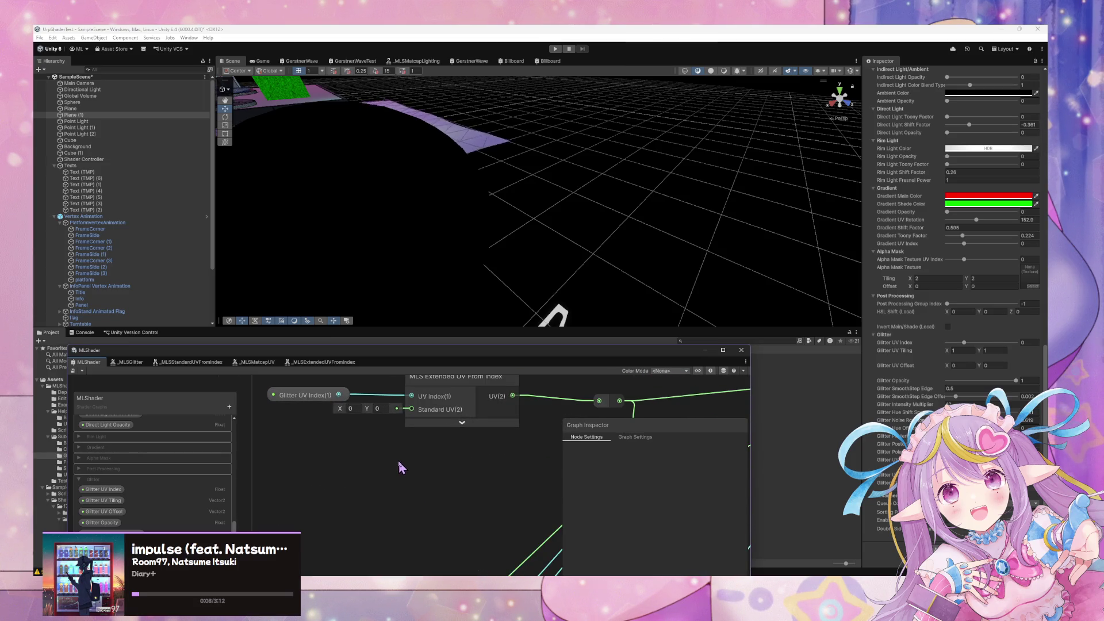
{"action": "key", "text": "space"}
{"action": "type", "text": "sta"}
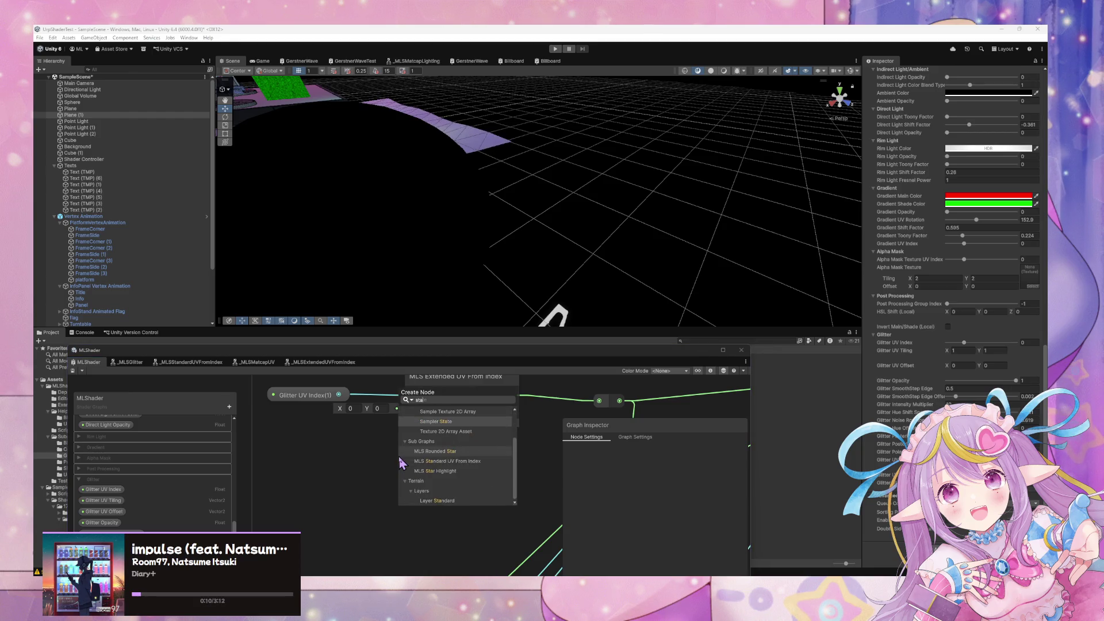
{"action": "type", "text": "nd"}
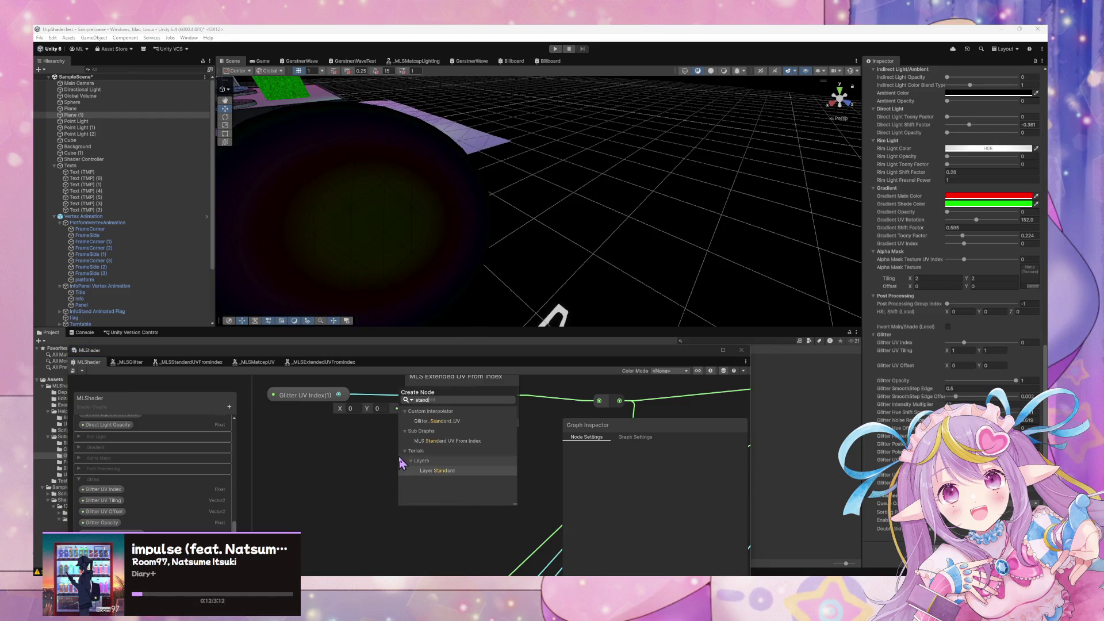
{"action": "key", "text": "Up"}
{"action": "key", "text": "Up"}
{"action": "key", "text": "Up"}
{"action": "key", "text": "Return"}
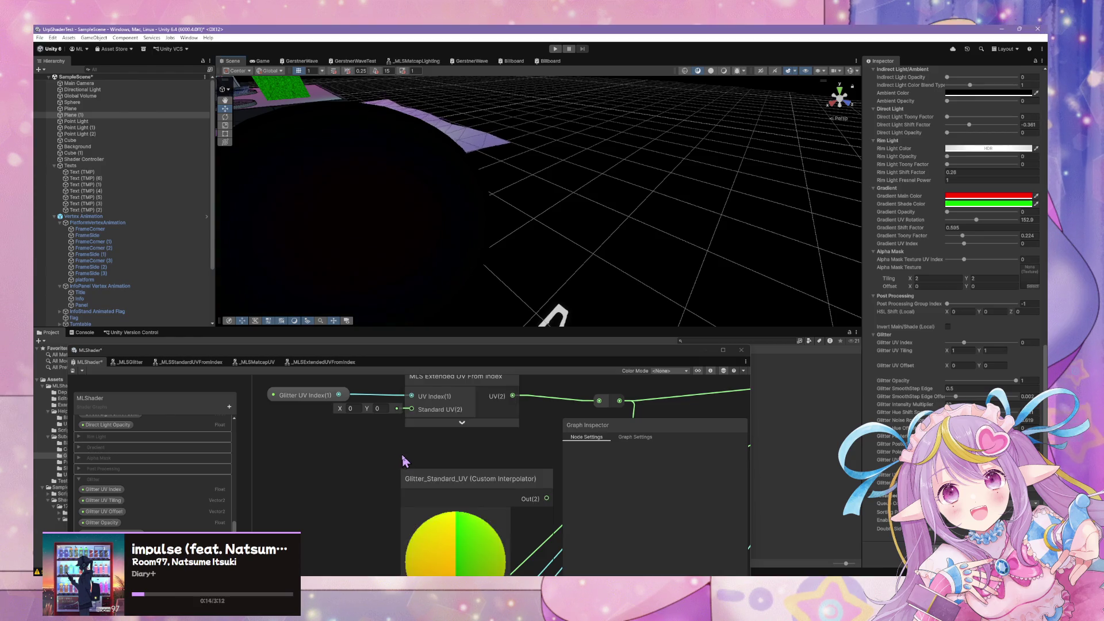
{"action": "left_click_drag", "start_coordinate": [455, 512], "coordinate": [371, 481]}
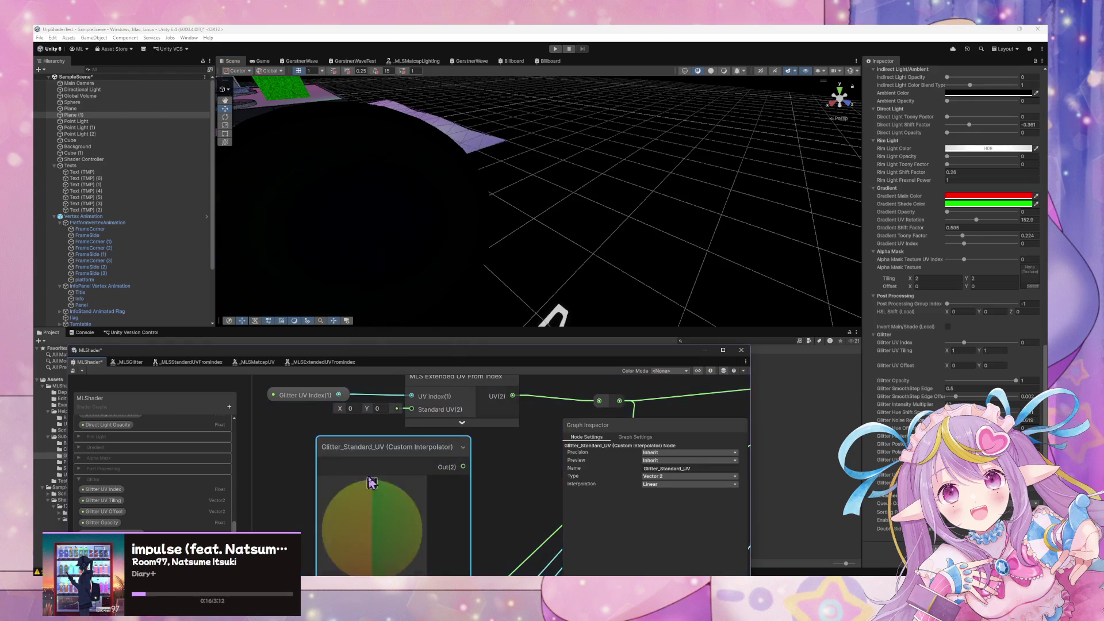
{"action": "left_click", "coordinate": [372, 484]}
{"action": "mouse_move", "coordinate": [463, 467]}
{"action": "left_mouse_down"}
{"action": "mouse_move", "coordinate": [412, 419]}
{"action": "mouse_move", "coordinate": [368, 446]}
{"action": "mouse_move", "coordinate": [311, 436]}
{"action": "left_mouse_up"}
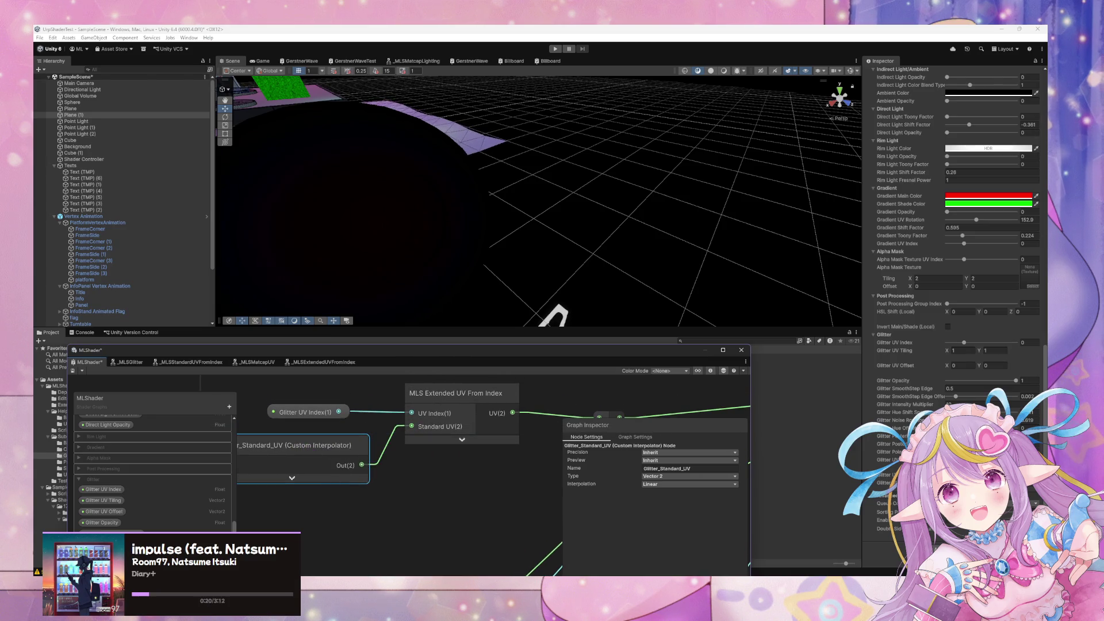
{"action": "key", "text": "alt+Tab"}
Search 'branching in shader graph', glance at the Branch Node docs, then open the Branching in Shaders thread
{"action": "left_click", "coordinate": [376, 184]}
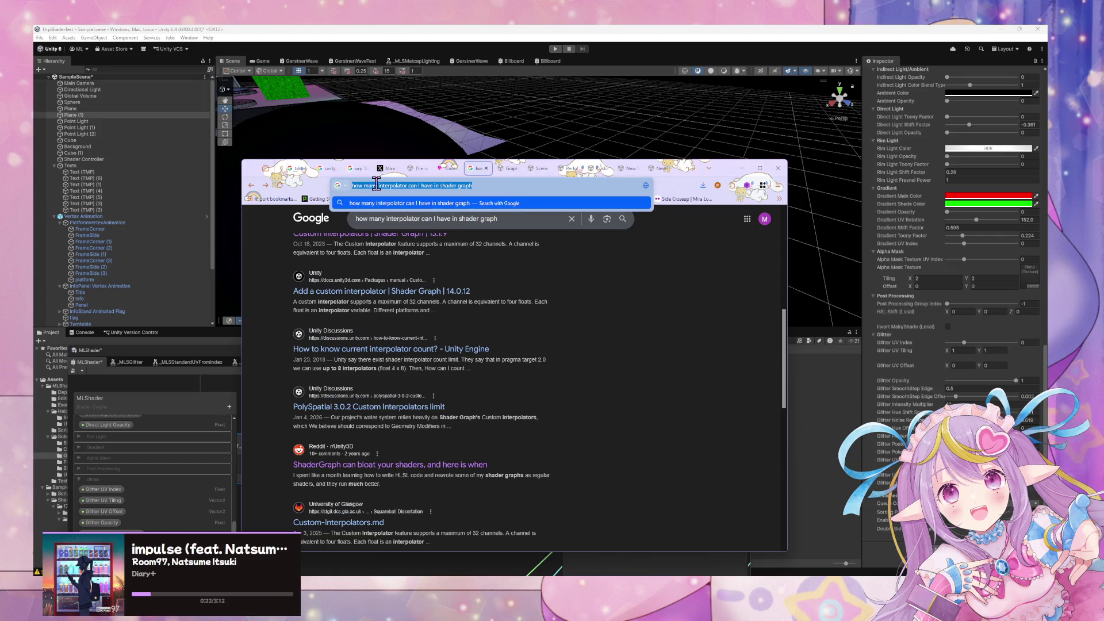
{"action": "type", "text": "branching"}
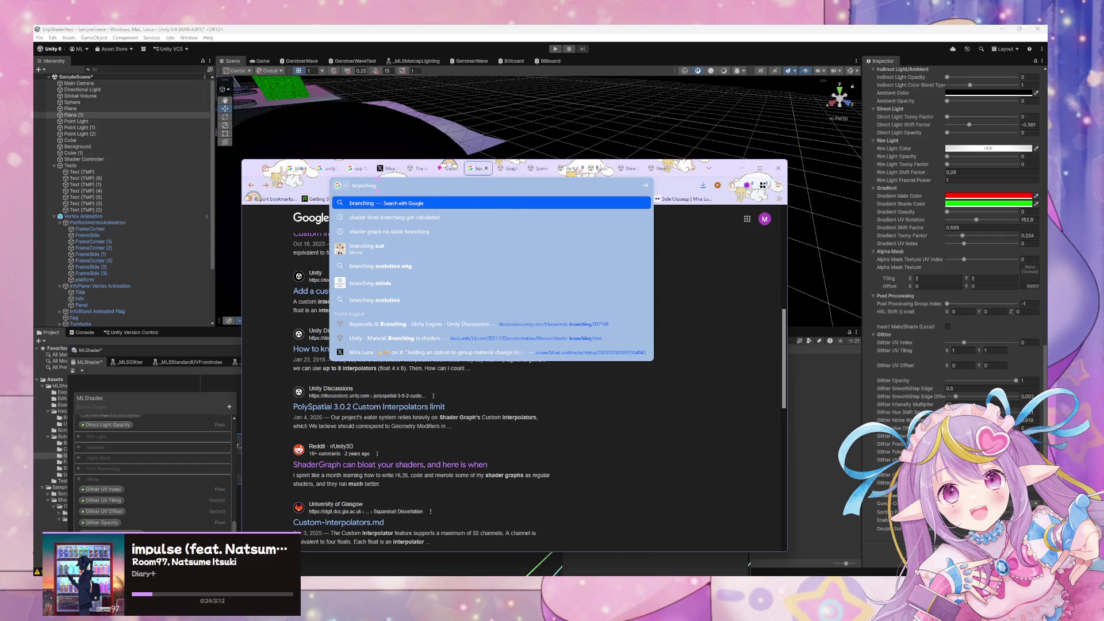
{"action": "type", "text": " in s"}
{"action": "type", "text": "hader graph"}
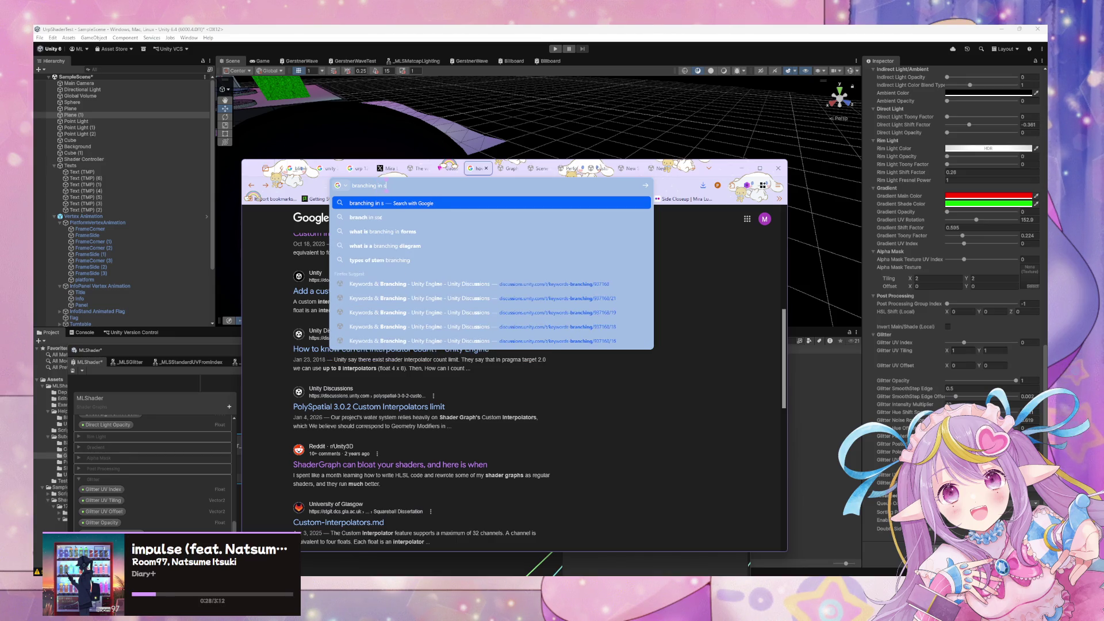
{"action": "key", "text": "Return"}
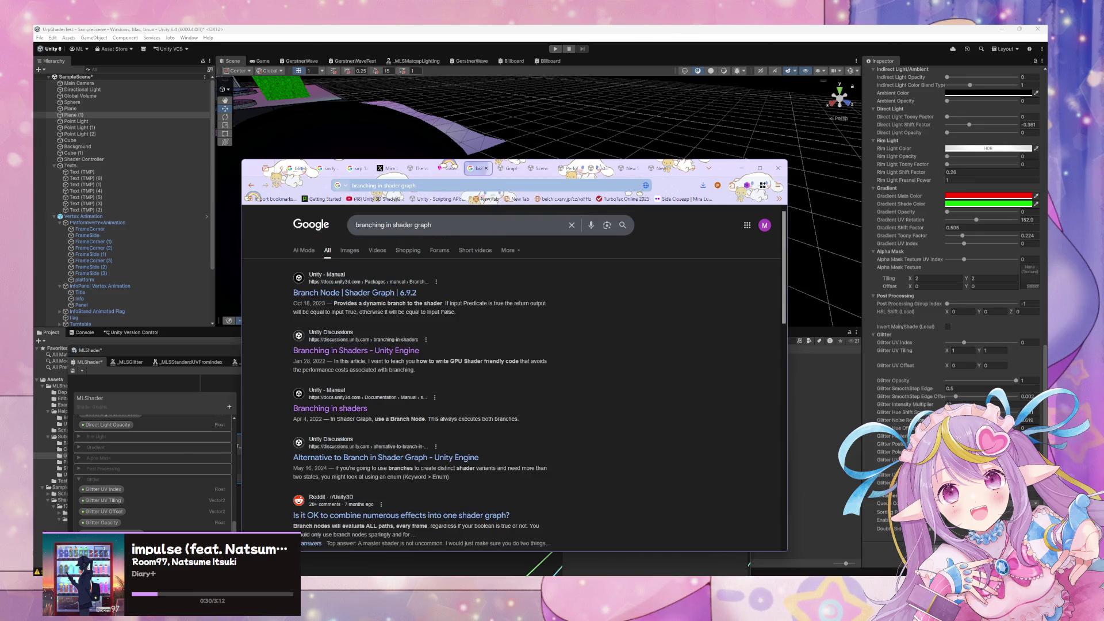
{"action": "left_click", "coordinate": [379, 294]}
{"action": "scroll", "coordinate": [523, 361], "scroll_direction": "down", "scroll_amount": 2}
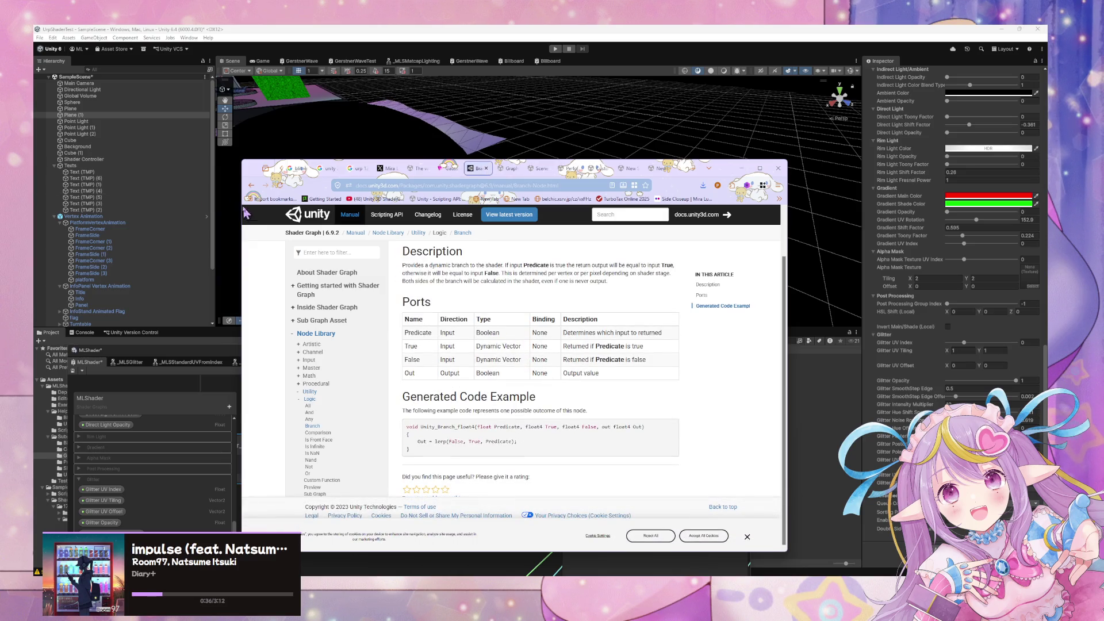
{"action": "left_click", "coordinate": [251, 186]}
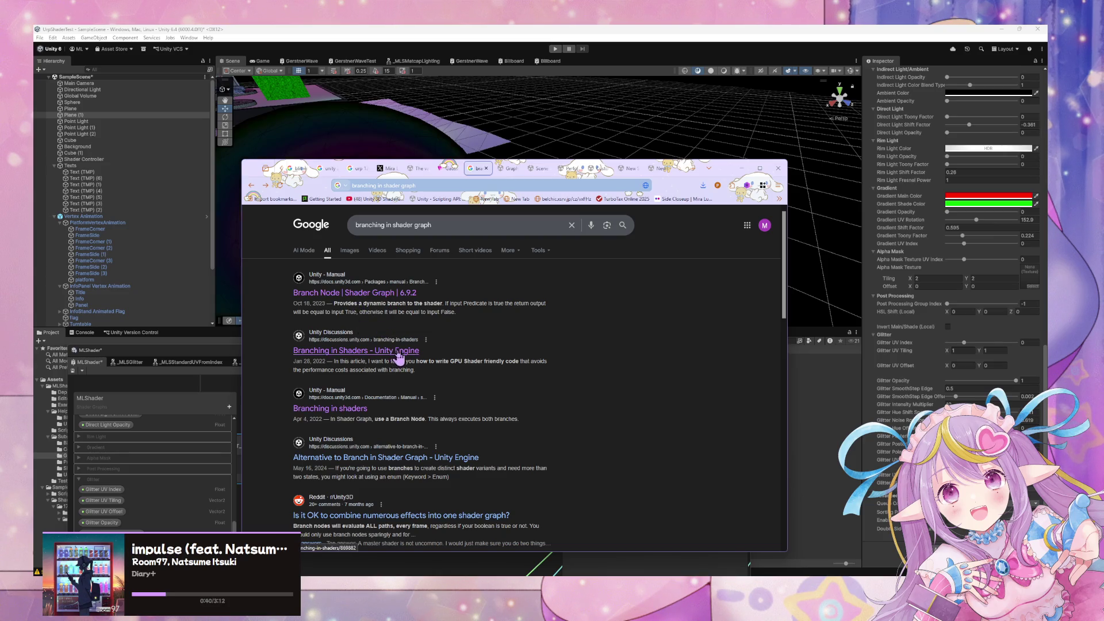
{"action": "middle_click", "coordinate": [354, 408]}
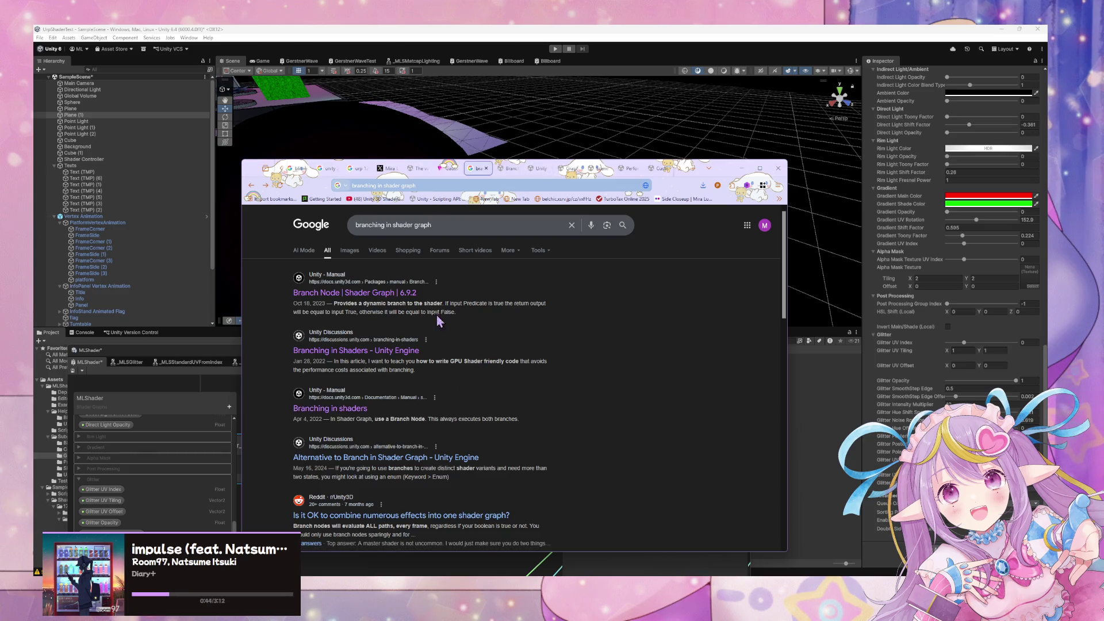
{"action": "left_click", "coordinate": [506, 171]}
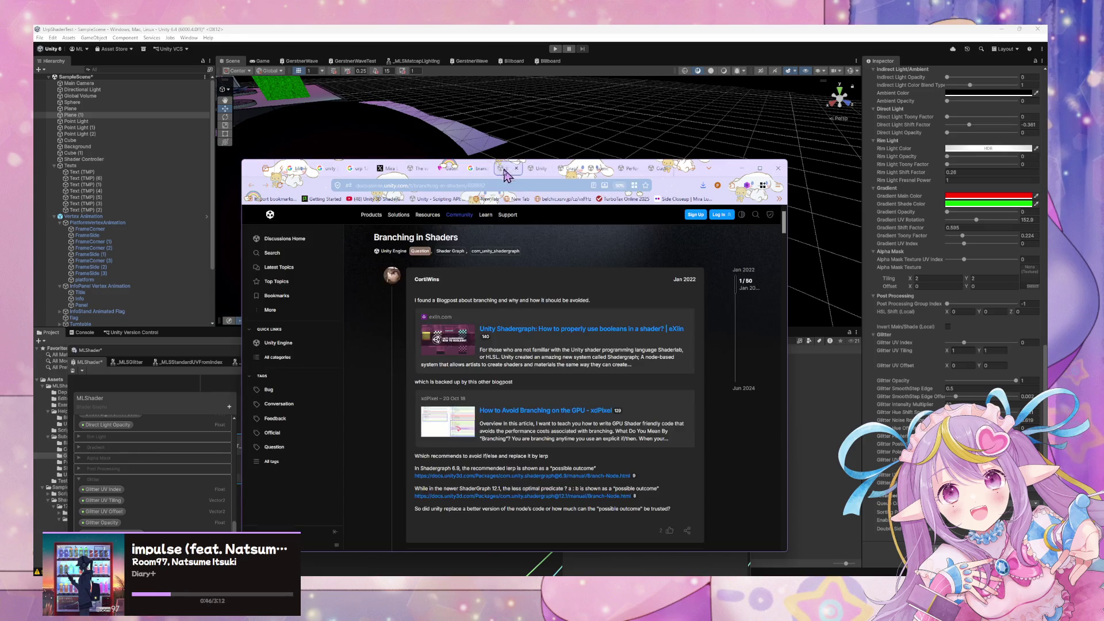
Read through the manual's Branching in shaders page, opening the dynamic branching link in a new tab
{"action": "left_click", "coordinate": [538, 169]}
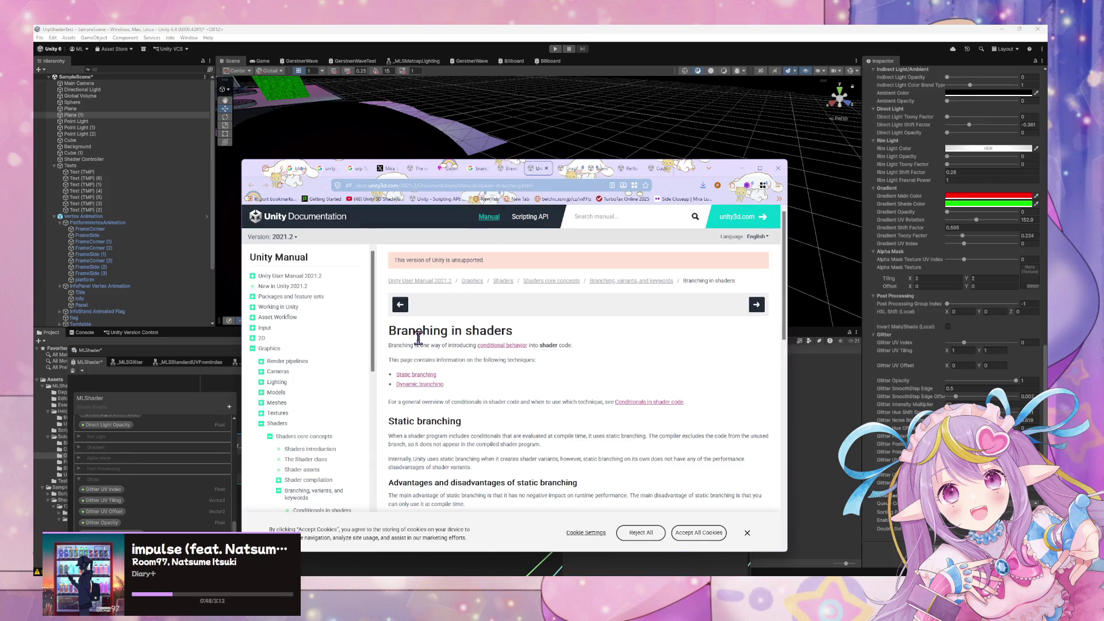
{"action": "scroll", "coordinate": [420, 339], "scroll_direction": "down", "scroll_amount": 2}
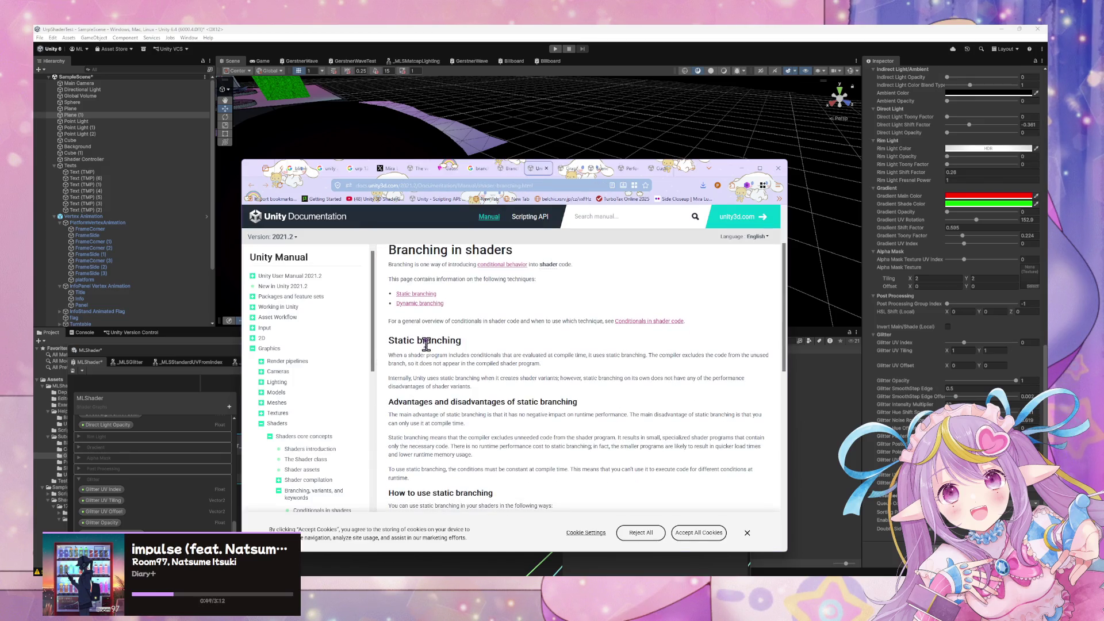
{"action": "middle_click", "coordinate": [419, 303]}
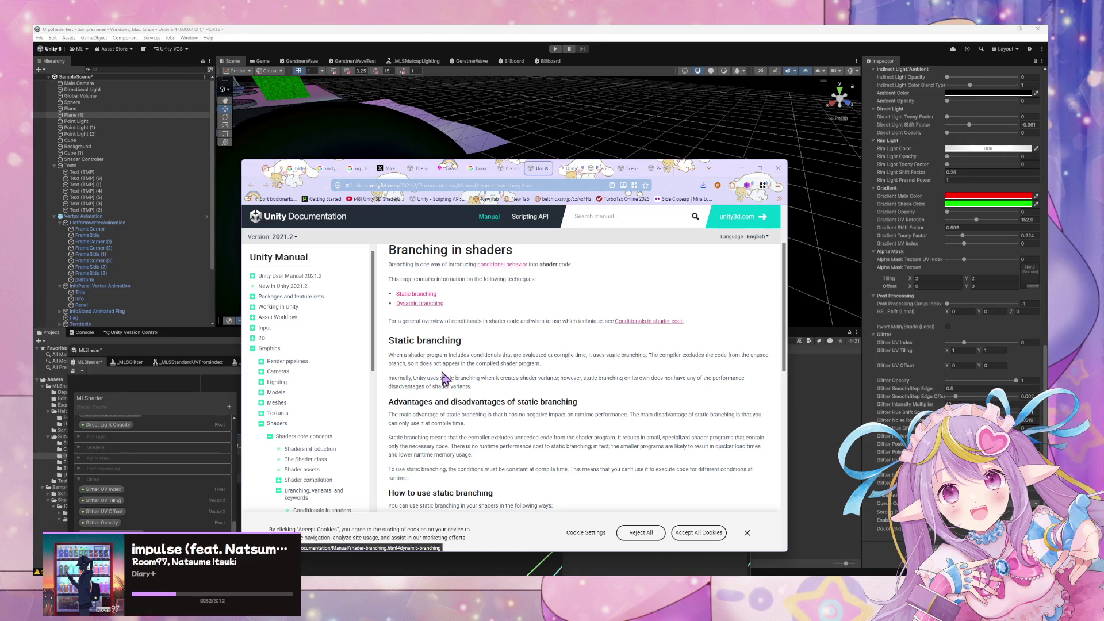
{"action": "left_click_drag", "start_coordinate": [397, 357], "coordinate": [525, 363]}
{"action": "scroll", "coordinate": [471, 407], "scroll_direction": "down", "scroll_amount": 3}
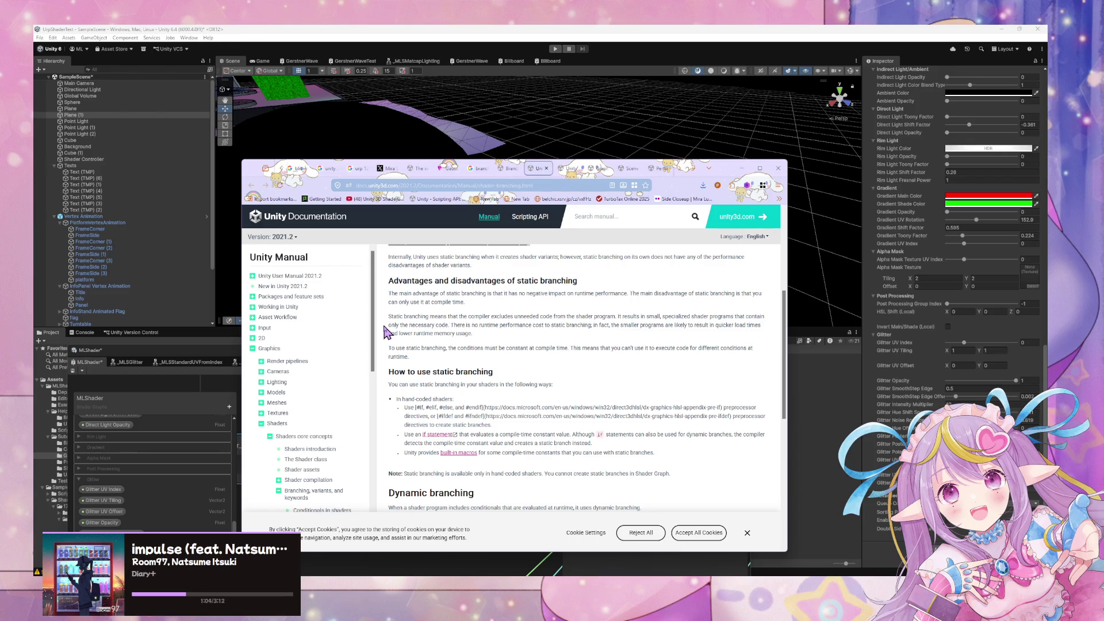
{"action": "scroll", "coordinate": [386, 333], "scroll_direction": "down", "scroll_amount": 3}
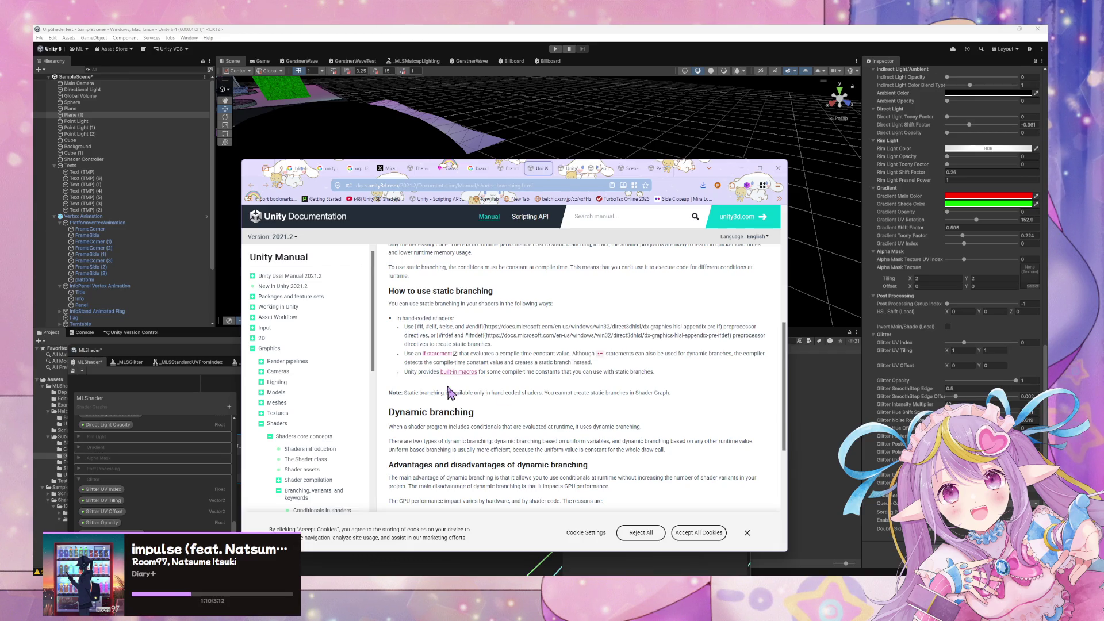
{"action": "scroll", "coordinate": [424, 395], "scroll_direction": "down", "scroll_amount": 4}
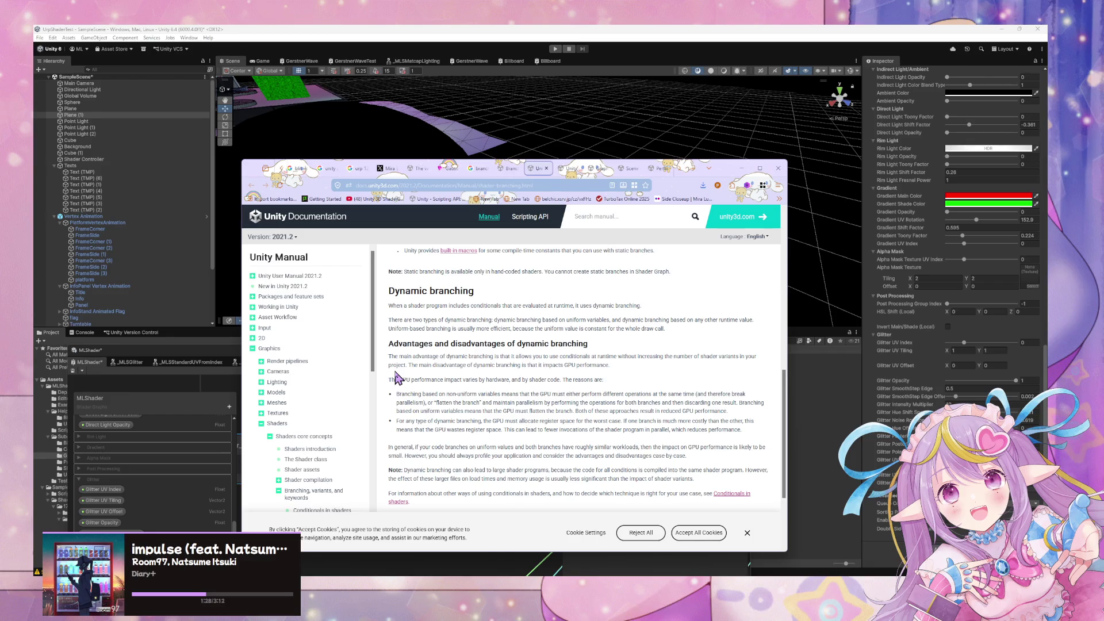
{"action": "scroll", "coordinate": [397, 377], "scroll_direction": "down", "scroll_amount": 3}
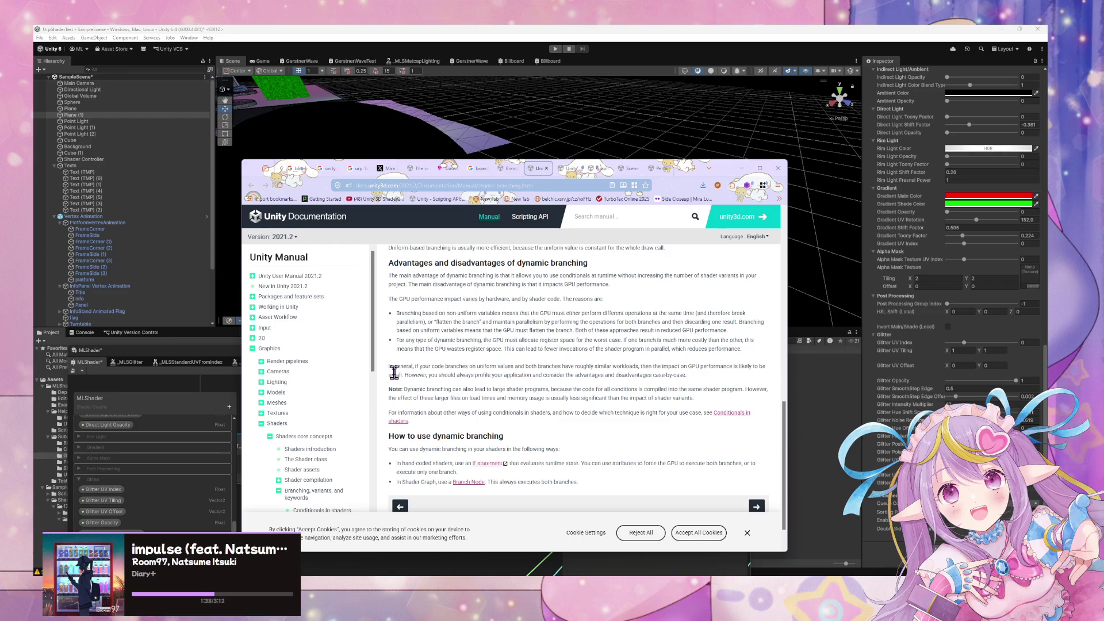
{"action": "left_click_drag", "start_coordinate": [394, 371], "coordinate": [499, 391]}
{"action": "left_click", "coordinate": [460, 374]}
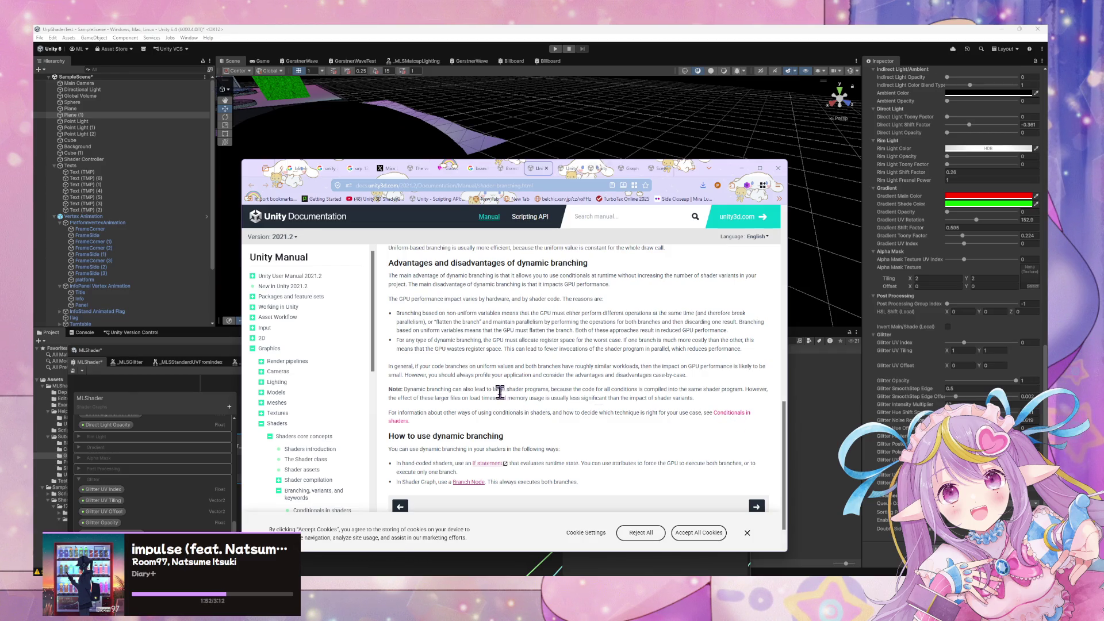
Move on to the static branching docs, then the Conditionals in shaders page
{"action": "scroll", "coordinate": [500, 389], "scroll_direction": "up", "scroll_amount": 6}
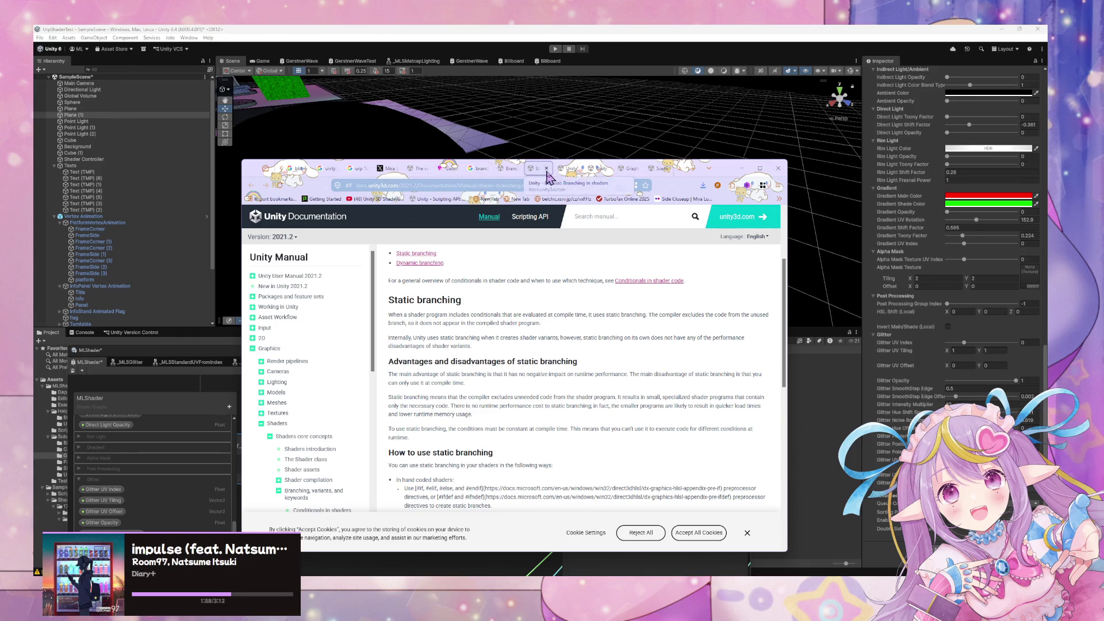
{"action": "left_click", "coordinate": [568, 169]}
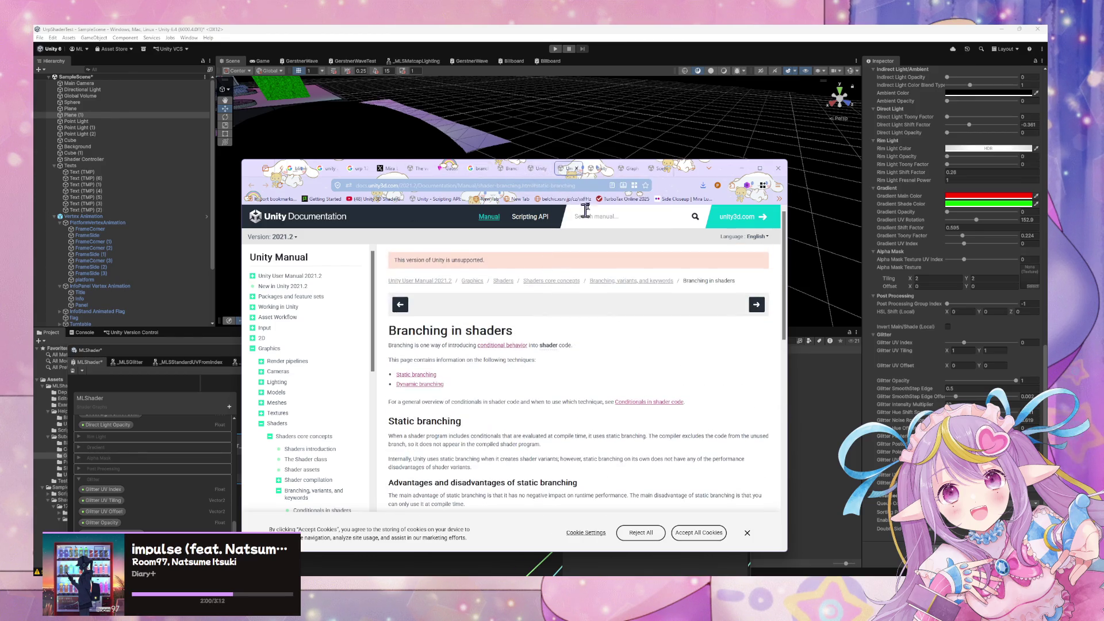
{"action": "left_click", "coordinate": [595, 170]}
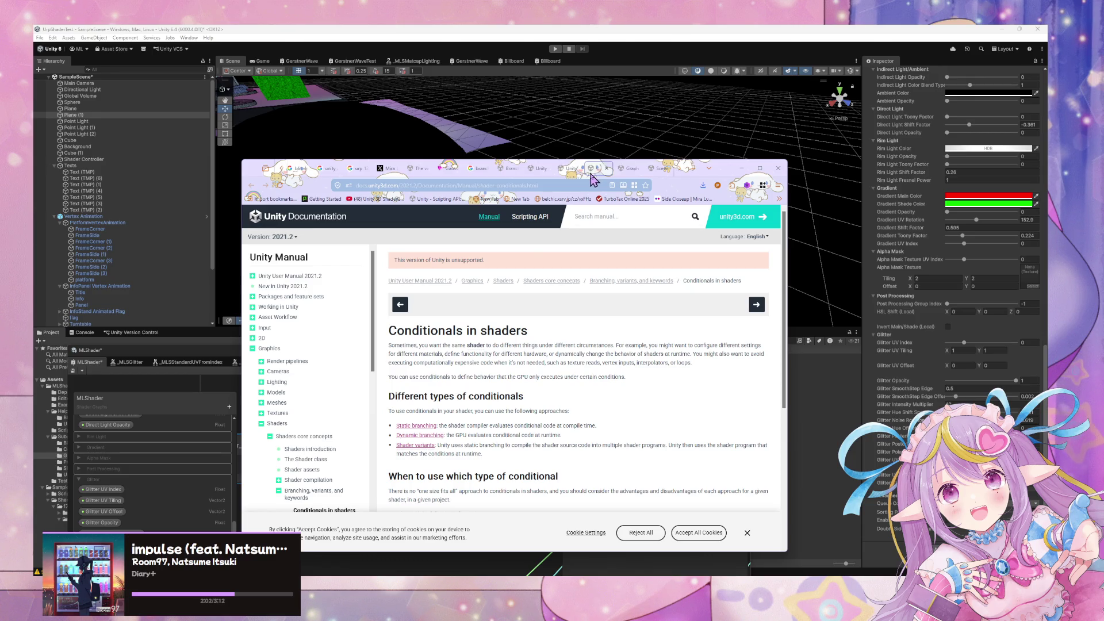
{"action": "scroll", "coordinate": [528, 268], "scroll_direction": "down", "scroll_amount": 4}
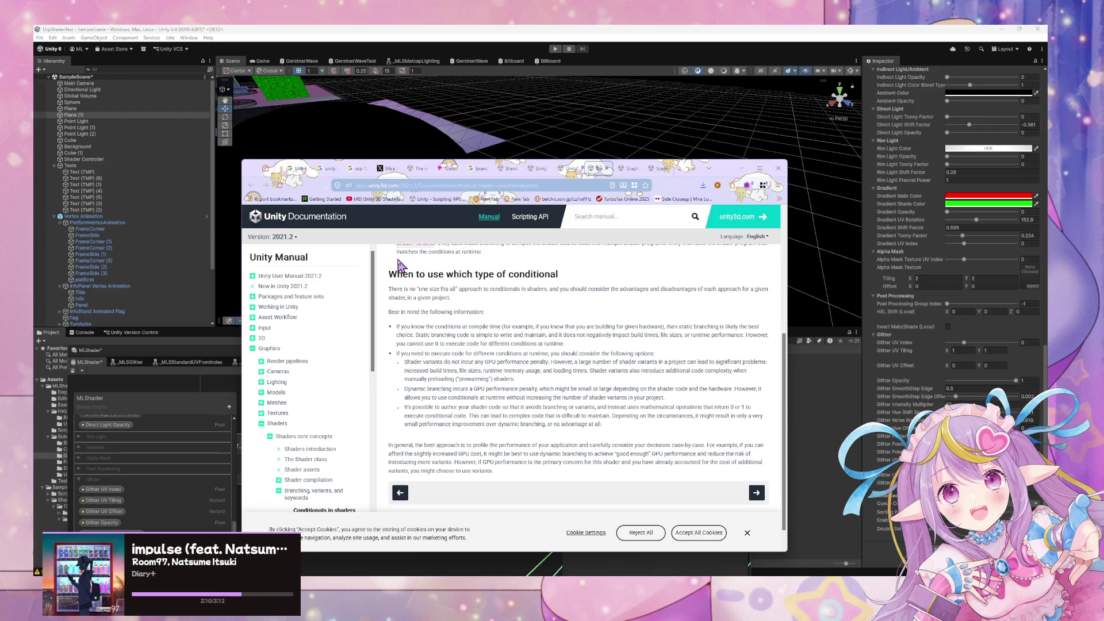
{"action": "scroll", "coordinate": [401, 266], "scroll_direction": "down", "scroll_amount": 1}
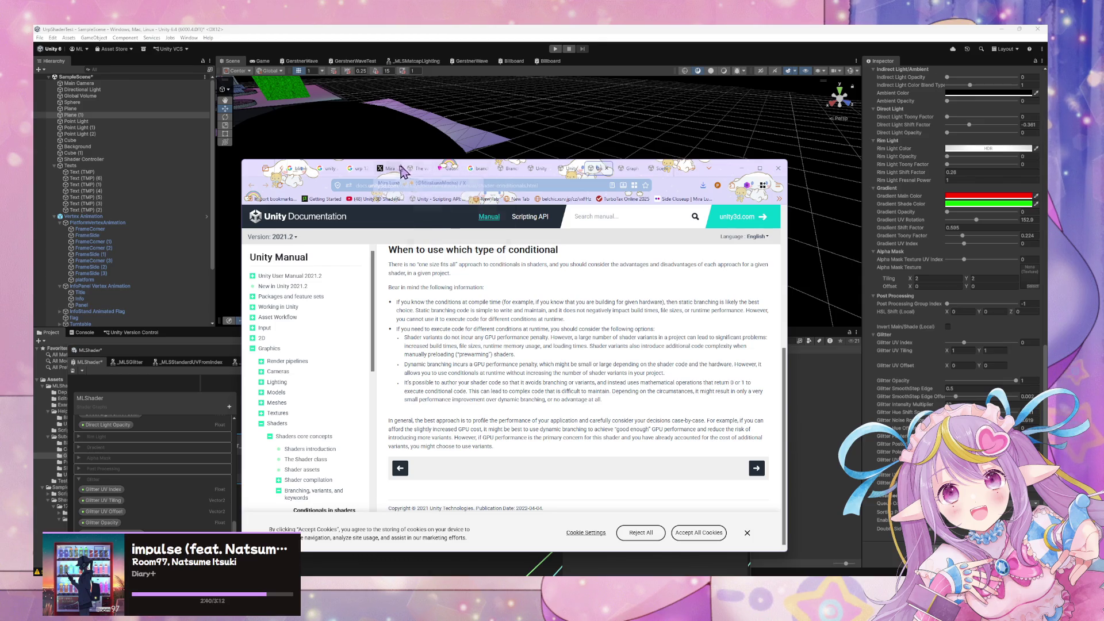
{"action": "left_click", "coordinate": [517, 168]}
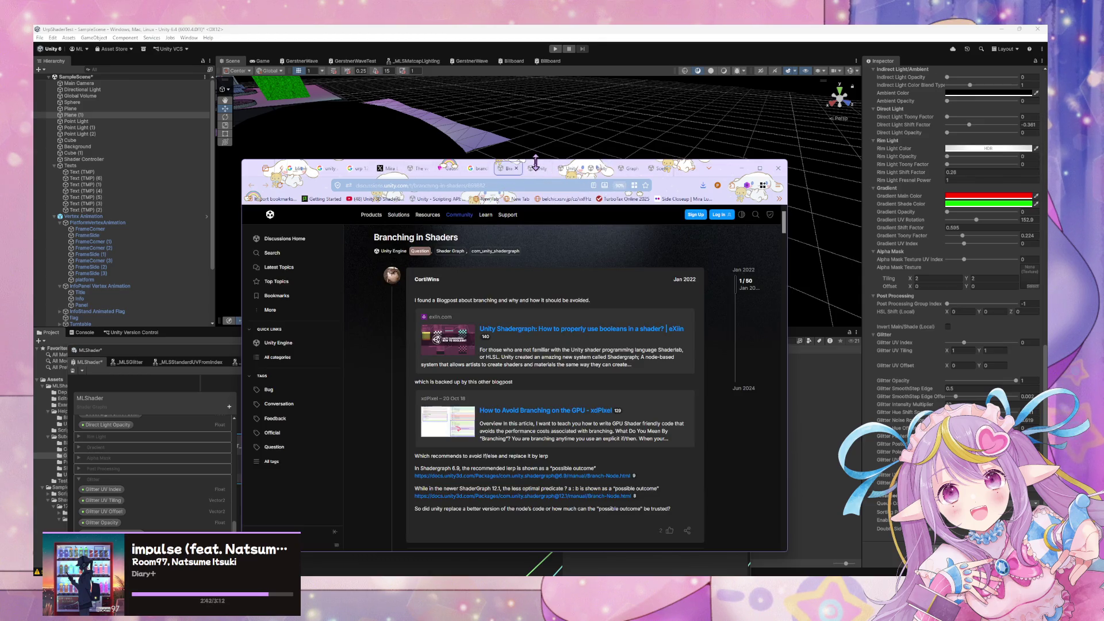
Scroll through the Branching in Shaders replies, highlighting the passage on compile-time conditions
{"action": "scroll", "coordinate": [552, 217], "scroll_direction": "down", "scroll_amount": 5}
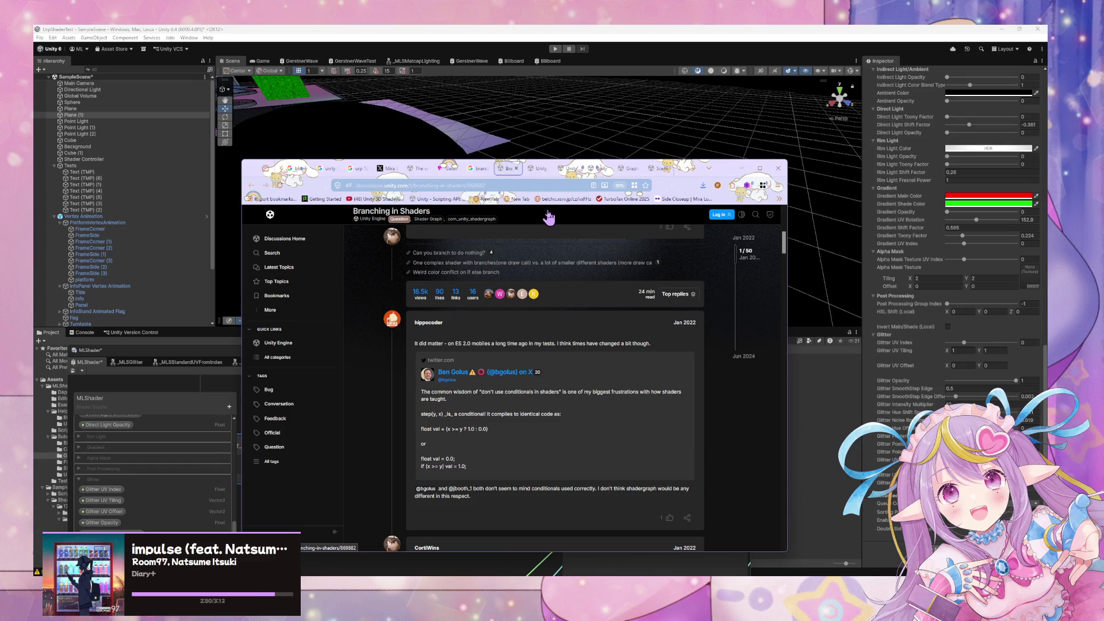
{"action": "scroll", "coordinate": [548, 217], "scroll_direction": "down", "scroll_amount": 2}
{"action": "scroll", "coordinate": [548, 216], "scroll_direction": "down", "scroll_amount": 3}
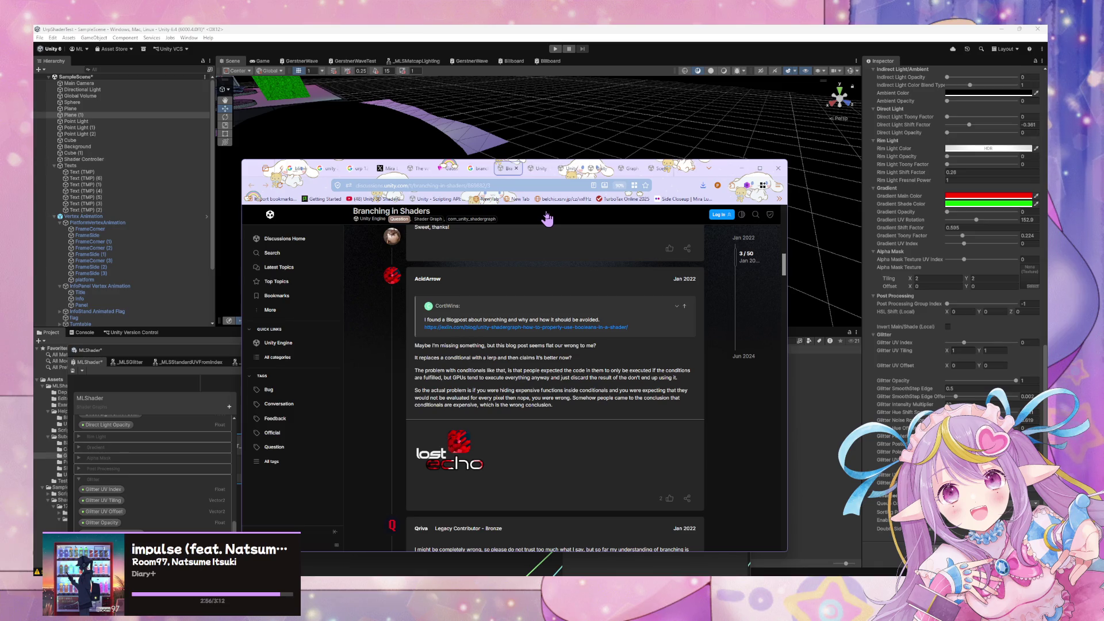
{"action": "scroll", "coordinate": [547, 218], "scroll_direction": "down", "scroll_amount": 2}
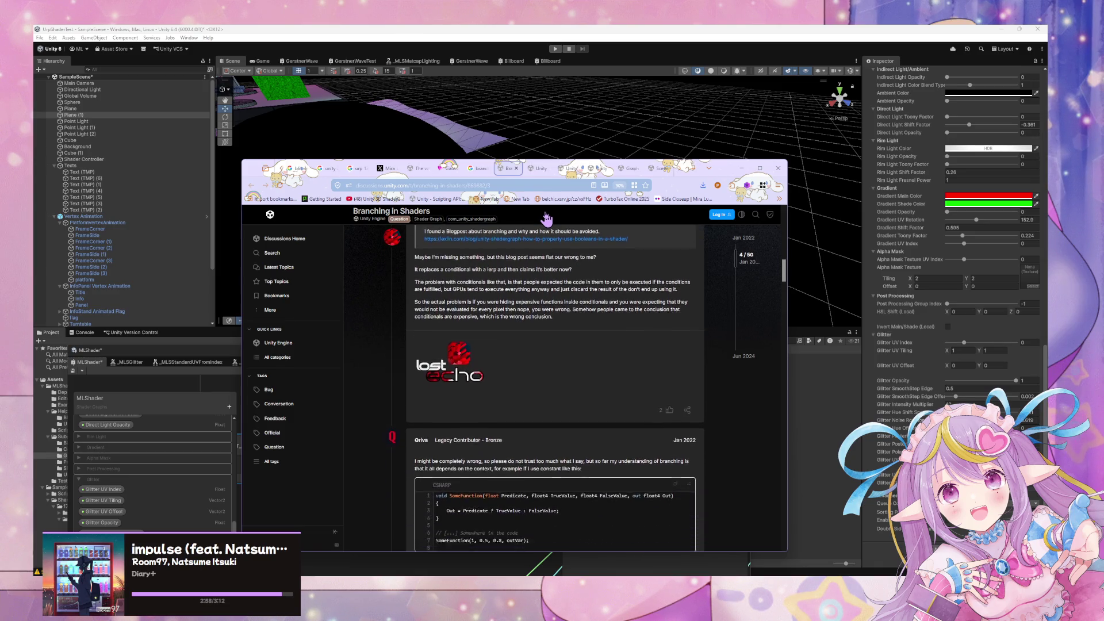
{"action": "scroll", "coordinate": [546, 219], "scroll_direction": "down", "scroll_amount": 2}
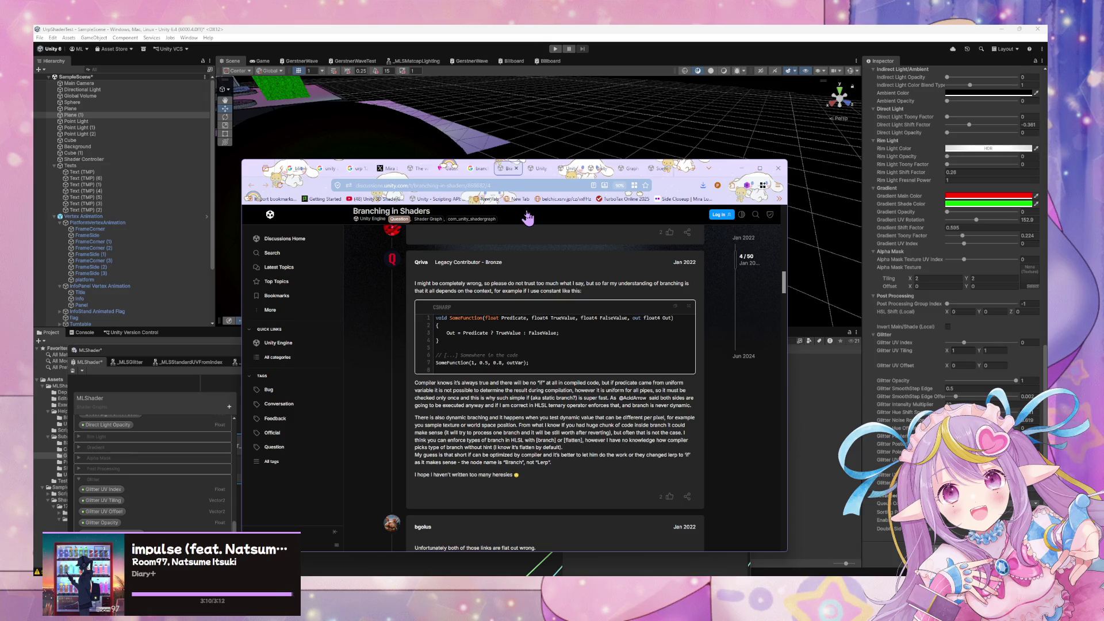
{"action": "left_click_drag", "start_coordinate": [497, 383], "coordinate": [648, 400]}
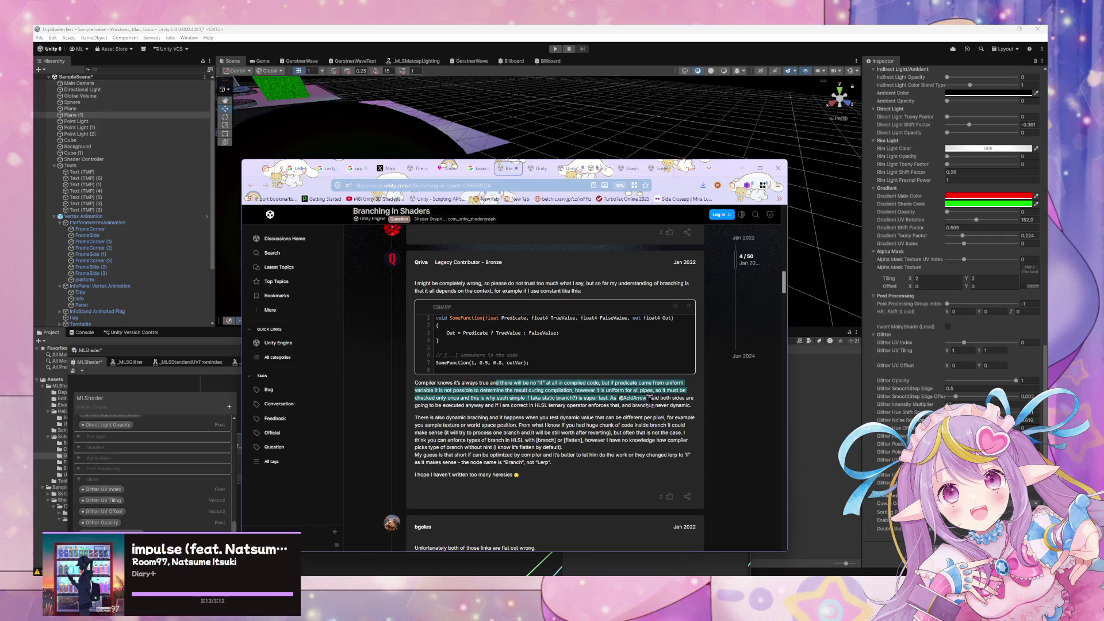
{"action": "left_click", "coordinate": [520, 387]}
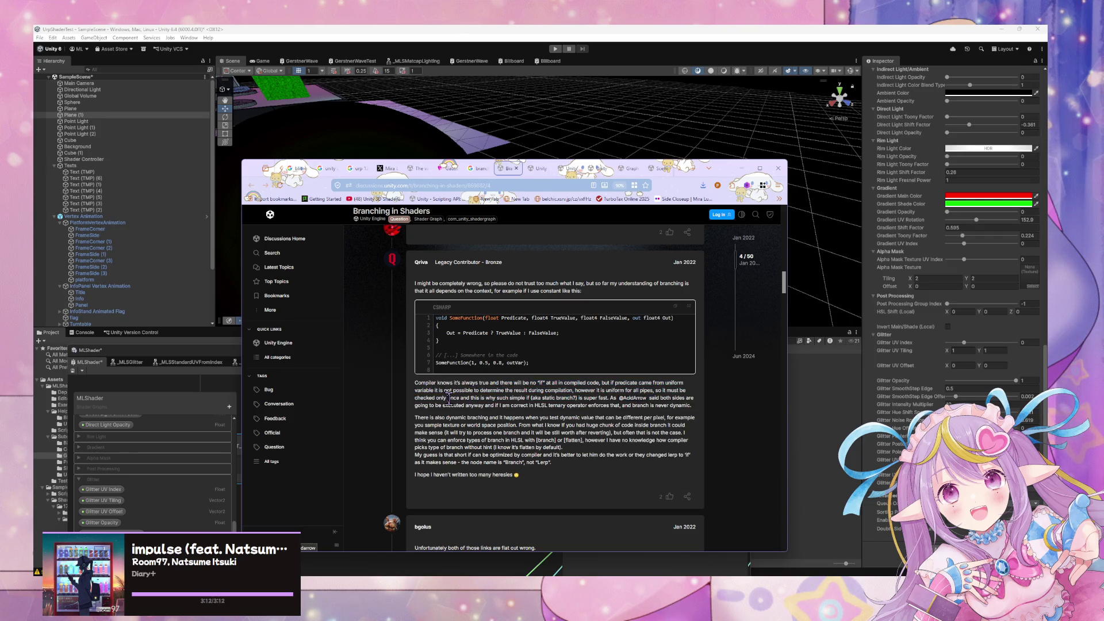
{"action": "scroll", "coordinate": [495, 352], "scroll_direction": "down", "scroll_amount": 3}
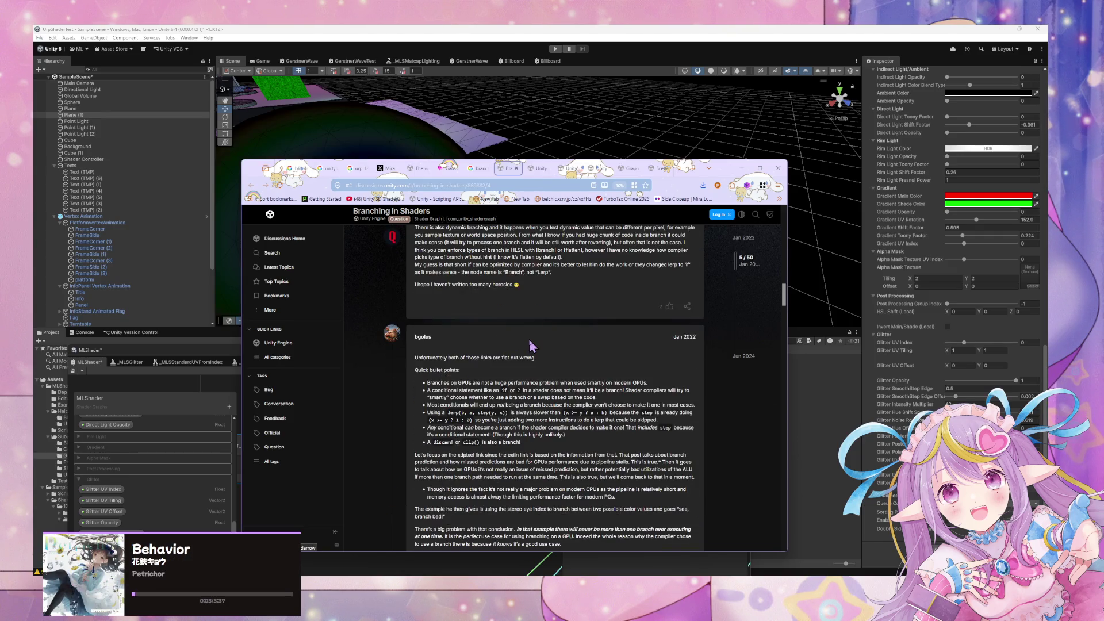
{"action": "scroll", "coordinate": [531, 342], "scroll_direction": "down", "scroll_amount": 1}
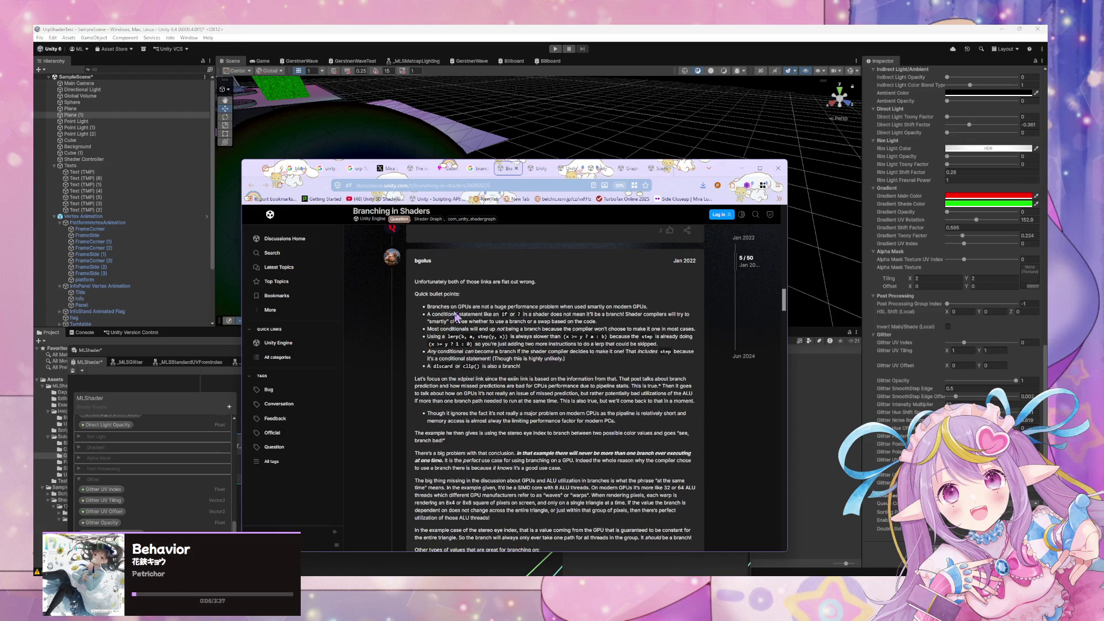
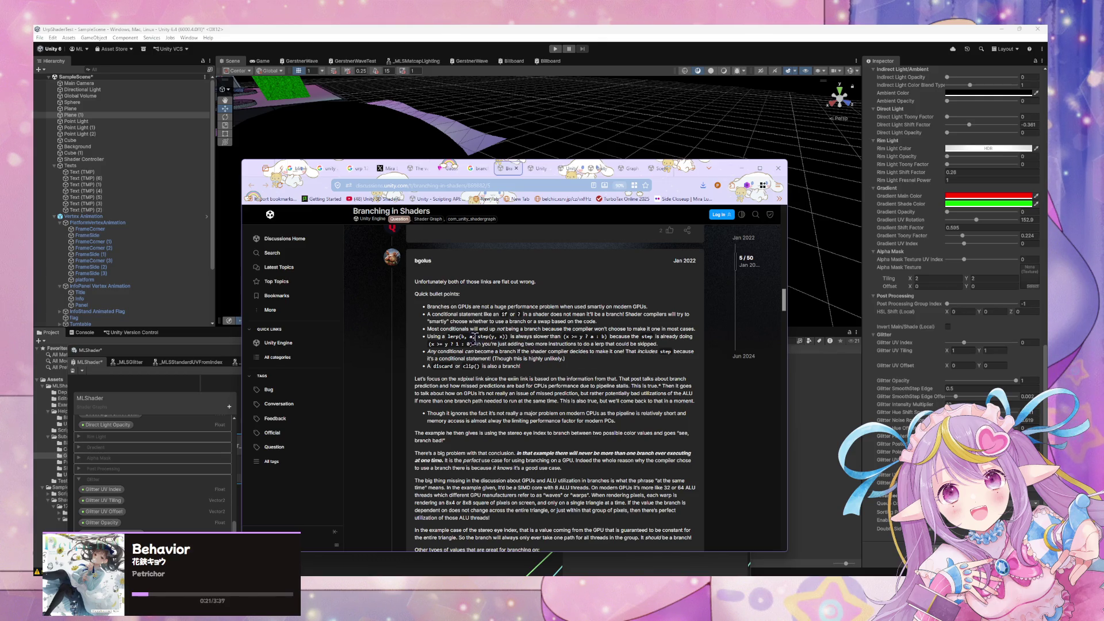
Read through the Branching in Shaders thread, noting the point about conditionals becoming branches
{"action": "mouse_move", "coordinate": [429, 351]}
{"action": "left_mouse_down"}
{"action": "mouse_move", "coordinate": [546, 362]}
{"action": "mouse_move", "coordinate": [545, 373]}
{"action": "left_mouse_up"}
{"action": "left_click", "coordinate": [544, 372]}
{"action": "scroll", "coordinate": [463, 312], "scroll_direction": "down", "scroll_amount": 1}
{"action": "scroll", "coordinate": [463, 313], "scroll_direction": "down", "scroll_amount": 1}
{"action": "scroll", "coordinate": [463, 311], "scroll_direction": "down", "scroll_amount": 1}
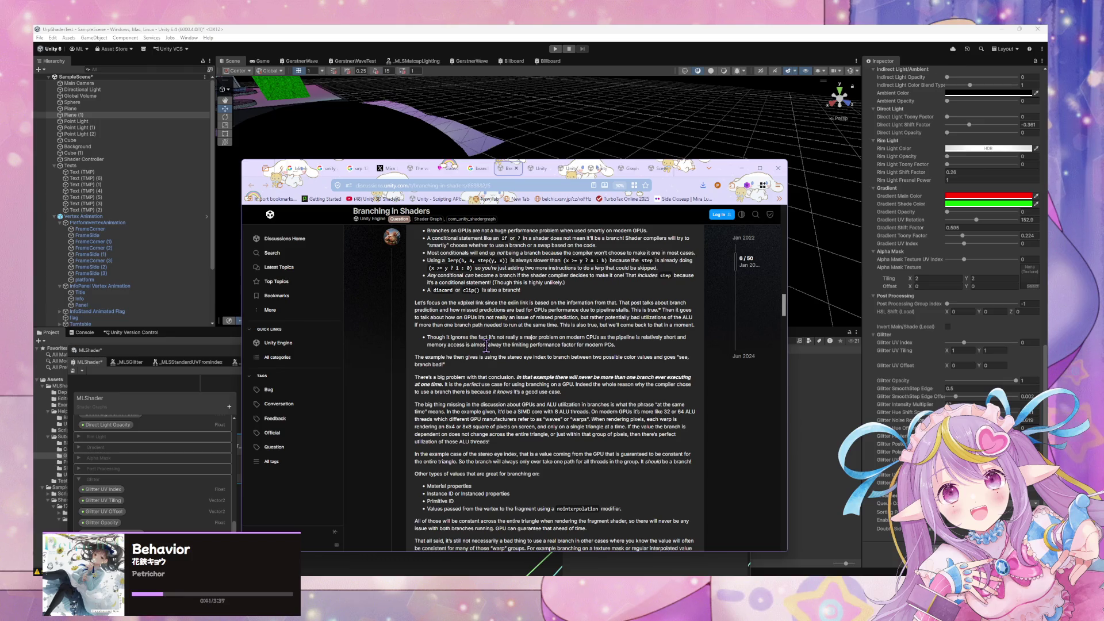
{"action": "scroll", "coordinate": [486, 346], "scroll_direction": "down", "scroll_amount": 1}
{"action": "scroll", "coordinate": [486, 346], "scroll_direction": "down", "scroll_amount": 3}
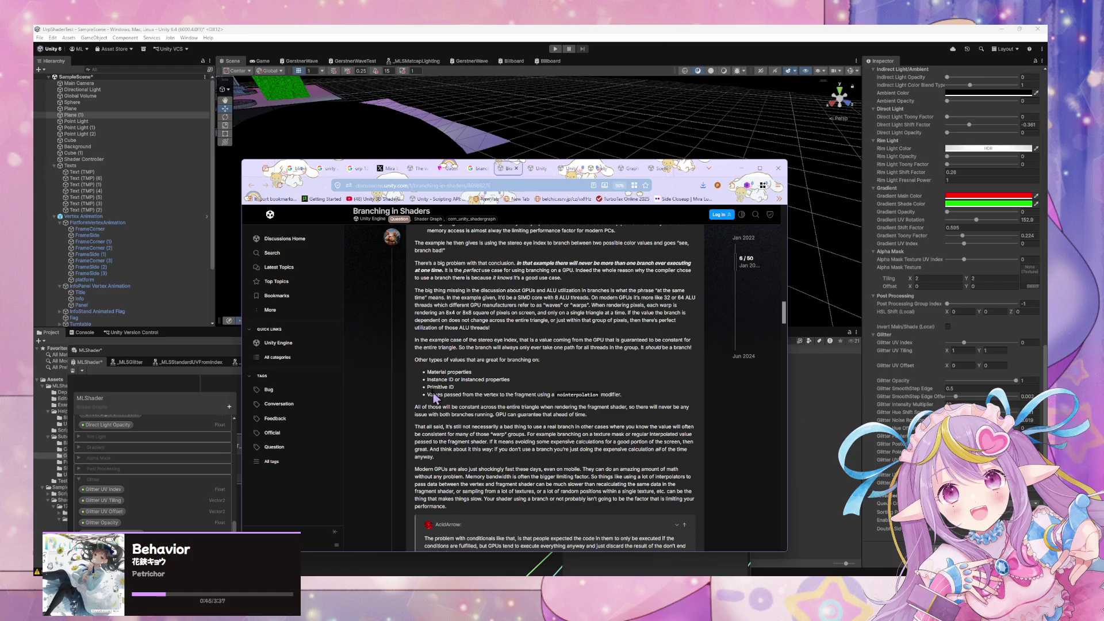
{"action": "scroll", "coordinate": [575, 423], "scroll_direction": "down", "scroll_amount": 3}
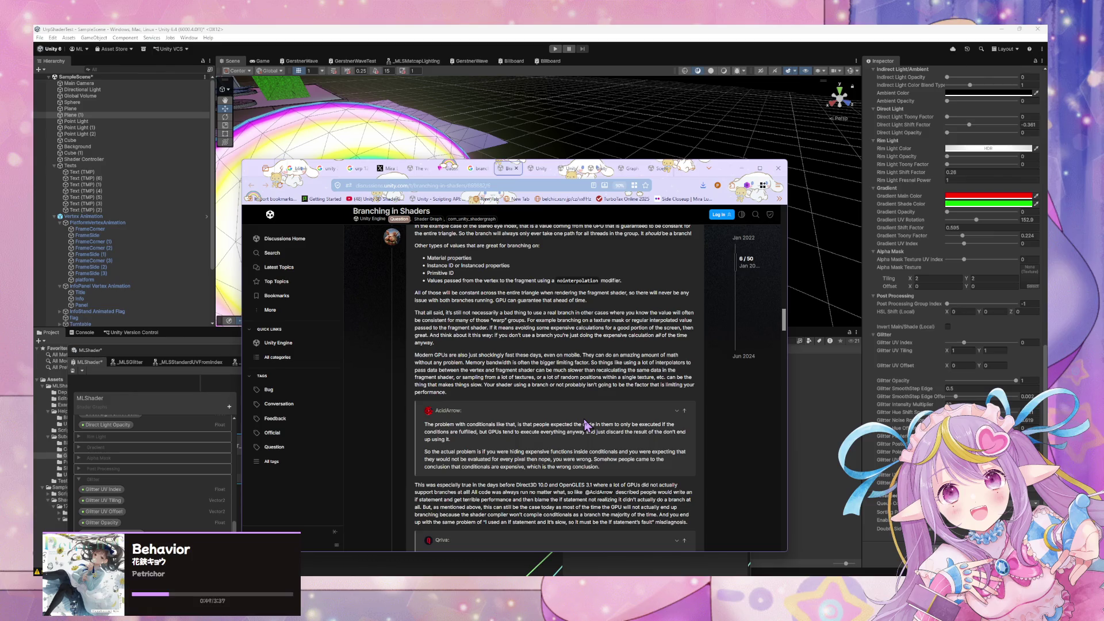
{"action": "scroll", "coordinate": [585, 424], "scroll_direction": "down", "scroll_amount": 3}
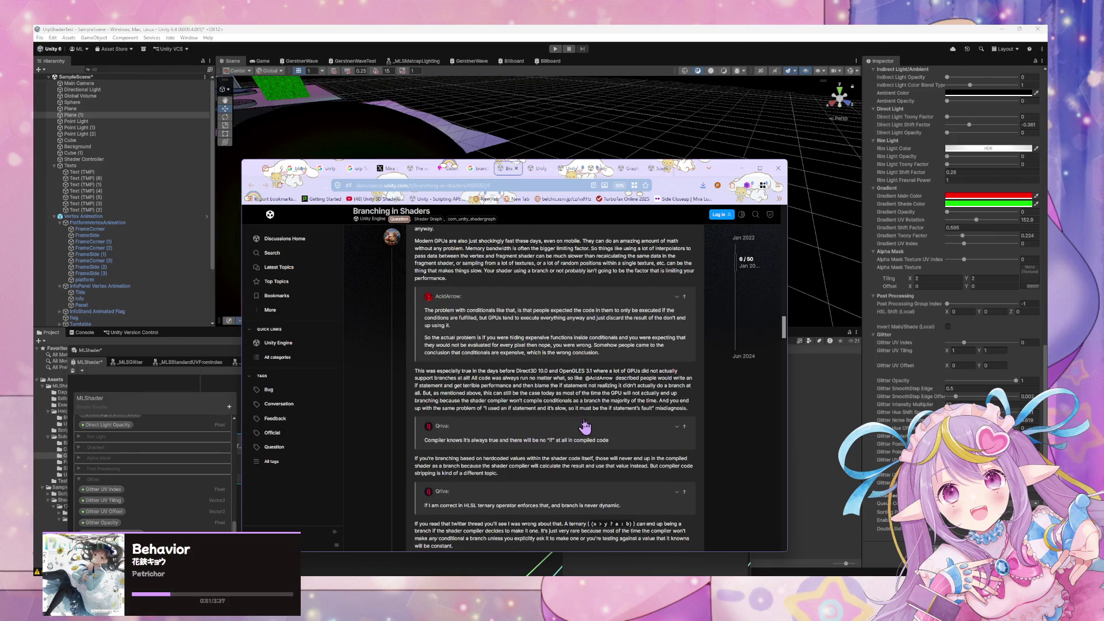
{"action": "scroll", "coordinate": [585, 425], "scroll_direction": "down", "scroll_amount": 1}
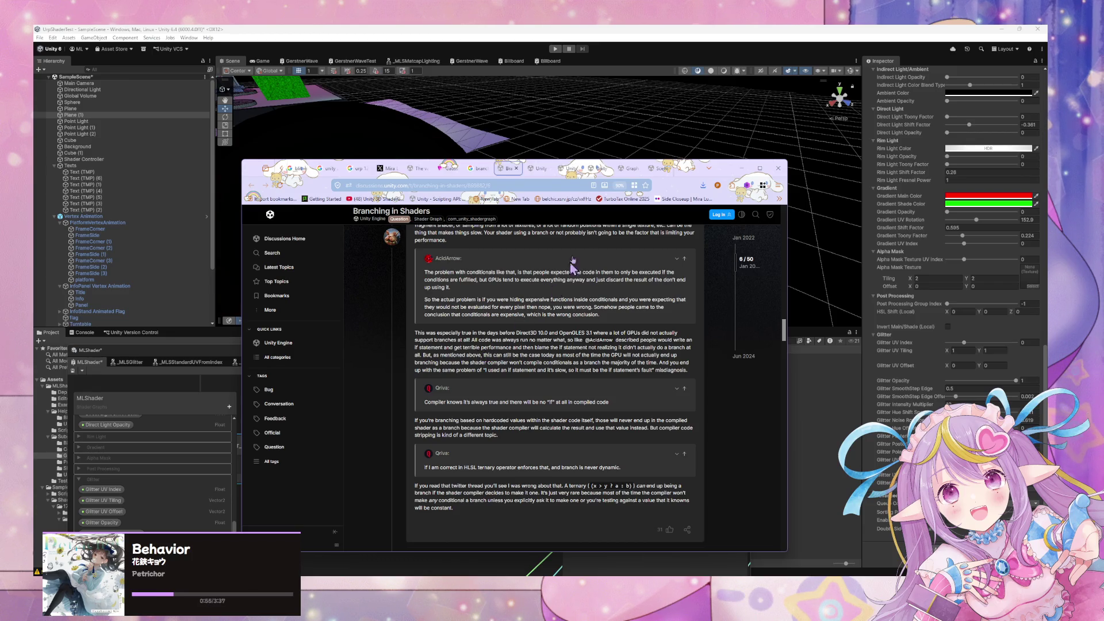
{"action": "scroll", "coordinate": [547, 425], "scroll_direction": "down", "scroll_amount": 1}
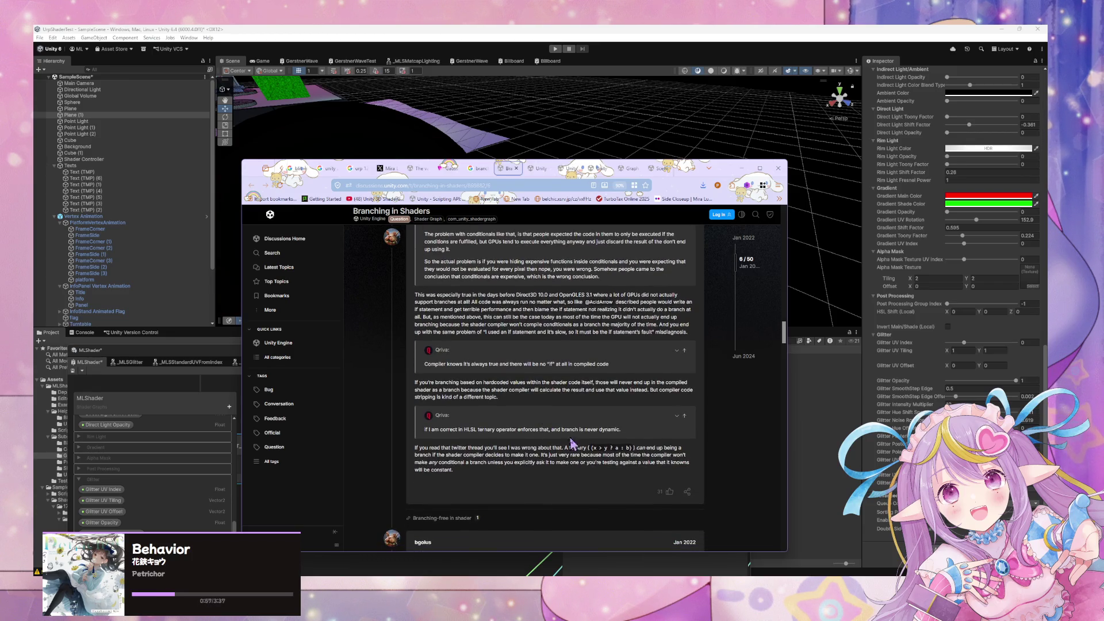
{"action": "scroll", "coordinate": [540, 344], "scroll_direction": "down", "scroll_amount": 1}
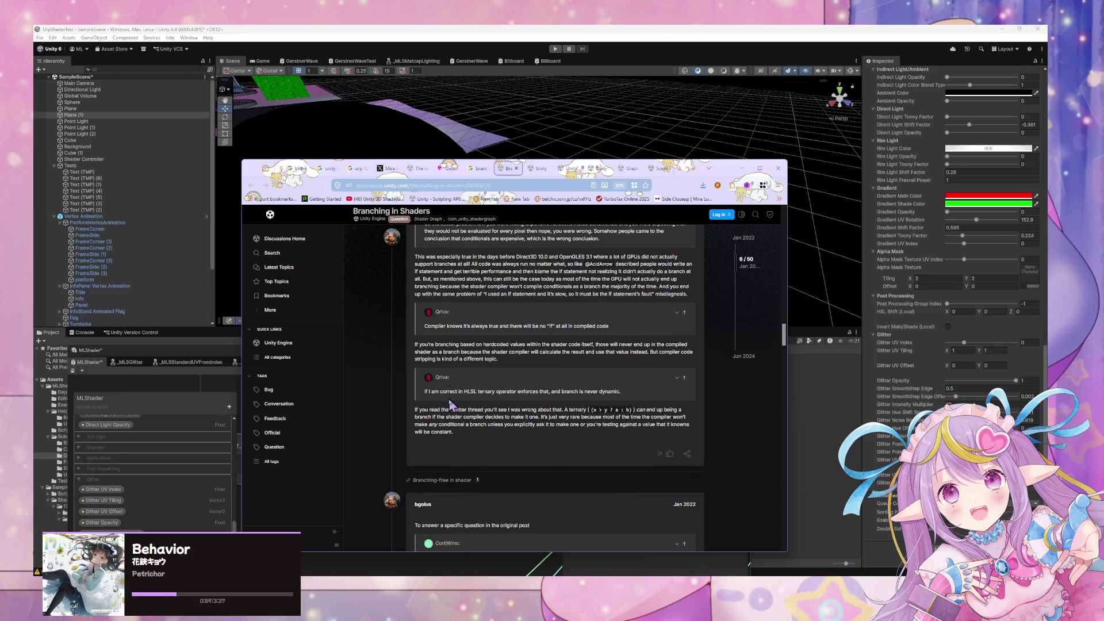
{"action": "left_click_drag", "start_coordinate": [438, 417], "coordinate": [498, 425]}
{"action": "left_click", "coordinate": [498, 424]}
{"action": "scroll", "coordinate": [518, 411], "scroll_direction": "down", "scroll_amount": 4}
{"action": "scroll", "coordinate": [613, 423], "scroll_direction": "down", "scroll_amount": 1}
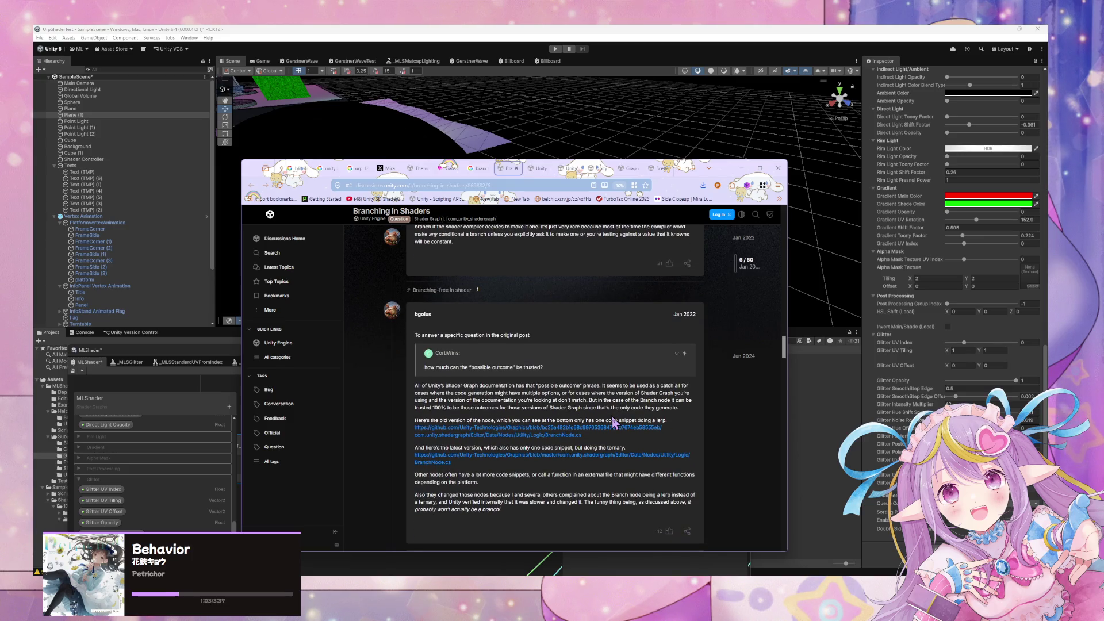
{"action": "scroll", "coordinate": [613, 423], "scroll_direction": "down", "scroll_amount": 1}
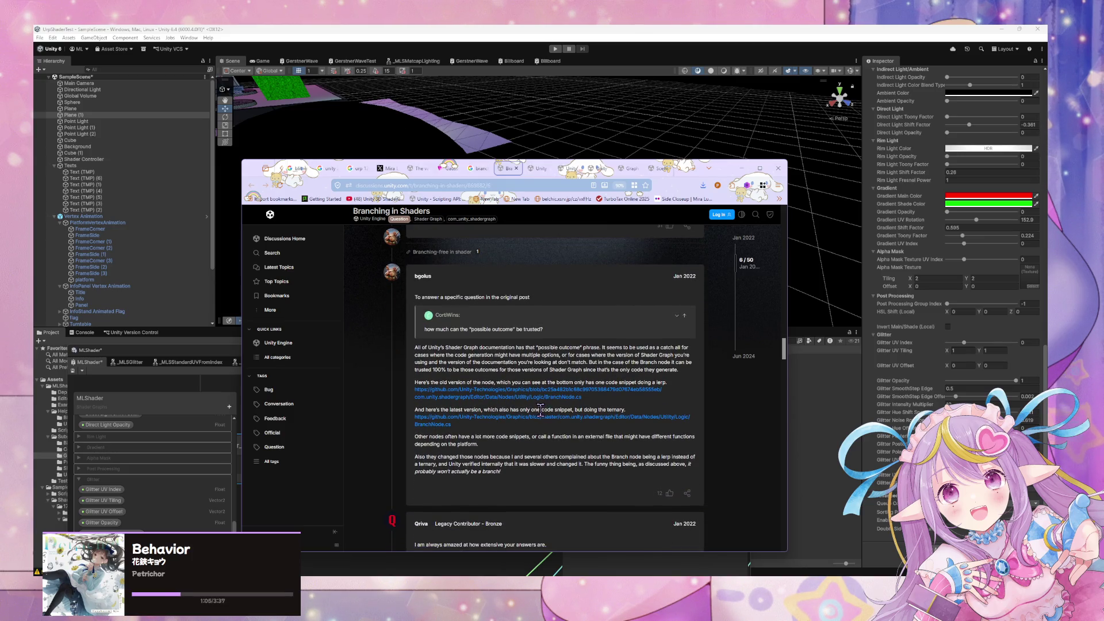
Go back to the Google results, close the blog tutorial tab, shift the browser aside, and return to Unity
{"action": "left_click", "coordinate": [485, 172]}
{"action": "left_click", "coordinate": [450, 176]}
{"action": "left_click", "coordinate": [455, 167]}
{"action": "mouse_move", "coordinate": [726, 172]}
{"action": "left_mouse_down"}
{"action": "mouse_move", "coordinate": [736, 208]}
{"action": "mouse_move", "coordinate": [901, 328]}
{"action": "left_mouse_up"}
{"action": "left_click", "coordinate": [356, 391]}
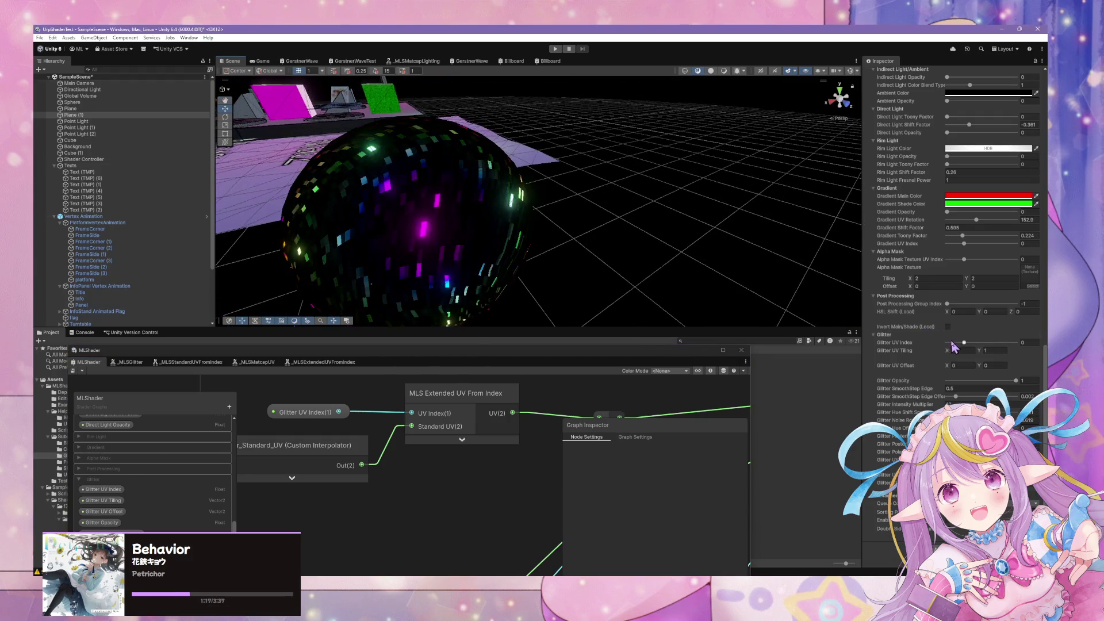
Lower the Glitter UV Index so the sphere's glitter becomes streaks, then reframe the Mat4 area
{"action": "mouse_move", "coordinate": [964, 342]}
{"action": "left_mouse_down"}
{"action": "mouse_move", "coordinate": [997, 353]}
{"action": "mouse_move", "coordinate": [947, 353]}
{"action": "mouse_move", "coordinate": [1002, 358]}
{"action": "mouse_move", "coordinate": [920, 345]}
{"action": "left_mouse_up"}
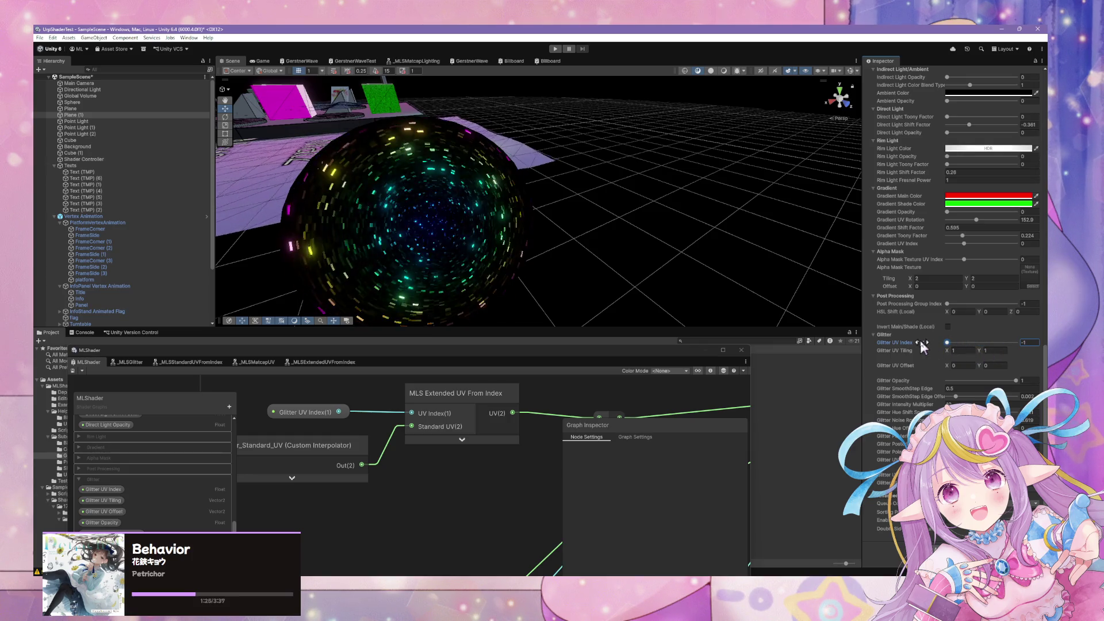
{"action": "mouse_move", "coordinate": [547, 266]}
{"action": "left_mouse_down"}
{"action": "mouse_move", "coordinate": [637, 268]}
{"action": "mouse_move", "coordinate": [575, 299]}
{"action": "mouse_move", "coordinate": [470, 383]}
{"action": "left_mouse_up"}
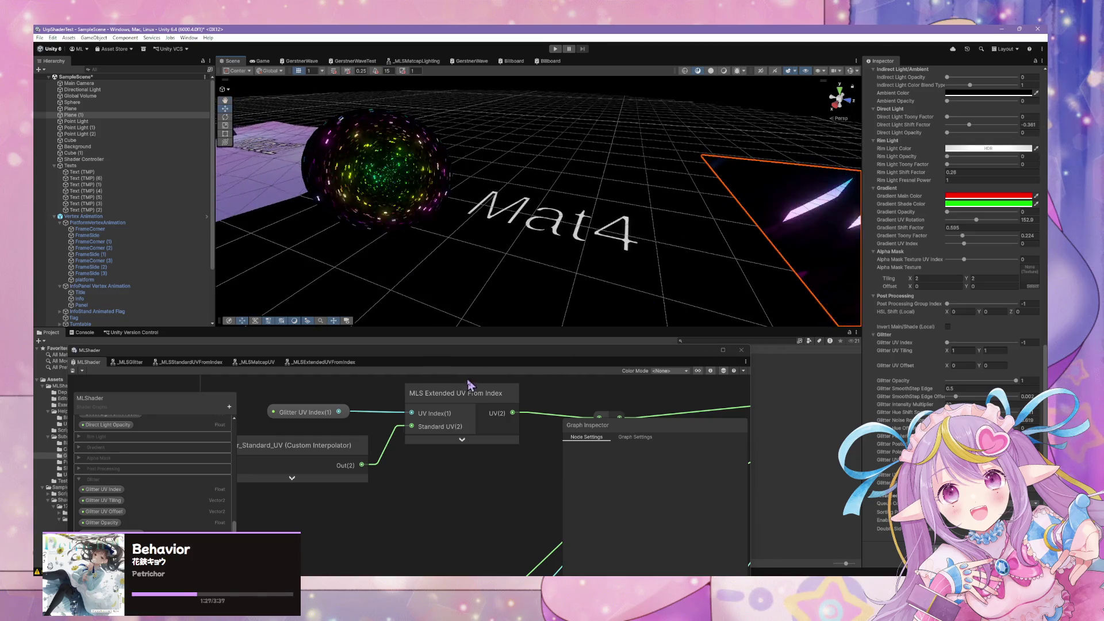
{"action": "scroll", "coordinate": [630, 383], "scroll_direction": "down", "scroll_amount": 3}
{"action": "scroll", "coordinate": [561, 409], "scroll_direction": "down", "scroll_amount": 5}
{"action": "scroll", "coordinate": [437, 394], "scroll_direction": "up", "scroll_amount": 3}
{"action": "scroll", "coordinate": [543, 418], "scroll_direction": "up", "scroll_amount": 3}
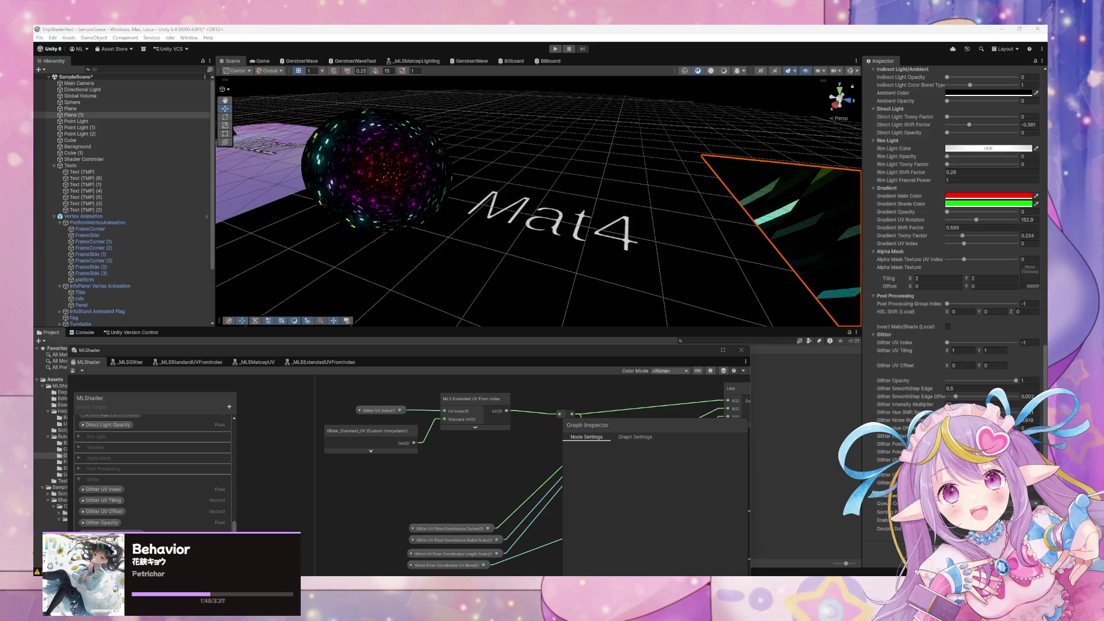
Frame the whole graph and move the MLShader graph window up to mid-screen, nudging the browser aside
{"action": "key", "text": "a"}
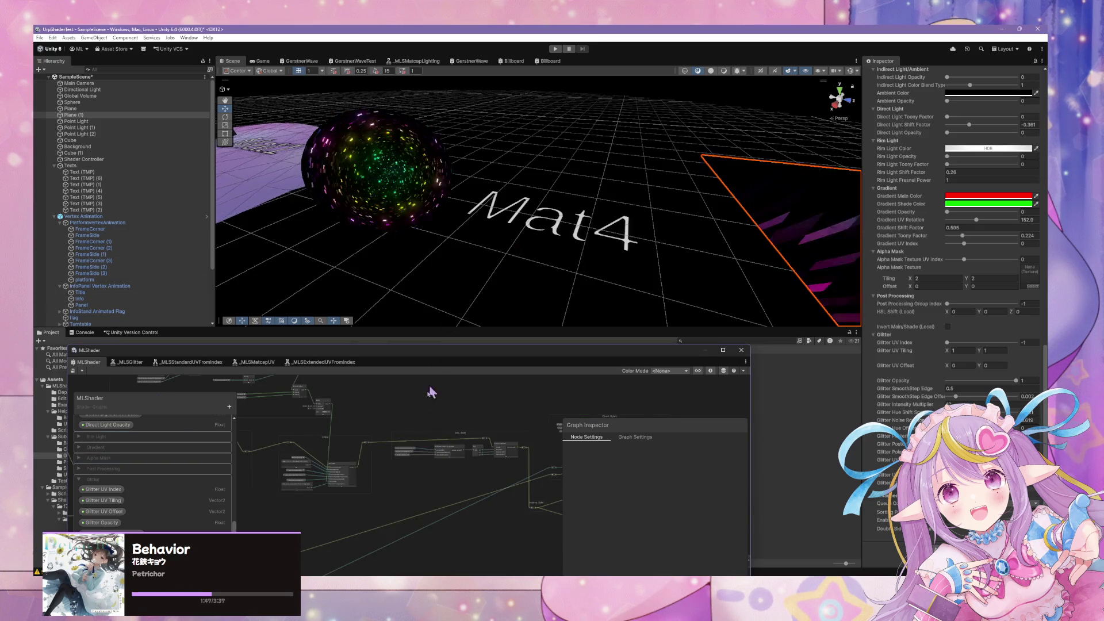
{"action": "mouse_move", "coordinate": [434, 361]}
{"action": "left_mouse_down"}
{"action": "mouse_move", "coordinate": [772, 154]}
{"action": "mouse_move", "coordinate": [726, 155]}
{"action": "left_mouse_up"}
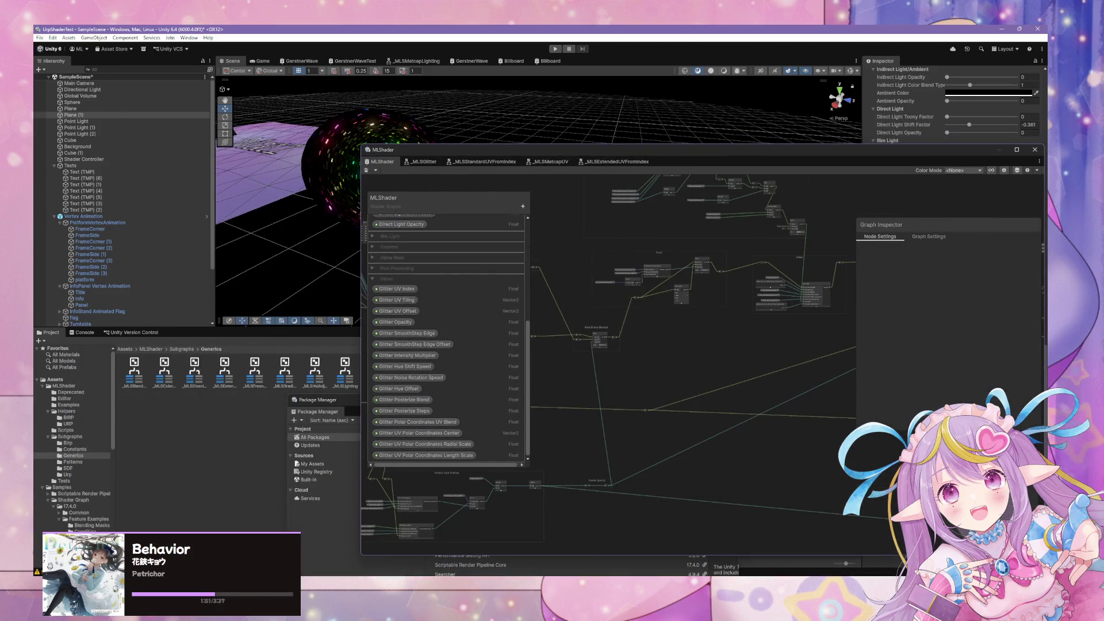
{"action": "key", "text": "alt+Tab"}
{"action": "left_click_drag", "start_coordinate": [798, 323], "coordinate": [660, 293]}
{"action": "key", "text": "alt+Tab"}
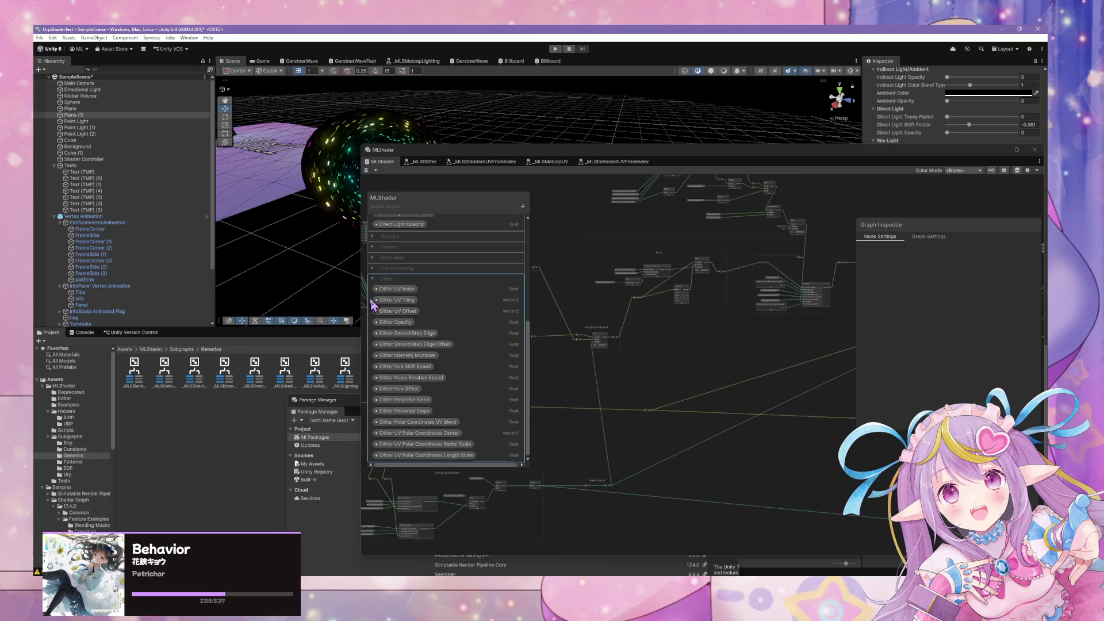
Pan and zoom the graph onto the Glitter UV group
{"action": "scroll", "coordinate": [633, 338], "scroll_direction": "up", "scroll_amount": 2}
{"action": "scroll", "coordinate": [703, 370], "scroll_direction": "down", "scroll_amount": 2}
{"action": "left_click_drag", "start_coordinate": [670, 343], "coordinate": [748, 398]}
{"action": "scroll", "coordinate": [690, 437], "scroll_direction": "up", "scroll_amount": 3}
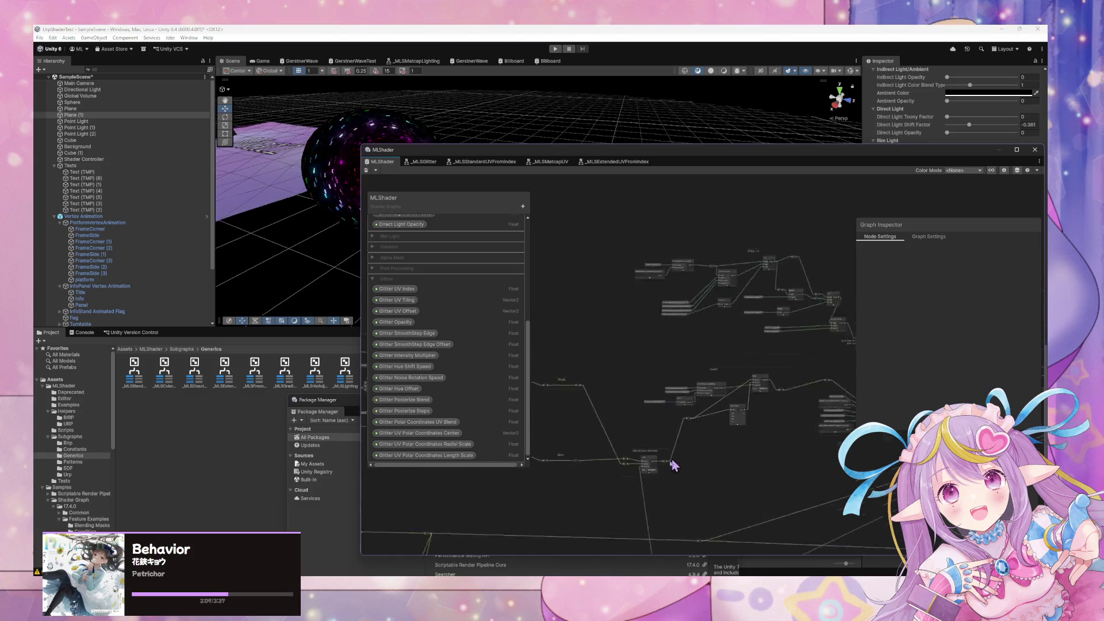
{"action": "scroll", "coordinate": [690, 465], "scroll_direction": "up", "scroll_amount": 2}
{"action": "scroll", "coordinate": [690, 465], "scroll_direction": "up", "scroll_amount": 2}
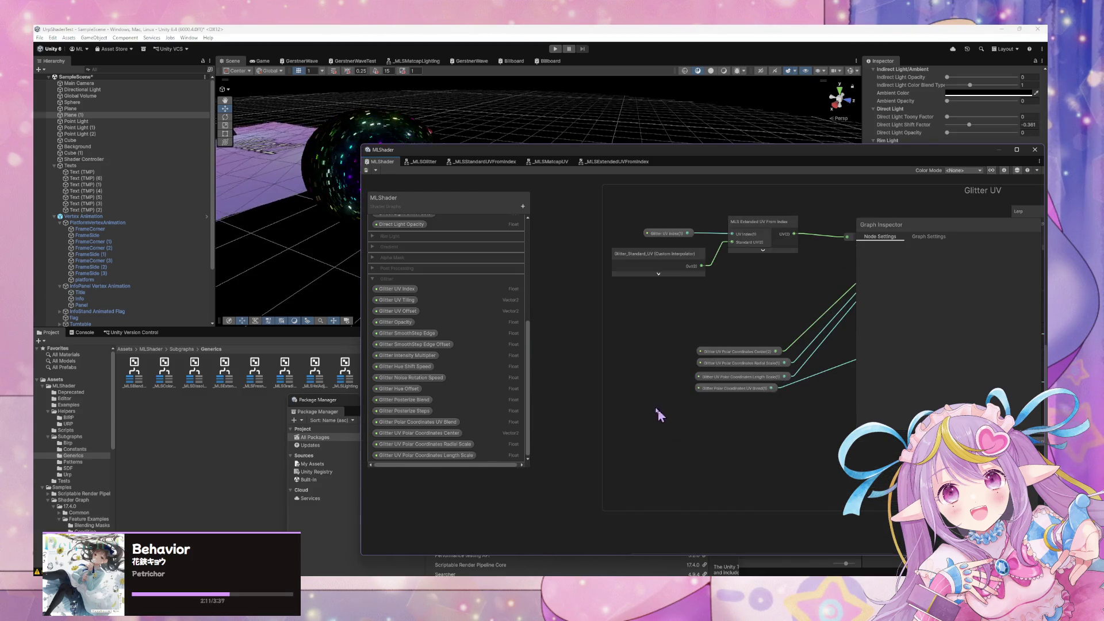
Open the _MLSExtendedUVFromIndex subgraph, move MLS Matcap UV lower and place UV Index beside Comparison
{"action": "double_click", "coordinate": [776, 233]}
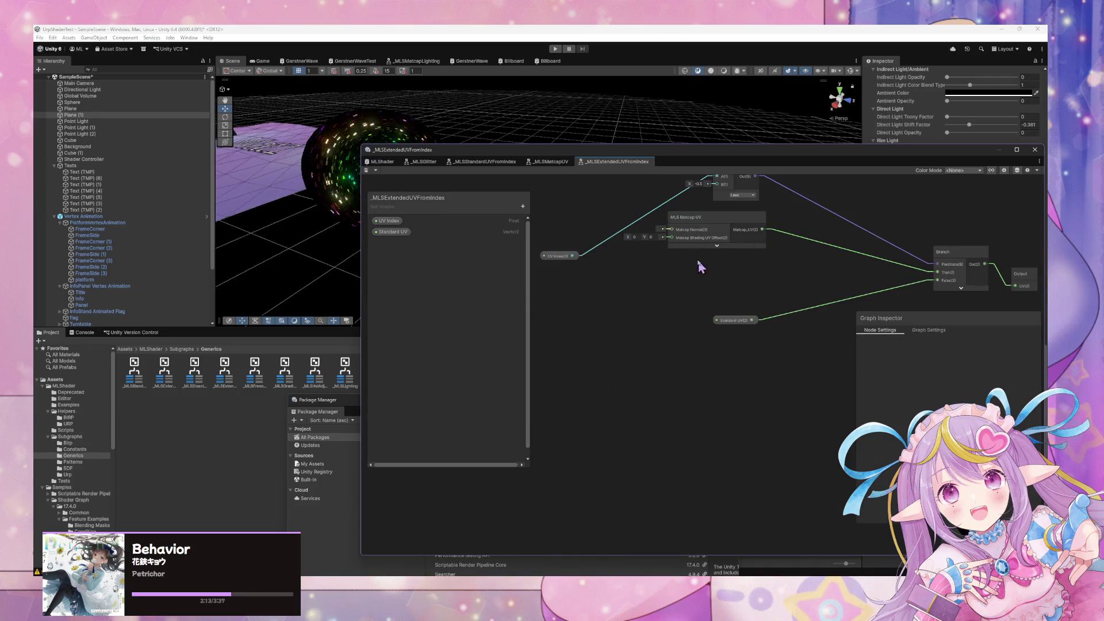
{"action": "mouse_move", "coordinate": [715, 229]}
{"action": "left_mouse_down"}
{"action": "mouse_move", "coordinate": [732, 246]}
{"action": "mouse_move", "coordinate": [738, 320]}
{"action": "mouse_move", "coordinate": [758, 323]}
{"action": "left_mouse_up"}
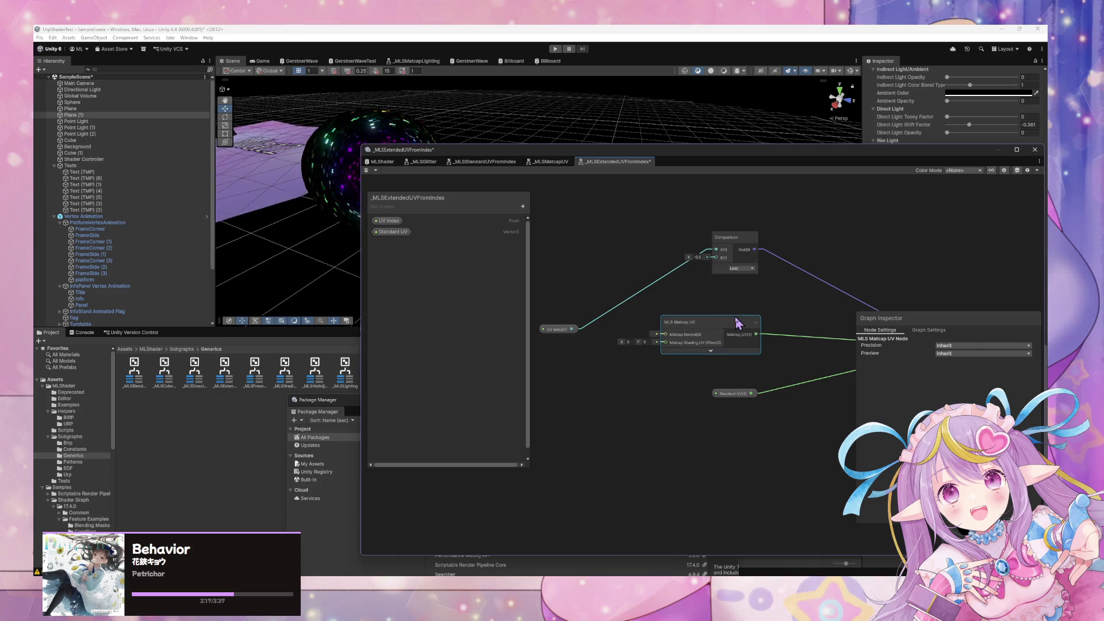
{"action": "left_click_drag", "start_coordinate": [556, 333], "coordinate": [596, 261]}
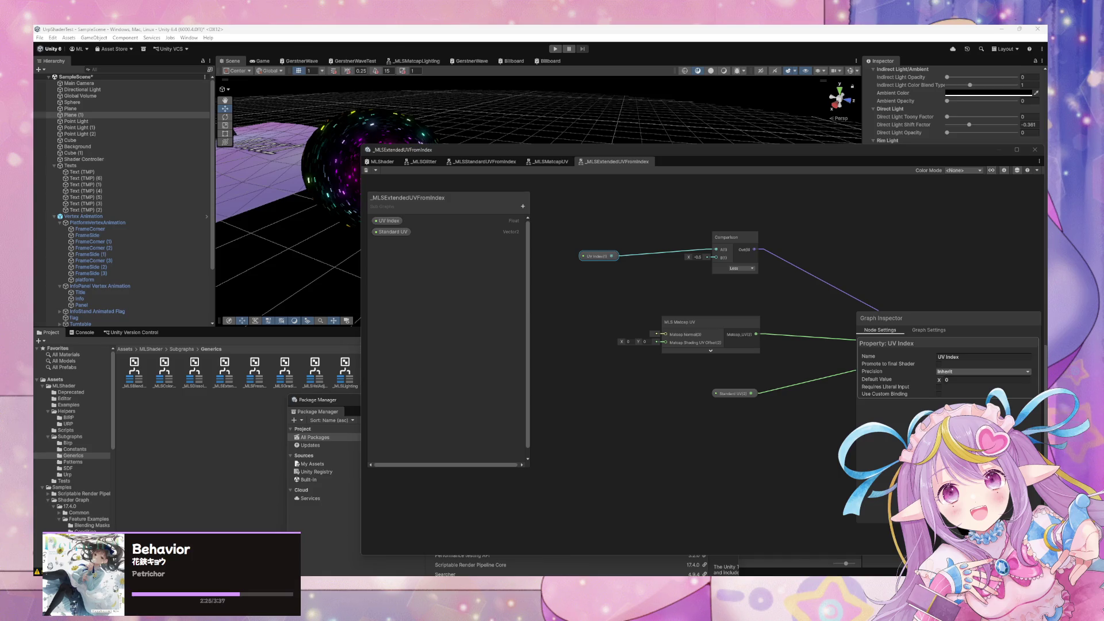
{"action": "key", "text": "alt+Tab"}
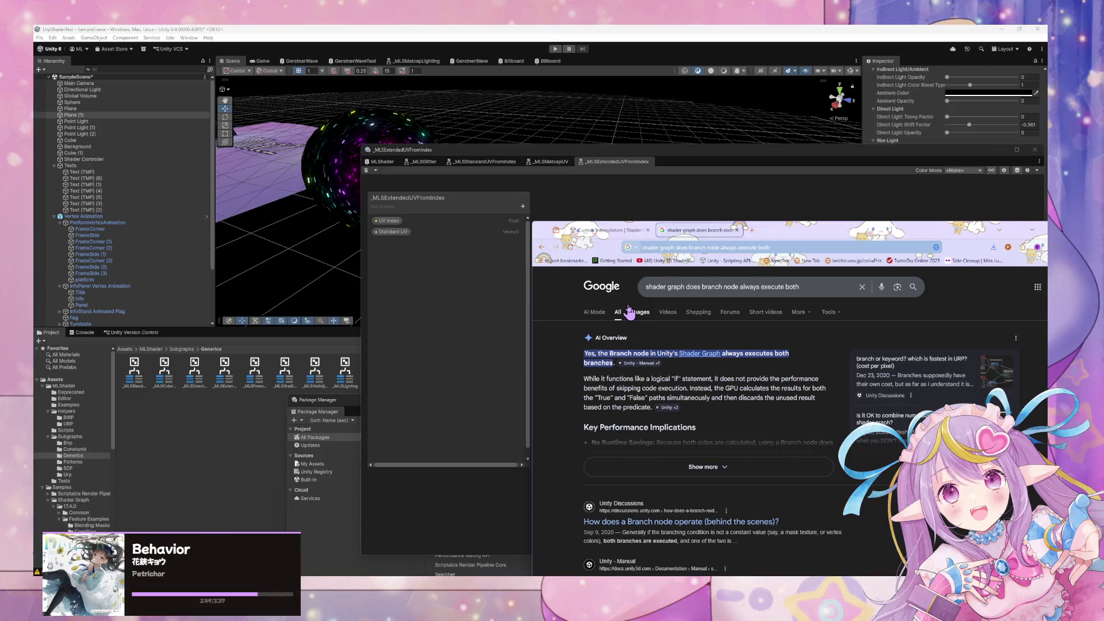
Expand the AI Overview and read whether the Branch node executes both sides, noting the Lerp/Comparison tip
{"action": "left_click", "coordinate": [702, 426]}
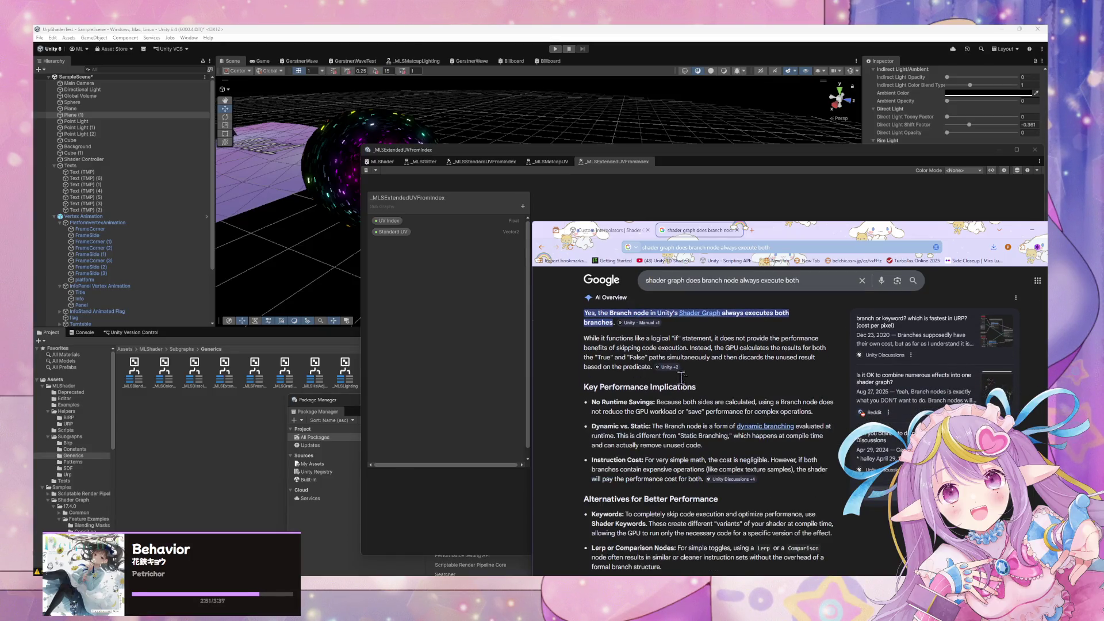
{"action": "scroll", "coordinate": [717, 391], "scroll_direction": "down", "scroll_amount": 1}
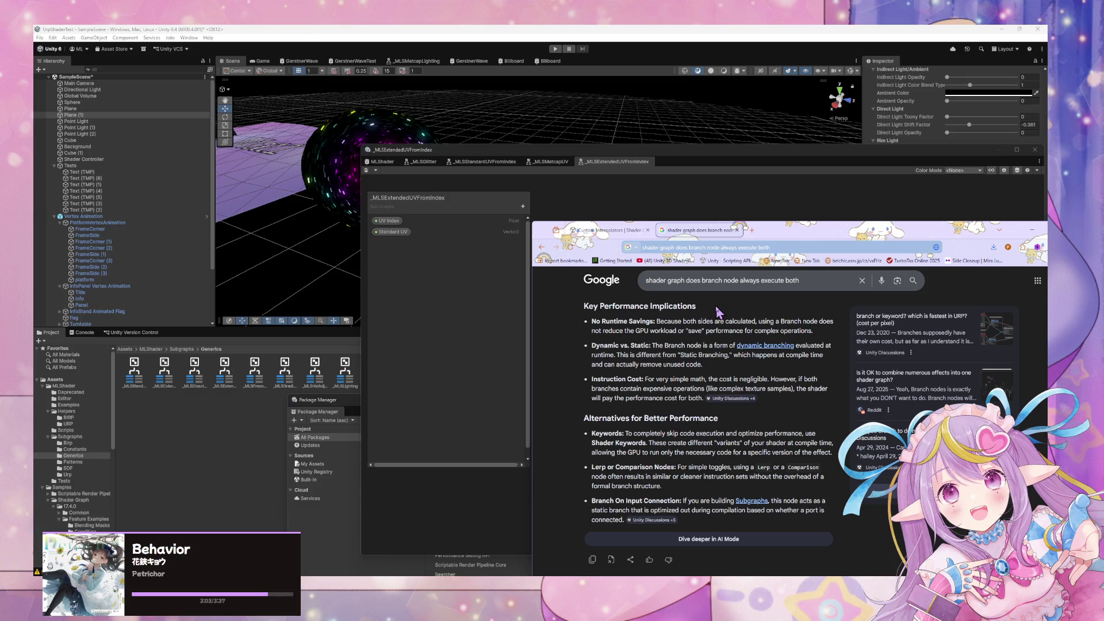
{"action": "scroll", "coordinate": [719, 312], "scroll_direction": "down", "scroll_amount": 2}
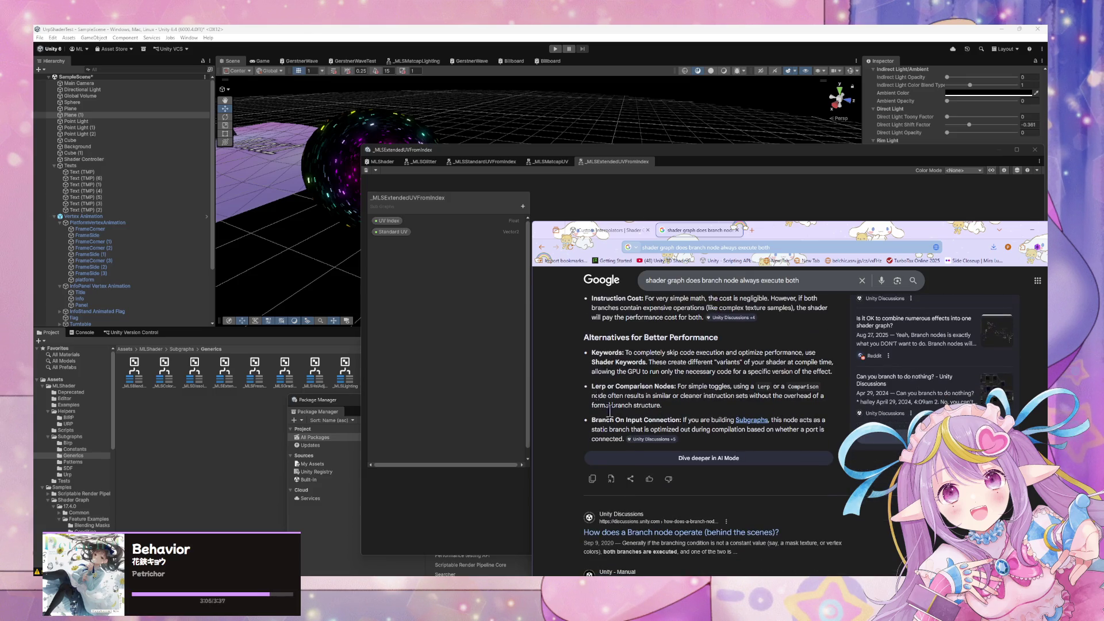
{"action": "mouse_move", "coordinate": [593, 387]}
{"action": "left_mouse_down"}
{"action": "mouse_move", "coordinate": [748, 397]}
{"action": "mouse_move", "coordinate": [661, 406]}
{"action": "mouse_move", "coordinate": [644, 387]}
{"action": "left_mouse_up"}
{"action": "left_click", "coordinate": [648, 373]}
Open the 'How does a Branch node operate' thread in a background tab
{"action": "scroll", "coordinate": [713, 352], "scroll_direction": "down", "scroll_amount": 2}
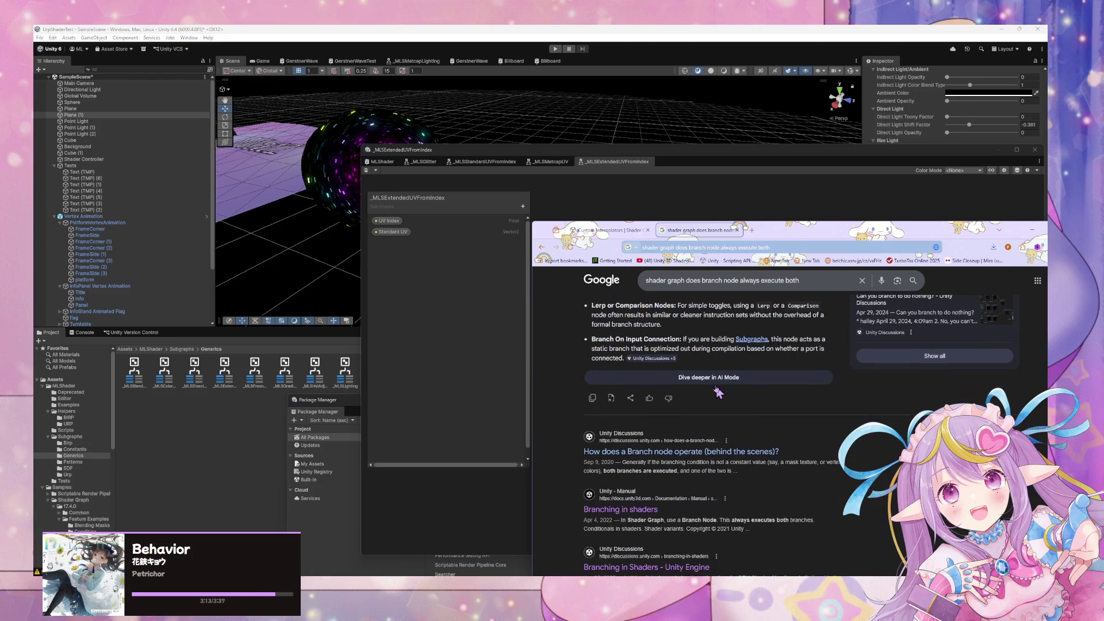
{"action": "scroll", "coordinate": [715, 342], "scroll_direction": "down", "scroll_amount": 1}
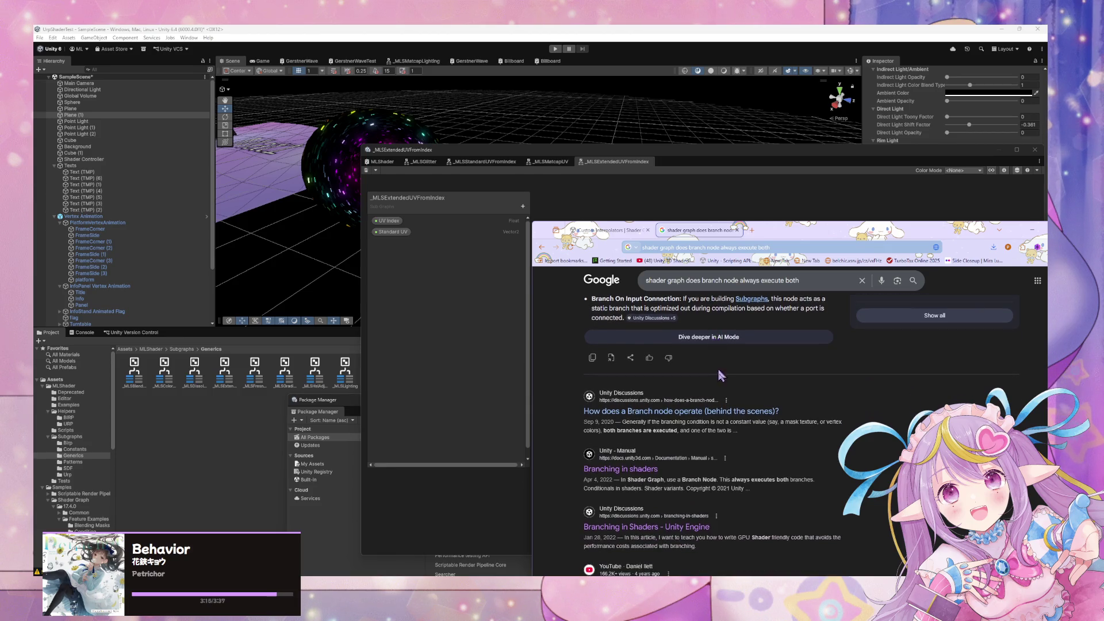
{"action": "middle_click", "coordinate": [750, 409]}
{"action": "scroll", "coordinate": [687, 345], "scroll_direction": "down", "scroll_amount": 1}
{"action": "scroll", "coordinate": [684, 342], "scroll_direction": "down", "scroll_amount": 5}
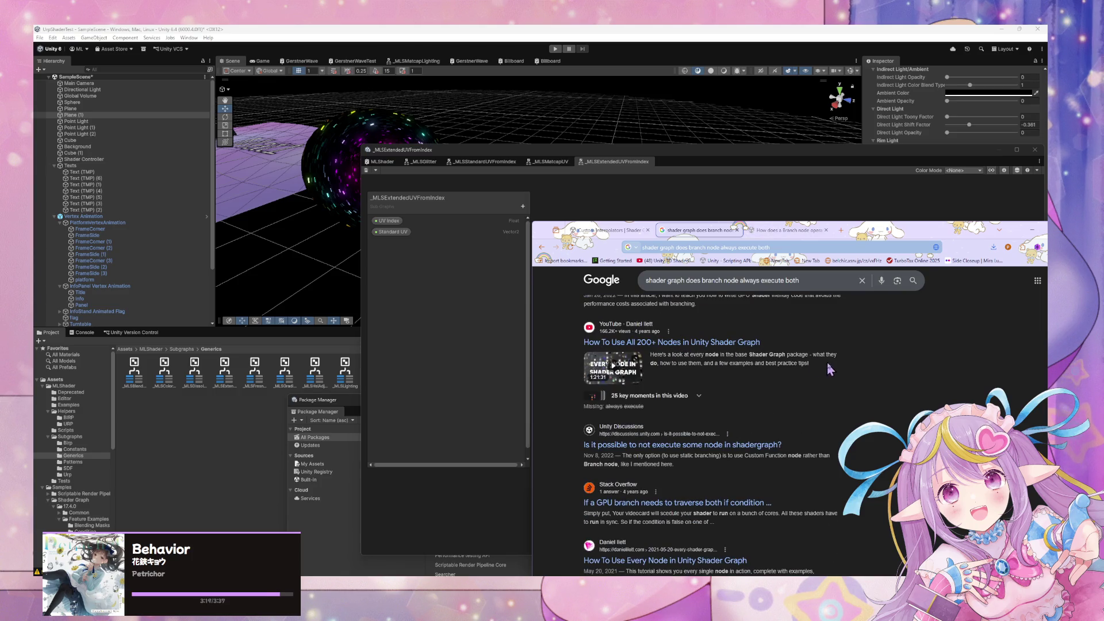
Switch to the Branch node thread and read through the forum replies
{"action": "left_click", "coordinate": [769, 446]}
{"action": "left_click", "coordinate": [775, 231]}
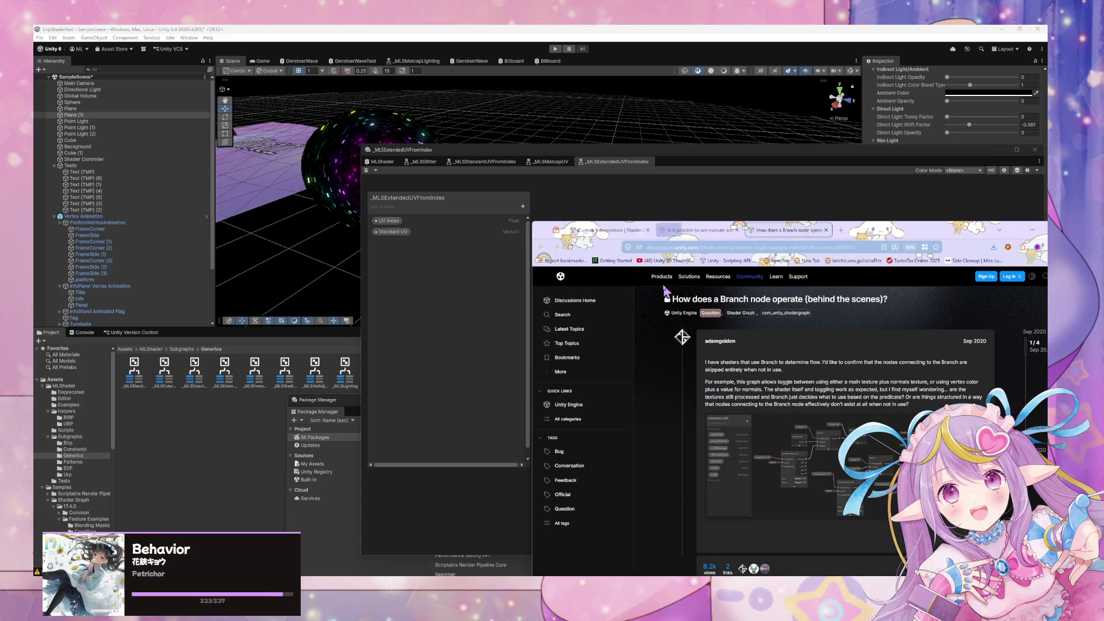
{"action": "scroll", "coordinate": [690, 299], "scroll_direction": "down", "scroll_amount": 5}
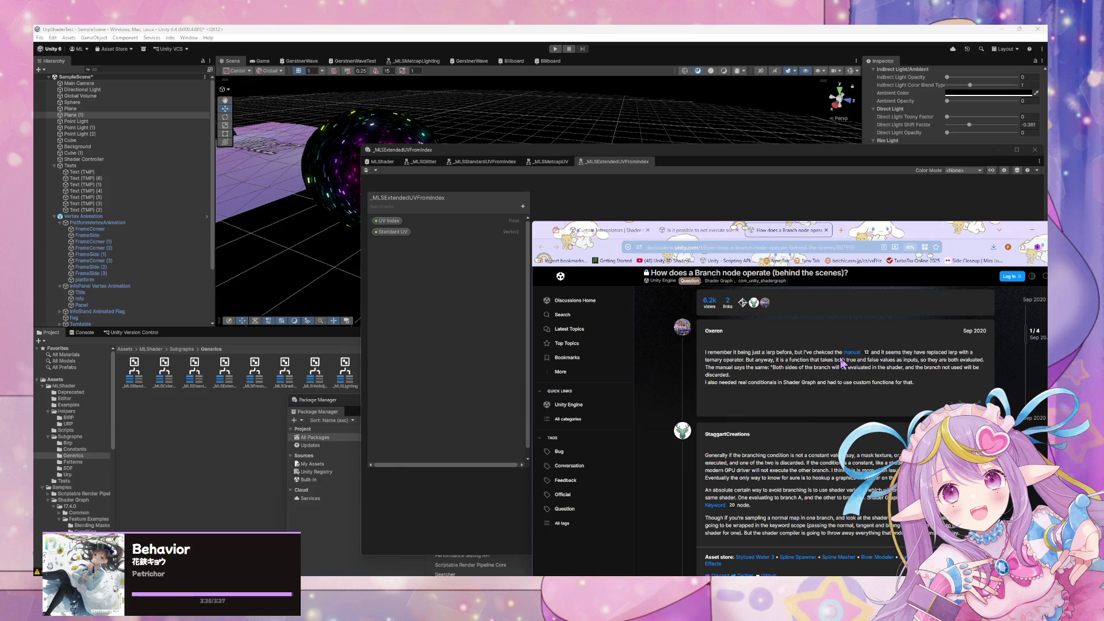
{"action": "scroll", "coordinate": [843, 353], "scroll_direction": "down", "scroll_amount": 2}
{"action": "triple_click", "coordinate": [746, 349]}
{"action": "left_click", "coordinate": [828, 356]}
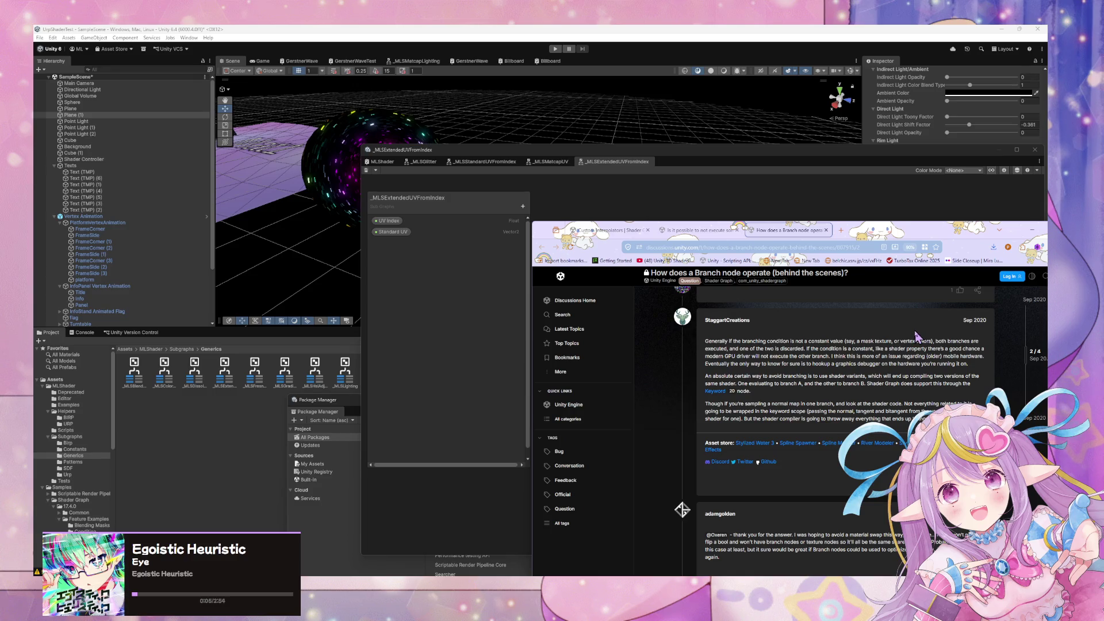
{"action": "scroll", "coordinate": [888, 324], "scroll_direction": "down", "scroll_amount": 2}
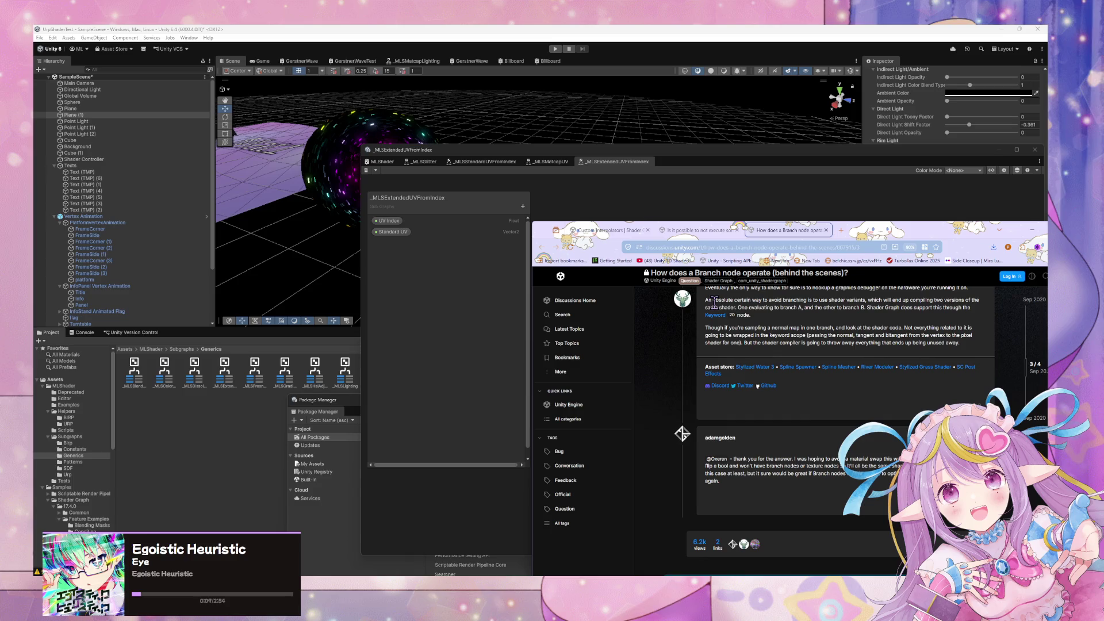
{"action": "scroll", "coordinate": [715, 304], "scroll_direction": "up", "scroll_amount": 4}
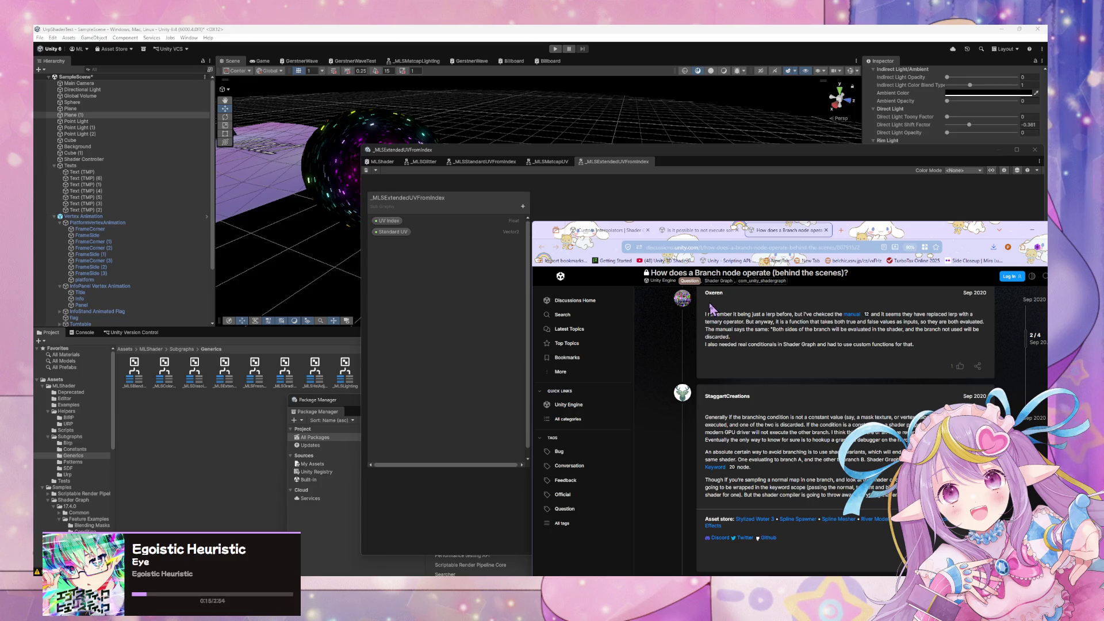
Follow the Keyword link to the Shader Graph Keywords docs, read its uses, and return to Unity
{"action": "left_click", "coordinate": [716, 467]}
{"action": "scroll", "coordinate": [813, 309], "scroll_direction": "up", "scroll_amount": 1}
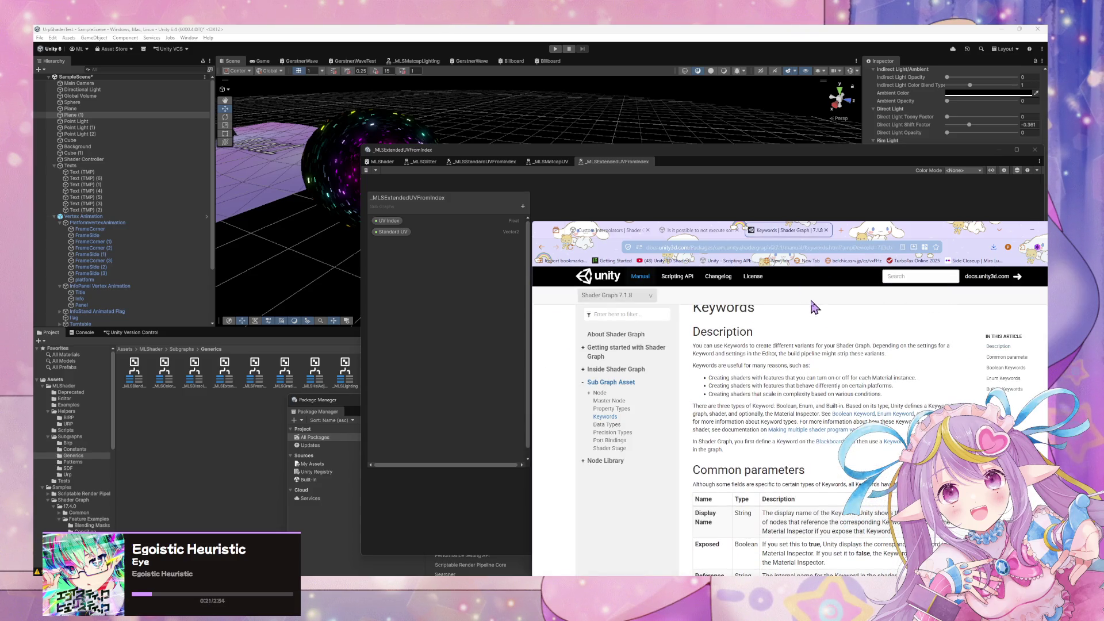
{"action": "mouse_move", "coordinate": [716, 378]}
{"action": "left_mouse_down"}
{"action": "mouse_move", "coordinate": [874, 378]}
{"action": "mouse_move", "coordinate": [880, 403]}
{"action": "left_mouse_up"}
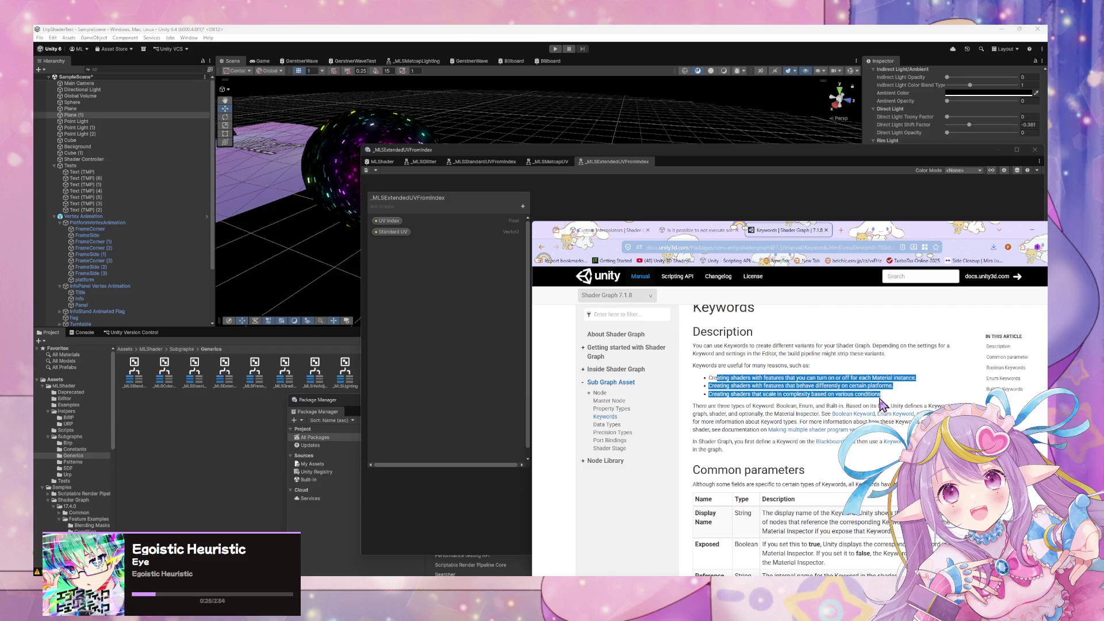
{"action": "left_click", "coordinate": [451, 322]}
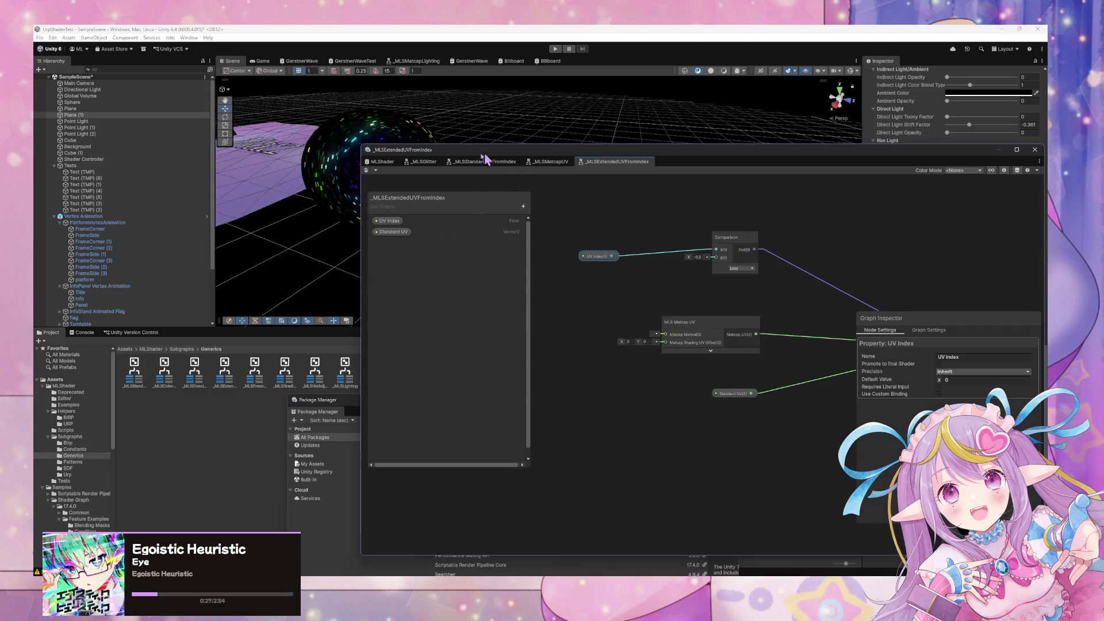
Switch to the MLShader graph and collapse the Direct Light and Indirect Light/Ambient categories
{"action": "left_click", "coordinate": [429, 162]}
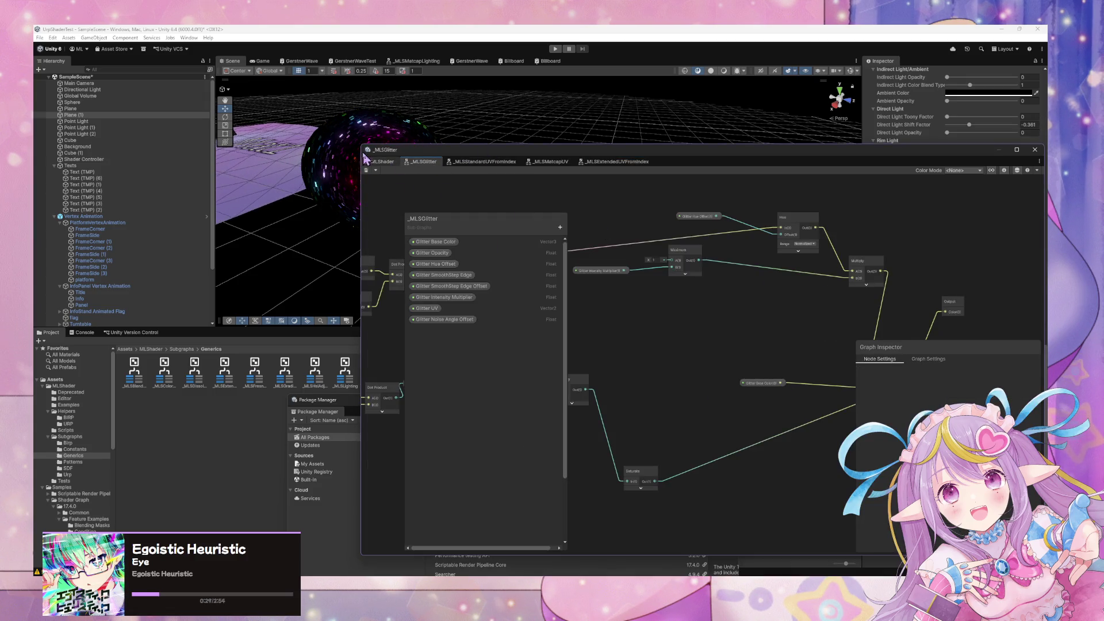
{"action": "left_click", "coordinate": [384, 163]}
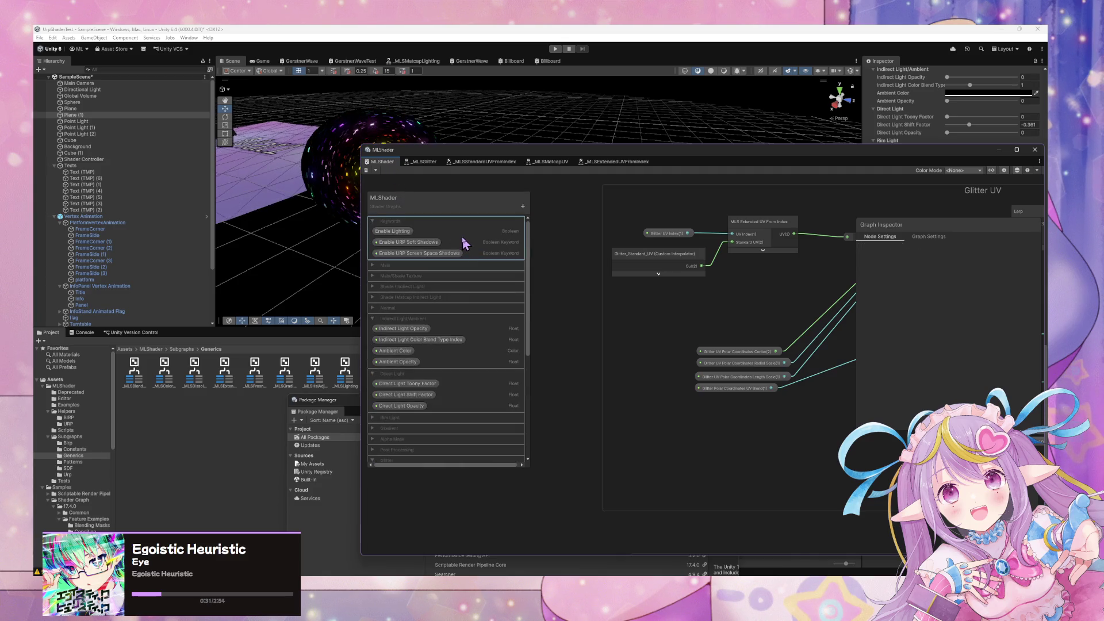
{"action": "left_click", "coordinate": [373, 374]}
{"action": "left_click", "coordinate": [403, 318]}
{"action": "left_click", "coordinate": [374, 320]}
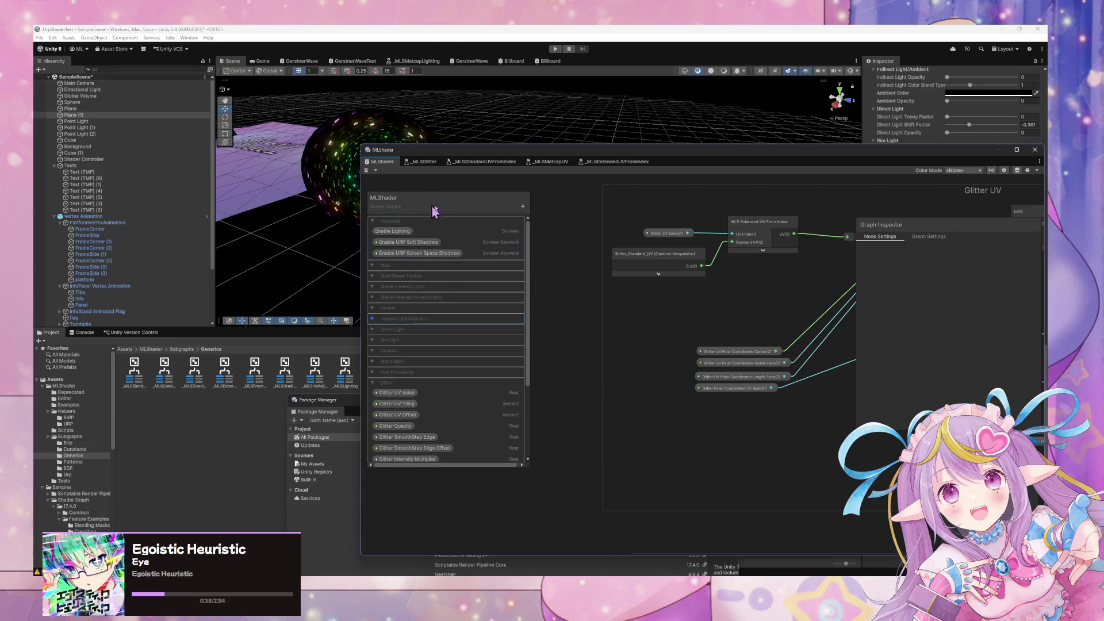
Add a new Enum keyword named Enum and place it among the property categories
{"action": "left_click", "coordinate": [522, 206]}
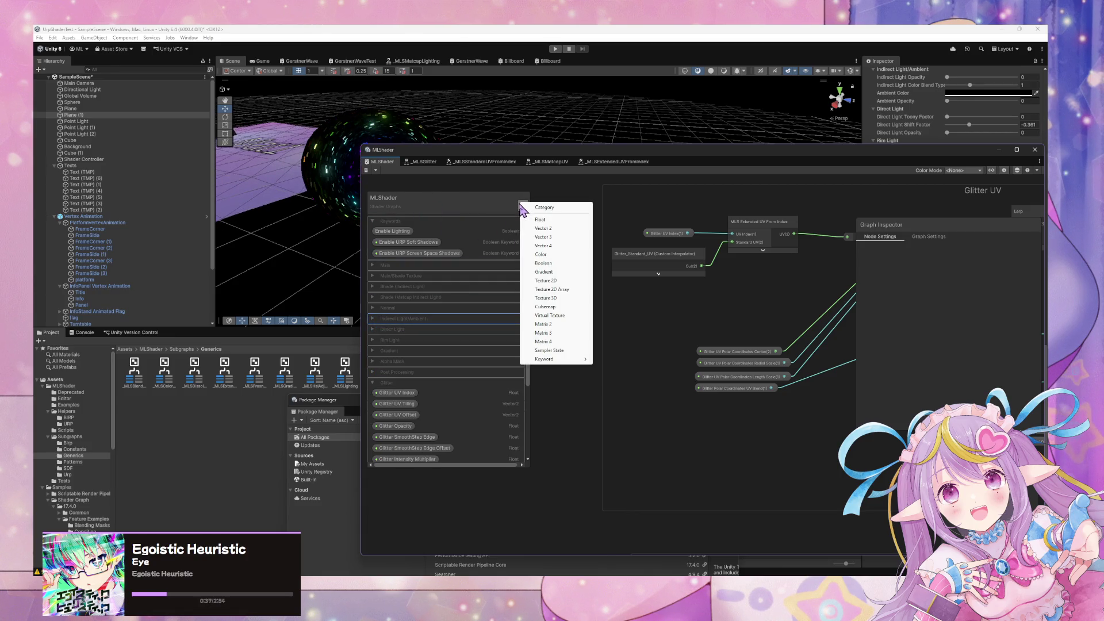
{"action": "mouse_move", "coordinate": [563, 360]}
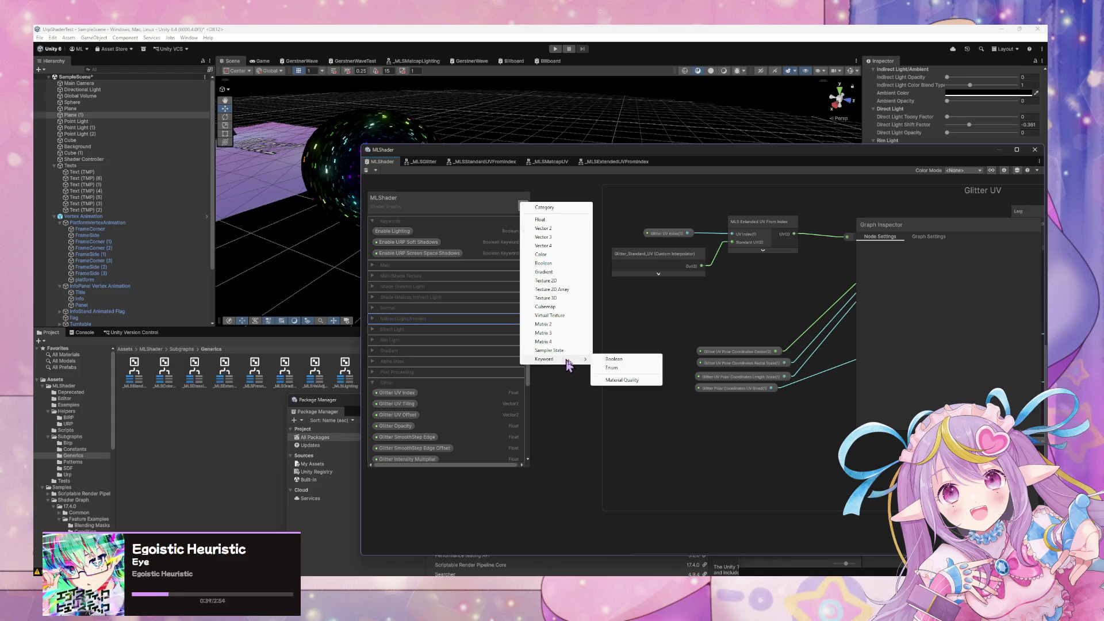
{"action": "left_click", "coordinate": [632, 368]}
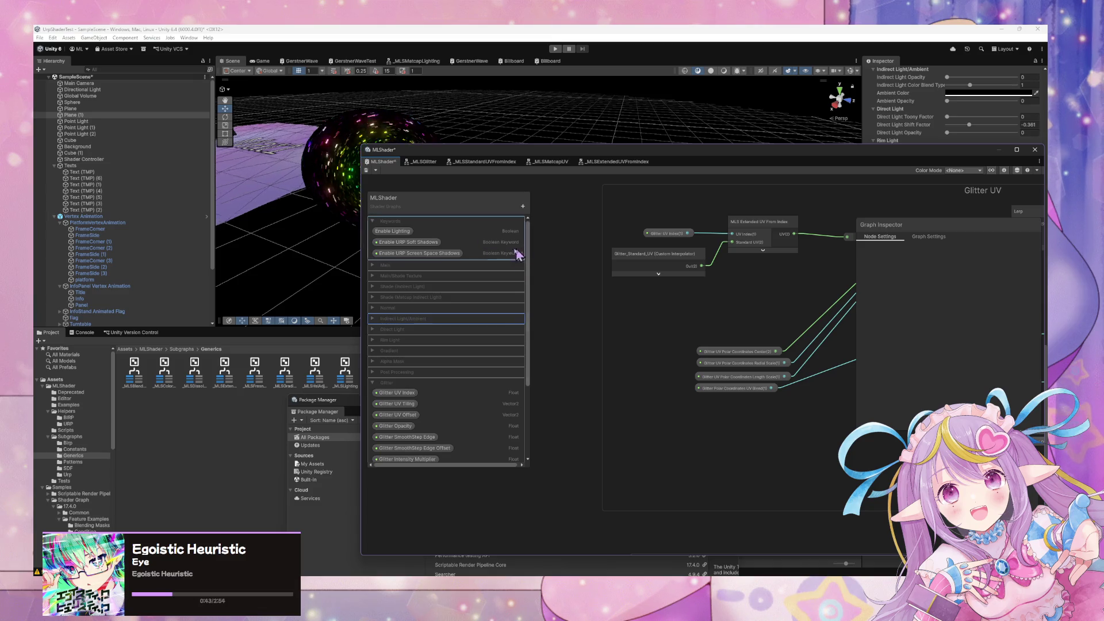
{"action": "mouse_move", "coordinate": [419, 254]}
{"action": "left_mouse_down"}
{"action": "mouse_move", "coordinate": [415, 282]}
{"action": "mouse_move", "coordinate": [402, 264]}
{"action": "mouse_move", "coordinate": [495, 268]}
{"action": "mouse_move", "coordinate": [424, 229]}
{"action": "mouse_move", "coordinate": [428, 345]}
{"action": "mouse_move", "coordinate": [371, 321]}
{"action": "mouse_move", "coordinate": [409, 363]}
{"action": "mouse_move", "coordinate": [431, 342]}
{"action": "mouse_move", "coordinate": [426, 276]}
{"action": "mouse_move", "coordinate": [391, 266]}
{"action": "mouse_move", "coordinate": [395, 237]}
{"action": "mouse_move", "coordinate": [382, 345]}
{"action": "mouse_move", "coordinate": [382, 321]}
{"action": "mouse_move", "coordinate": [375, 326]}
{"action": "left_mouse_up"}
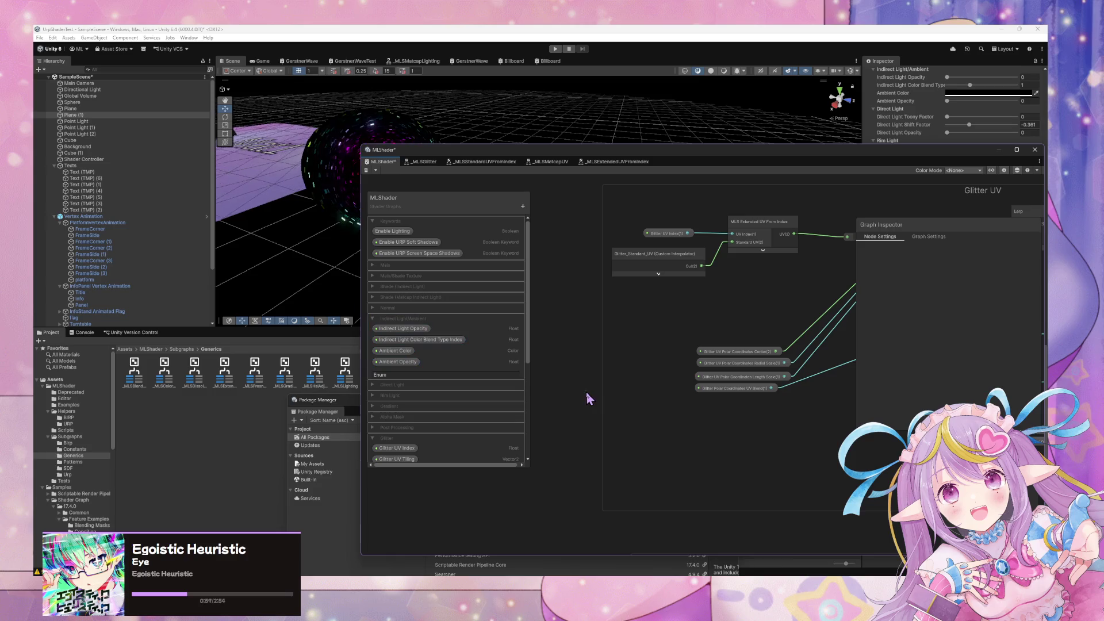
{"action": "double_click", "coordinate": [492, 375]}
{"action": "key", "text": "Return"}
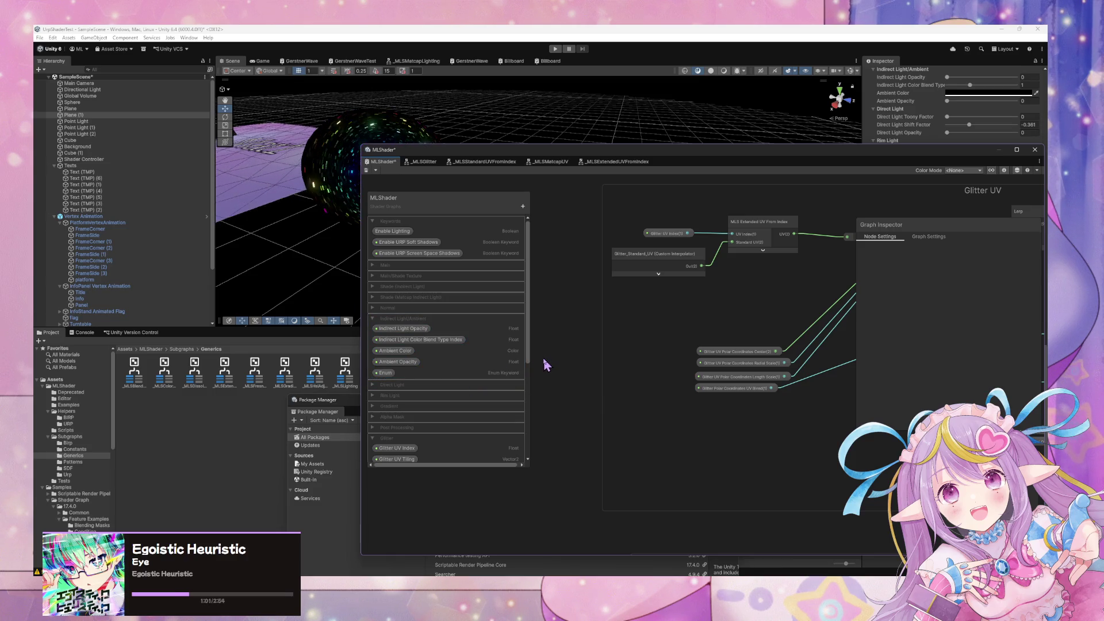
Restrict the Enum keyword to the Fragment stage and pan to the Lerp and Posterize nodes
{"action": "right_click", "coordinate": [384, 373]}
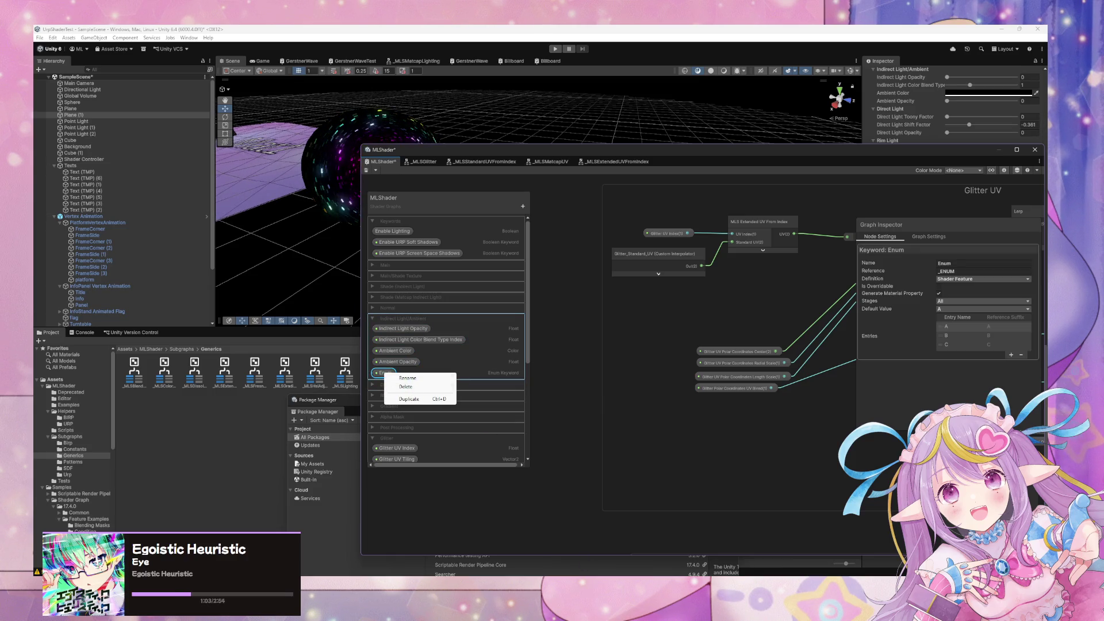
{"action": "left_click", "coordinate": [949, 301]}
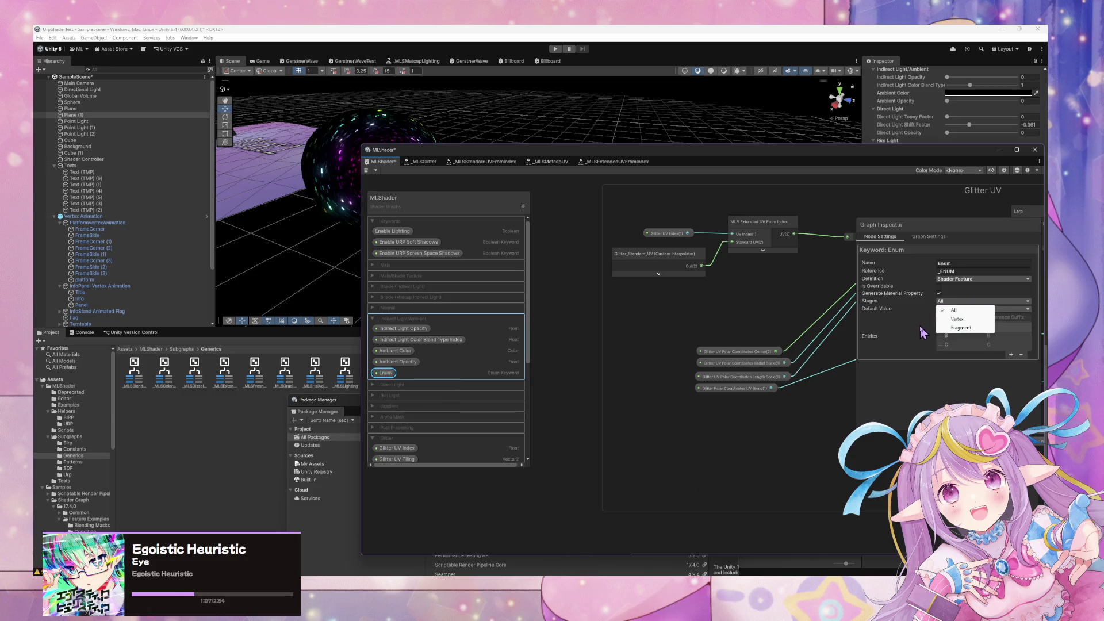
{"action": "left_click", "coordinate": [961, 328]}
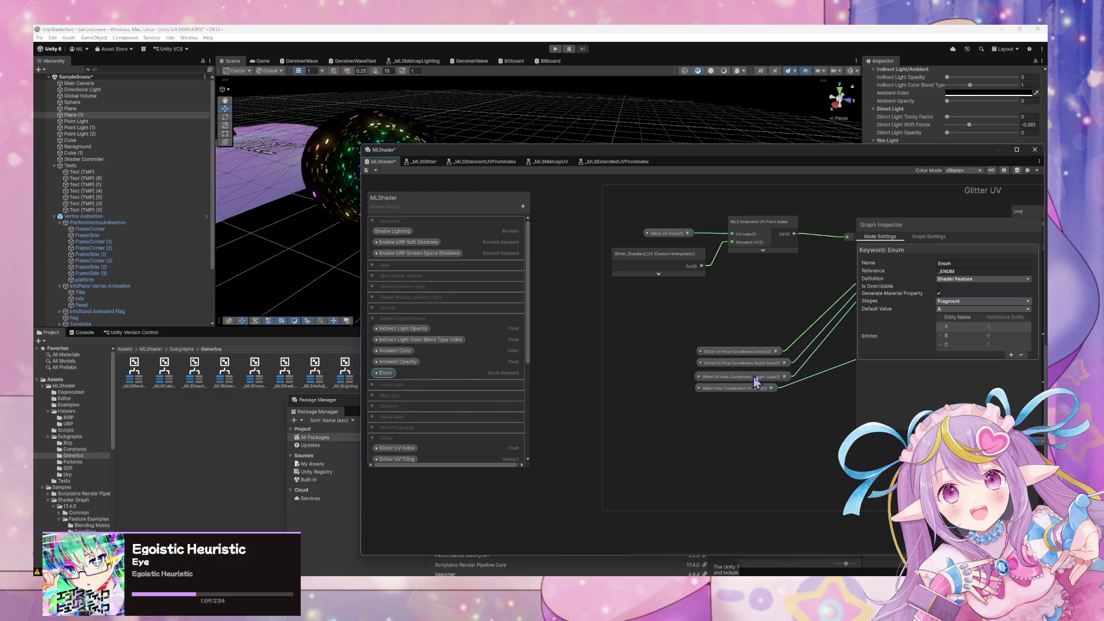
{"action": "left_click_drag", "start_coordinate": [773, 381], "coordinate": [596, 424]}
{"action": "left_click_drag", "start_coordinate": [765, 374], "coordinate": [590, 404]}
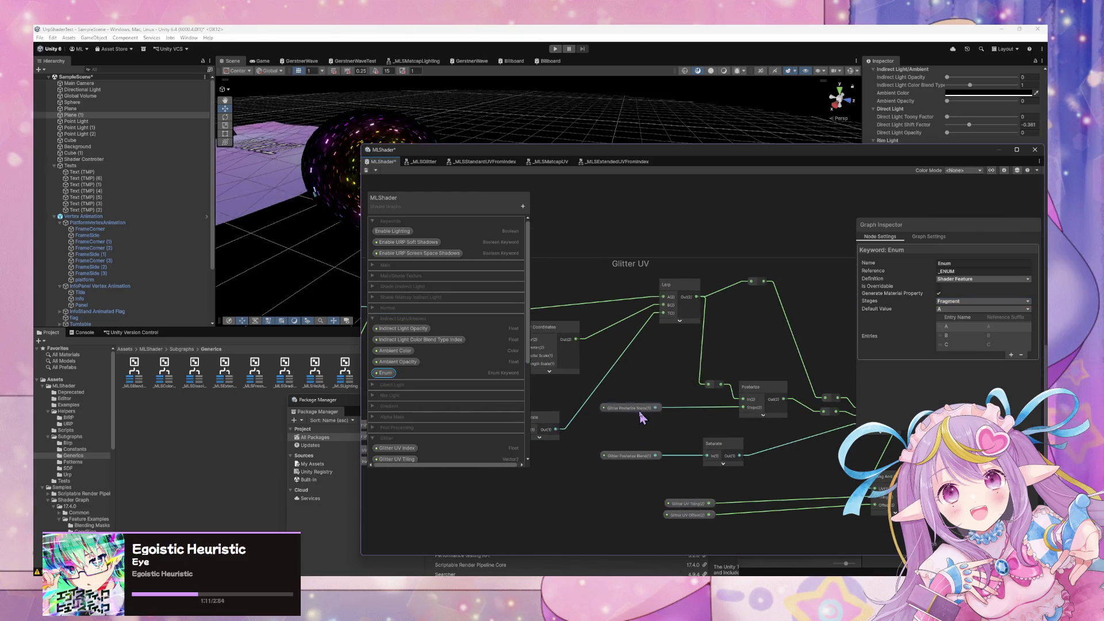
{"action": "key", "text": "alt+Tab"}
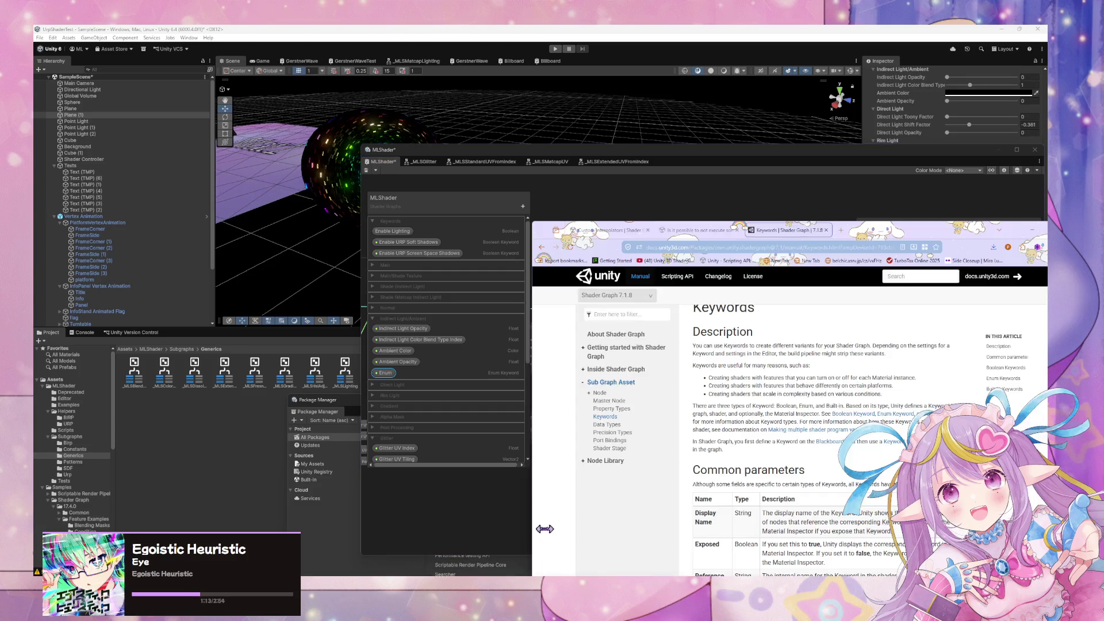
Google 'keyword limit unity' in a new tab, then return to the Enum keyword in the MLShader graph
{"action": "mouse_move", "coordinate": [544, 240]}
{"action": "left_mouse_down"}
{"action": "mouse_move", "coordinate": [610, 247]}
{"action": "mouse_move", "coordinate": [584, 273]}
{"action": "mouse_move", "coordinate": [489, 230]}
{"action": "left_mouse_up"}
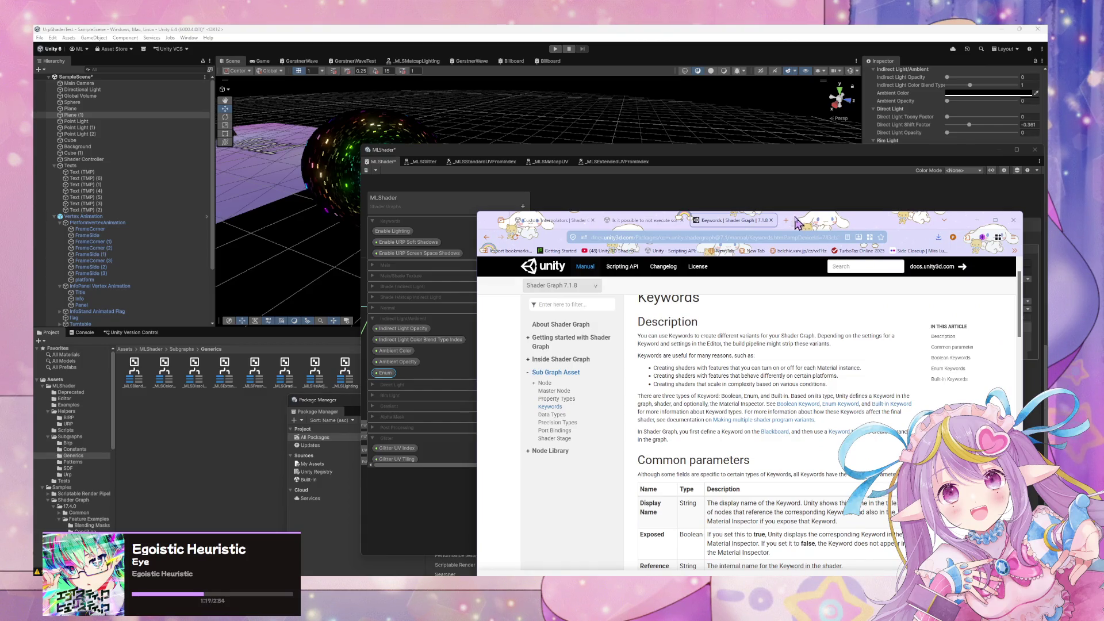
{"action": "left_click", "coordinate": [786, 221]}
{"action": "type", "text": "keyword4d"}
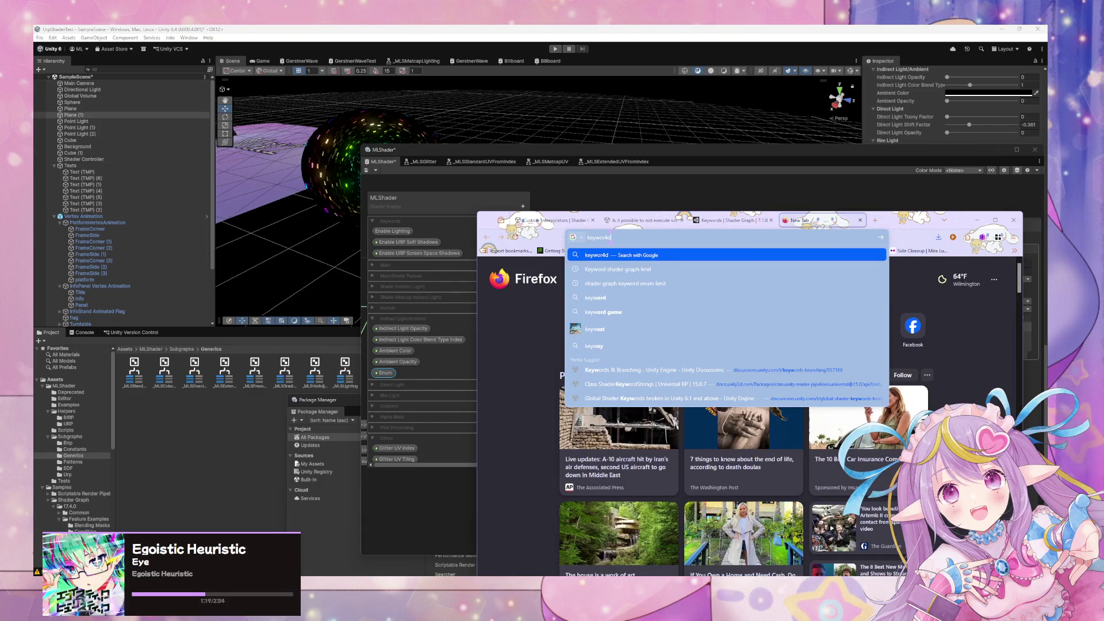
{"action": "key", "text": "BackSpace"}
{"action": "key", "text": "BackSpace"}
{"action": "type", "text": "limit "}
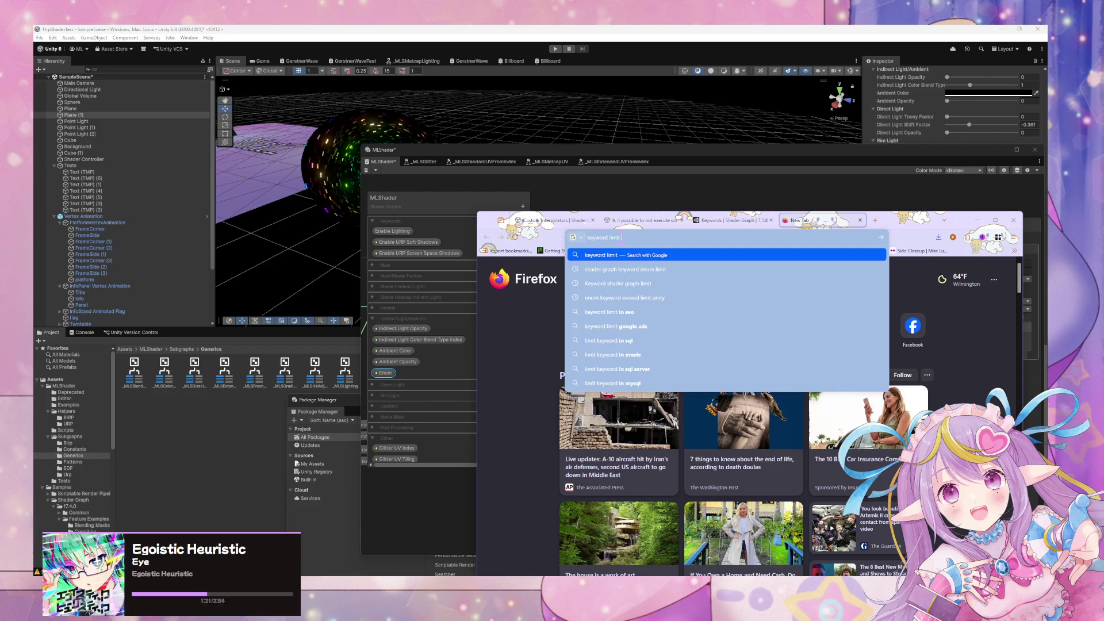
{"action": "type", "text": "uni"}
{"action": "key", "text": "Return"}
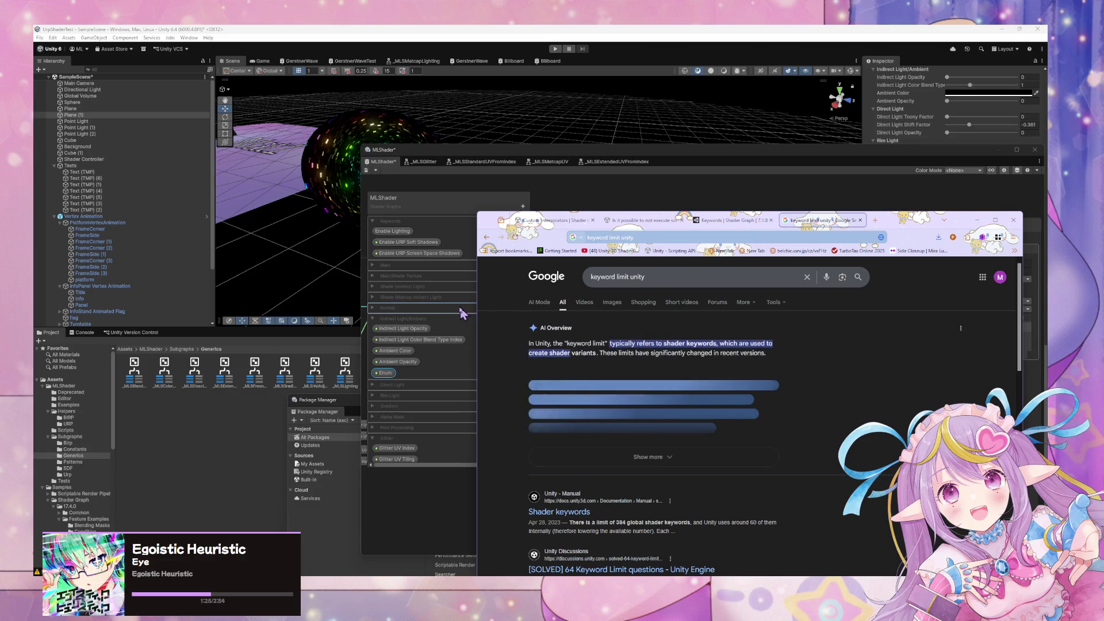
{"action": "left_click", "coordinate": [434, 495]}
{"action": "left_click", "coordinate": [392, 374]}
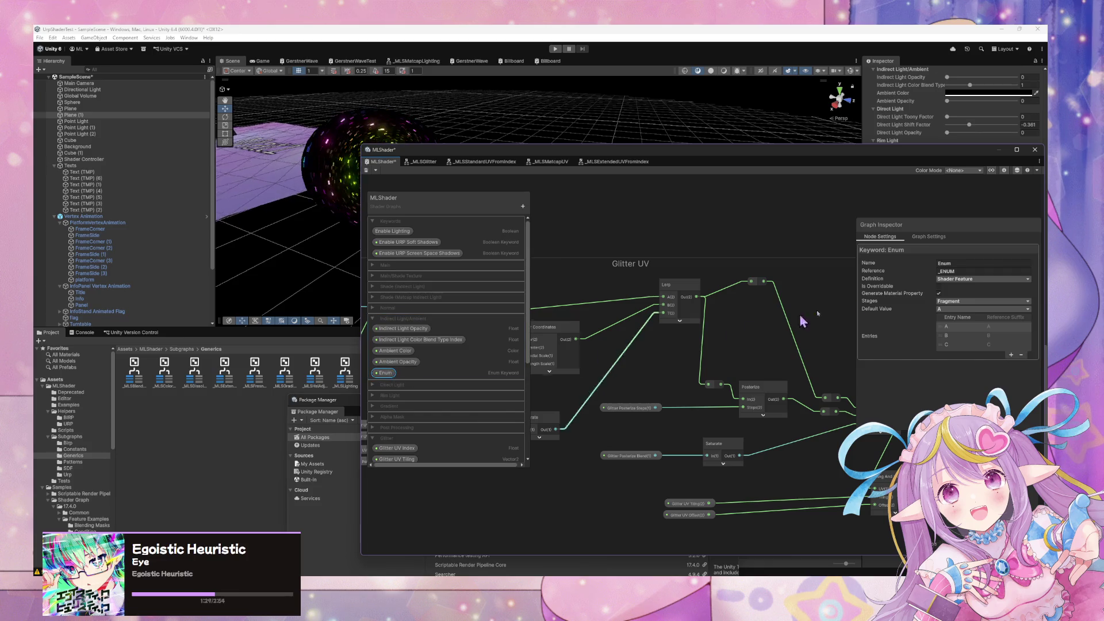
Keep the Enum keyword's Definition as Shader Feature, then change the Google query to 'keyword definition'
{"action": "left_click", "coordinate": [999, 280]}
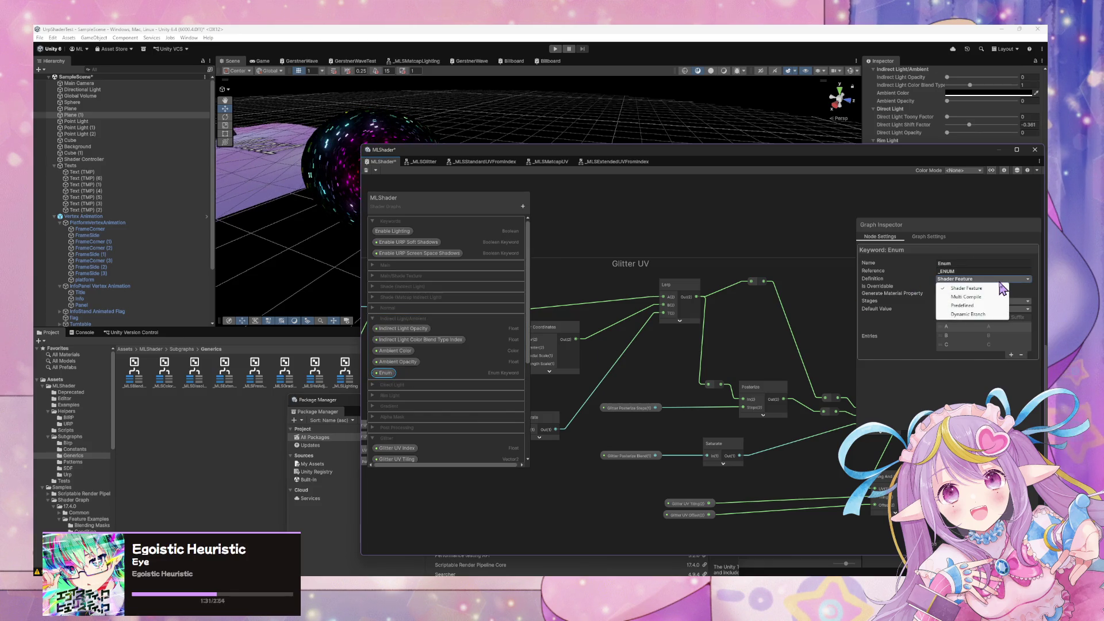
{"action": "left_click", "coordinate": [1003, 291]}
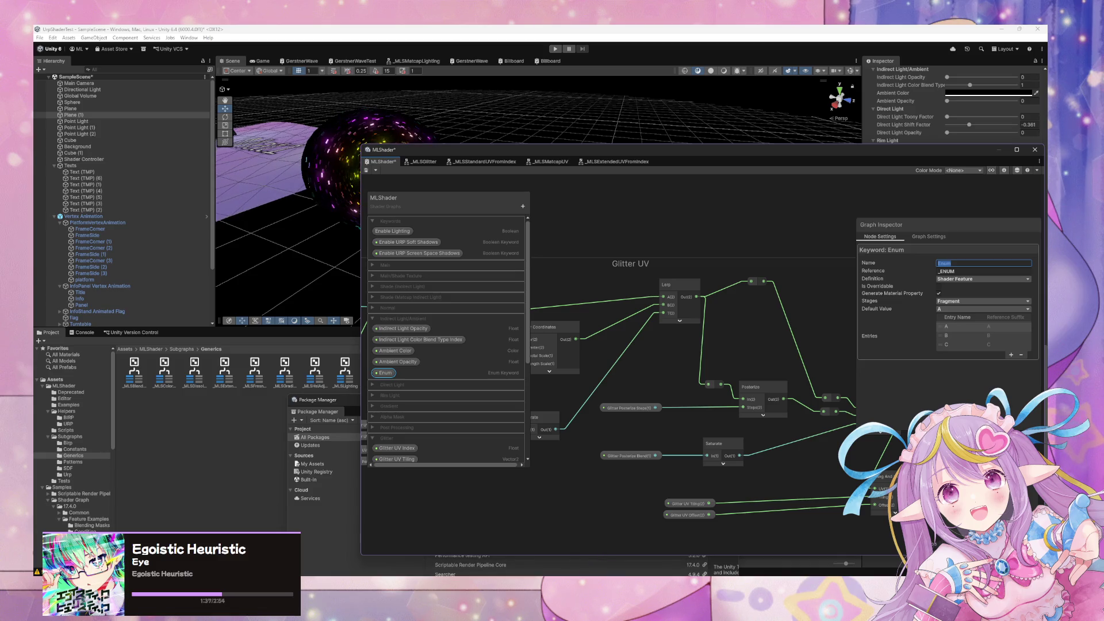
{"action": "left_click", "coordinate": [525, 544]}
{"action": "left_click", "coordinate": [667, 278]}
{"action": "left_click_drag", "start_coordinate": [667, 278], "coordinate": [618, 276]}
{"action": "type", "text": "definition"}
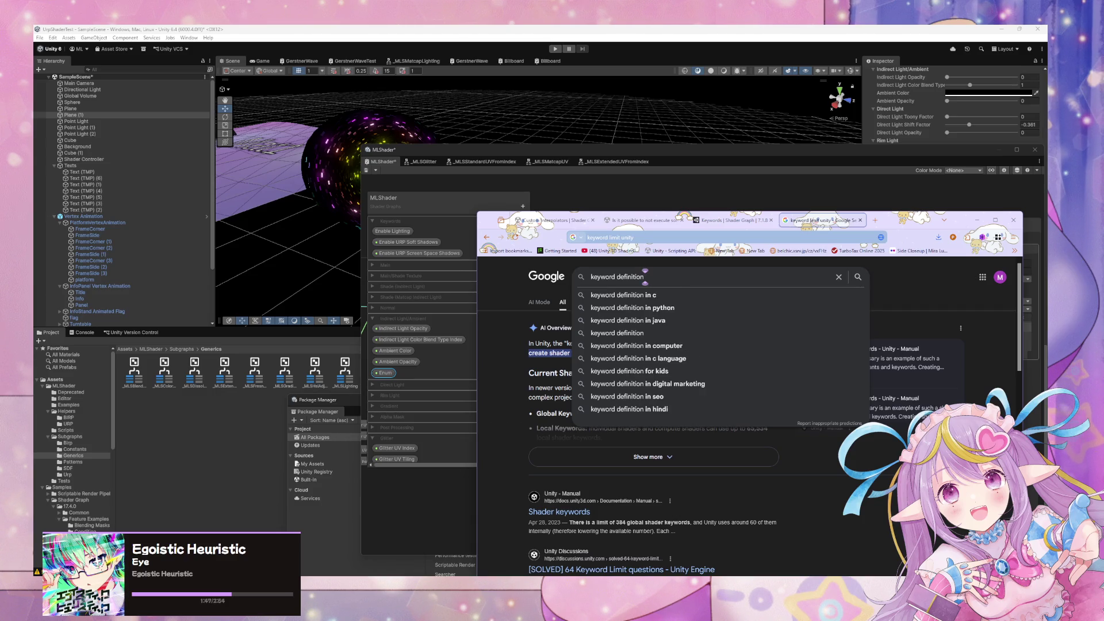
Refine the keyword definition search with 'unitymode' and open the Shader Graph Keywords docs page
{"action": "type", "text": " unity"}
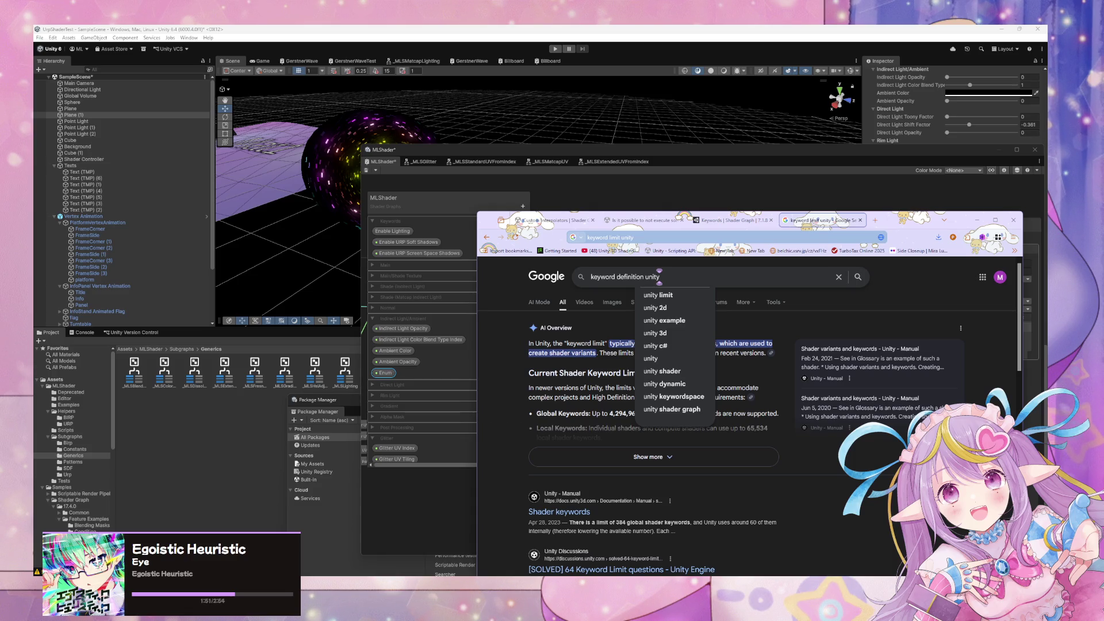
{"action": "type", "text": "mode"}
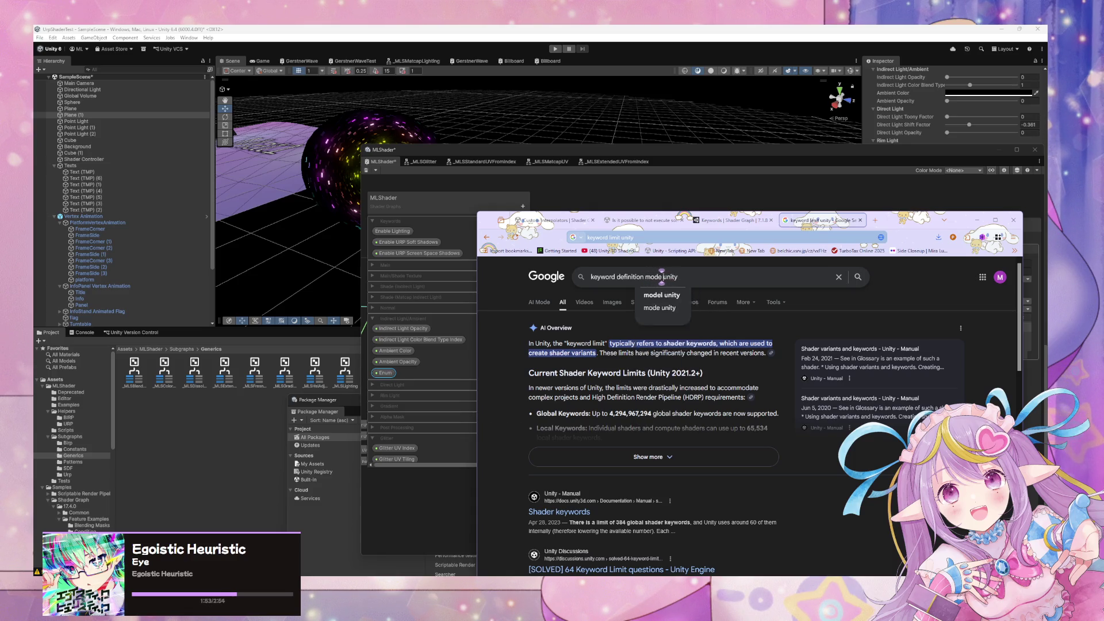
{"action": "key", "text": "Return"}
{"action": "left_click", "coordinate": [618, 511]}
{"action": "scroll", "coordinate": [602, 345], "scroll_direction": "down", "scroll_amount": 3}
{"action": "scroll", "coordinate": [602, 345], "scroll_direction": "up", "scroll_amount": 3}
{"action": "scroll", "coordinate": [753, 381], "scroll_direction": "down", "scroll_amount": 3}
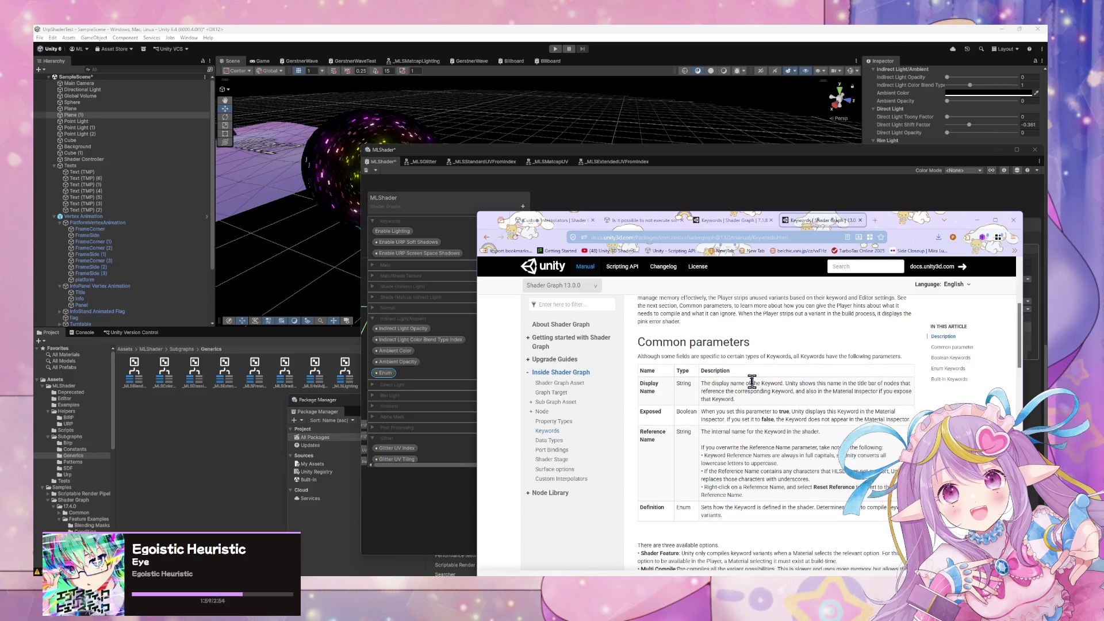
{"action": "scroll", "coordinate": [751, 382], "scroll_direction": "down", "scroll_amount": 2}
{"action": "scroll", "coordinate": [742, 382], "scroll_direction": "up", "scroll_amount": 1}
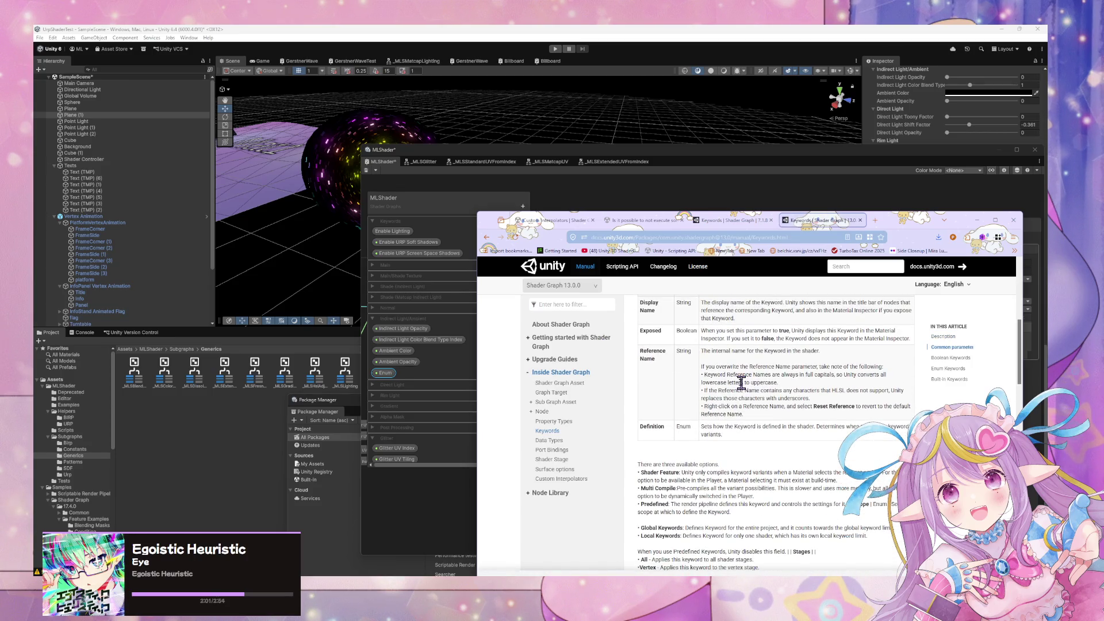
{"action": "scroll", "coordinate": [742, 383], "scroll_direction": "down", "scroll_amount": 2}
Read the Shader Feature, Multi Compile and Predefined explanations, then return to the MLShader graph
{"action": "left_click_drag", "start_coordinate": [685, 393], "coordinate": [847, 403]}
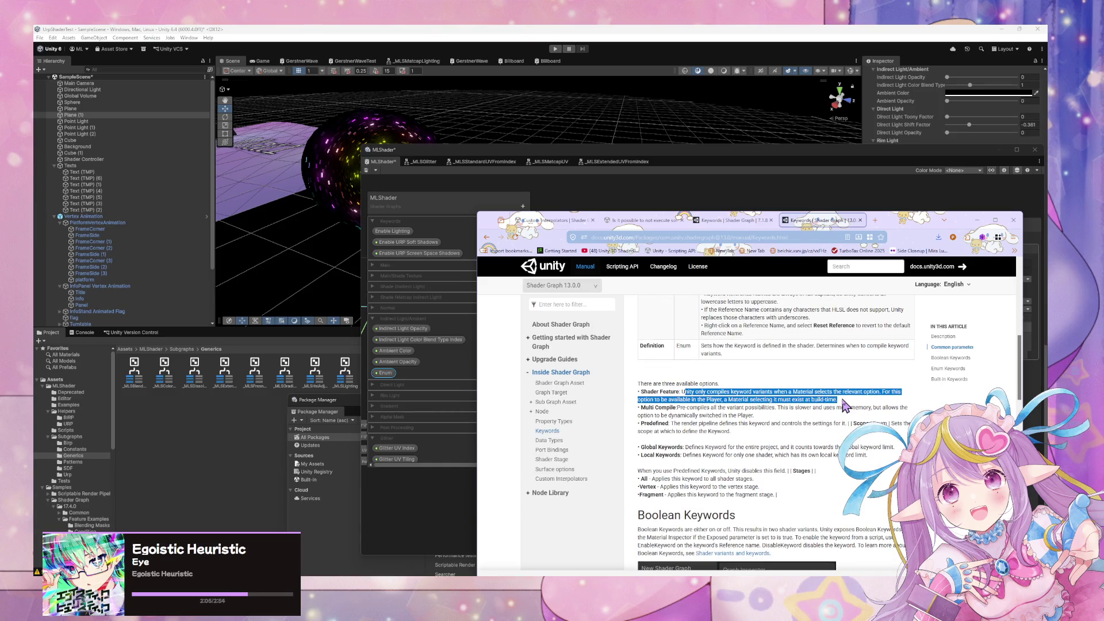
{"action": "left_click", "coordinate": [736, 409]}
{"action": "left_click_drag", "start_coordinate": [670, 407], "coordinate": [716, 416]}
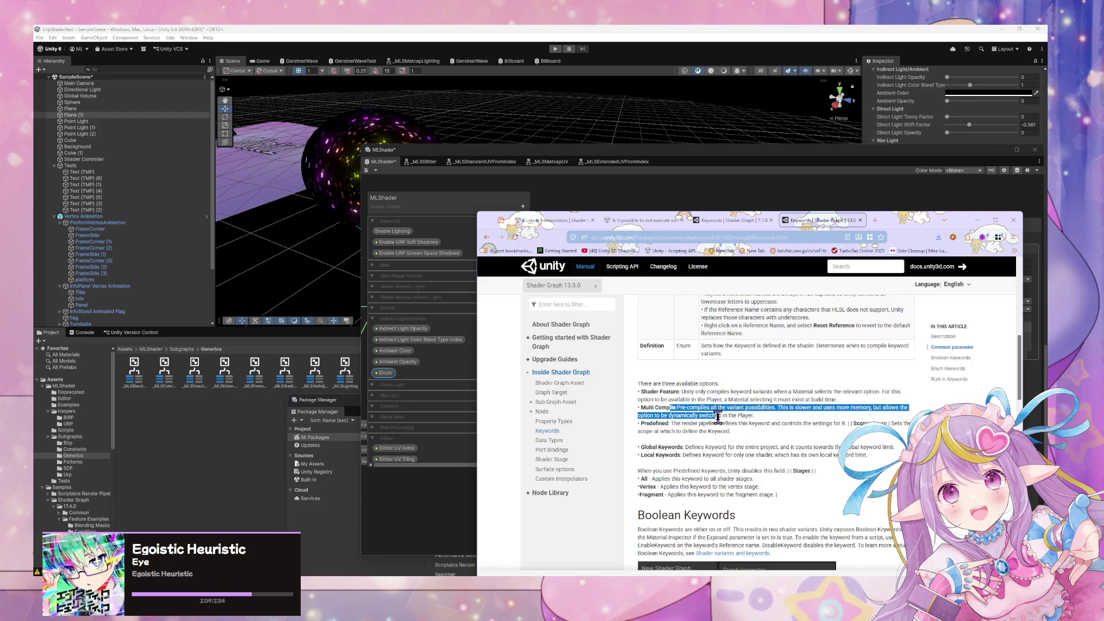
{"action": "left_click", "coordinate": [717, 418]}
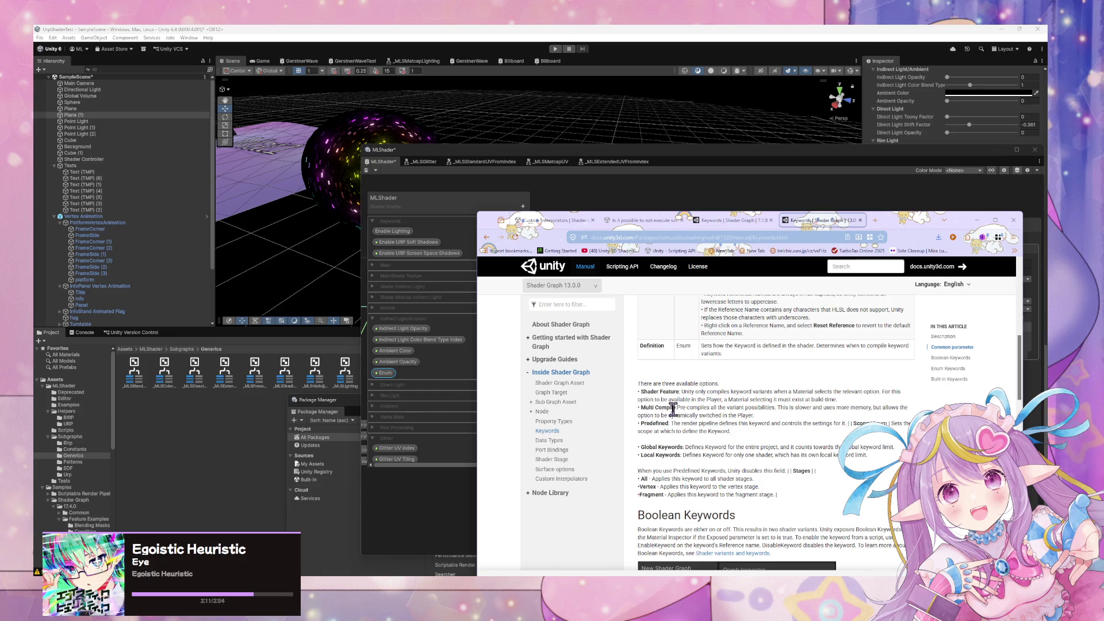
{"action": "left_click_drag", "start_coordinate": [671, 424], "coordinate": [742, 439]}
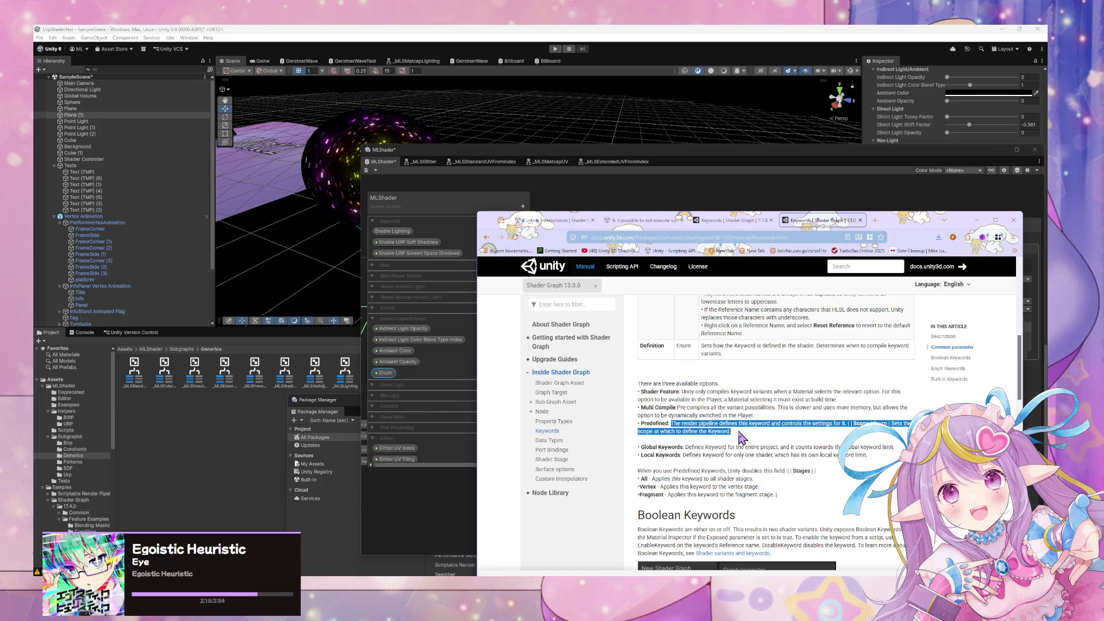
{"action": "left_click", "coordinate": [741, 438]}
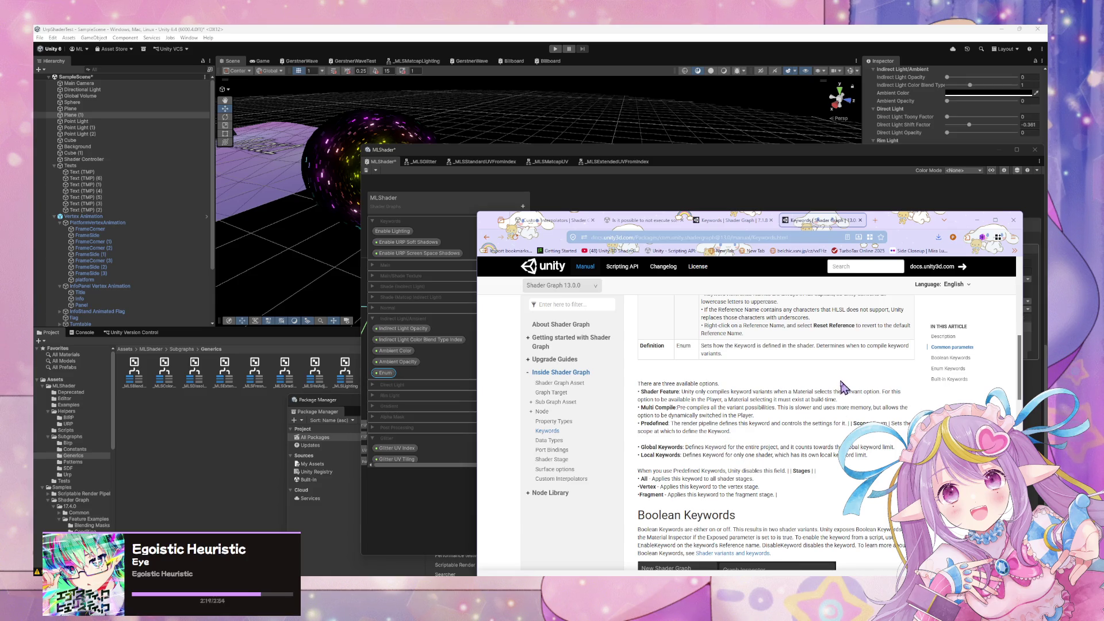
{"action": "left_click", "coordinate": [435, 501]}
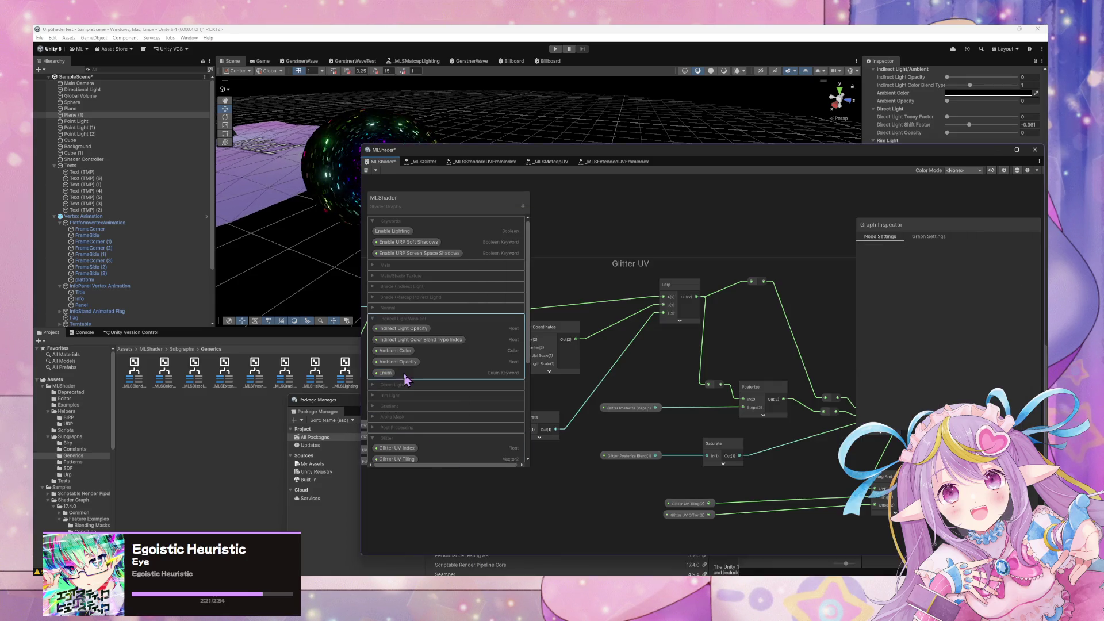
Rename the Enum keyword to 'Lighting Mode' and move it to the top of Keywords
{"action": "double_click", "coordinate": [403, 373]}
{"action": "type", "text": "Lighting"}
{"action": "type", "text": "ing"}
{"action": "key", "text": "BackSpace"}
{"action": "key", "text": "BackSpace"}
{"action": "type", "text": "e"}
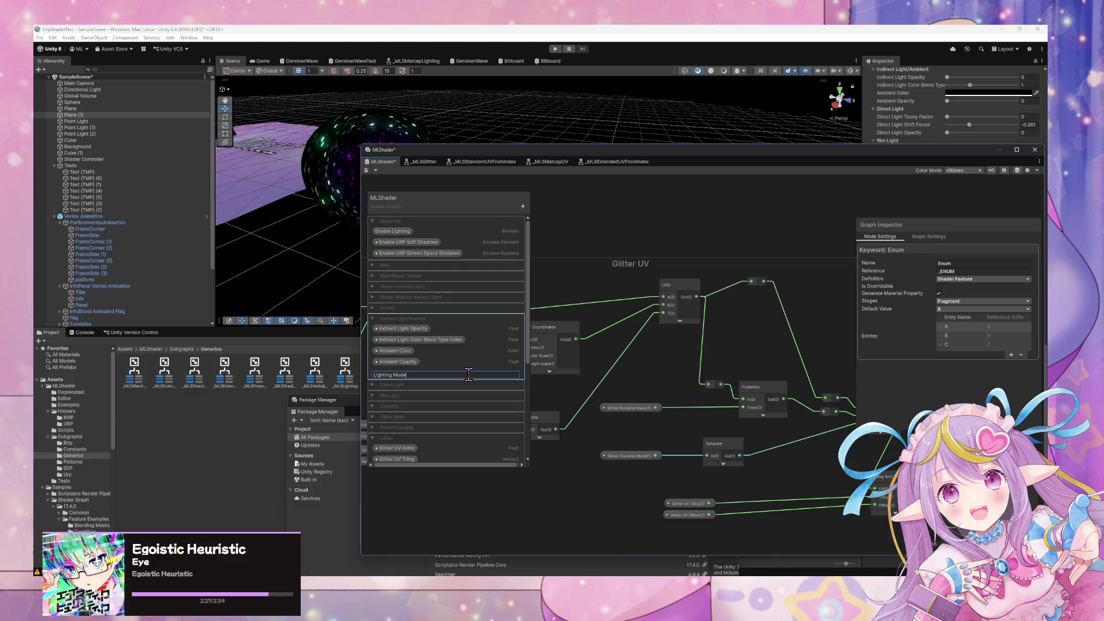
{"action": "key", "text": "Return"}
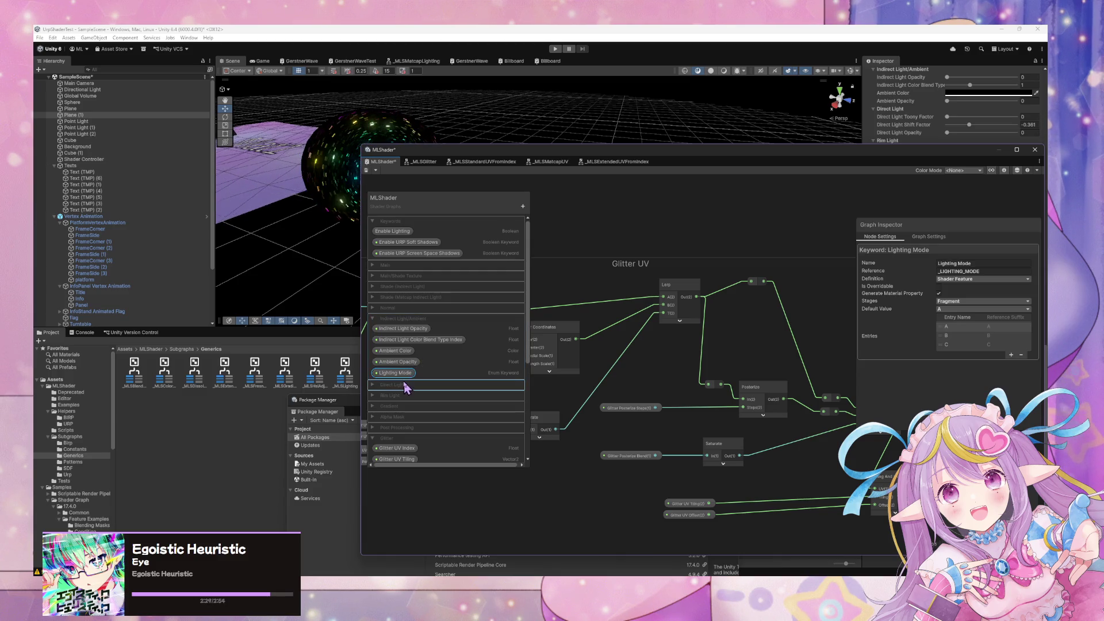
{"action": "mouse_move", "coordinate": [398, 371]}
{"action": "left_mouse_down"}
{"action": "mouse_move", "coordinate": [389, 239]}
{"action": "mouse_move", "coordinate": [402, 237]}
{"action": "mouse_move", "coordinate": [401, 246]}
{"action": "left_mouse_up"}
Rename its entries to Matcap and Real Light and delete the unused entry C
{"action": "left_click", "coordinate": [396, 231]}
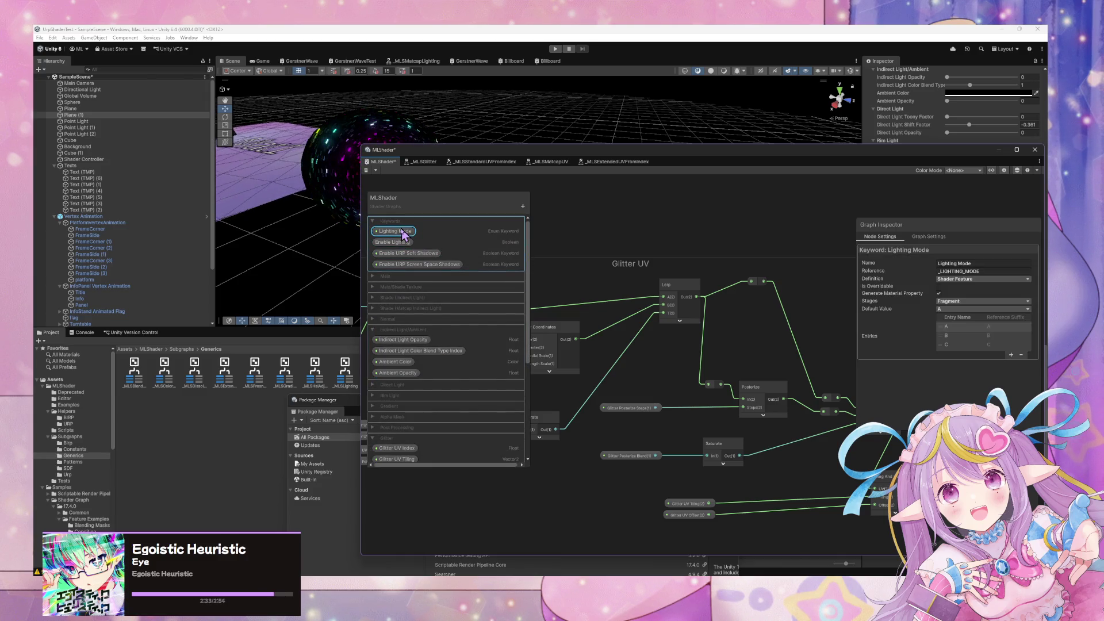
{"action": "left_click", "coordinate": [953, 310]}
{"action": "left_click", "coordinate": [932, 328]}
{"action": "double_click", "coordinate": [948, 326]}
{"action": "type", "text": "MA"}
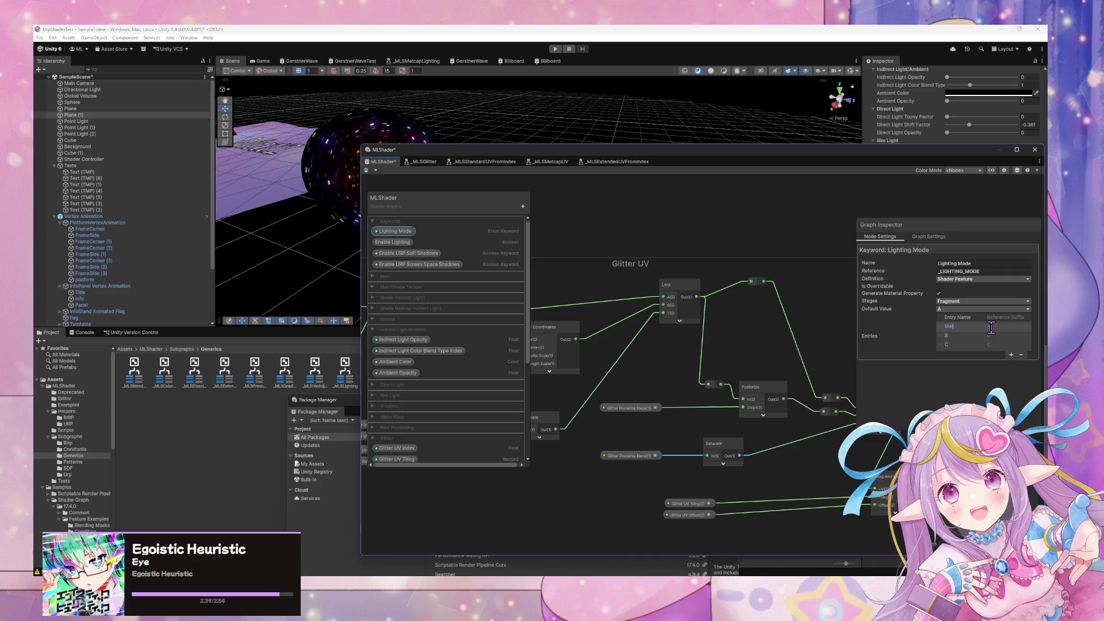
{"action": "type", "text": "cap"}
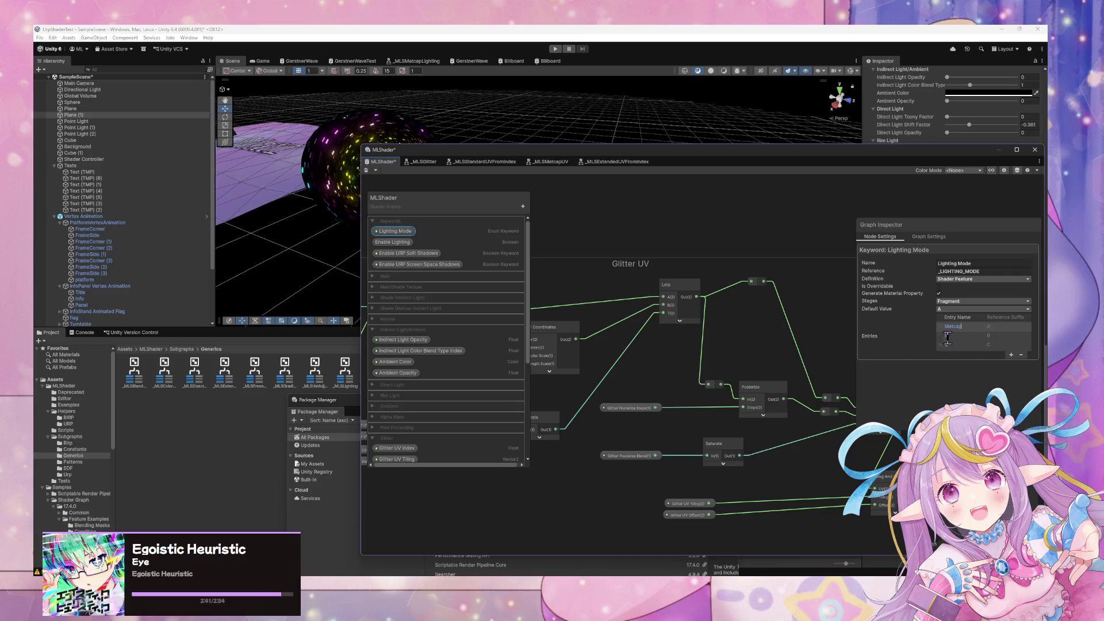
{"action": "double_click", "coordinate": [952, 336]}
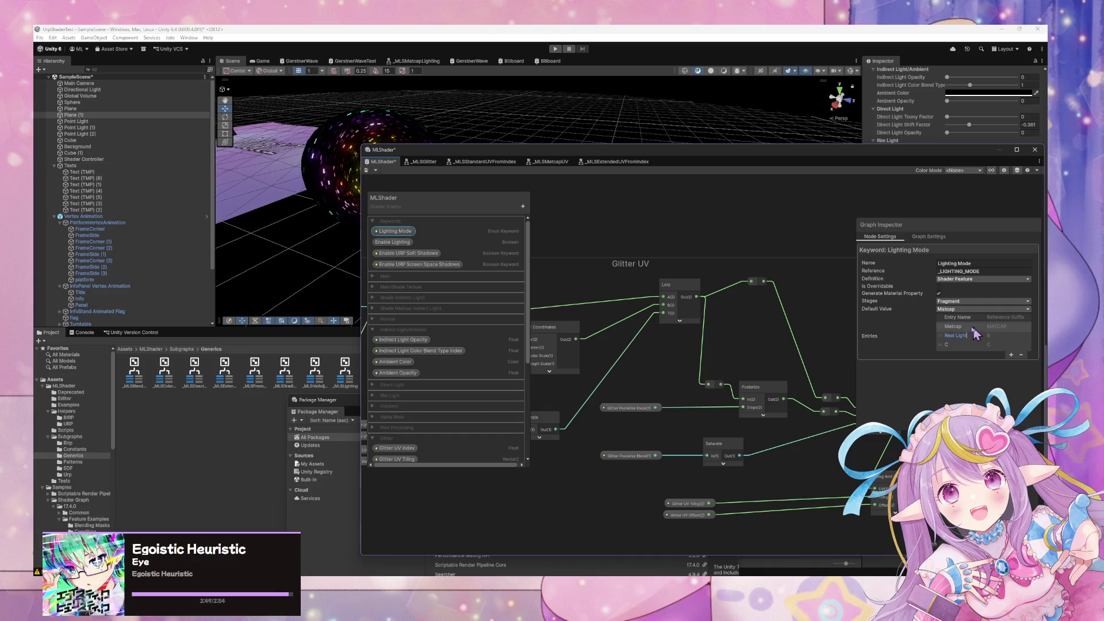
{"action": "left_click", "coordinate": [939, 346]}
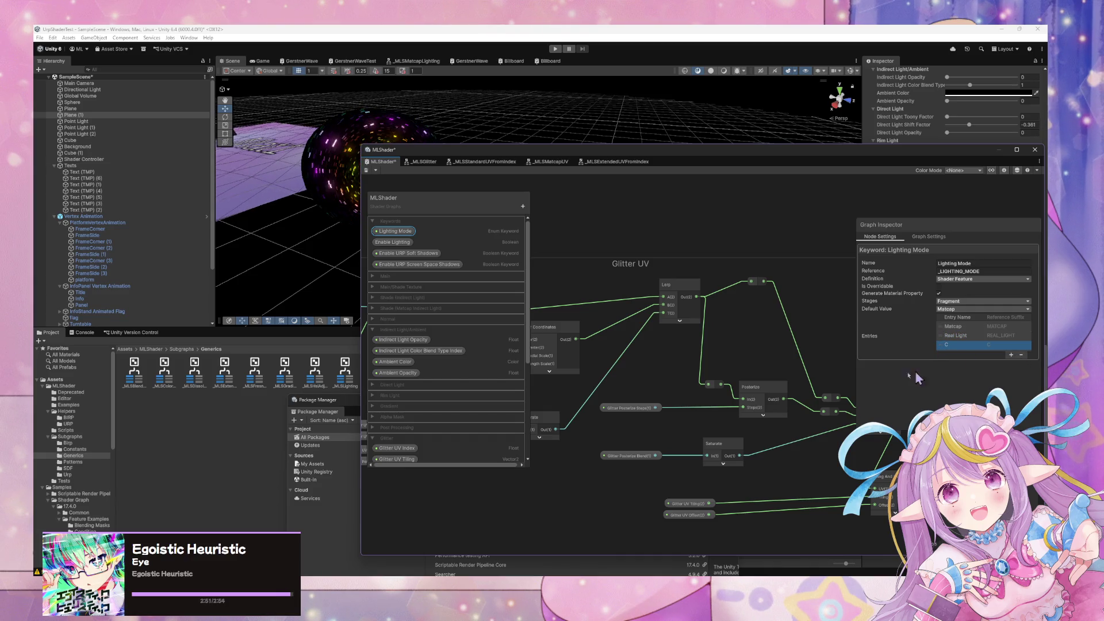
{"action": "key", "text": "Delete"}
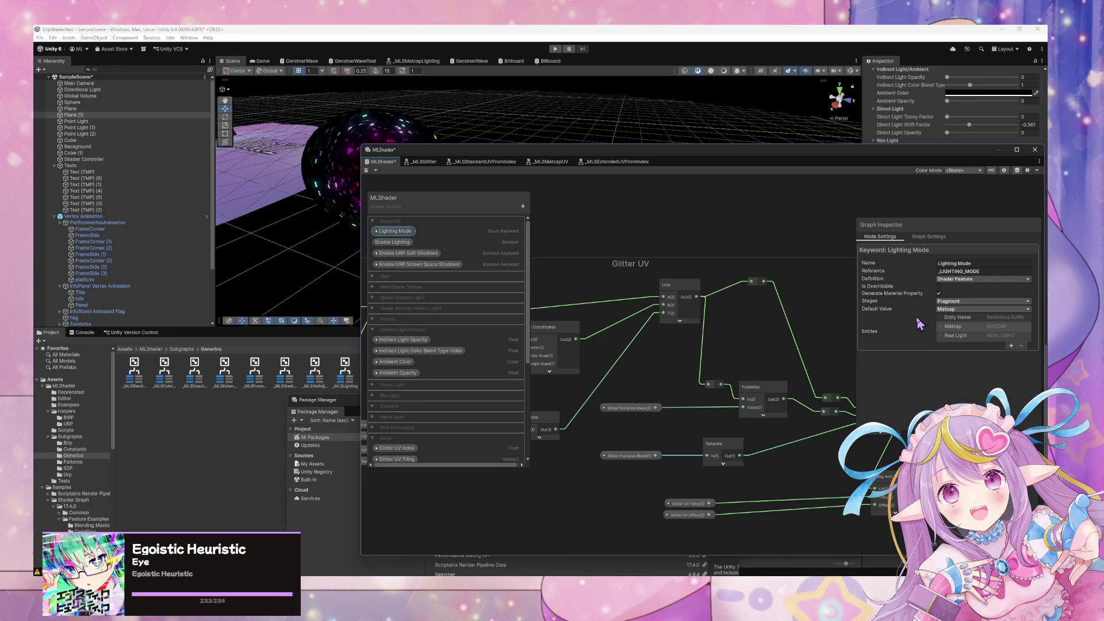
Place a Lighting Mode keyword node, preview collapsed, beside the Direct Lights and Indirect Light groups
{"action": "scroll", "coordinate": [670, 278], "scroll_direction": "down", "scroll_amount": 6}
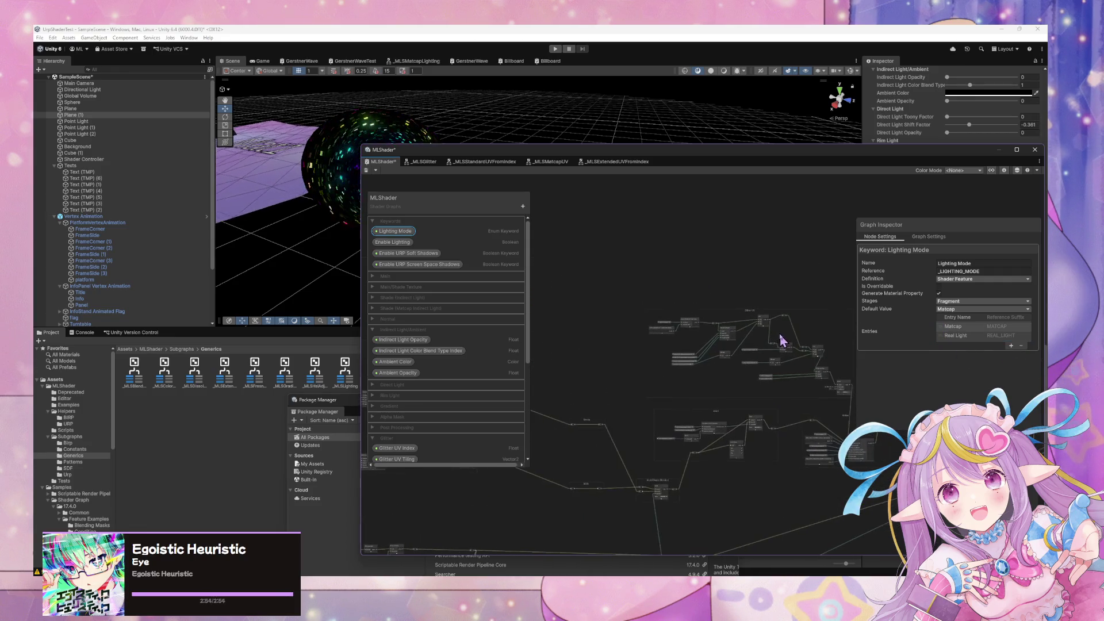
{"action": "left_click_drag", "start_coordinate": [822, 321], "coordinate": [535, 253]}
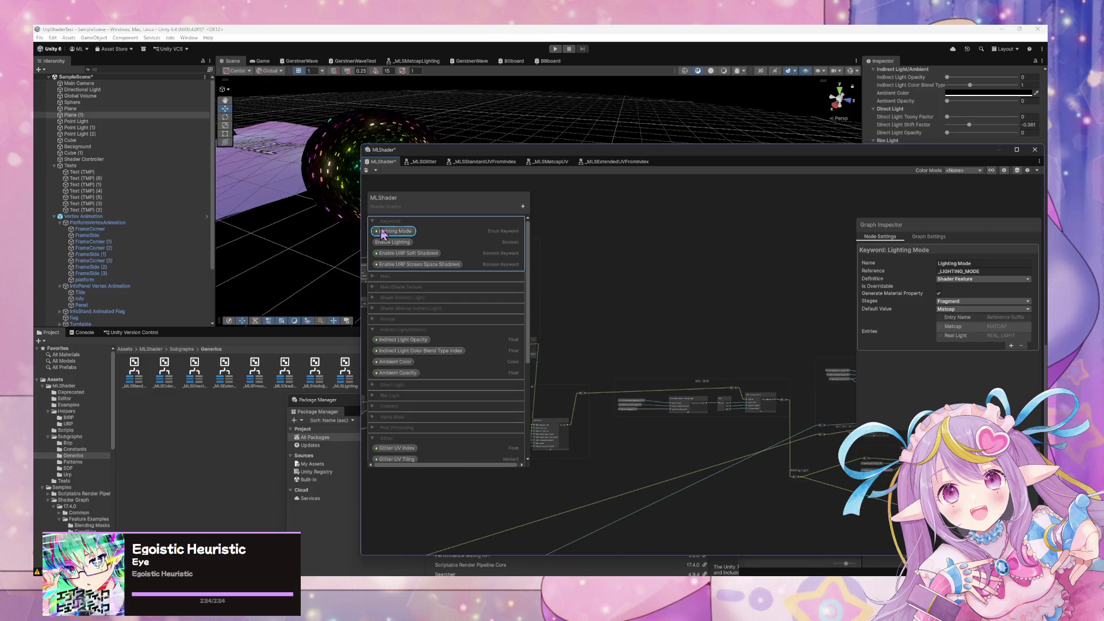
{"action": "left_click_drag", "start_coordinate": [396, 237], "coordinate": [615, 291]}
{"action": "scroll", "coordinate": [661, 294], "scroll_direction": "up", "scroll_amount": 3}
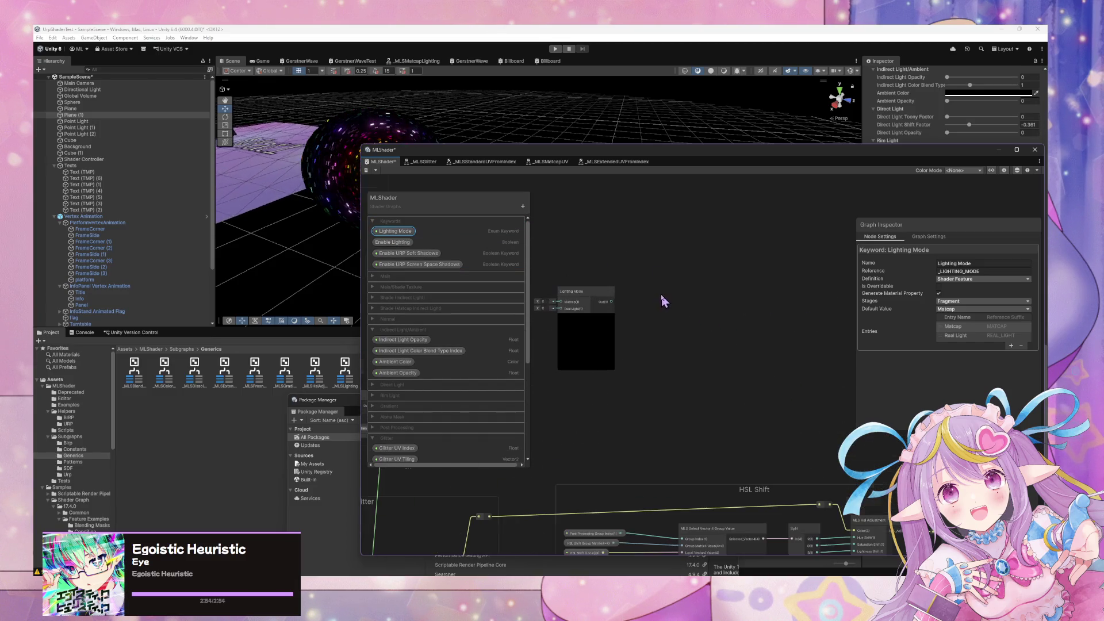
{"action": "left_click", "coordinate": [585, 318]}
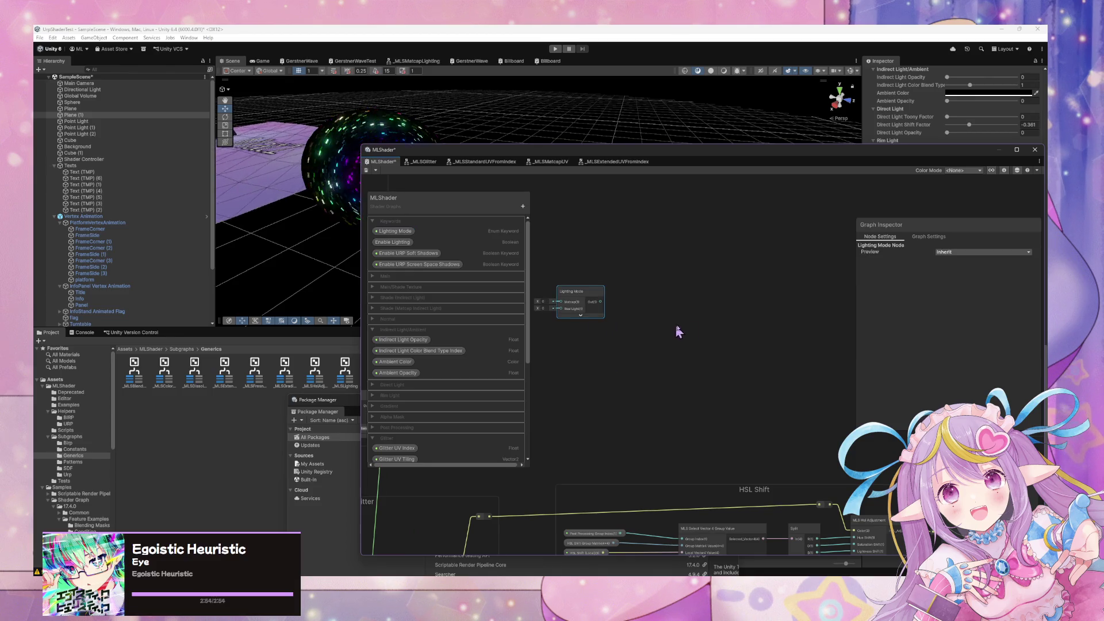
{"action": "scroll", "coordinate": [701, 309], "scroll_direction": "down", "scroll_amount": 2}
{"action": "mouse_move", "coordinate": [701, 309]}
{"action": "left_mouse_down"}
{"action": "mouse_move", "coordinate": [813, 370]}
{"action": "mouse_move", "coordinate": [795, 389]}
{"action": "left_mouse_up"}
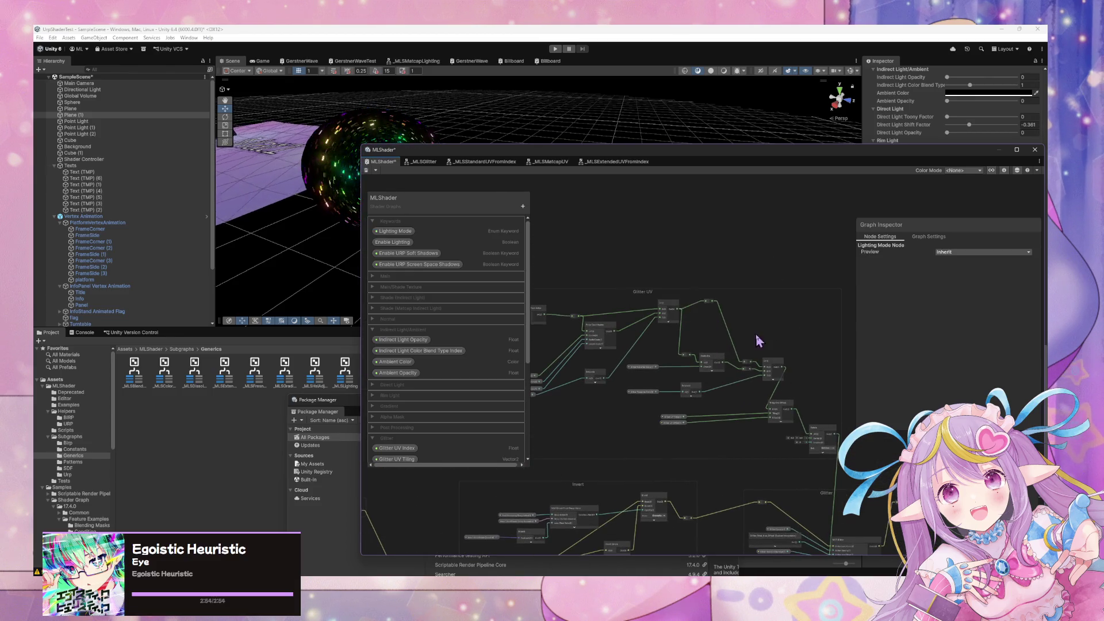
{"action": "left_click_drag", "start_coordinate": [757, 340], "coordinate": [558, 263]}
{"action": "mouse_move", "coordinate": [858, 319]}
{"action": "left_mouse_down"}
{"action": "mouse_move", "coordinate": [641, 249]}
{"action": "mouse_move", "coordinate": [668, 261]}
{"action": "mouse_move", "coordinate": [599, 261]}
{"action": "mouse_move", "coordinate": [750, 307]}
{"action": "left_mouse_up"}
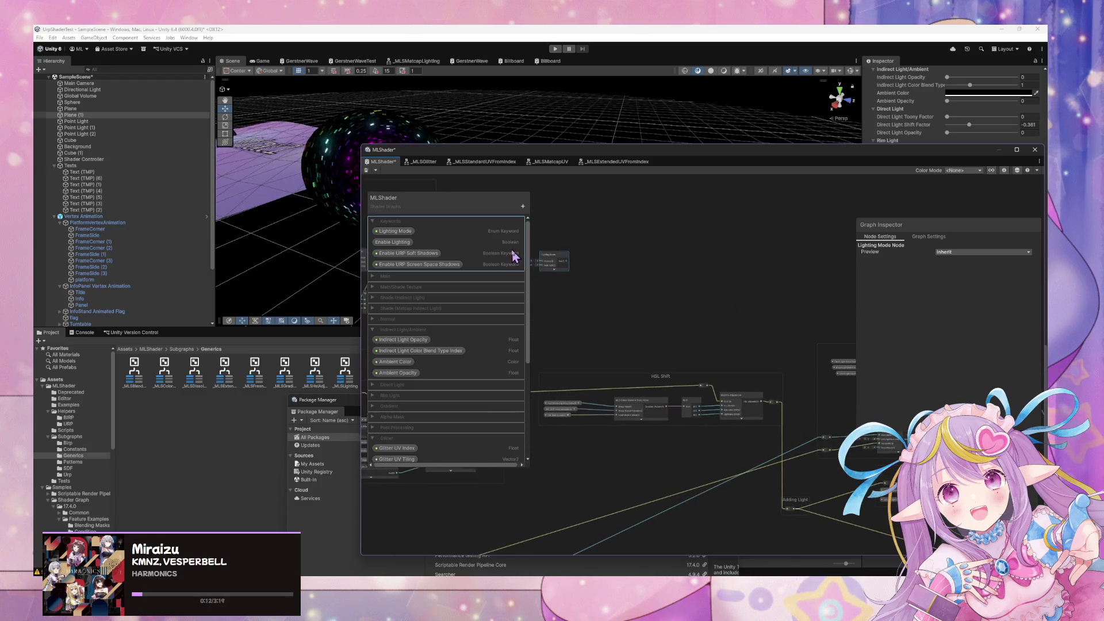
{"action": "mouse_move", "coordinate": [554, 256]}
{"action": "left_mouse_down"}
{"action": "mouse_move", "coordinate": [772, 315]}
{"action": "mouse_move", "coordinate": [627, 211]}
{"action": "mouse_move", "coordinate": [771, 332]}
{"action": "mouse_move", "coordinate": [837, 459]}
{"action": "mouse_move", "coordinate": [791, 415]}
{"action": "mouse_move", "coordinate": [671, 433]}
{"action": "mouse_move", "coordinate": [811, 453]}
{"action": "mouse_move", "coordinate": [779, 446]}
{"action": "mouse_move", "coordinate": [768, 377]}
{"action": "mouse_move", "coordinate": [765, 386]}
{"action": "left_mouse_up"}
Route the lighting wire through a new reroute point into the Lighting Mode node's input
{"action": "scroll", "coordinate": [778, 446], "scroll_direction": "up", "scroll_amount": 2}
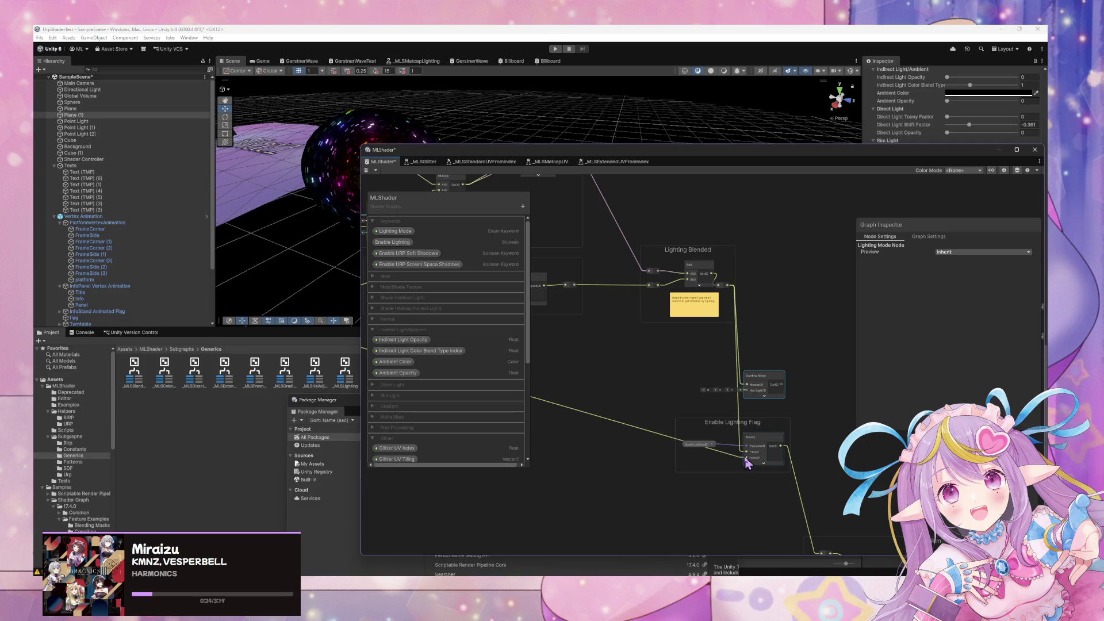
{"action": "left_click_drag", "start_coordinate": [785, 393], "coordinate": [764, 353]}
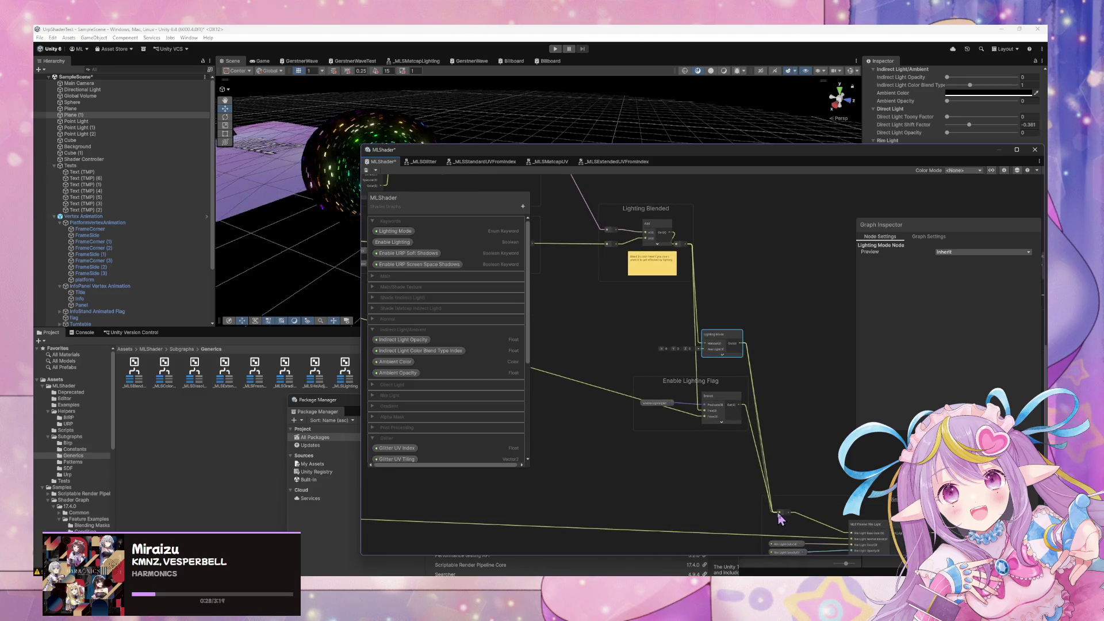
{"action": "double_click", "coordinate": [591, 385]}
{"action": "left_click_drag", "start_coordinate": [597, 386], "coordinate": [703, 350]}
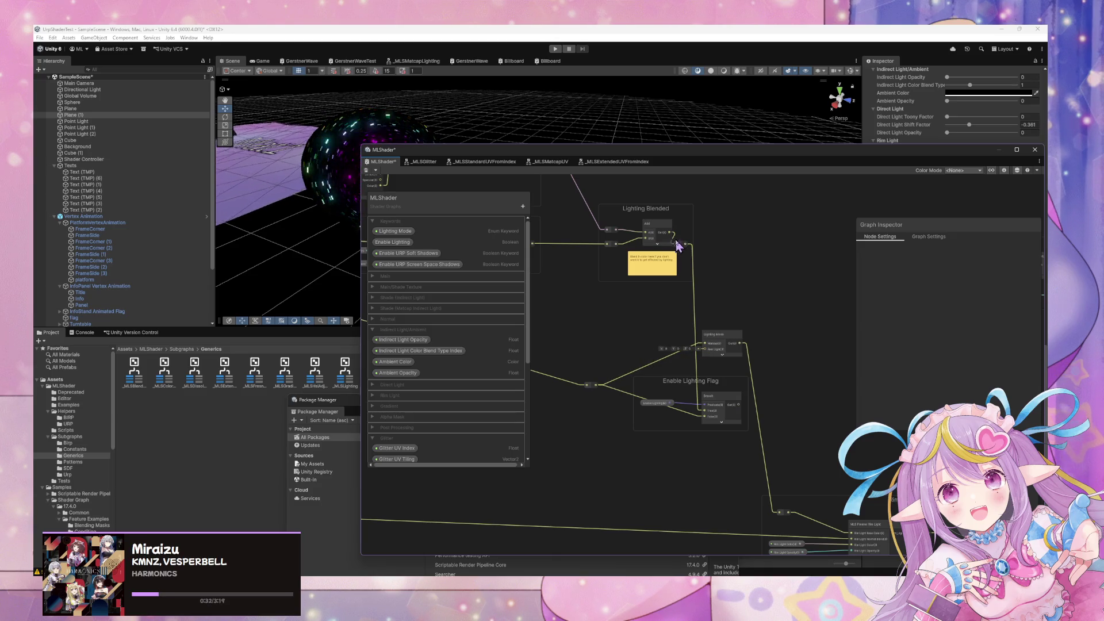
Delete the Enable Lighting Flag group and the Enable Lighting keyword
{"action": "left_click", "coordinate": [697, 392]}
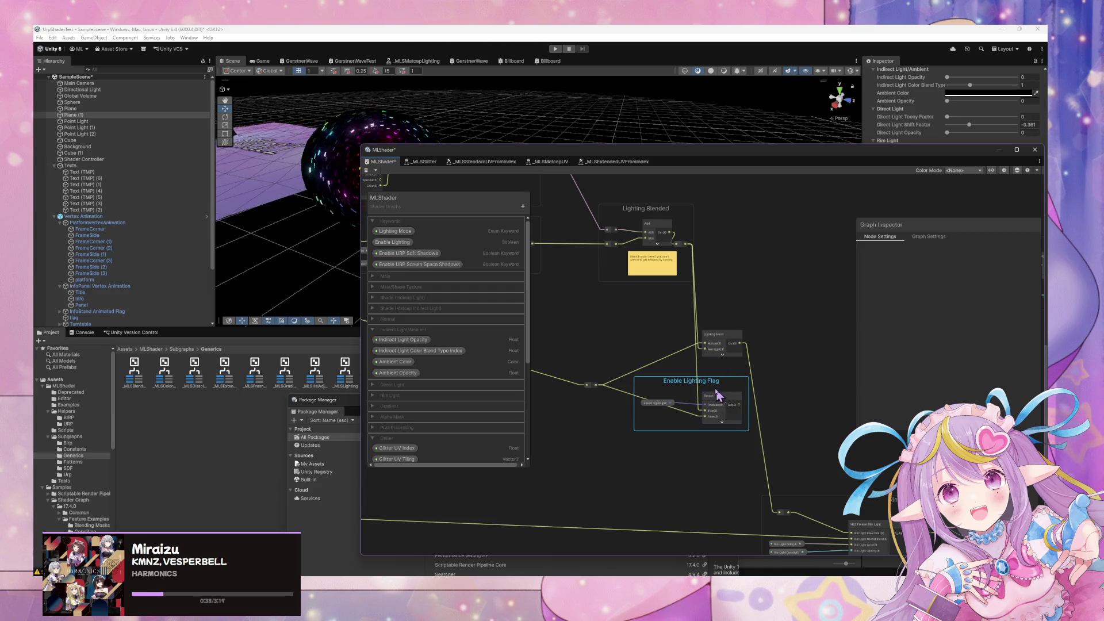
{"action": "scroll", "coordinate": [643, 357], "scroll_direction": "down", "scroll_amount": 2}
{"action": "key", "text": "Delete"}
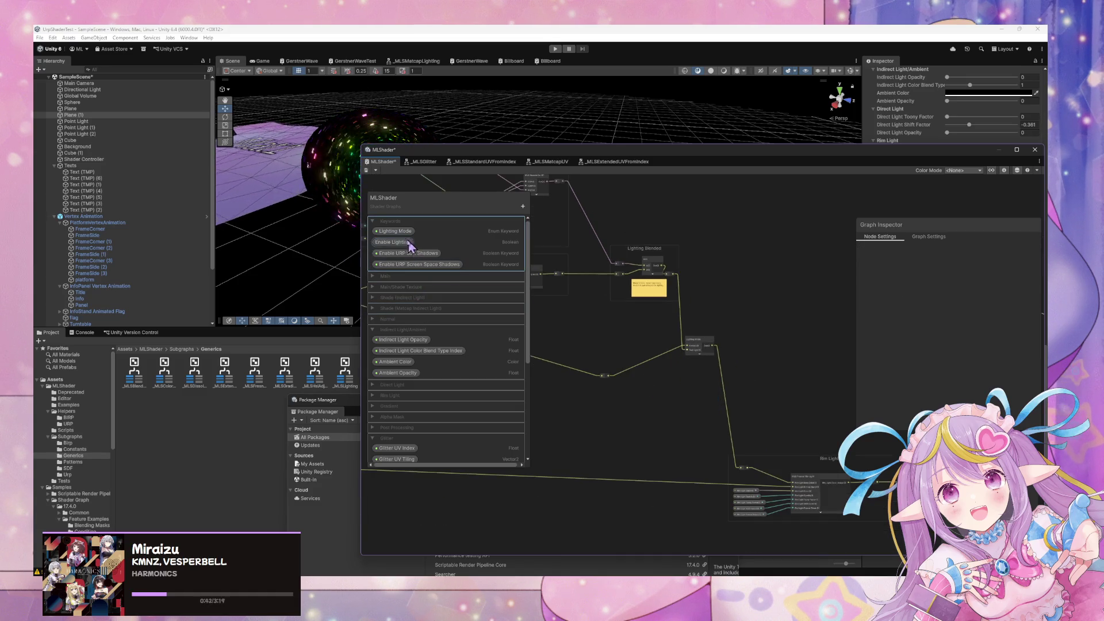
{"action": "scroll", "coordinate": [417, 305], "scroll_direction": "down", "scroll_amount": 4}
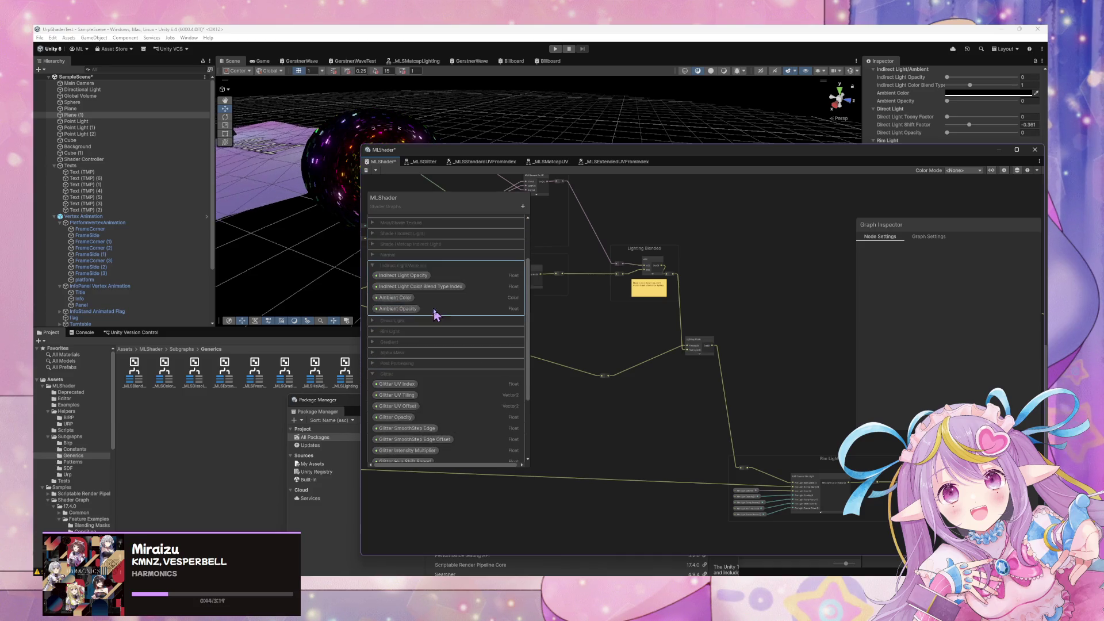
{"action": "scroll", "coordinate": [434, 323], "scroll_direction": "up", "scroll_amount": 3}
{"action": "scroll", "coordinate": [600, 317], "scroll_direction": "up", "scroll_amount": 3}
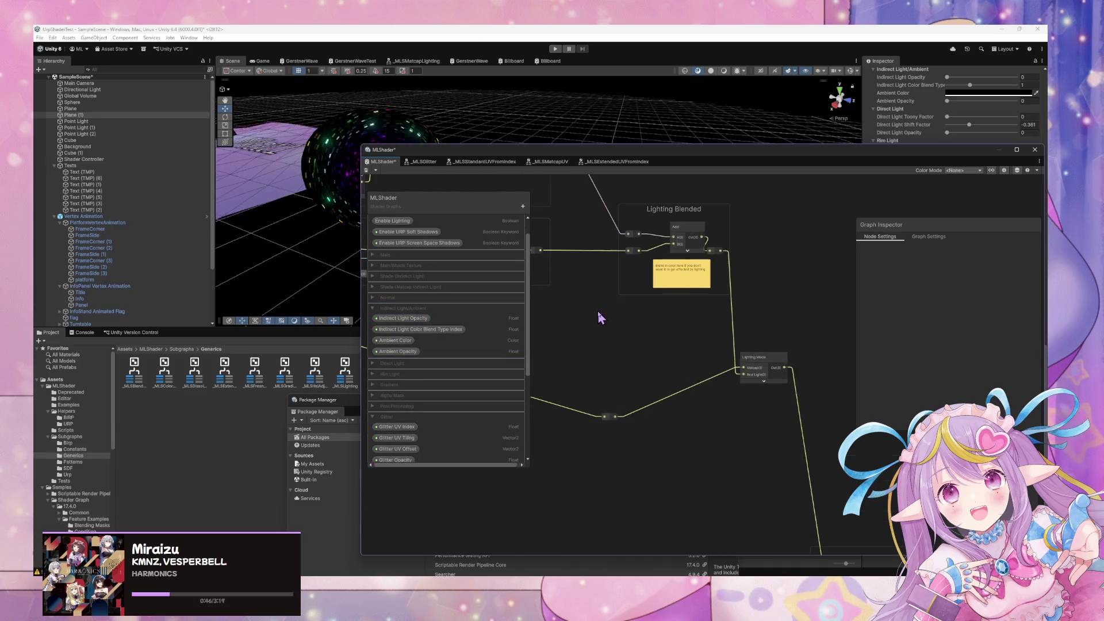
{"action": "left_click_drag", "start_coordinate": [617, 318], "coordinate": [668, 420]}
{"action": "scroll", "coordinate": [405, 252], "scroll_direction": "up", "scroll_amount": 1}
{"action": "right_click", "coordinate": [386, 248]}
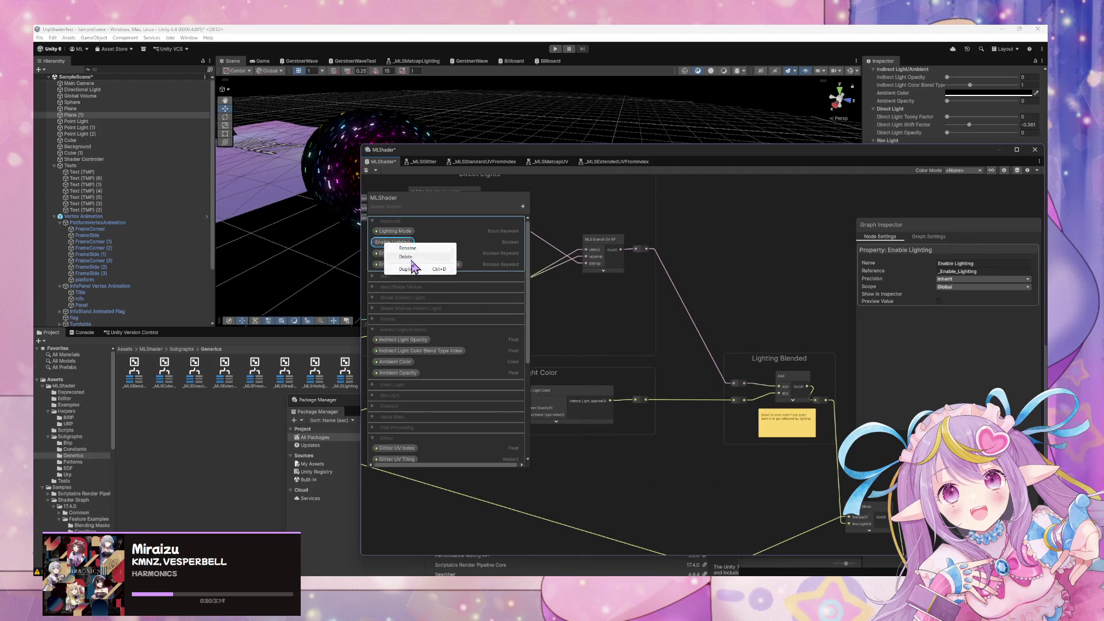
{"action": "left_click", "coordinate": [414, 271]}
{"action": "left_click", "coordinate": [367, 172]}
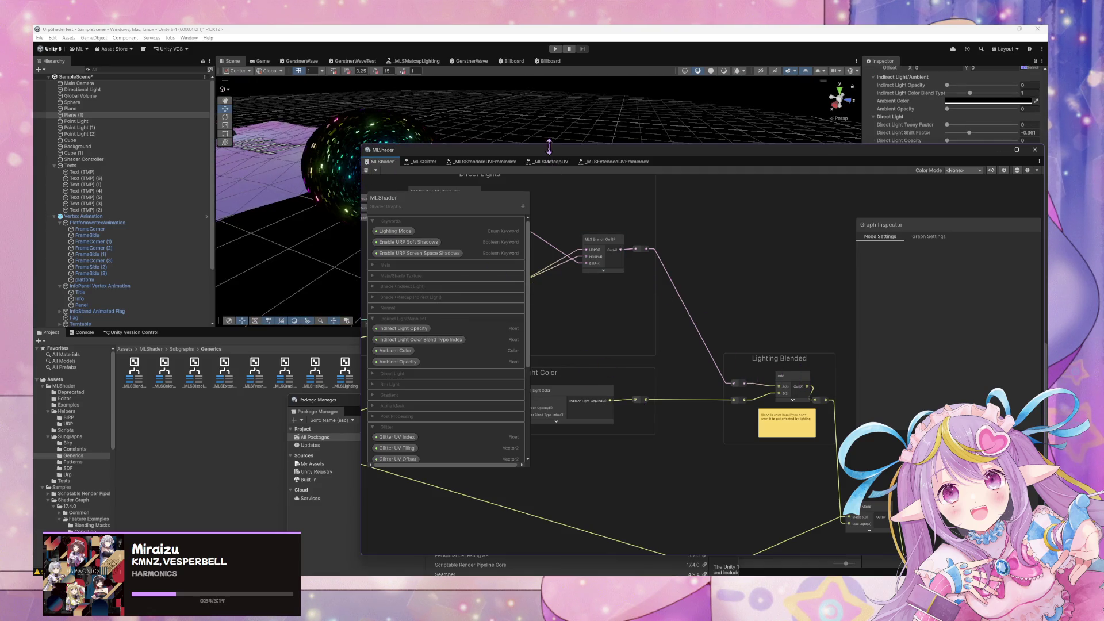
{"action": "left_click_drag", "start_coordinate": [569, 160], "coordinate": [276, 314]}
{"action": "scroll", "coordinate": [952, 319], "scroll_direction": "up", "scroll_amount": 5}
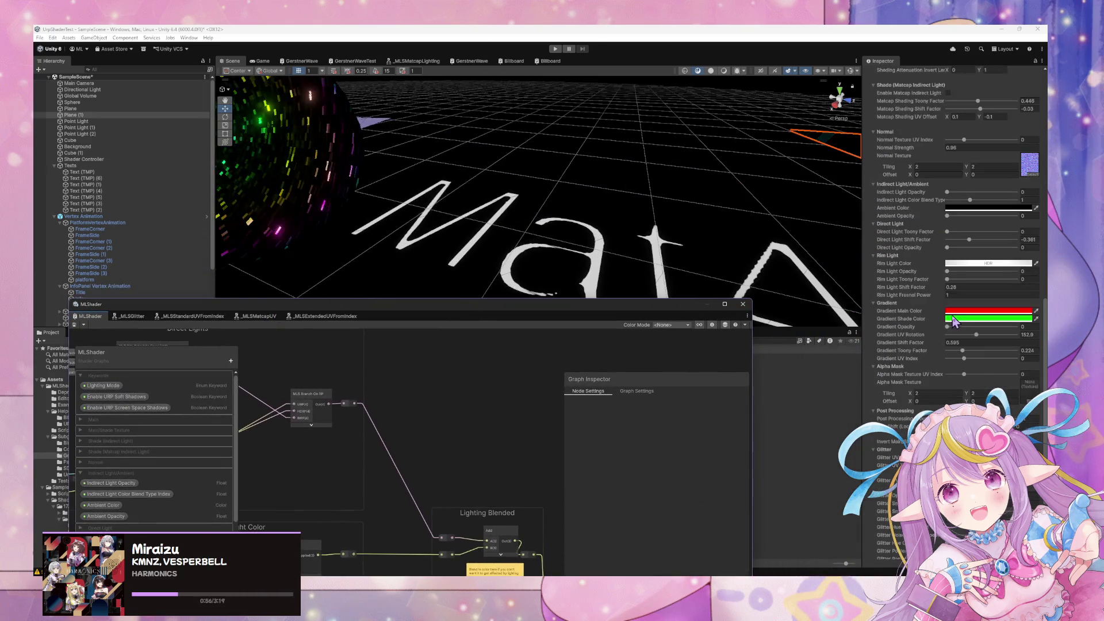
{"action": "scroll", "coordinate": [952, 320], "scroll_direction": "up", "scroll_amount": 10}
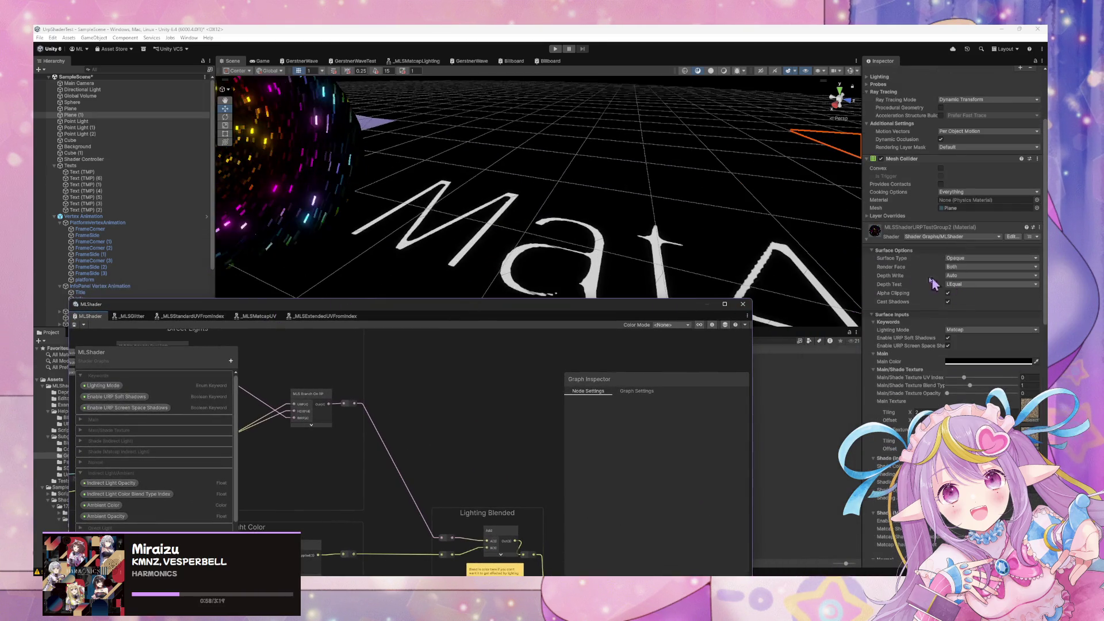
{"action": "left_click", "coordinate": [957, 330]}
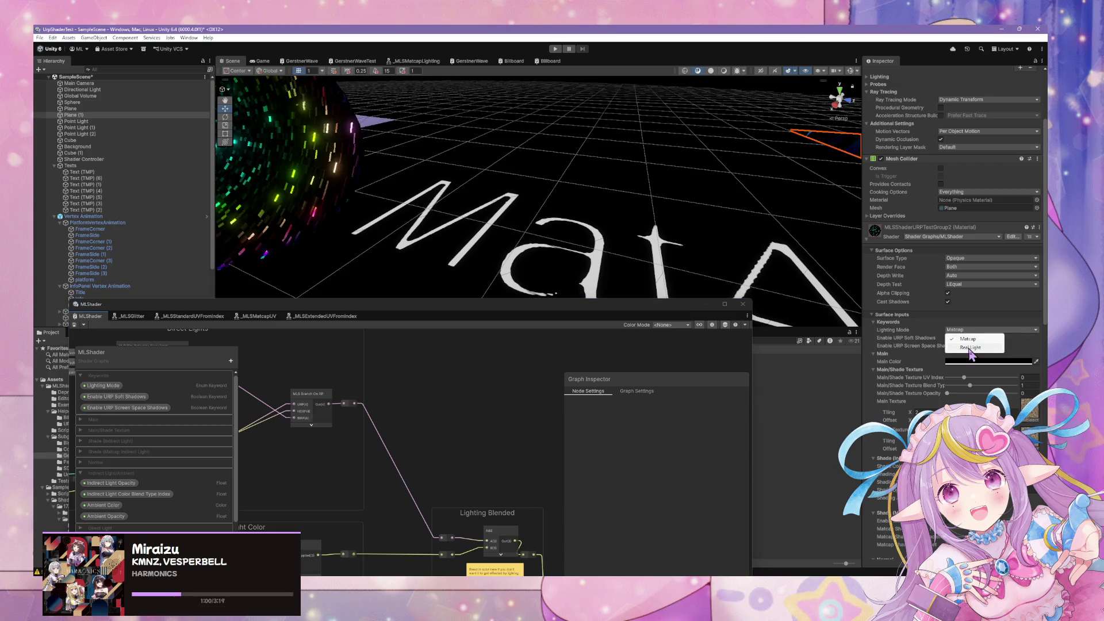
{"action": "left_click", "coordinate": [971, 348]}
{"action": "mouse_move", "coordinate": [553, 199]}
{"action": "left_mouse_down"}
{"action": "mouse_move", "coordinate": [419, 199]}
{"action": "mouse_move", "coordinate": [478, 201]}
{"action": "mouse_move", "coordinate": [460, 210]}
{"action": "left_mouse_up"}
{"action": "left_click", "coordinate": [972, 330]}
{"action": "left_click", "coordinate": [969, 339]}
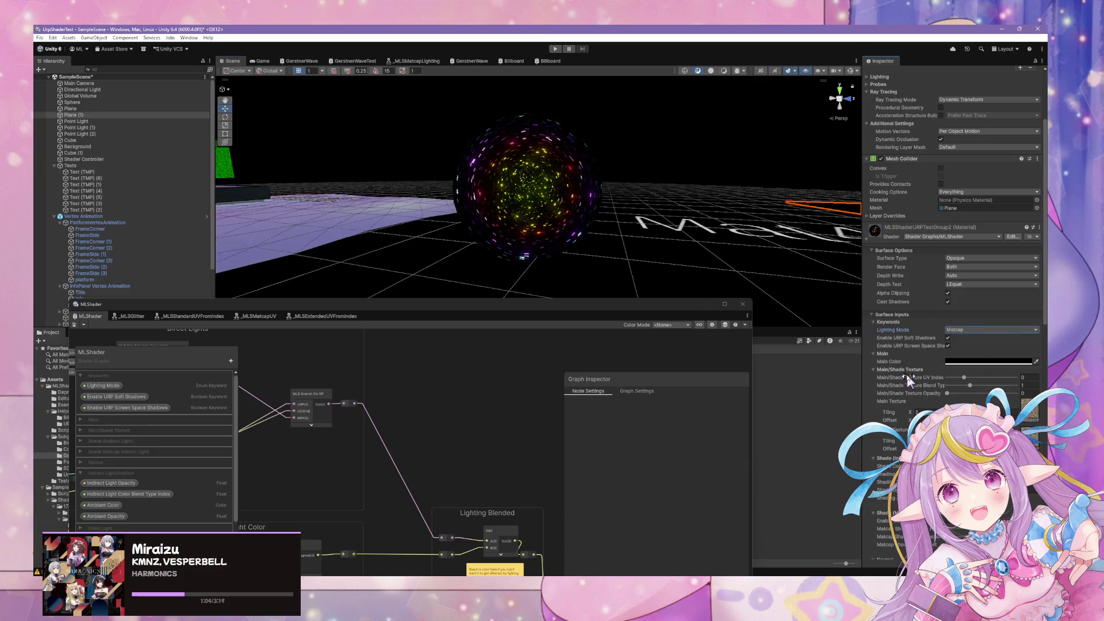
{"action": "scroll", "coordinate": [955, 353], "scroll_direction": "down", "scroll_amount": 3}
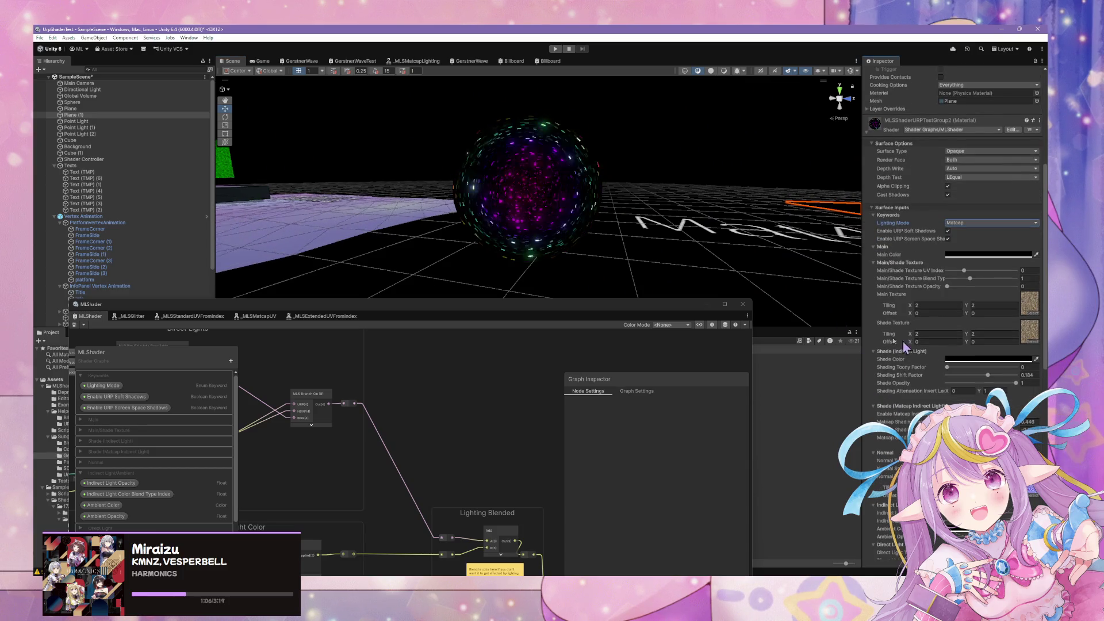
{"action": "mouse_move", "coordinate": [545, 302]}
{"action": "left_mouse_down"}
{"action": "mouse_move", "coordinate": [843, 169]}
{"action": "mouse_move", "coordinate": [435, 180]}
{"action": "left_mouse_up"}
{"action": "scroll", "coordinate": [786, 316], "scroll_direction": "down", "scroll_amount": 3}
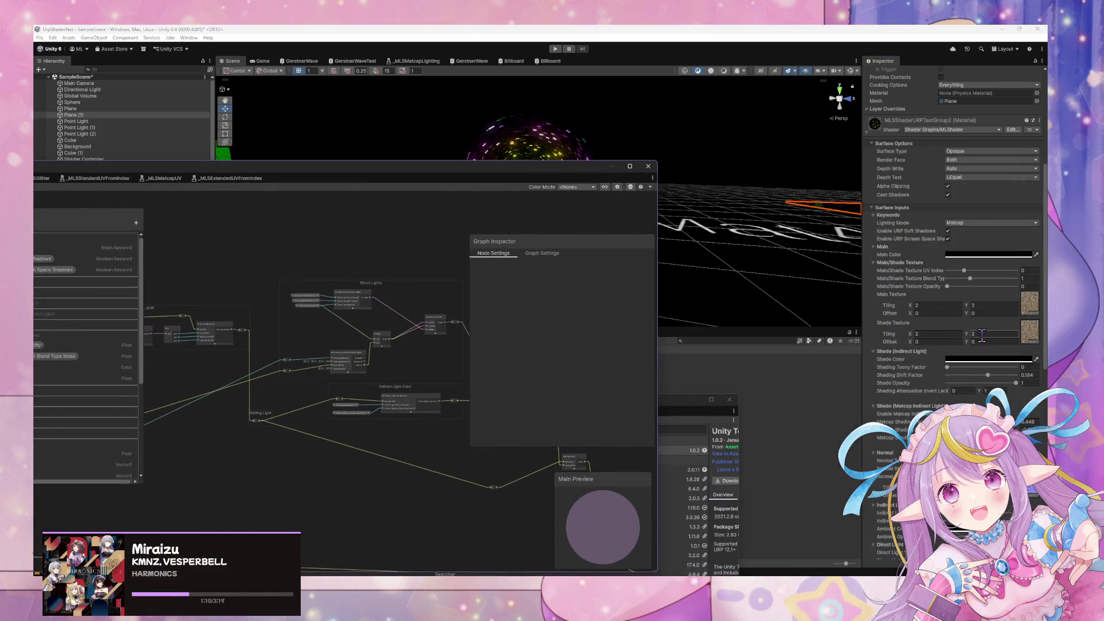
Collapse the Shade, Normal, Main/Shade Texture and Main foldouts in the Inspector, keeping Keywords open
{"action": "scroll", "coordinate": [982, 336], "scroll_direction": "down", "scroll_amount": 4}
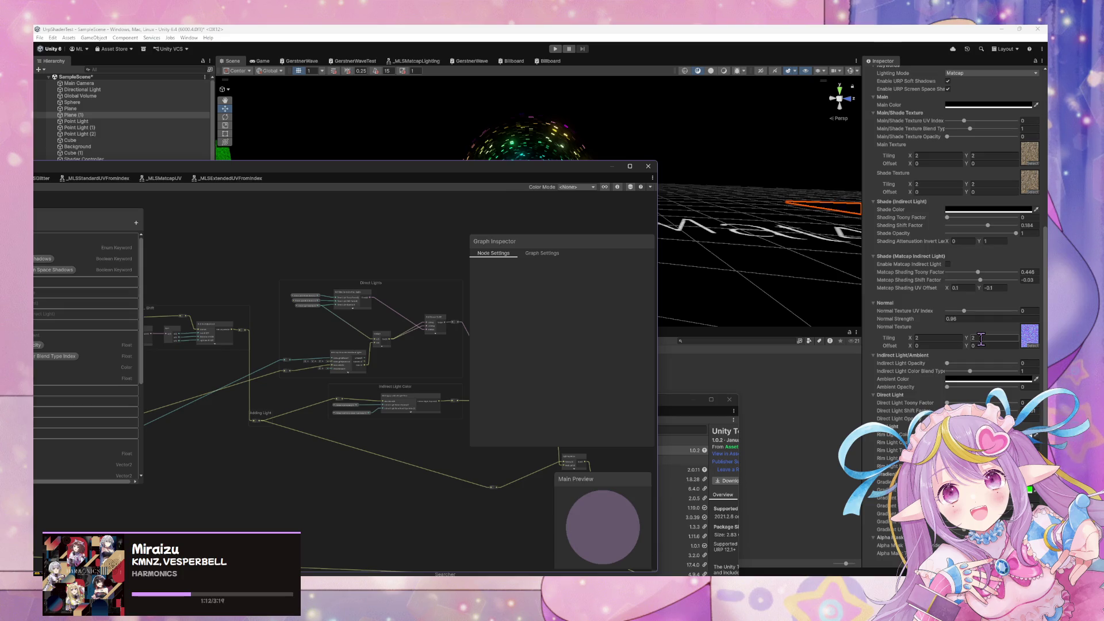
{"action": "scroll", "coordinate": [977, 340], "scroll_direction": "up", "scroll_amount": 3}
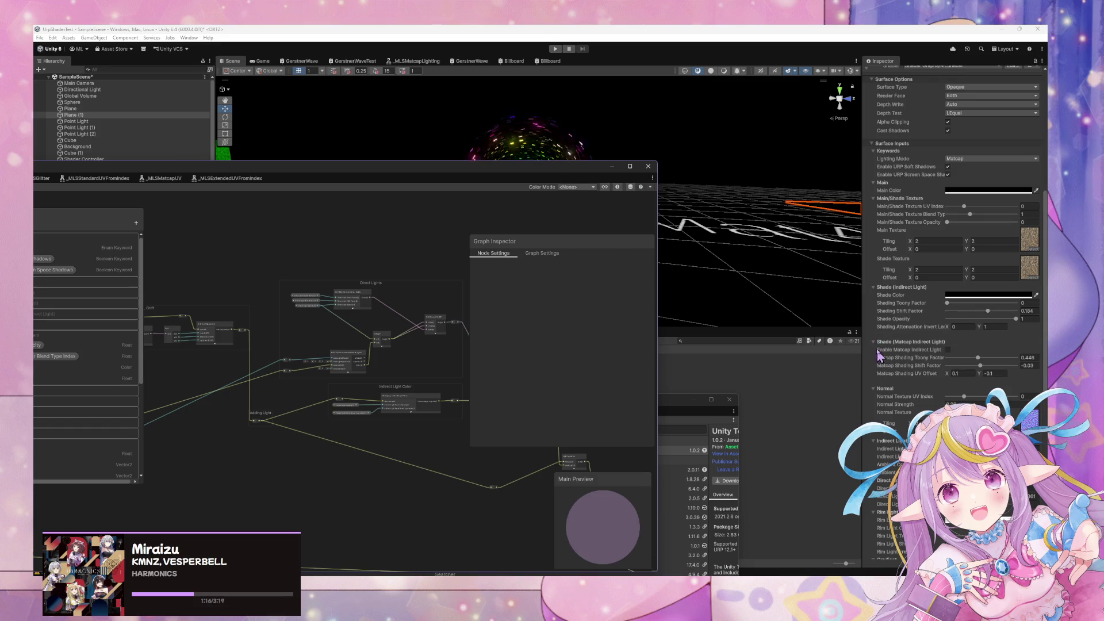
{"action": "left_click", "coordinate": [876, 342]}
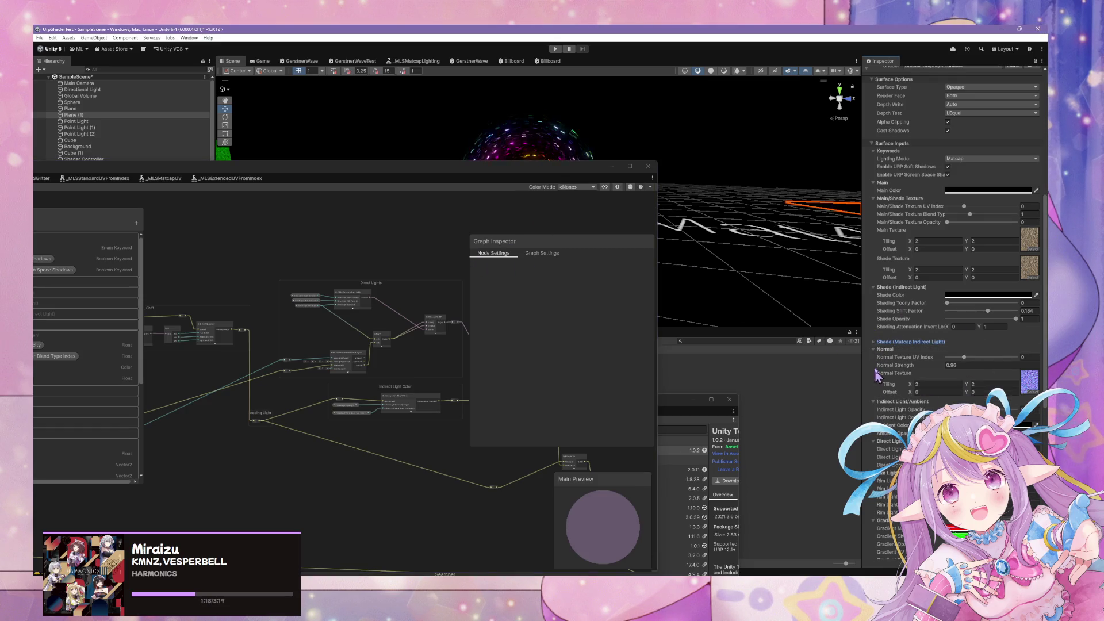
{"action": "left_click", "coordinate": [874, 349]}
{"action": "left_click", "coordinate": [874, 287]}
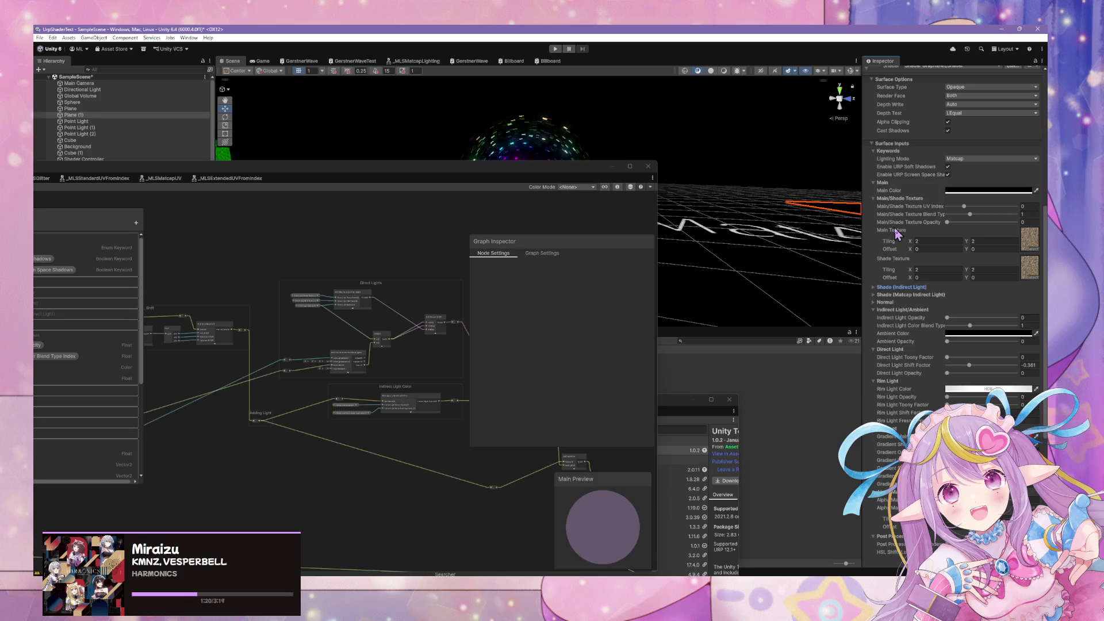
{"action": "left_click", "coordinate": [873, 198]}
{"action": "left_click", "coordinate": [874, 182]}
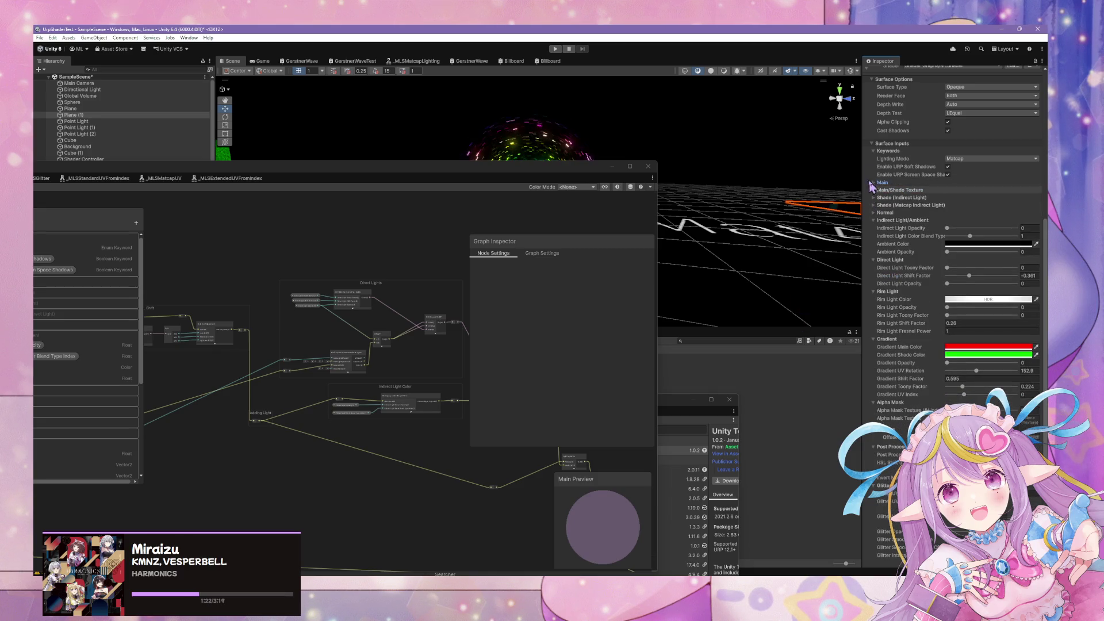
{"action": "left_click", "coordinate": [873, 151]}
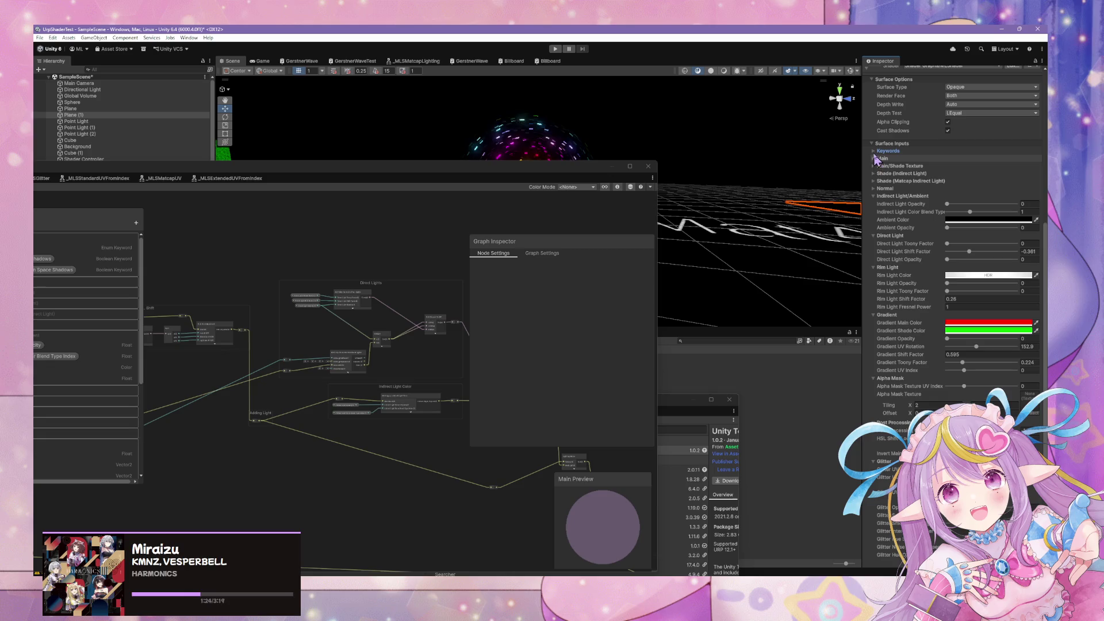
{"action": "left_click", "coordinate": [873, 150]}
Uncheck Enable URP Soft Shadows and Enable URP Screen Space Shadows on the material
{"action": "left_click", "coordinate": [413, 231]}
{"action": "scroll", "coordinate": [413, 232], "scroll_direction": "down", "scroll_amount": 4}
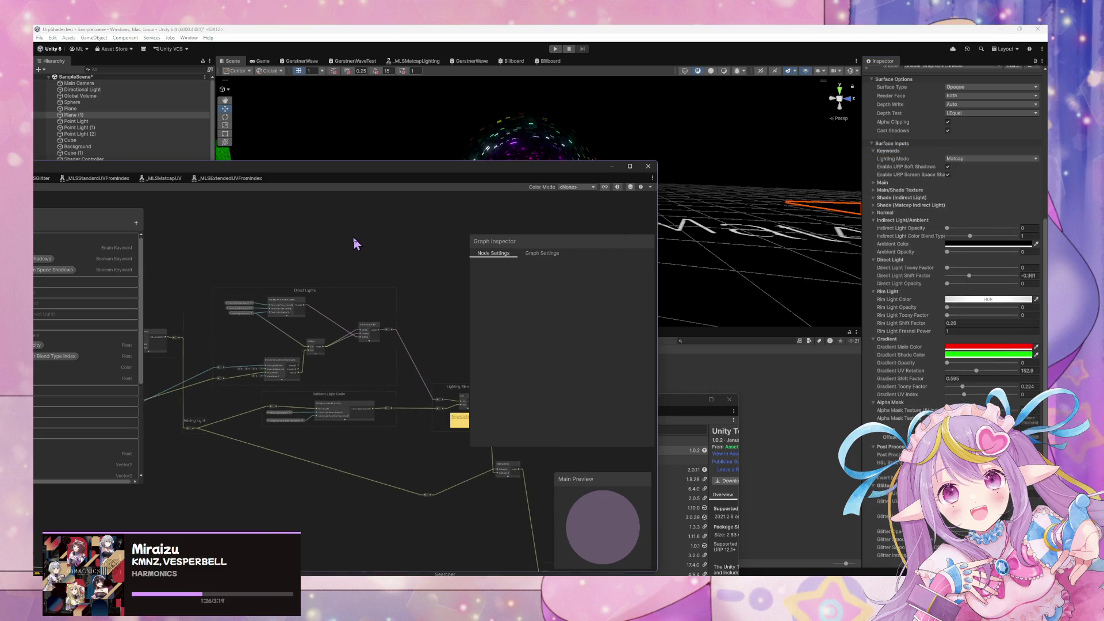
{"action": "scroll", "coordinate": [402, 250], "scroll_direction": "up", "scroll_amount": 2}
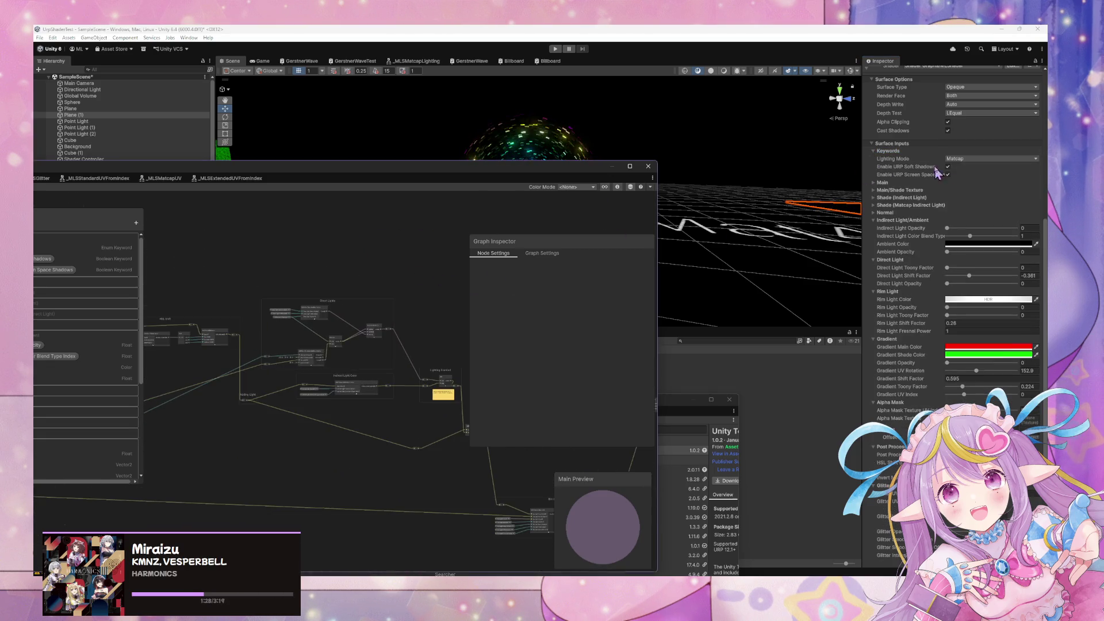
{"action": "left_click", "coordinate": [948, 166]}
{"action": "left_click", "coordinate": [948, 175]}
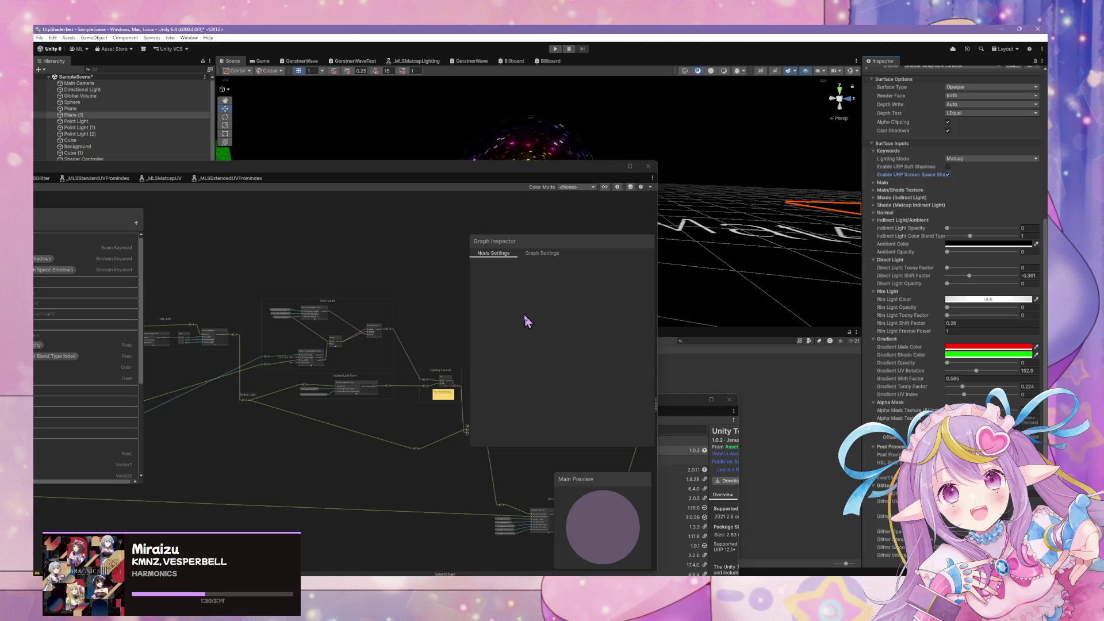
{"action": "left_click_drag", "start_coordinate": [427, 168], "coordinate": [741, 215]}
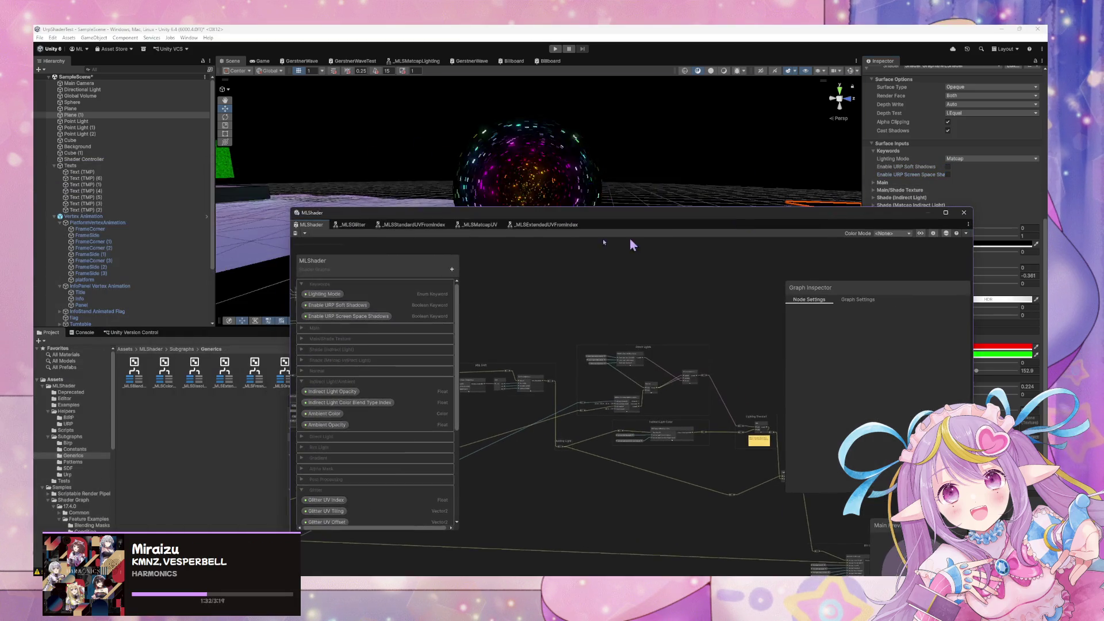
Inspect the Glitter_Standard_UV interpolator in the Glitter UV group, then open the _MLSExtendedUVFromIndex subgraph
{"action": "left_click_drag", "start_coordinate": [627, 224], "coordinate": [537, 218]}
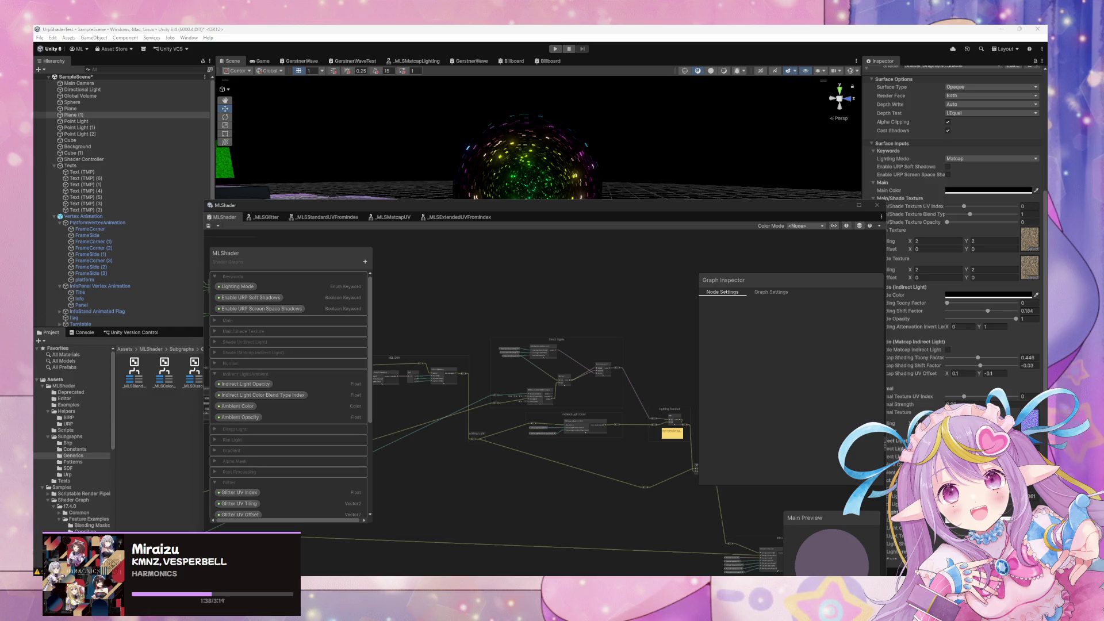
{"action": "key", "text": "f"}
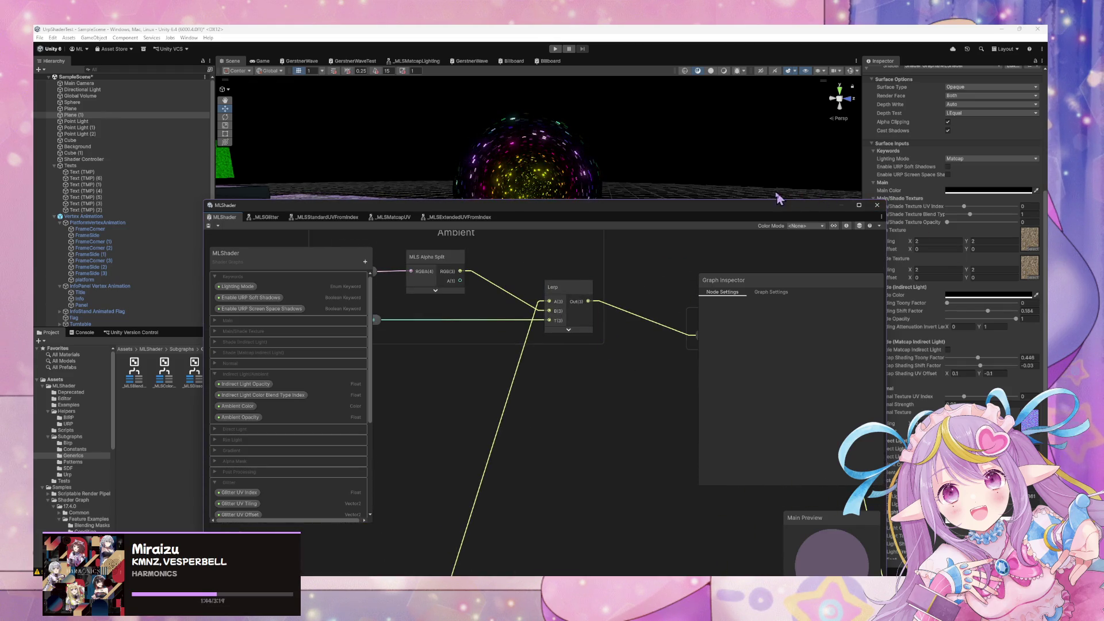
{"action": "left_click_drag", "start_coordinate": [654, 214], "coordinate": [703, 171]}
{"action": "scroll", "coordinate": [572, 291], "scroll_direction": "down", "scroll_amount": 5}
{"action": "mouse_move", "coordinate": [551, 312]}
{"action": "left_mouse_down"}
{"action": "mouse_move", "coordinate": [803, 370]}
{"action": "mouse_move", "coordinate": [609, 337]}
{"action": "mouse_move", "coordinate": [688, 353]}
{"action": "mouse_move", "coordinate": [620, 340]}
{"action": "left_mouse_up"}
{"action": "scroll", "coordinate": [518, 310], "scroll_direction": "down", "scroll_amount": 5}
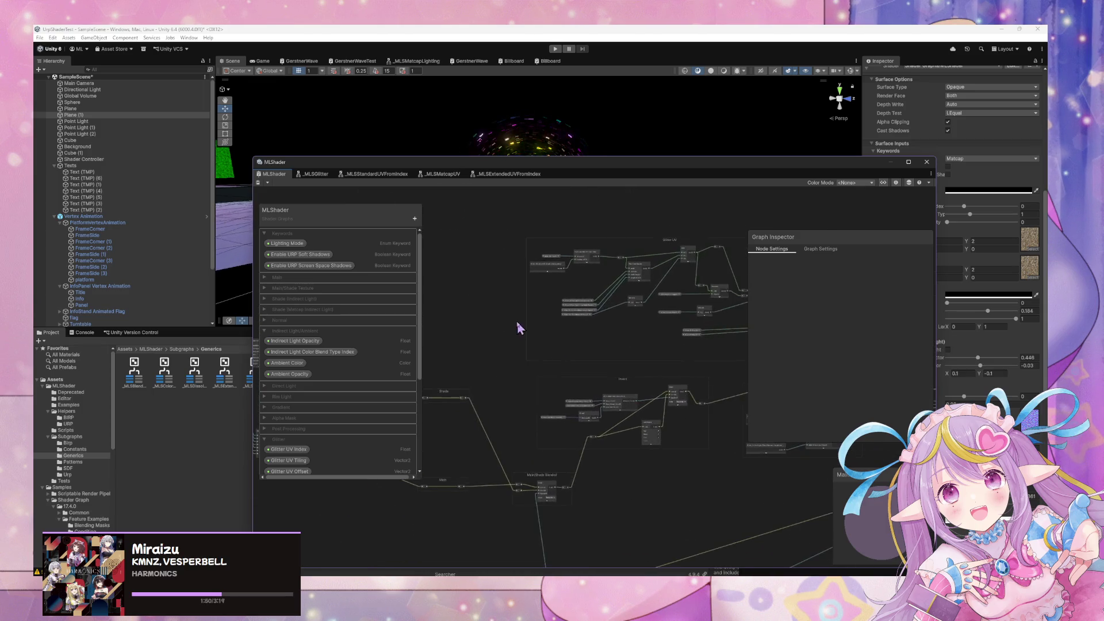
{"action": "scroll", "coordinate": [548, 313], "scroll_direction": "up", "scroll_amount": 2}
{"action": "left_click", "coordinate": [534, 242]}
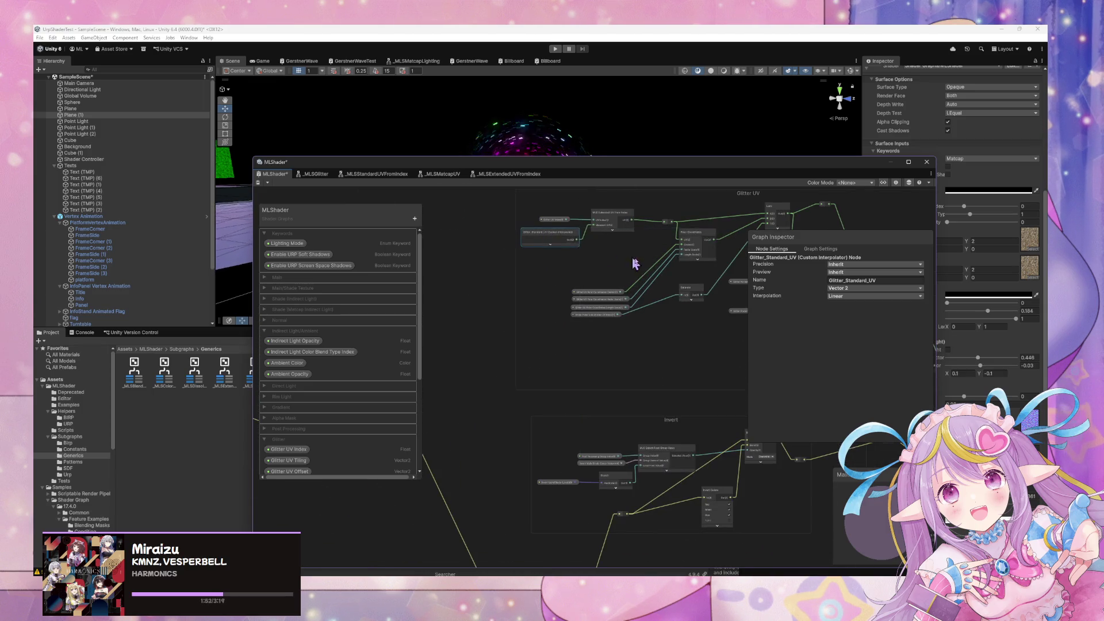
{"action": "scroll", "coordinate": [627, 253], "scroll_direction": "up", "scroll_amount": 3}
{"action": "double_click", "coordinate": [604, 273]}
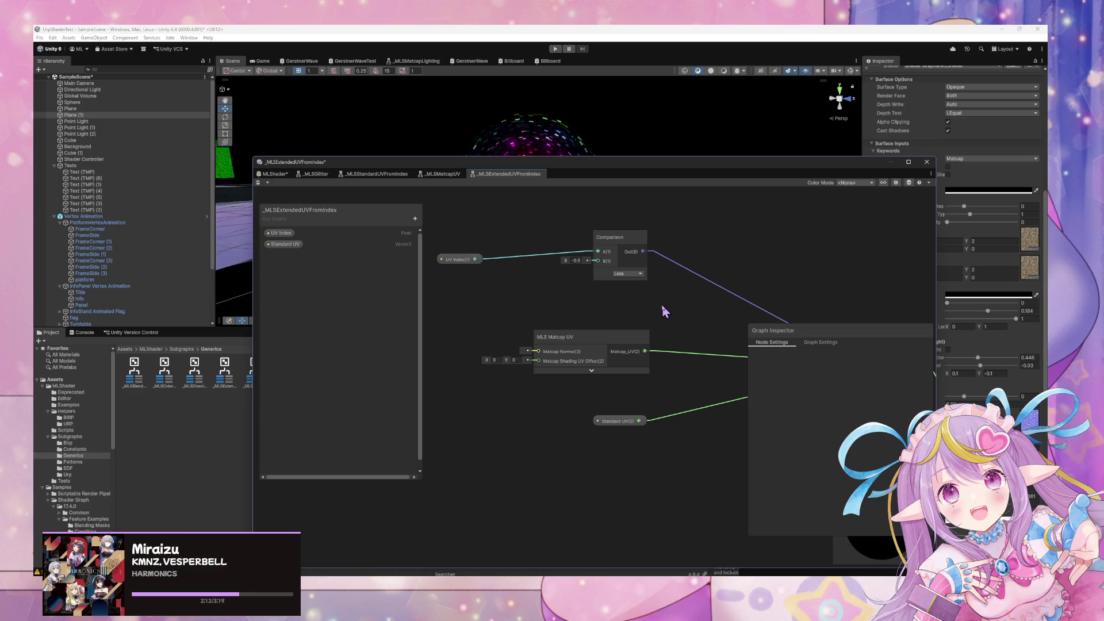
{"action": "double_click", "coordinate": [574, 340]}
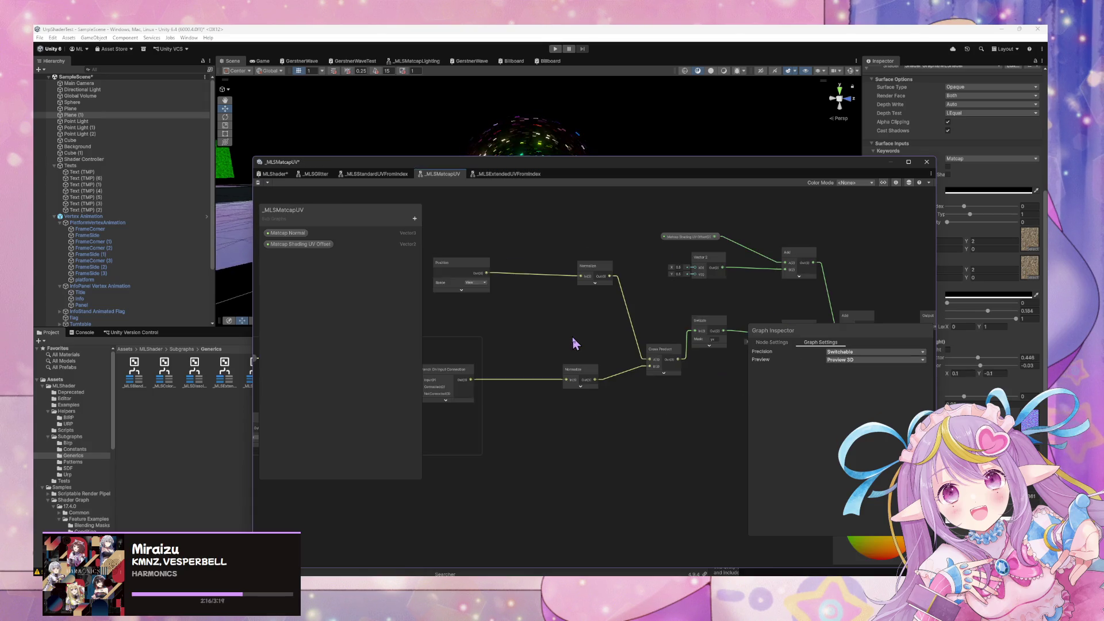
{"action": "mouse_move", "coordinate": [563, 321]}
{"action": "left_mouse_down"}
{"action": "mouse_move", "coordinate": [875, 288]}
{"action": "mouse_move", "coordinate": [660, 244]}
{"action": "mouse_move", "coordinate": [606, 241]}
{"action": "mouse_move", "coordinate": [609, 264]}
{"action": "mouse_move", "coordinate": [551, 270]}
{"action": "mouse_move", "coordinate": [512, 234]}
{"action": "mouse_move", "coordinate": [380, 261]}
{"action": "left_mouse_up"}
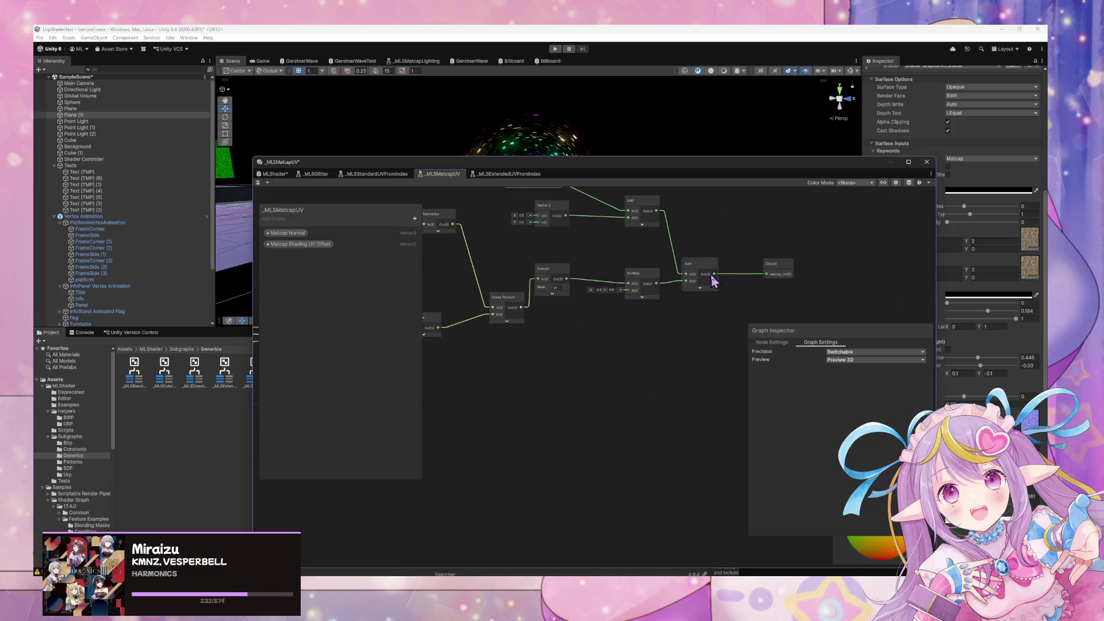
{"action": "left_click_drag", "start_coordinate": [684, 239], "coordinate": [739, 253]}
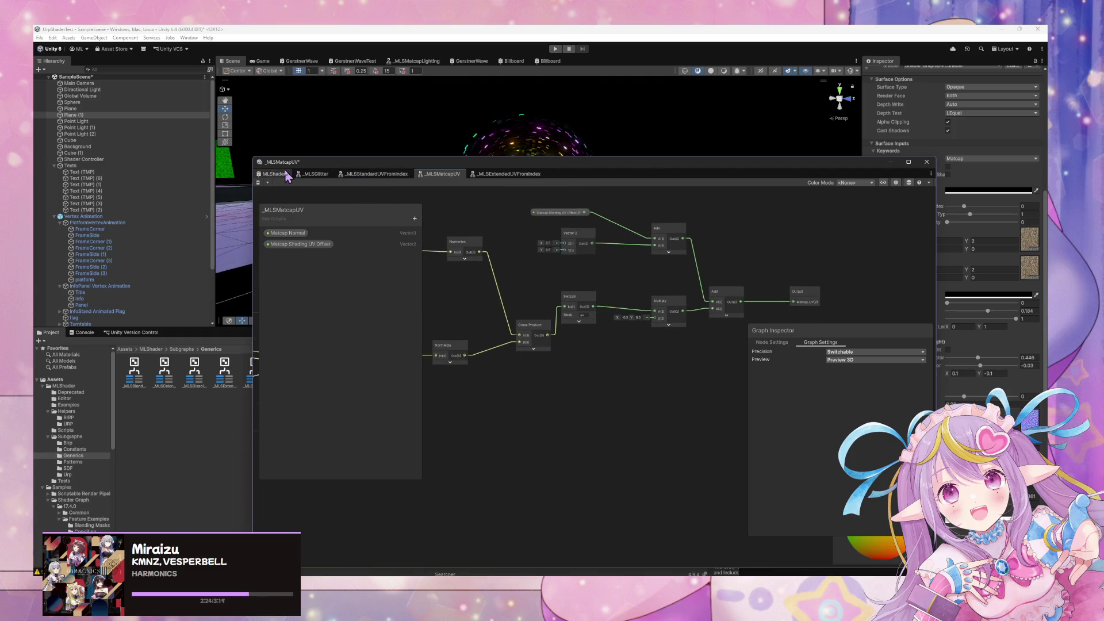
{"action": "left_click", "coordinate": [281, 176]}
{"action": "scroll", "coordinate": [633, 277], "scroll_direction": "down", "scroll_amount": 3}
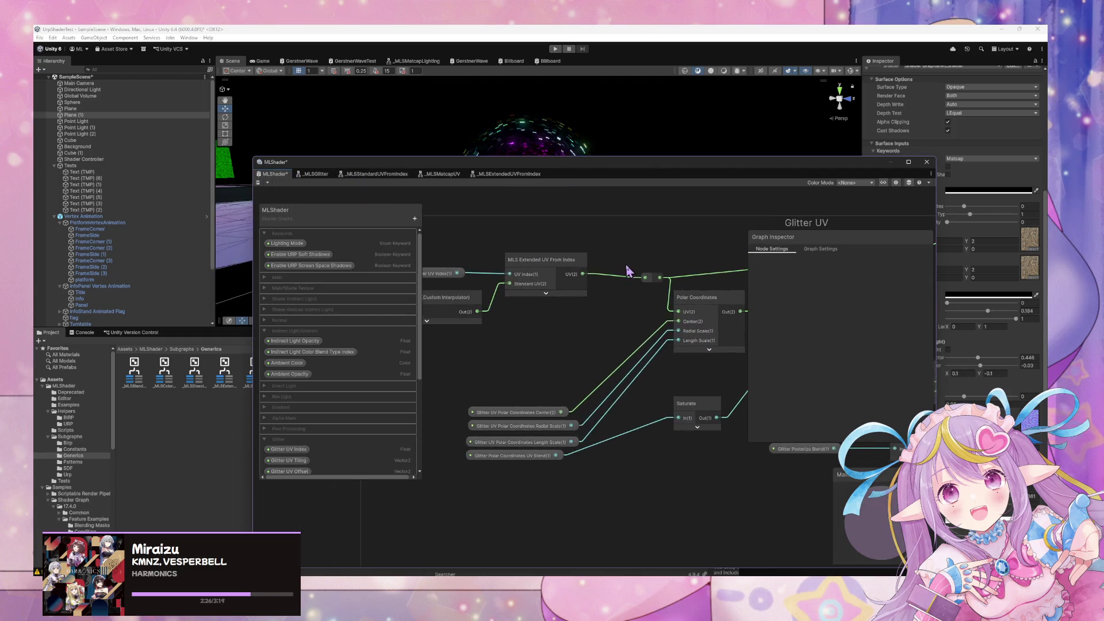
Nudge the MLS Standard UV From Index node slightly up and to the left
{"action": "scroll", "coordinate": [575, 274], "scroll_direction": "up", "scroll_amount": 2}
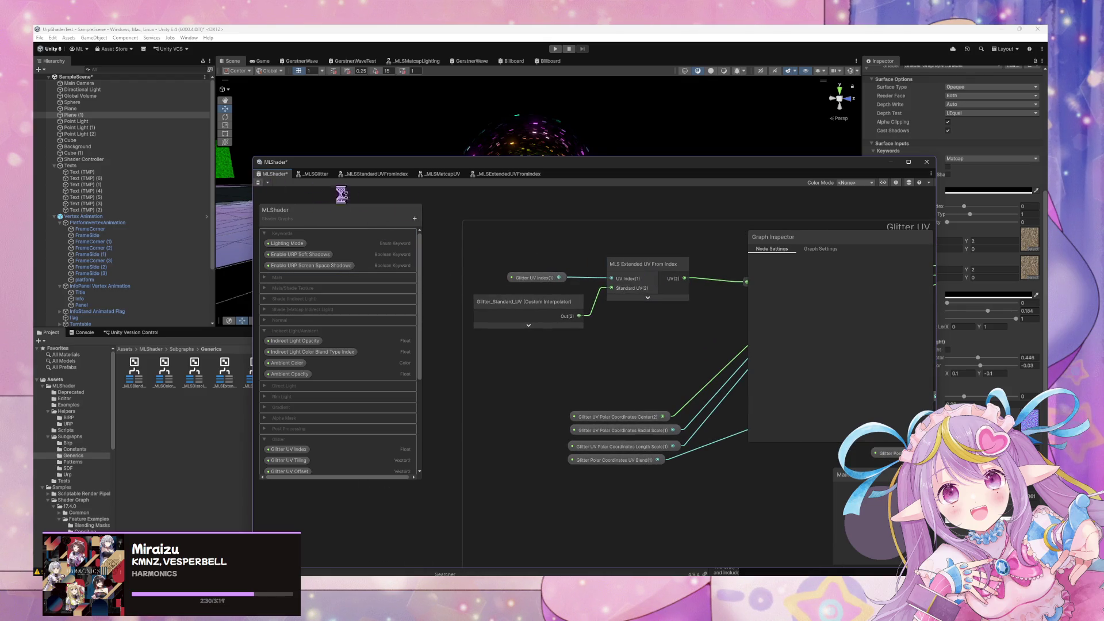
{"action": "scroll", "coordinate": [518, 236], "scroll_direction": "down", "scroll_amount": 5}
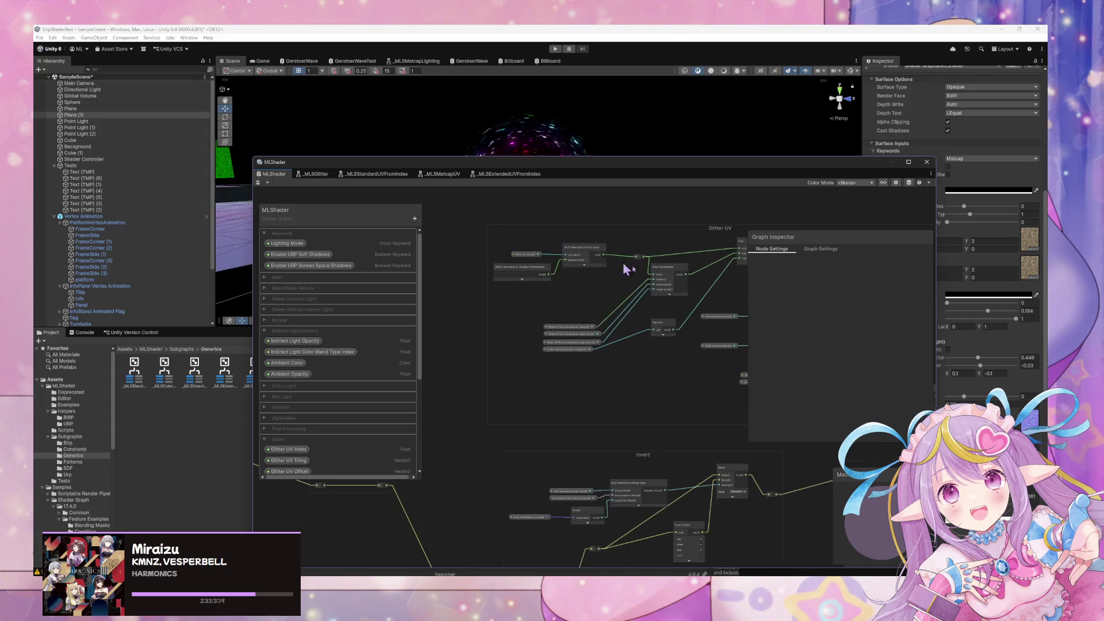
{"action": "scroll", "coordinate": [725, 210], "scroll_direction": "up", "scroll_amount": 5}
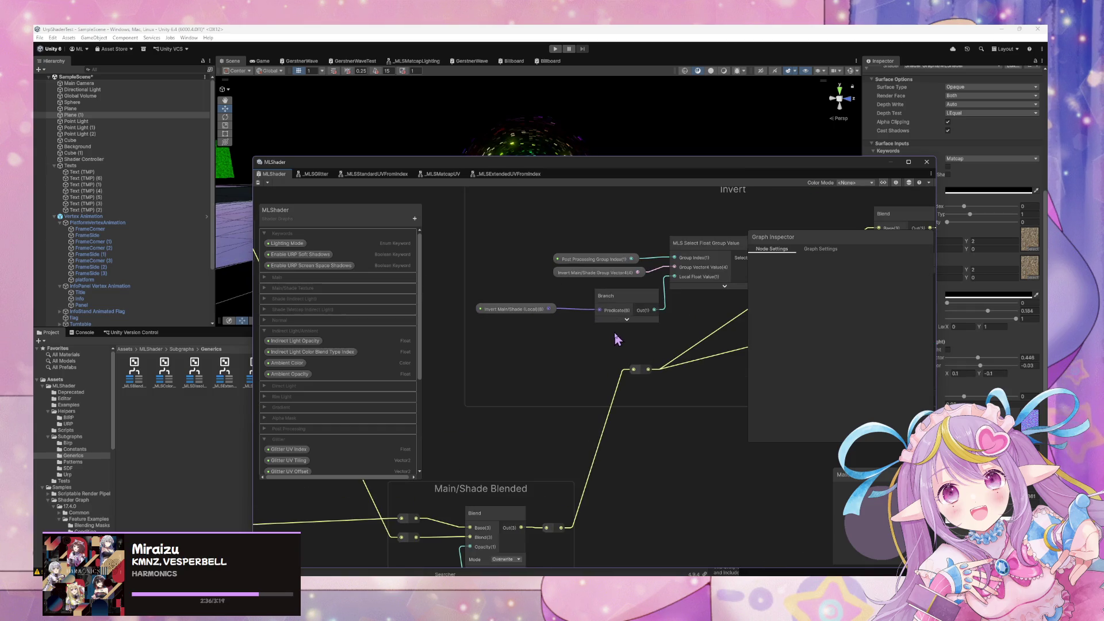
{"action": "scroll", "coordinate": [621, 328], "scroll_direction": "down", "scroll_amount": 5}
{"action": "scroll", "coordinate": [621, 328], "scroll_direction": "left", "scroll_amount": 4}
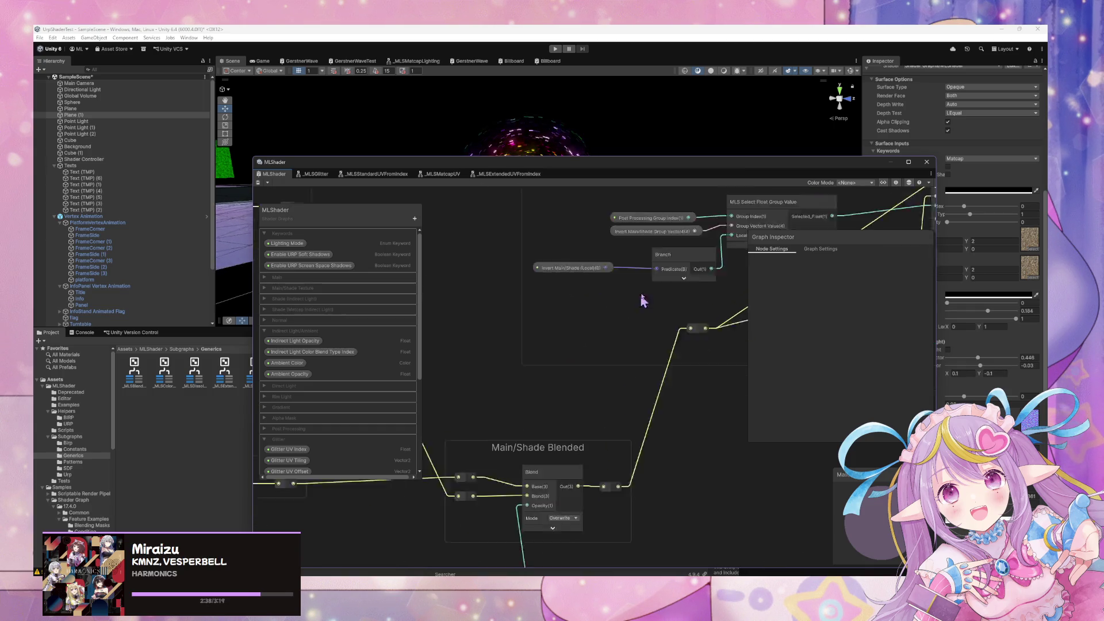
{"action": "left_click", "coordinate": [679, 318]}
{"action": "scroll", "coordinate": [632, 328], "scroll_direction": "left", "scroll_amount": 10}
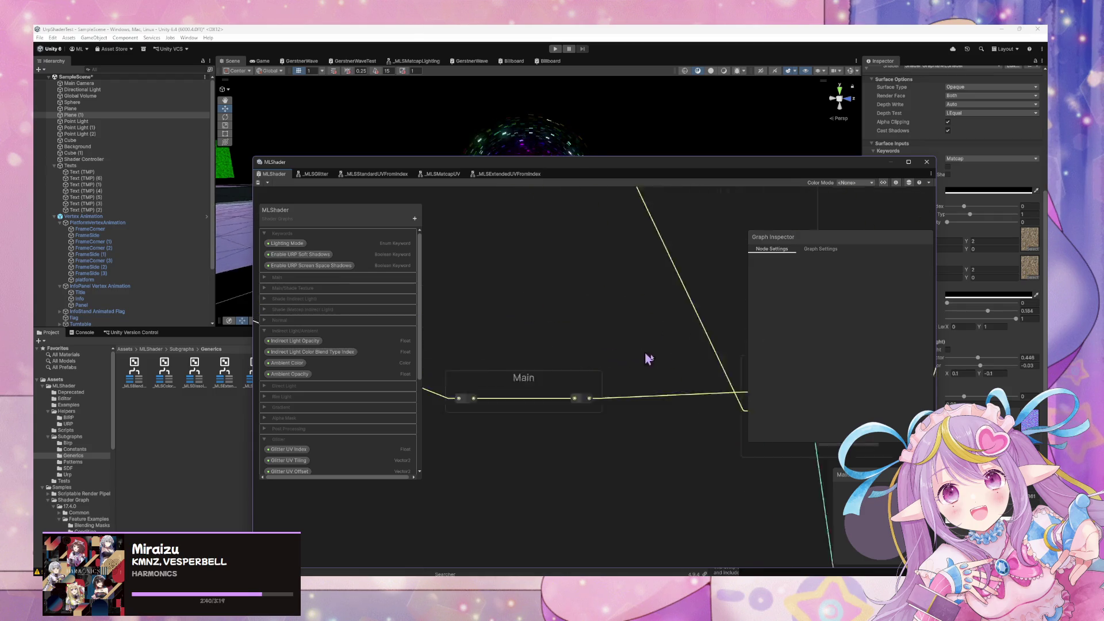
{"action": "scroll", "coordinate": [480, 342], "scroll_direction": "up", "scroll_amount": 8}
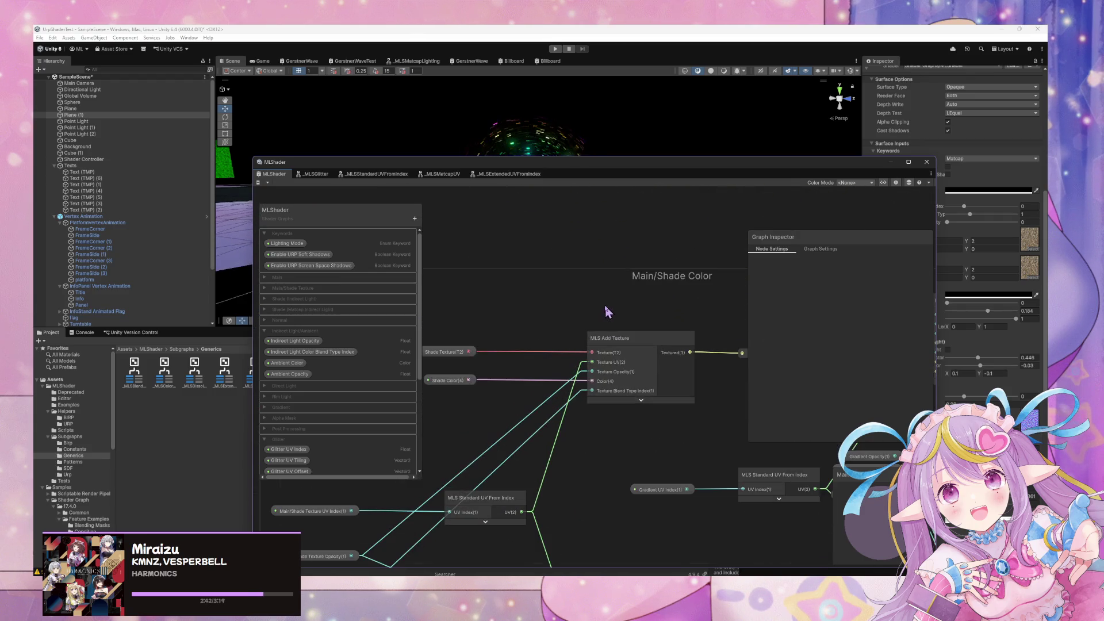
{"action": "mouse_move", "coordinate": [612, 370]}
{"action": "left_mouse_down"}
{"action": "mouse_move", "coordinate": [690, 288]}
{"action": "mouse_move", "coordinate": [567, 332]}
{"action": "mouse_move", "coordinate": [520, 325]}
{"action": "mouse_move", "coordinate": [544, 323]}
{"action": "left_mouse_up"}
{"action": "mouse_move", "coordinate": [430, 343]}
{"action": "left_mouse_down"}
{"action": "mouse_move", "coordinate": [524, 336]}
{"action": "mouse_move", "coordinate": [511, 306]}
{"action": "left_mouse_up"}
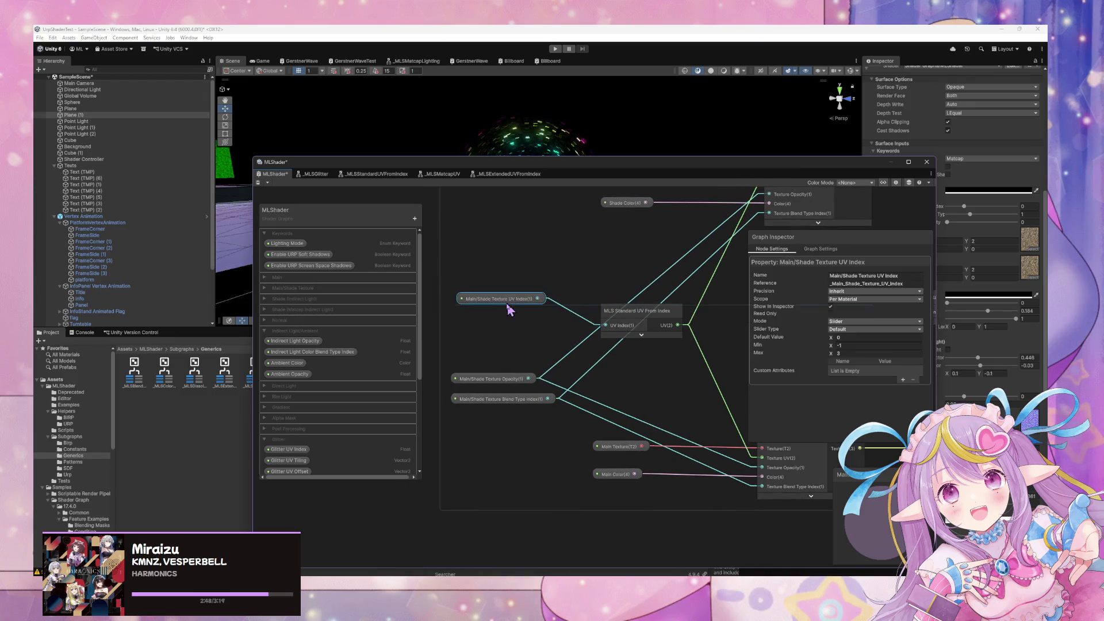
Shift the Gradient UV Index property node a little to the left
{"action": "mouse_move", "coordinate": [714, 302]}
{"action": "left_mouse_down"}
{"action": "mouse_move", "coordinate": [576, 322]}
{"action": "mouse_move", "coordinate": [501, 295]}
{"action": "mouse_move", "coordinate": [530, 350]}
{"action": "left_mouse_up"}
{"action": "scroll", "coordinate": [576, 322], "scroll_direction": "down", "scroll_amount": 1}
{"action": "left_click_drag", "start_coordinate": [459, 322], "coordinate": [420, 325]}
{"action": "scroll", "coordinate": [578, 370], "scroll_direction": "down", "scroll_amount": 2}
{"action": "scroll", "coordinate": [454, 336], "scroll_direction": "down", "scroll_amount": 1}
{"action": "scroll", "coordinate": [722, 365], "scroll_direction": "down", "scroll_amount": 1}
{"action": "scroll", "coordinate": [616, 358], "scroll_direction": "down", "scroll_amount": 3}
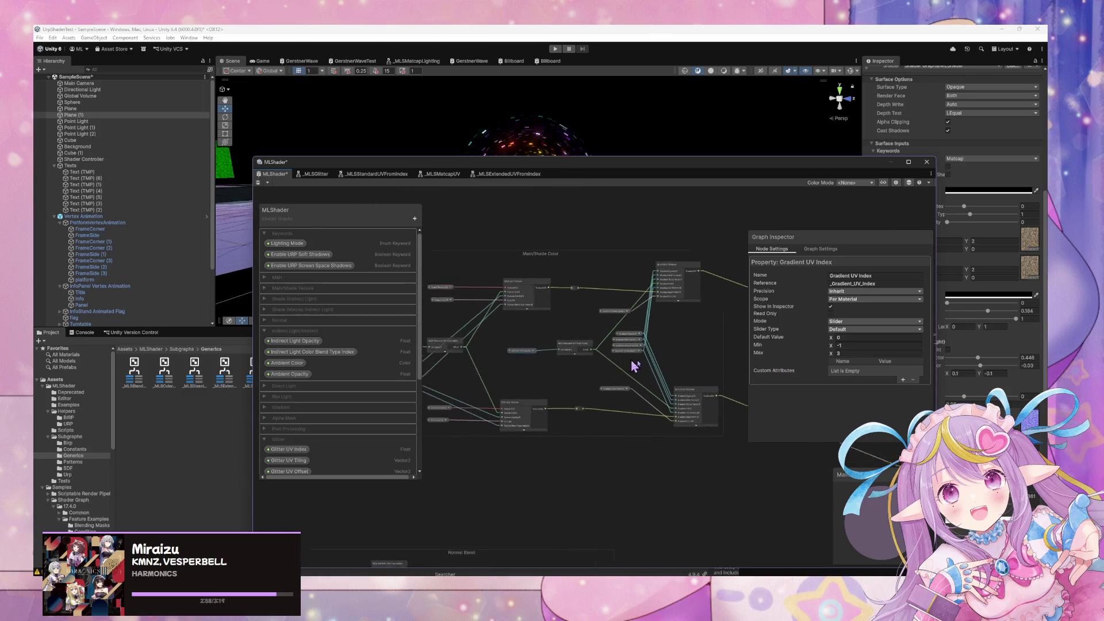
{"action": "scroll", "coordinate": [614, 364], "scroll_direction": "up", "scroll_amount": 5}
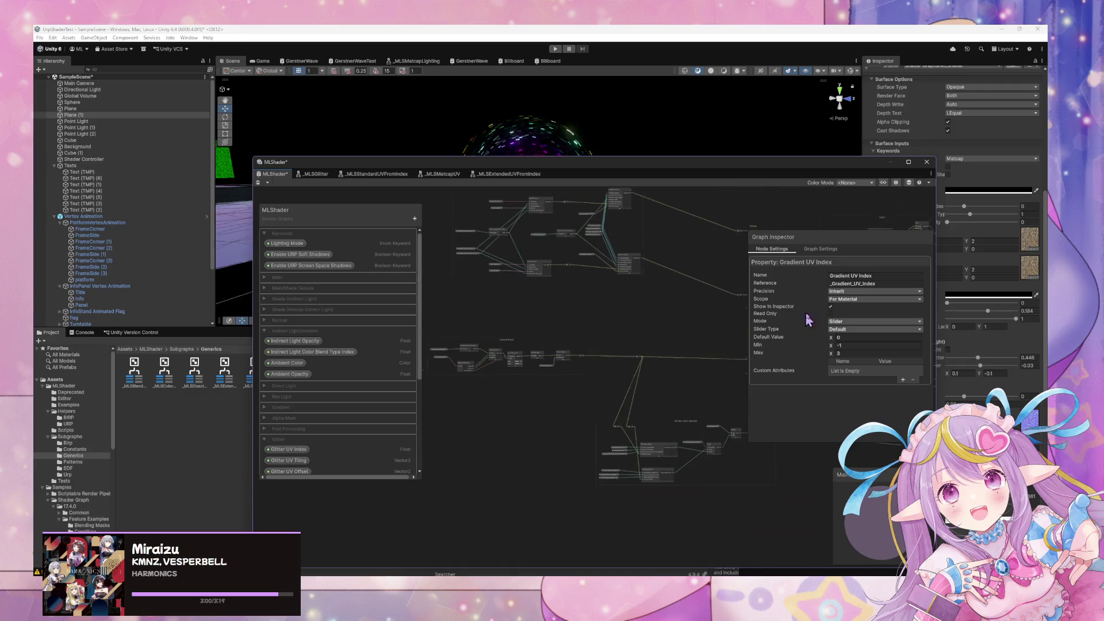
Drag the Indirect Light Shadow group slightly to the right
{"action": "scroll", "coordinate": [679, 260], "scroll_direction": "up", "scroll_amount": 3}
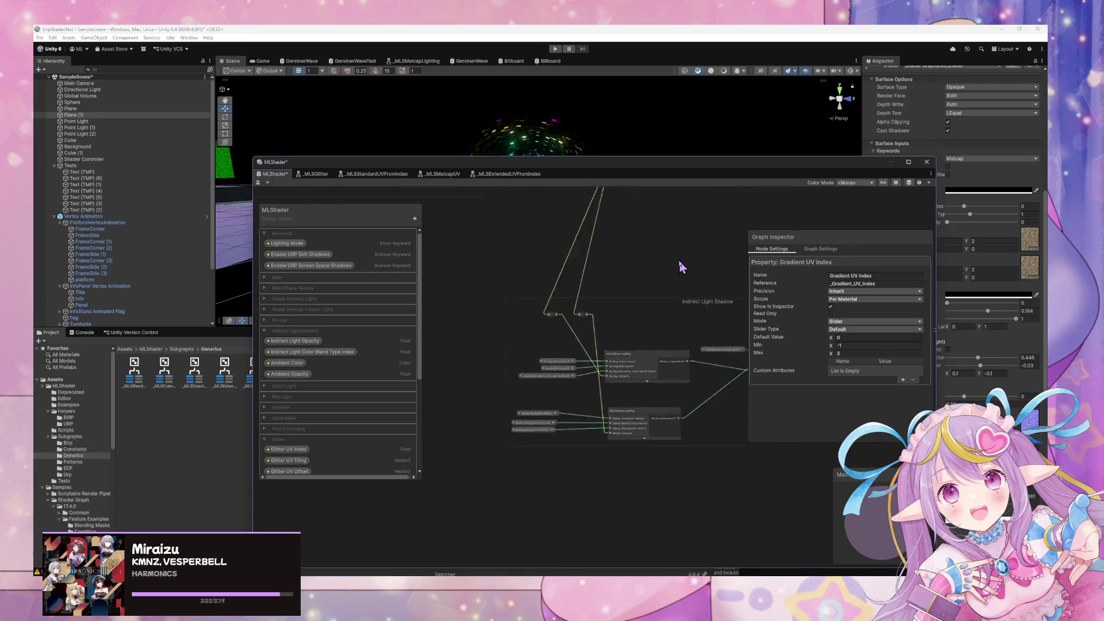
{"action": "scroll", "coordinate": [682, 269], "scroll_direction": "down", "scroll_amount": 4}
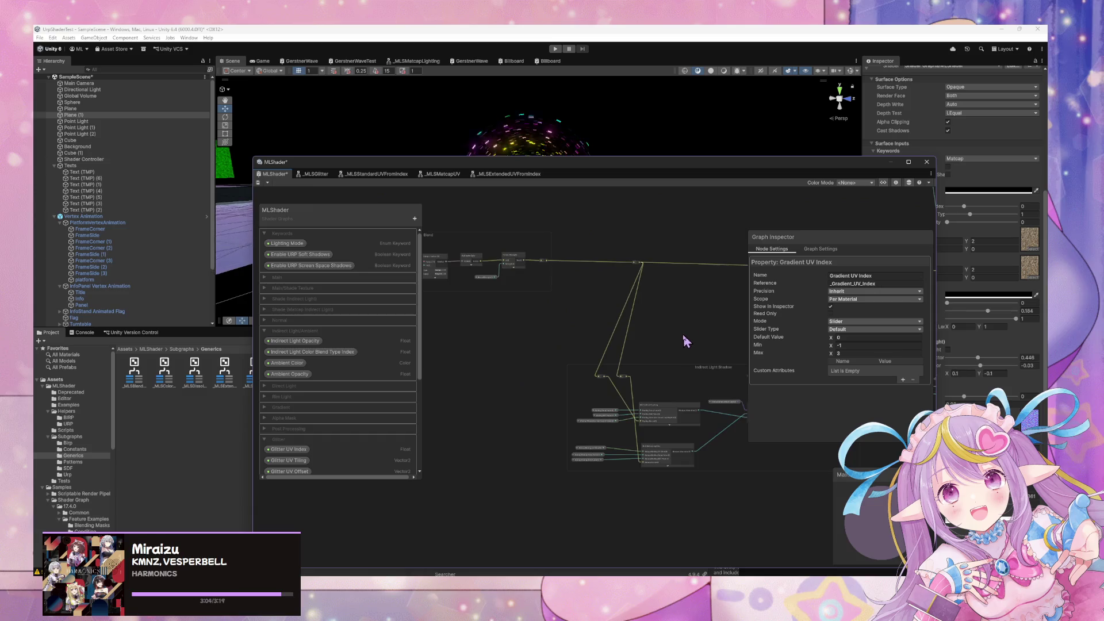
{"action": "scroll", "coordinate": [627, 347], "scroll_direction": "down", "scroll_amount": 2}
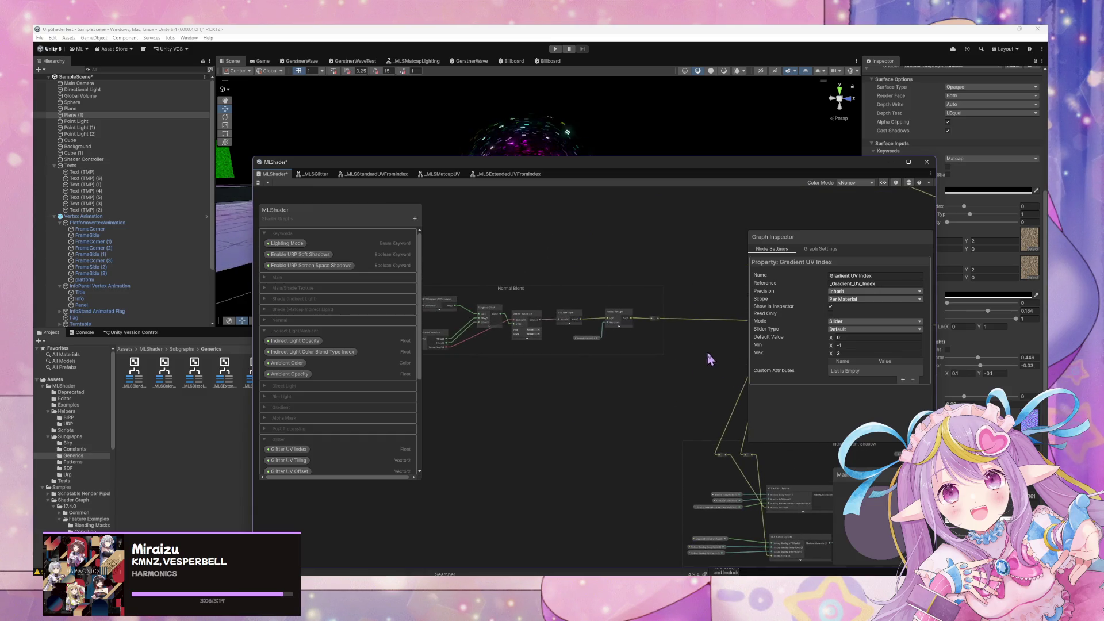
{"action": "scroll", "coordinate": [708, 360], "scroll_direction": "up", "scroll_amount": 4}
{"action": "scroll", "coordinate": [542, 323], "scroll_direction": "down", "scroll_amount": 3}
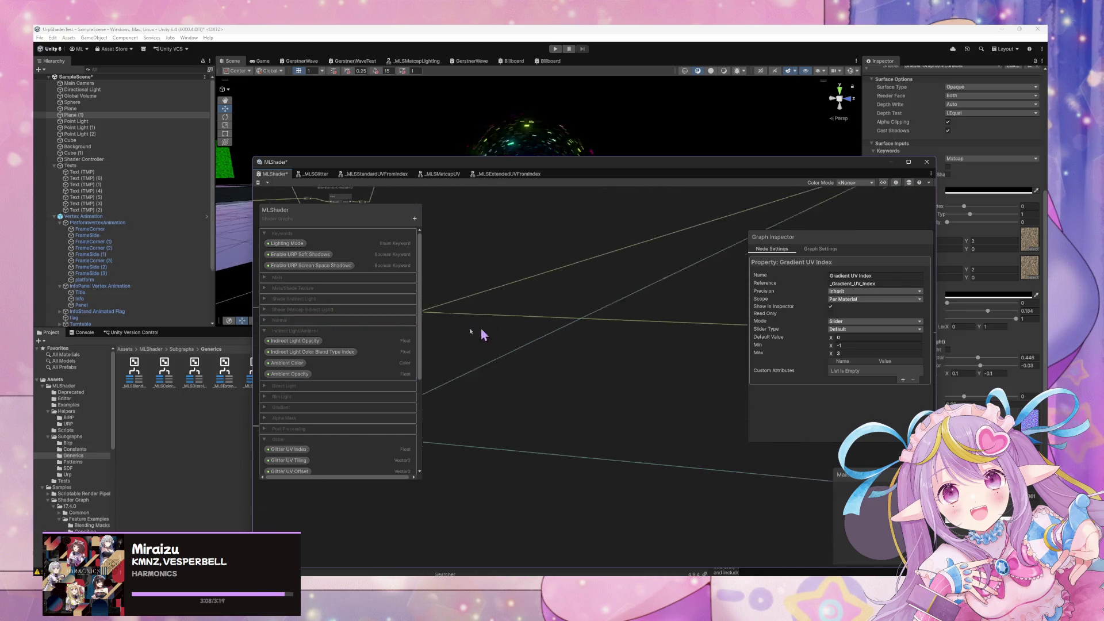
{"action": "scroll", "coordinate": [536, 349], "scroll_direction": "up", "scroll_amount": 2}
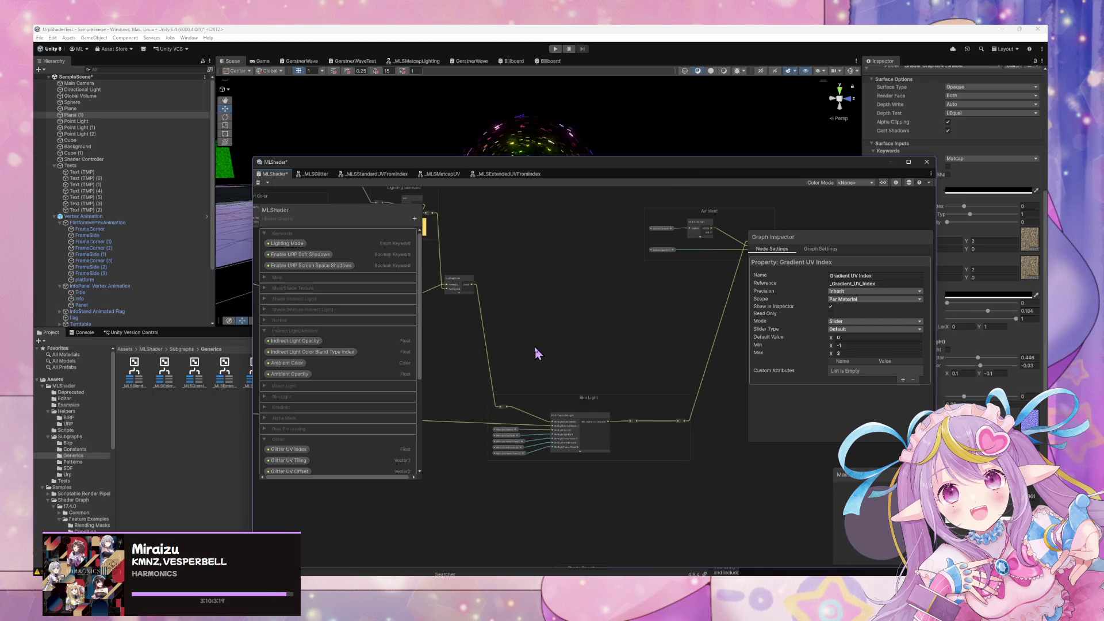
{"action": "scroll", "coordinate": [610, 352], "scroll_direction": "up", "scroll_amount": 2}
{"action": "scroll", "coordinate": [613, 352], "scroll_direction": "down", "scroll_amount": 5}
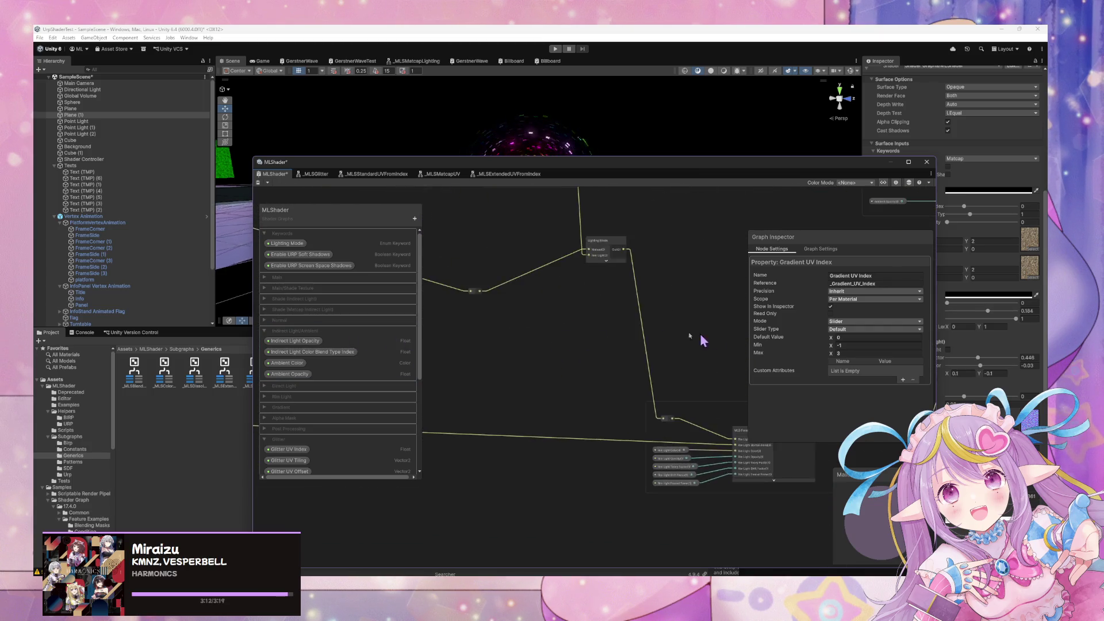
{"action": "scroll", "coordinate": [700, 313], "scroll_direction": "up", "scroll_amount": 4}
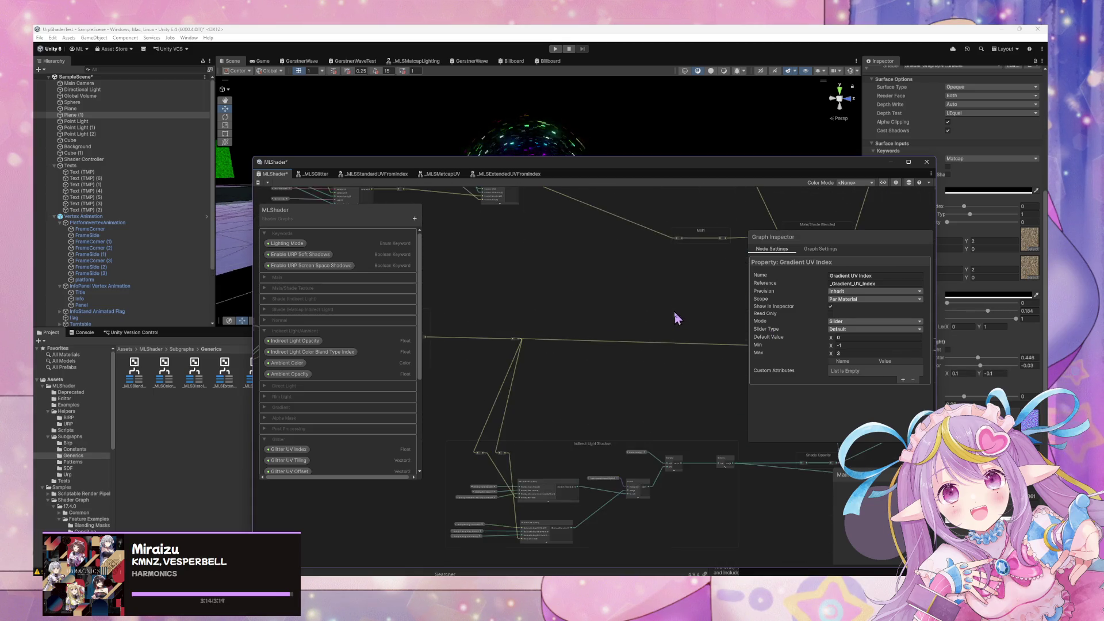
{"action": "left_click_drag", "start_coordinate": [570, 493], "coordinate": [628, 497]}
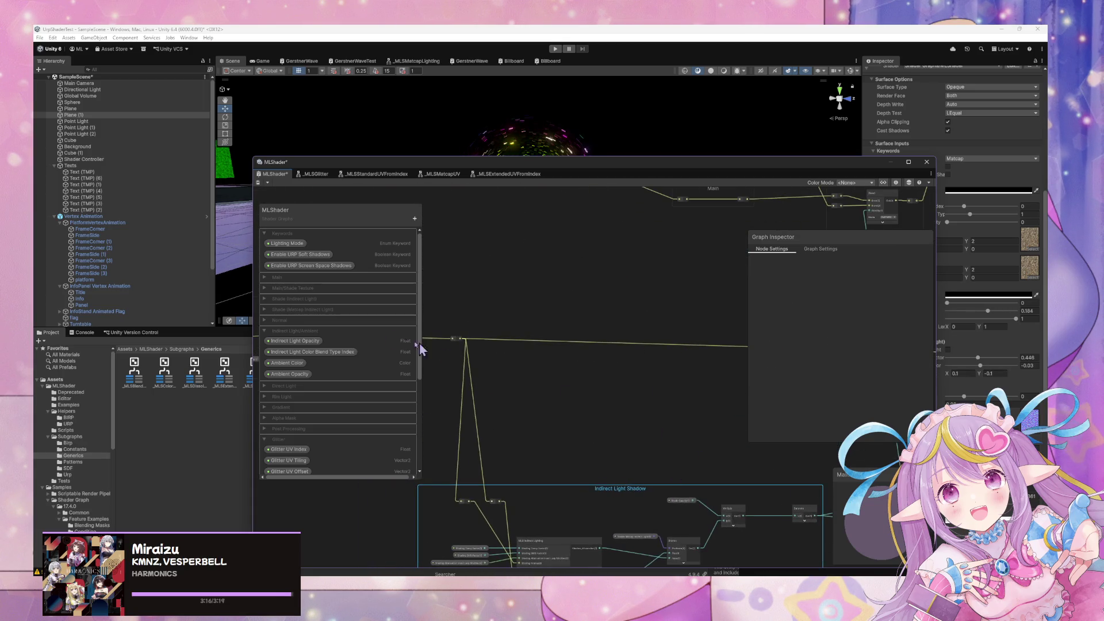
Move the MLShader graph window to the upper left and the property list clear of the nodes
{"action": "scroll", "coordinate": [690, 345], "scroll_direction": "down", "scroll_amount": 5}
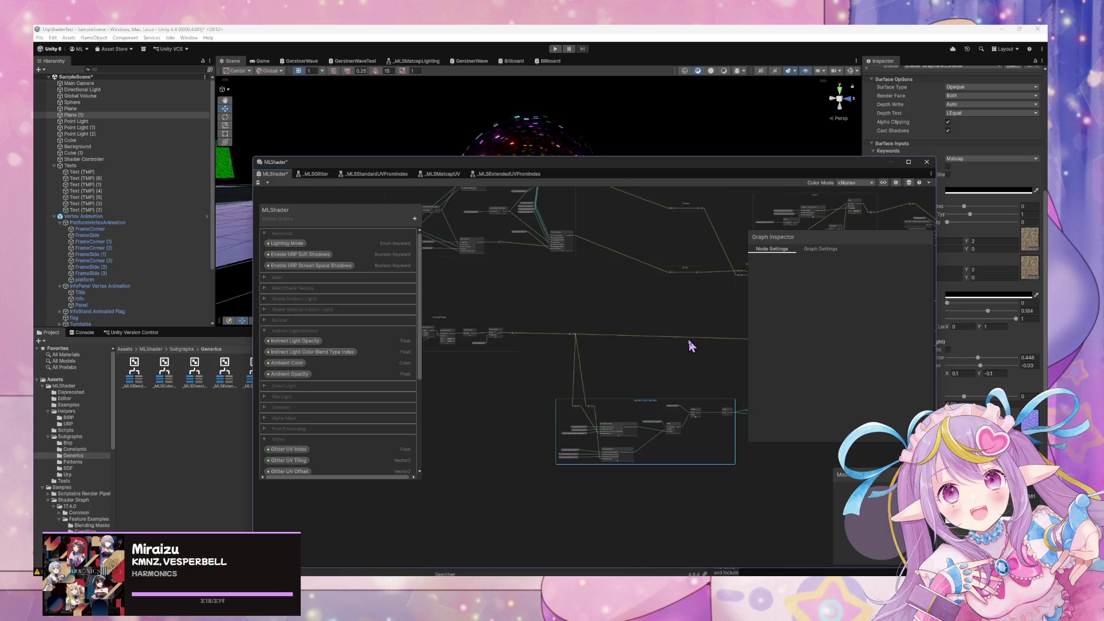
{"action": "scroll", "coordinate": [595, 384], "scroll_direction": "up", "scroll_amount": 3}
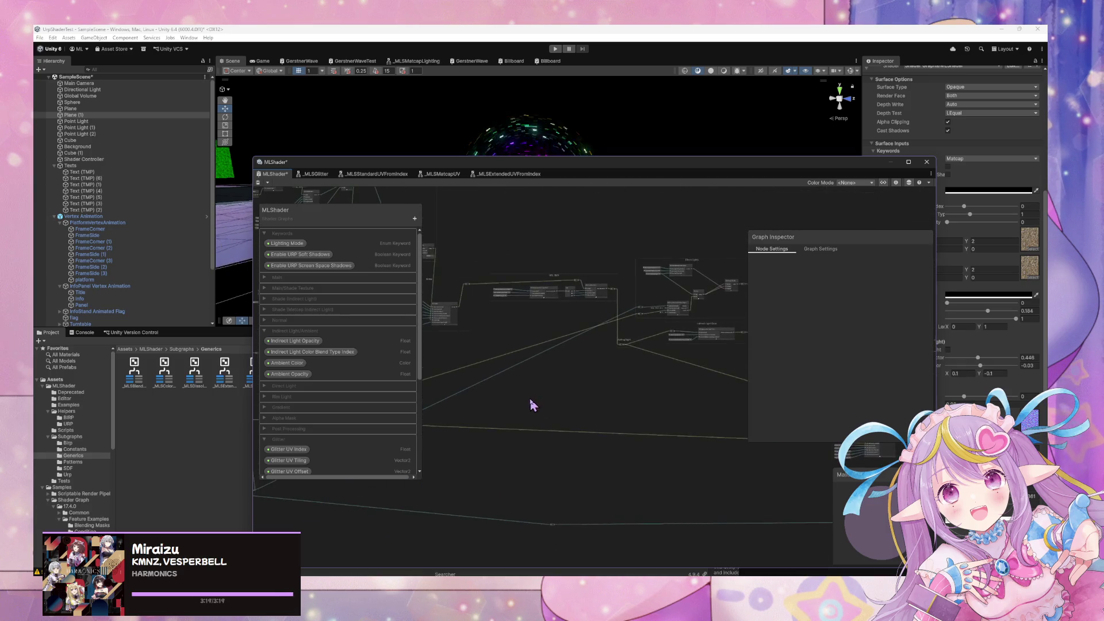
{"action": "scroll", "coordinate": [740, 363], "scroll_direction": "up", "scroll_amount": 3}
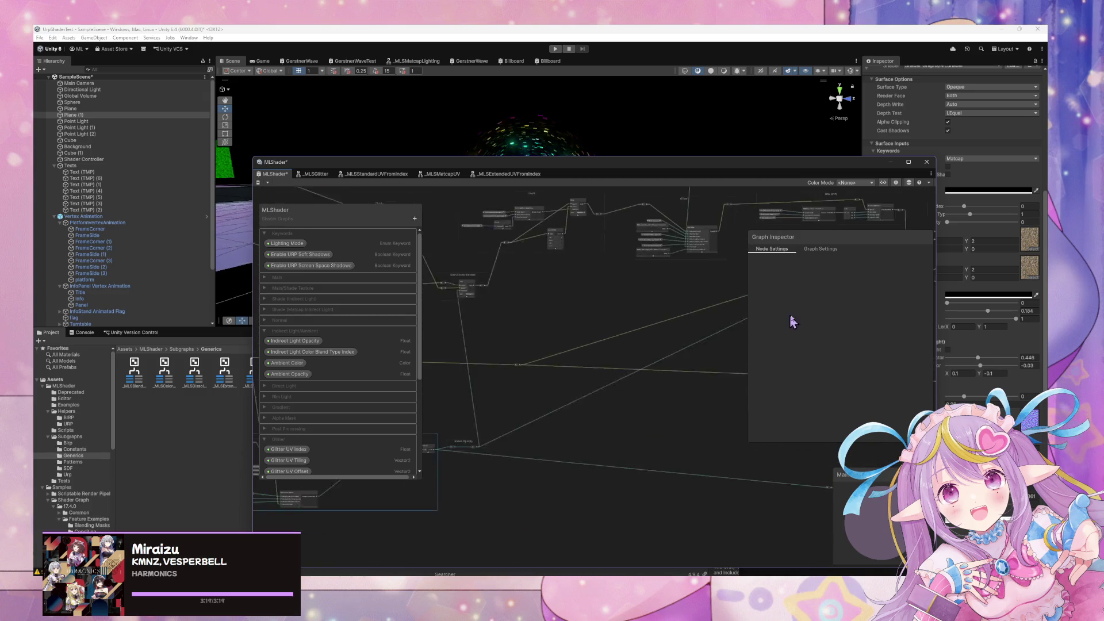
{"action": "scroll", "coordinate": [585, 319], "scroll_direction": "up", "scroll_amount": 4}
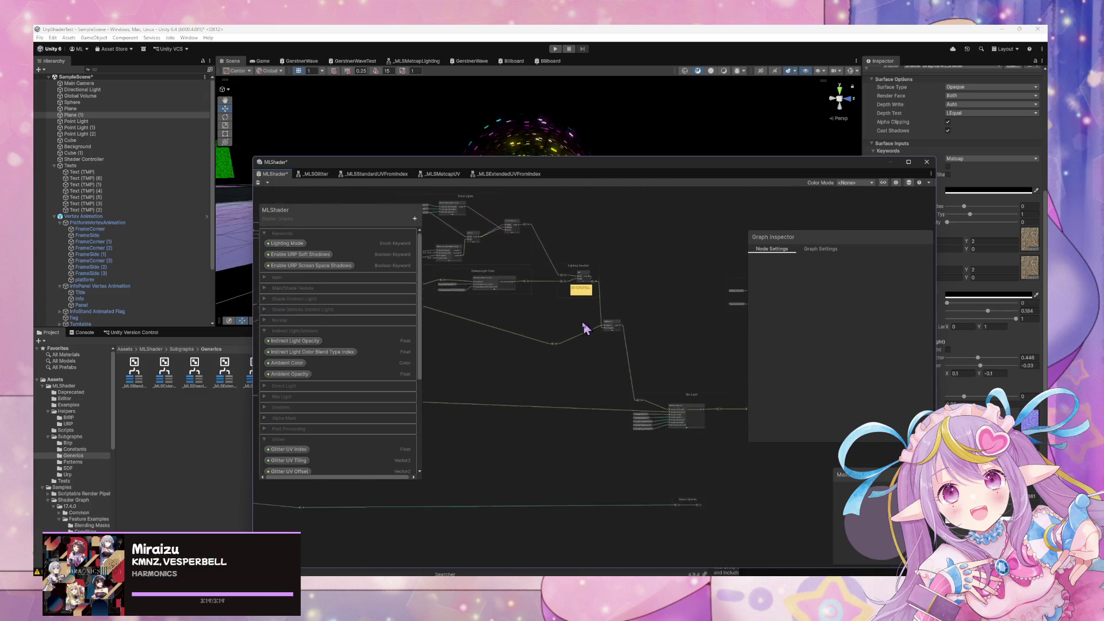
{"action": "scroll", "coordinate": [670, 313], "scroll_direction": "up", "scroll_amount": 2}
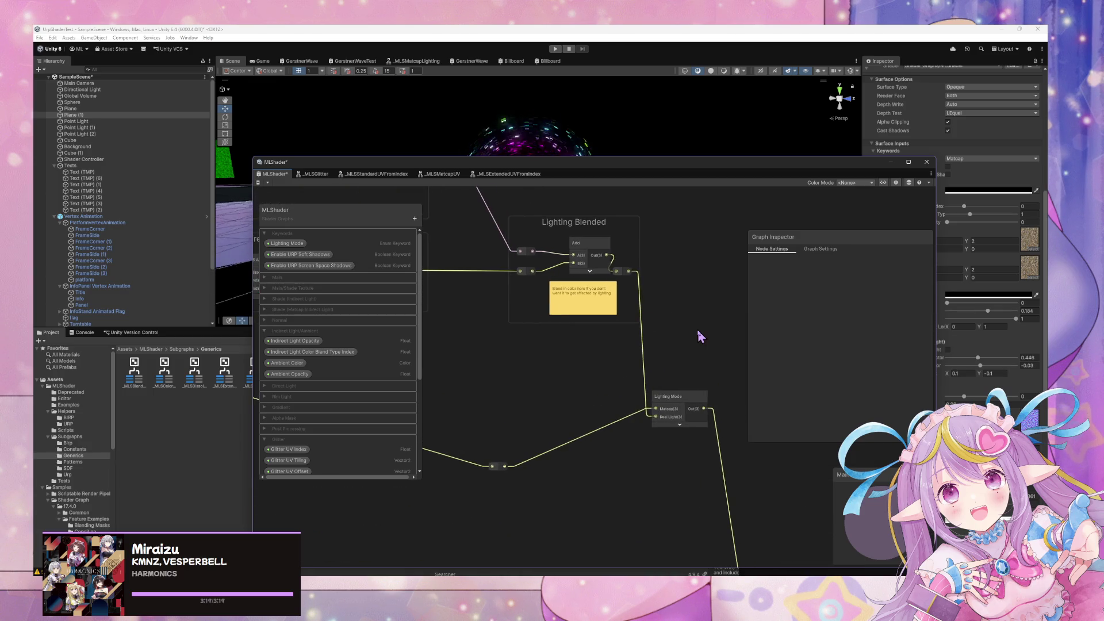
{"action": "left_click_drag", "start_coordinate": [564, 315], "coordinate": [654, 373]}
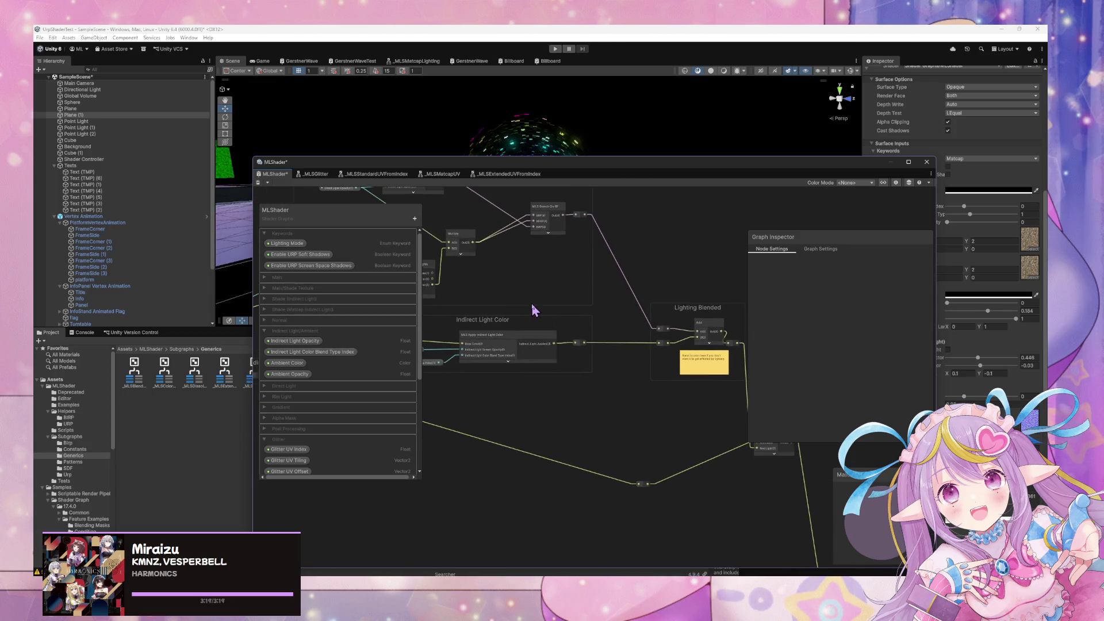
{"action": "scroll", "coordinate": [534, 311], "scroll_direction": "down", "scroll_amount": 2}
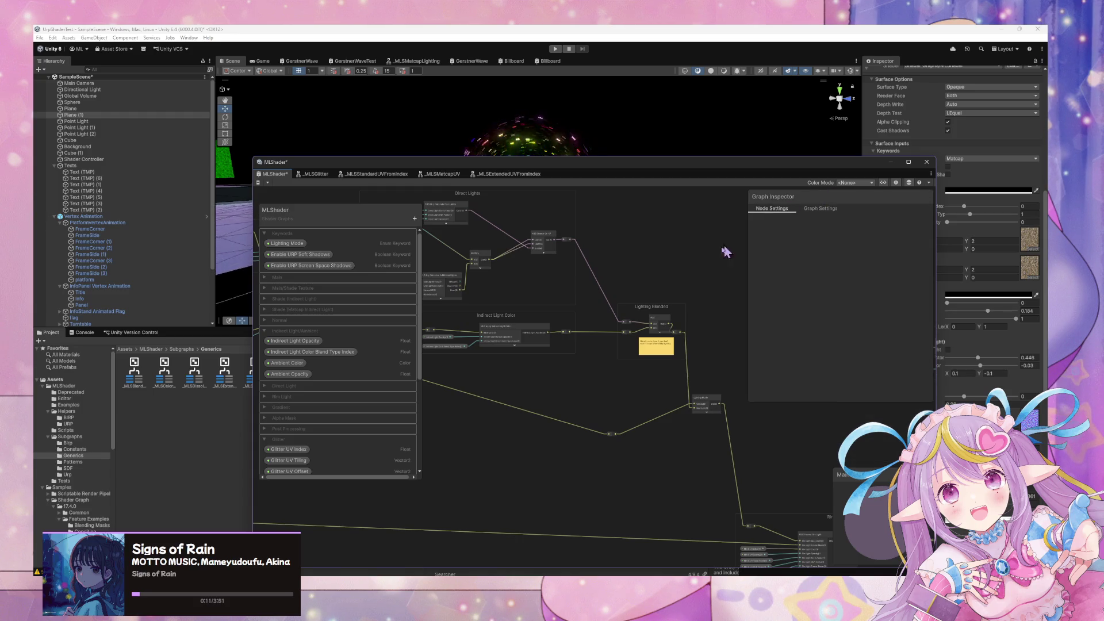
{"action": "scroll", "coordinate": [694, 306], "scroll_direction": "up", "scroll_amount": 4}
{"action": "mouse_move", "coordinate": [773, 167]}
{"action": "left_mouse_down"}
{"action": "mouse_move", "coordinate": [543, 222]}
{"action": "mouse_move", "coordinate": [620, 143]}
{"action": "left_mouse_up"}
{"action": "scroll", "coordinate": [910, 319], "scroll_direction": "down", "scroll_amount": 3}
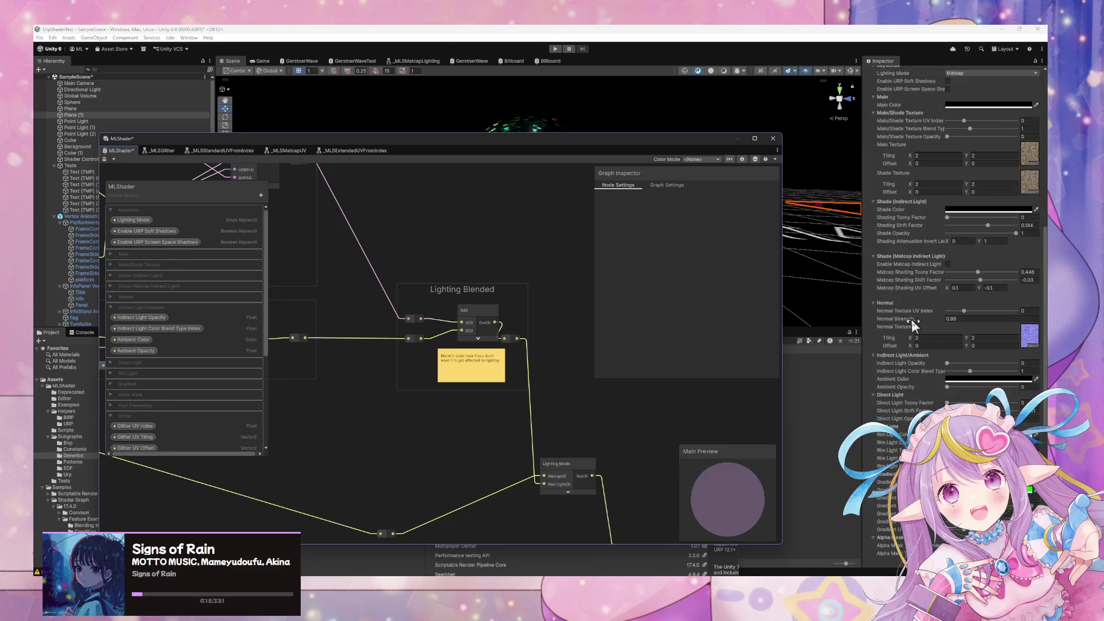
{"action": "scroll", "coordinate": [914, 326], "scroll_direction": "up", "scroll_amount": 2}
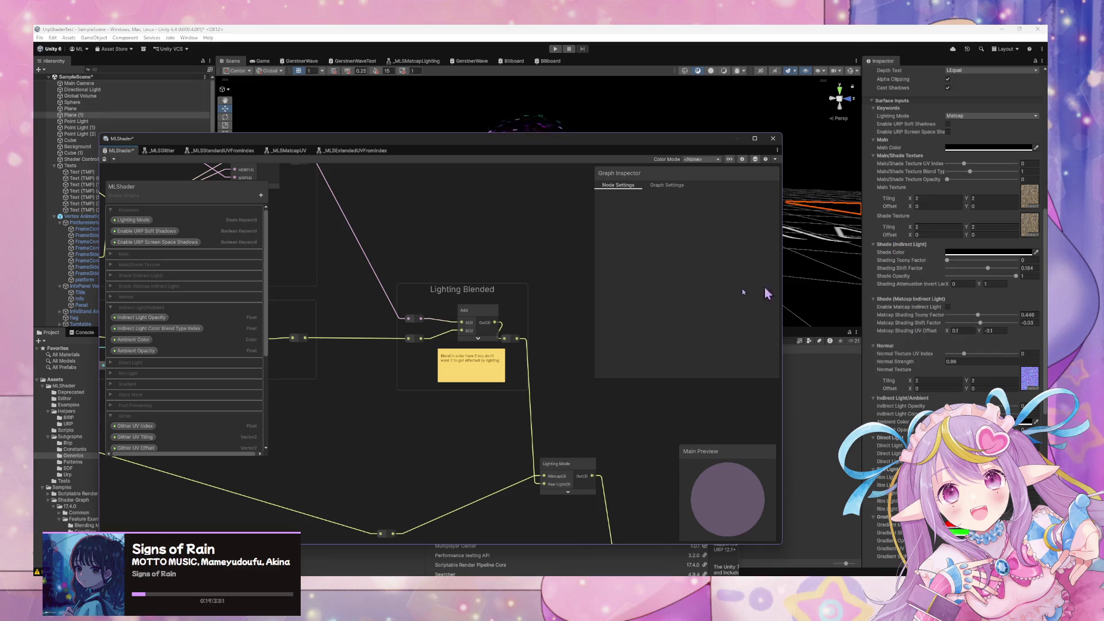
{"action": "left_click_drag", "start_coordinate": [358, 282], "coordinate": [495, 274]}
{"action": "mouse_move", "coordinate": [188, 195]}
{"action": "left_mouse_down"}
{"action": "mouse_move", "coordinate": [562, 208]}
{"action": "mouse_move", "coordinate": [611, 248]}
{"action": "left_mouse_up"}
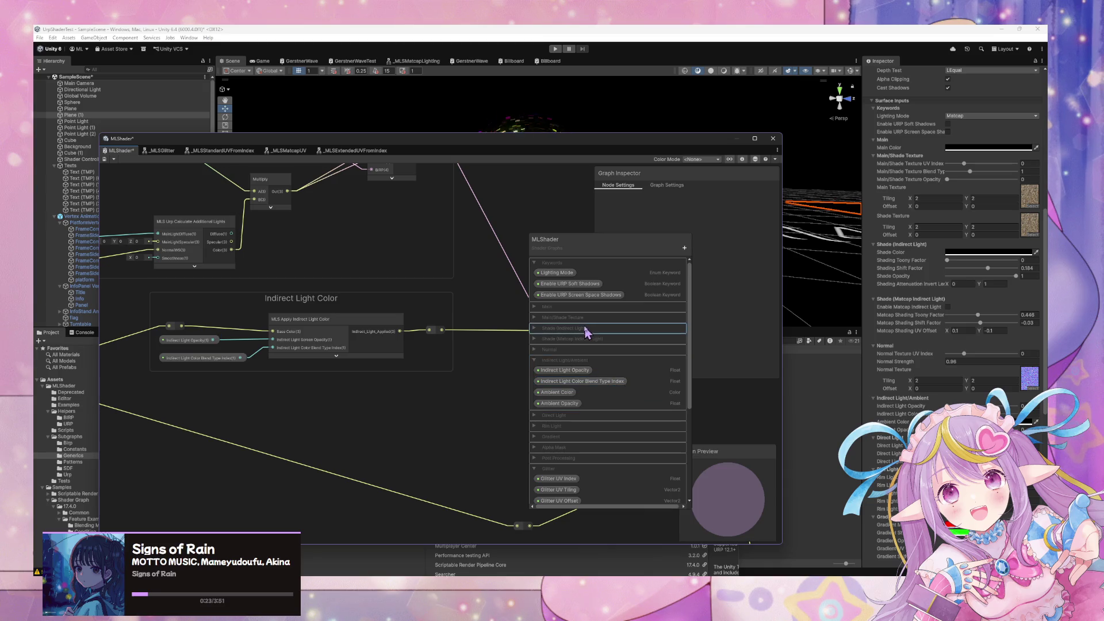
Move the Shade (Matcap Indirect Light) category up and place Direct Light above Normal in the Blackboard
{"action": "left_click_drag", "start_coordinate": [544, 344], "coordinate": [544, 326]}
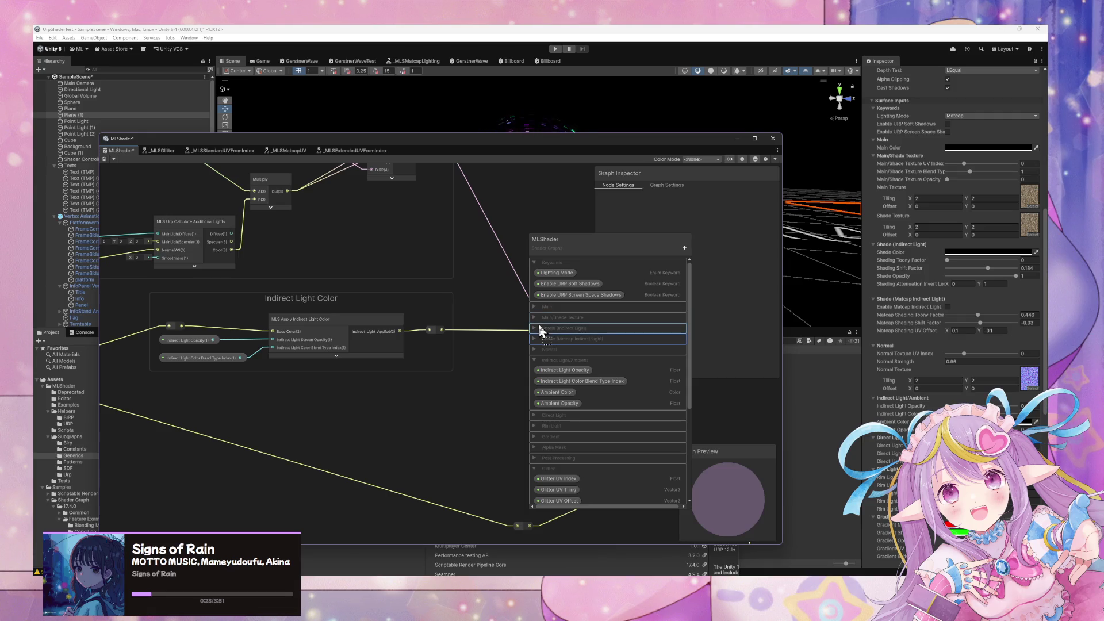
{"action": "left_click", "coordinate": [535, 362]}
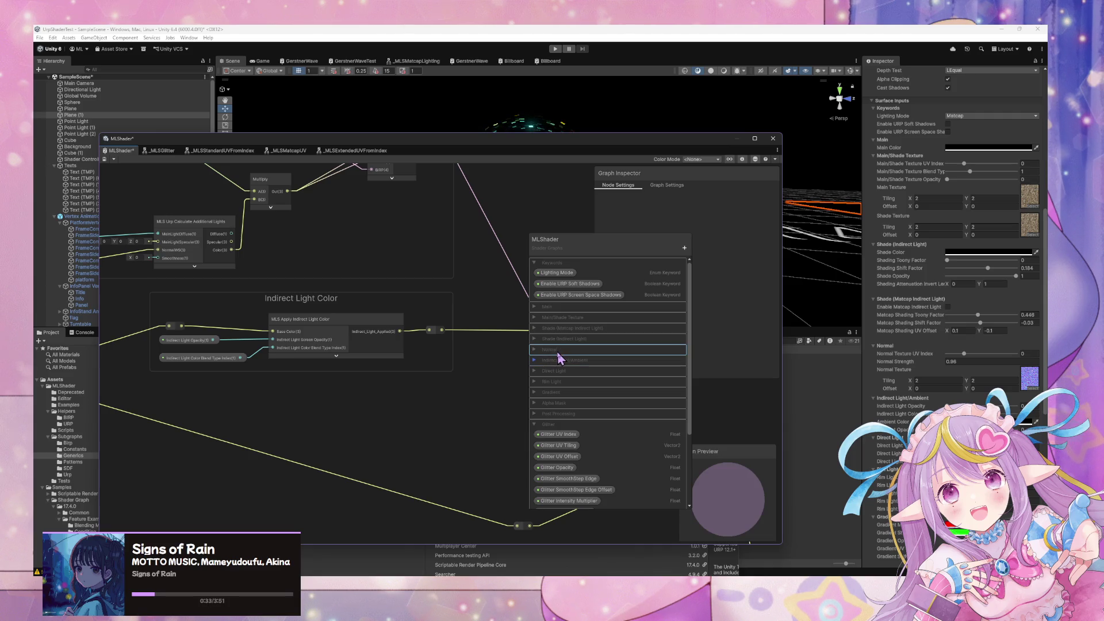
{"action": "mouse_move", "coordinate": [557, 357]}
{"action": "left_mouse_down"}
{"action": "mouse_move", "coordinate": [557, 377]}
{"action": "mouse_move", "coordinate": [562, 348]}
{"action": "left_mouse_up"}
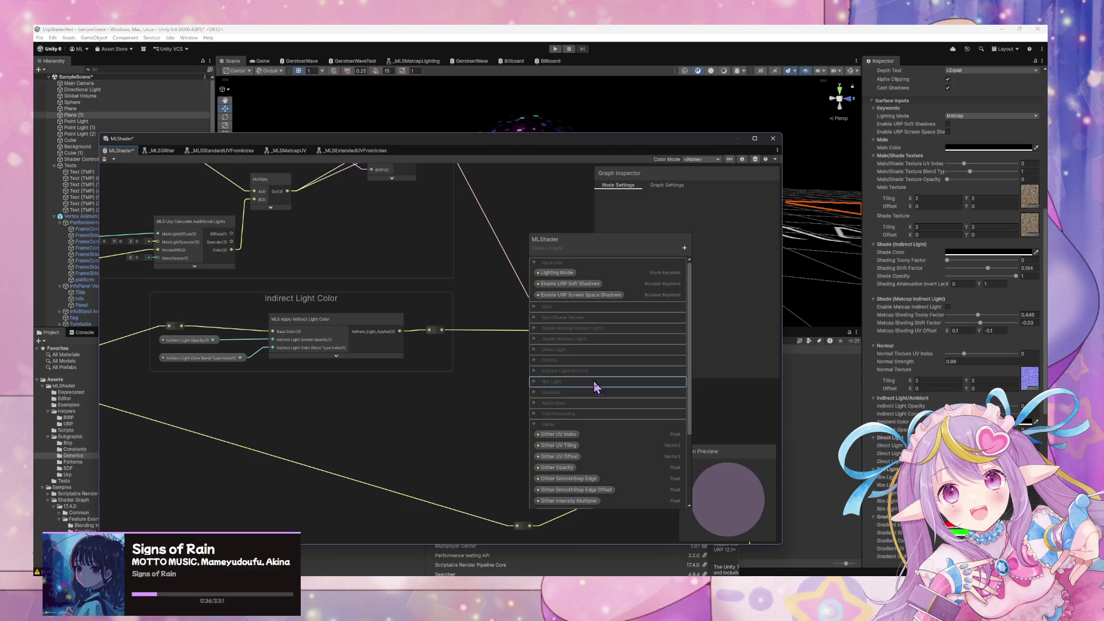
{"action": "left_click", "coordinate": [535, 361]}
{"action": "left_click", "coordinate": [535, 361]}
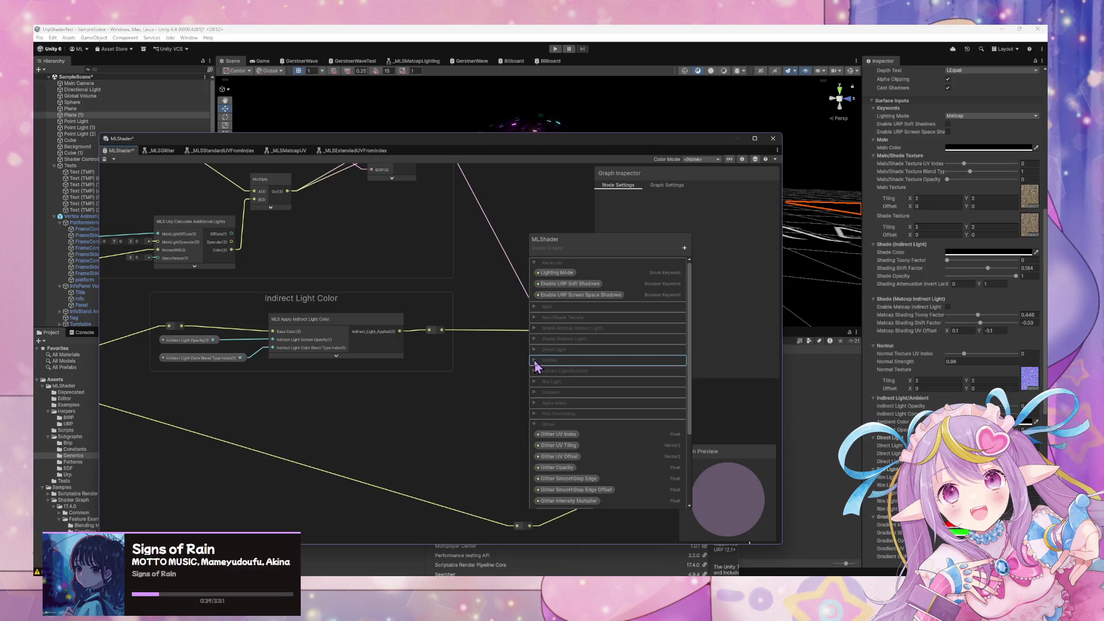
{"action": "left_click", "coordinate": [535, 372]}
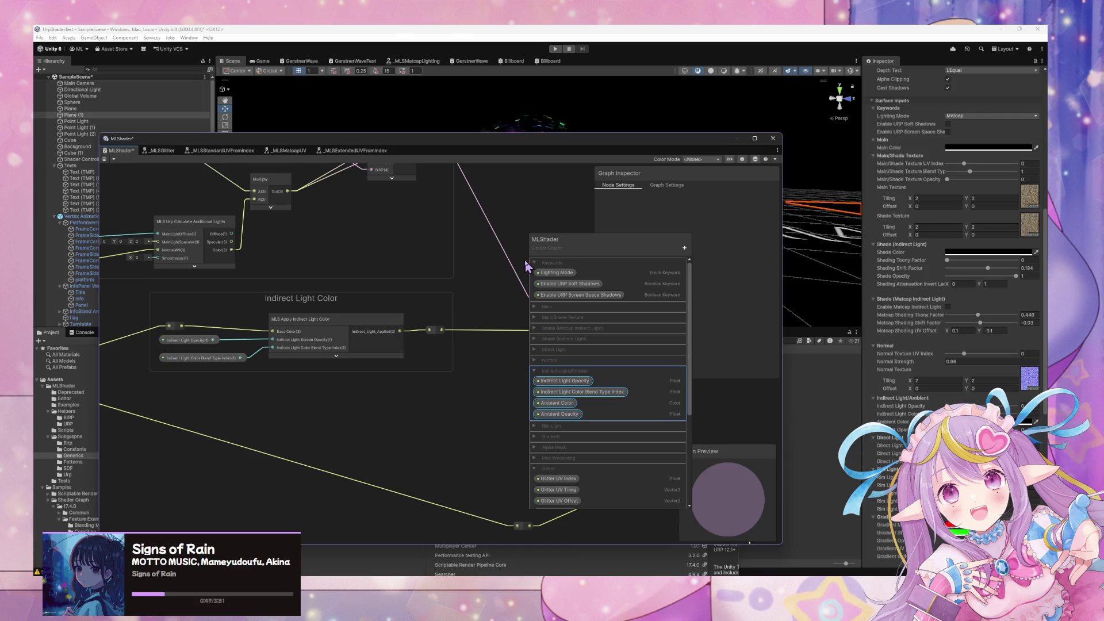
{"action": "scroll", "coordinate": [504, 282], "scroll_direction": "down", "scroll_amount": 3}
{"action": "scroll", "coordinate": [504, 282], "scroll_direction": "up", "scroll_amount": 3}
{"action": "mouse_move", "coordinate": [504, 282]}
{"action": "left_mouse_down"}
{"action": "mouse_move", "coordinate": [342, 298]}
{"action": "mouse_move", "coordinate": [419, 323]}
{"action": "mouse_move", "coordinate": [468, 313]}
{"action": "mouse_move", "coordinate": [423, 240]}
{"action": "left_mouse_up"}
{"action": "scroll", "coordinate": [419, 301], "scroll_direction": "up", "scroll_amount": 1}
{"action": "scroll", "coordinate": [358, 251], "scroll_direction": "down", "scroll_amount": 2}
{"action": "scroll", "coordinate": [461, 271], "scroll_direction": "up", "scroll_amount": 2}
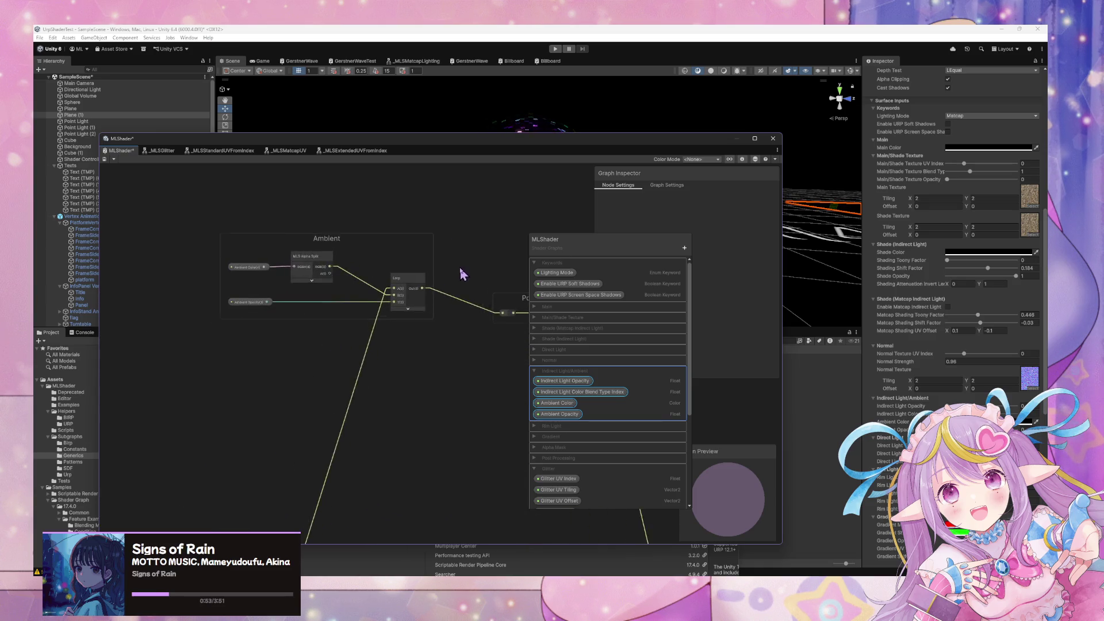
{"action": "scroll", "coordinate": [454, 322], "scroll_direction": "down", "scroll_amount": 1}
{"action": "mouse_move", "coordinate": [482, 292]}
{"action": "left_mouse_down"}
{"action": "mouse_move", "coordinate": [512, 242]}
{"action": "mouse_move", "coordinate": [436, 367]}
{"action": "left_mouse_up"}
{"action": "scroll", "coordinate": [439, 357], "scroll_direction": "down", "scroll_amount": 2}
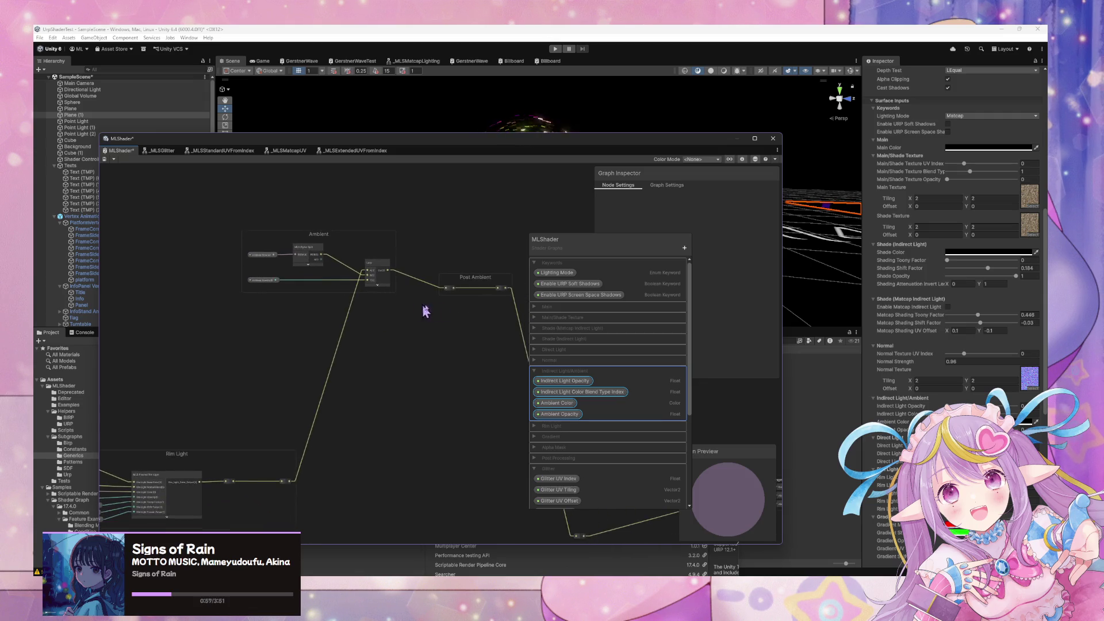
{"action": "left_click_drag", "start_coordinate": [467, 274], "coordinate": [489, 271]}
{"action": "left_click_drag", "start_coordinate": [422, 279], "coordinate": [308, 369]}
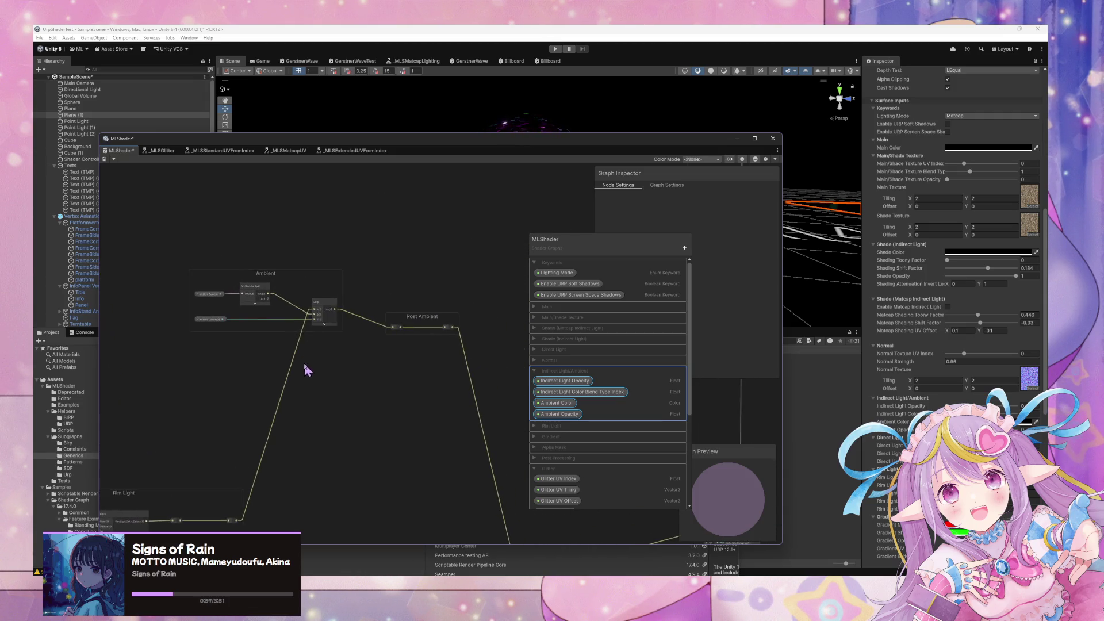
{"action": "scroll", "coordinate": [397, 352], "scroll_direction": "up", "scroll_amount": 3}
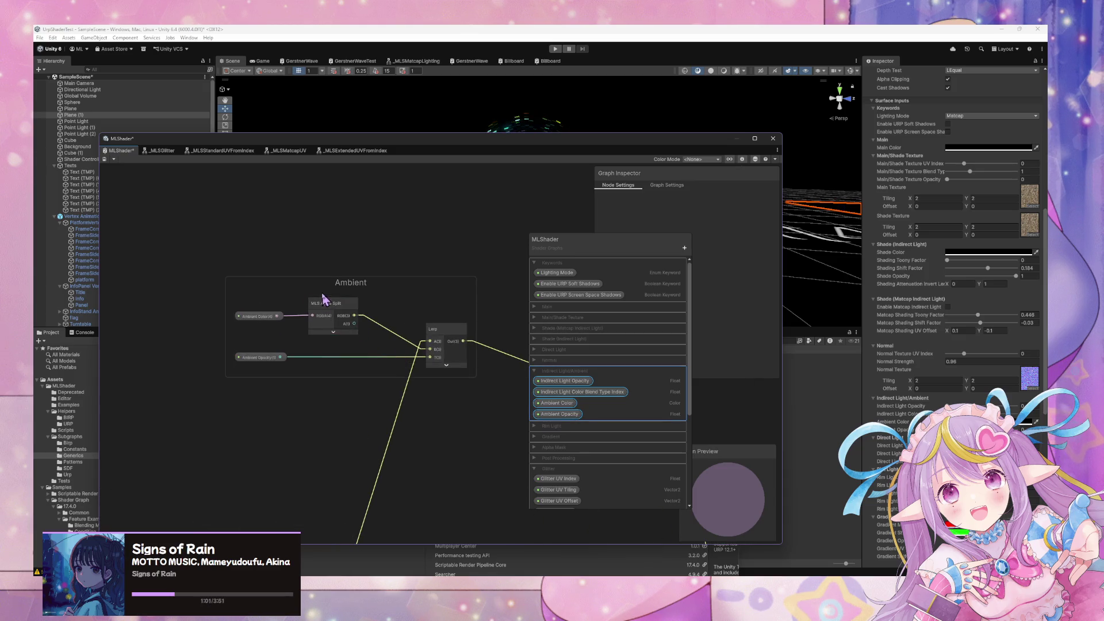
{"action": "left_click", "coordinate": [347, 316]}
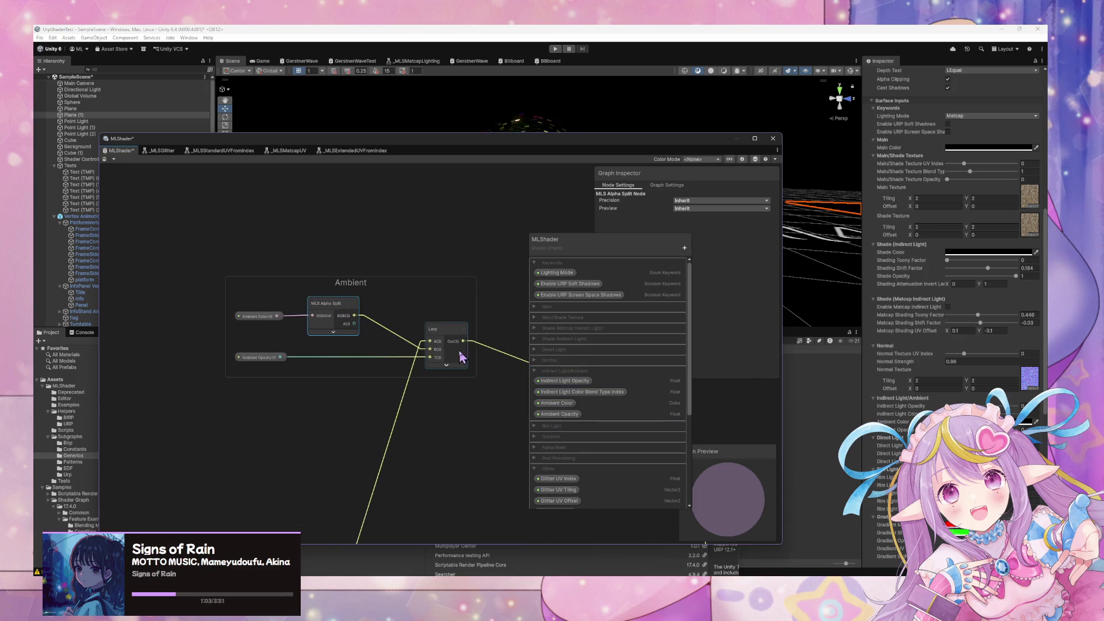
{"action": "scroll", "coordinate": [370, 402], "scroll_direction": "down", "scroll_amount": 3}
{"action": "mouse_move", "coordinate": [324, 330]}
{"action": "left_mouse_down"}
{"action": "mouse_move", "coordinate": [382, 291]}
{"action": "mouse_move", "coordinate": [313, 313]}
{"action": "mouse_move", "coordinate": [397, 443]}
{"action": "mouse_move", "coordinate": [363, 390]}
{"action": "mouse_move", "coordinate": [511, 434]}
{"action": "mouse_move", "coordinate": [352, 390]}
{"action": "mouse_move", "coordinate": [537, 351]}
{"action": "mouse_move", "coordinate": [215, 391]}
{"action": "mouse_move", "coordinate": [419, 374]}
{"action": "mouse_move", "coordinate": [180, 369]}
{"action": "left_mouse_up"}
{"action": "scroll", "coordinate": [180, 370], "scroll_direction": "up", "scroll_amount": 3}
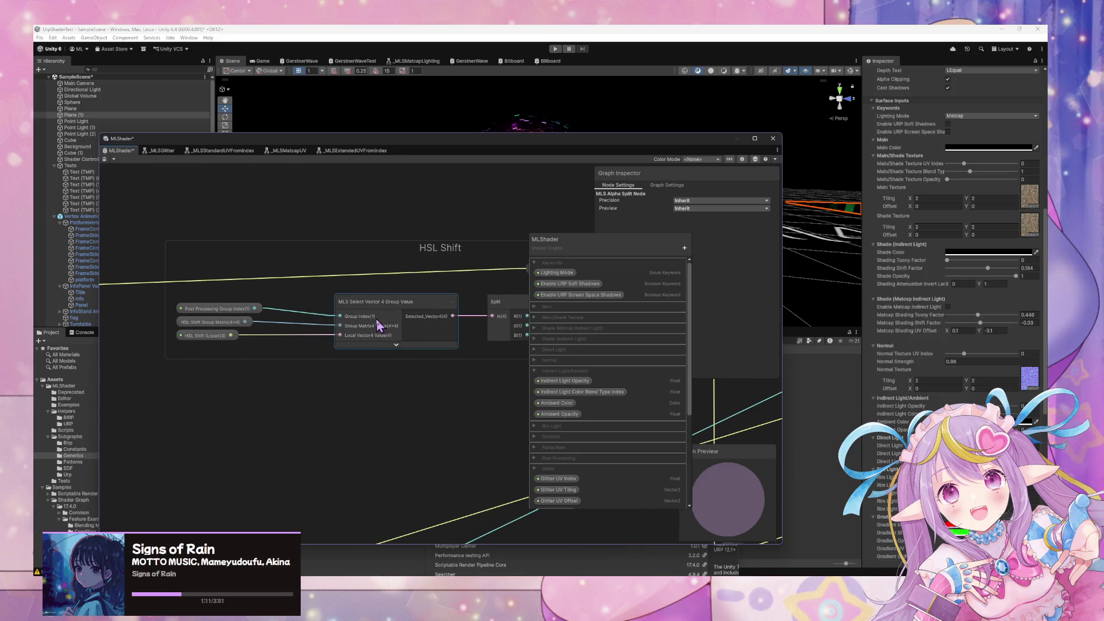
{"action": "left_click", "coordinate": [376, 311]}
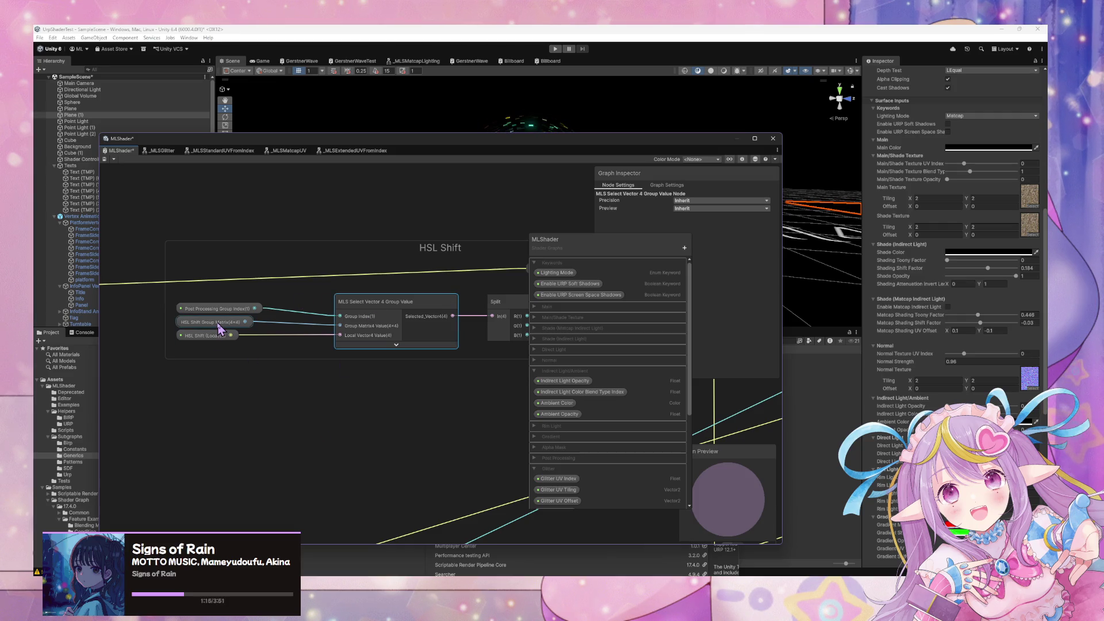
{"action": "mouse_move", "coordinate": [372, 343]}
{"action": "left_mouse_down"}
{"action": "mouse_move", "coordinate": [370, 374]}
{"action": "mouse_move", "coordinate": [426, 389]}
{"action": "left_mouse_up"}
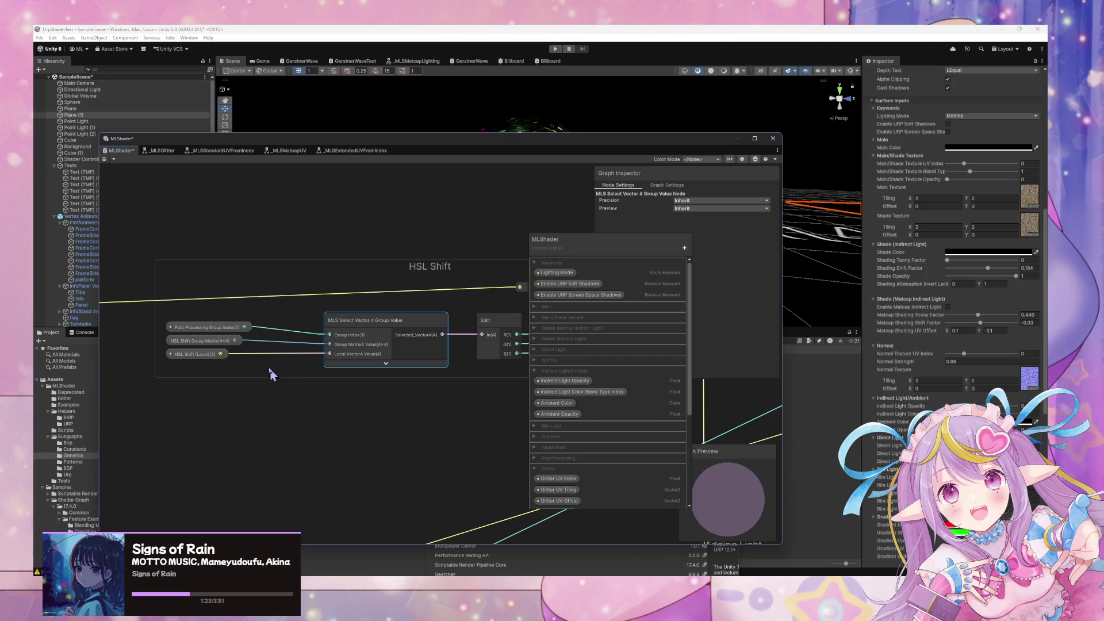
{"action": "left_click", "coordinate": [215, 344]}
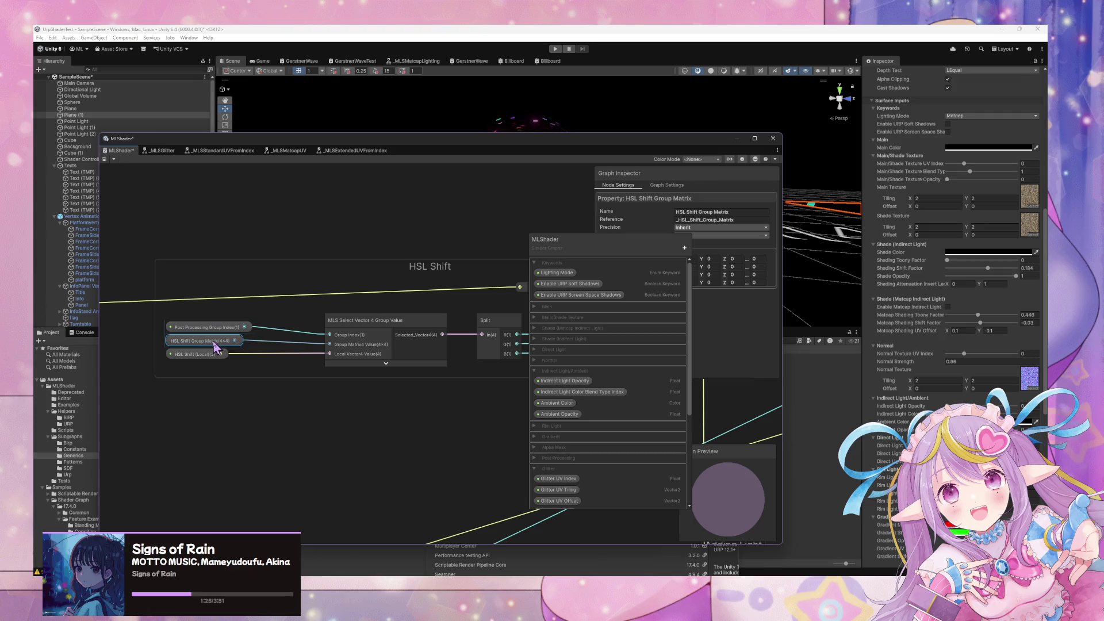
{"action": "scroll", "coordinate": [414, 356], "scroll_direction": "down", "scroll_amount": 5}
{"action": "scroll", "coordinate": [374, 345], "scroll_direction": "up", "scroll_amount": 6}
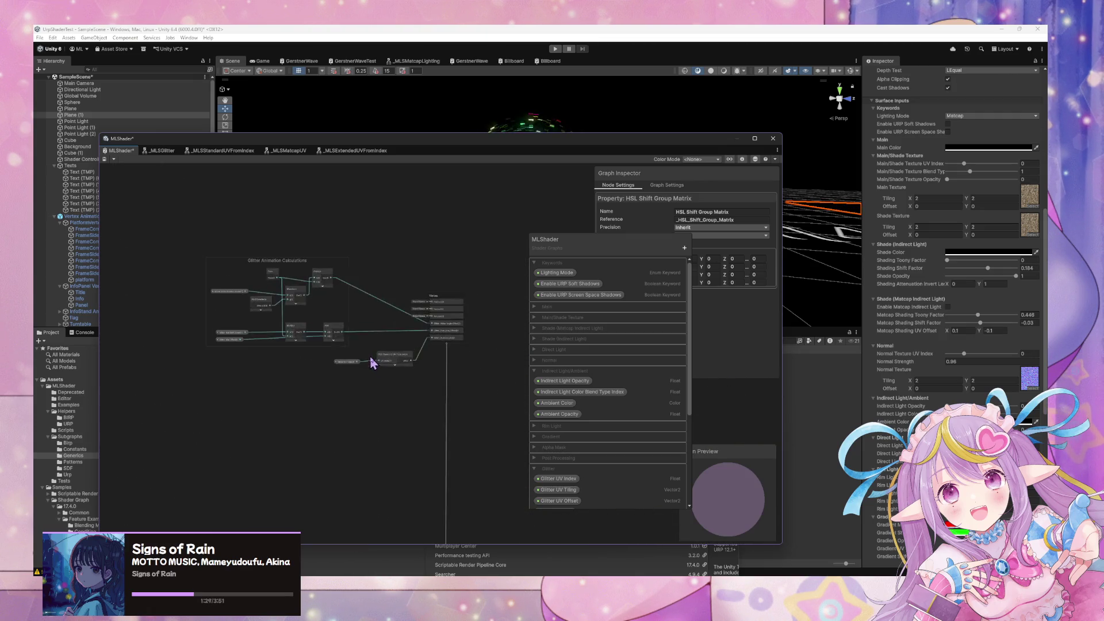
{"action": "scroll", "coordinate": [391, 360], "scroll_direction": "up", "scroll_amount": 3}
{"action": "left_click", "coordinate": [404, 353]}
Select the Vertex context and move the MLShader property list beside it
{"action": "left_click", "coordinate": [298, 359]}
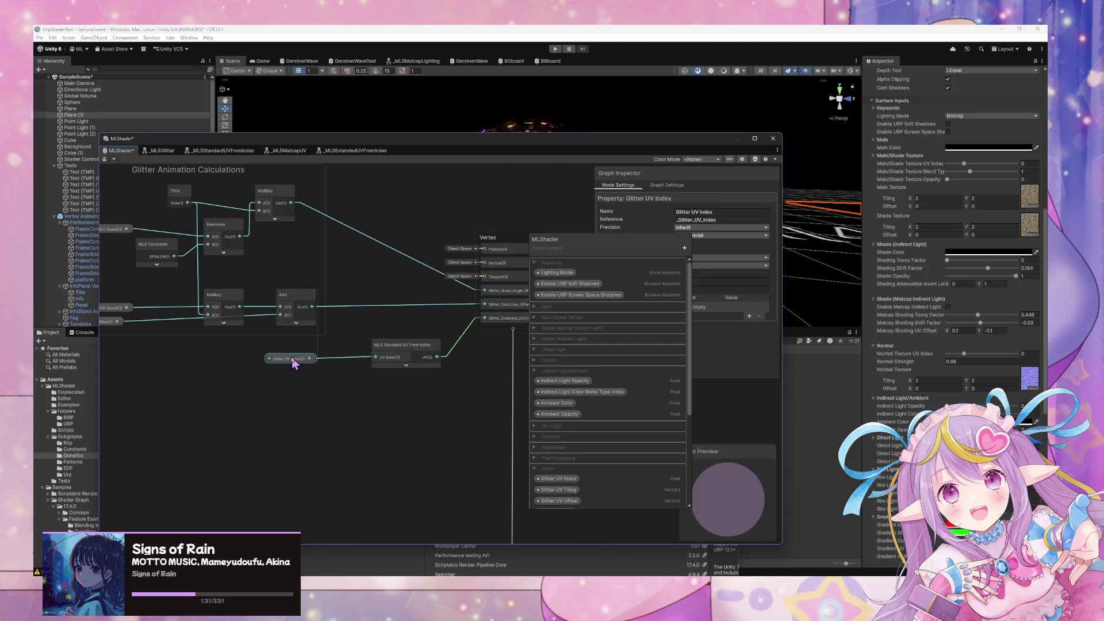
{"action": "left_click", "coordinate": [454, 363]}
{"action": "left_click", "coordinate": [509, 237]}
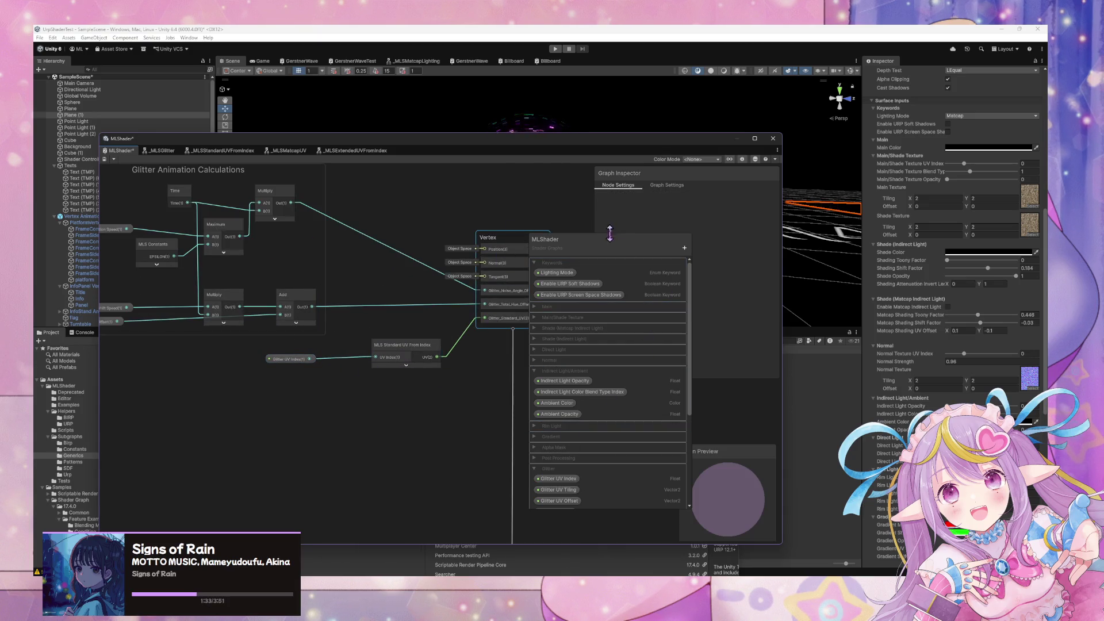
{"action": "left_click_drag", "start_coordinate": [638, 253], "coordinate": [719, 247]}
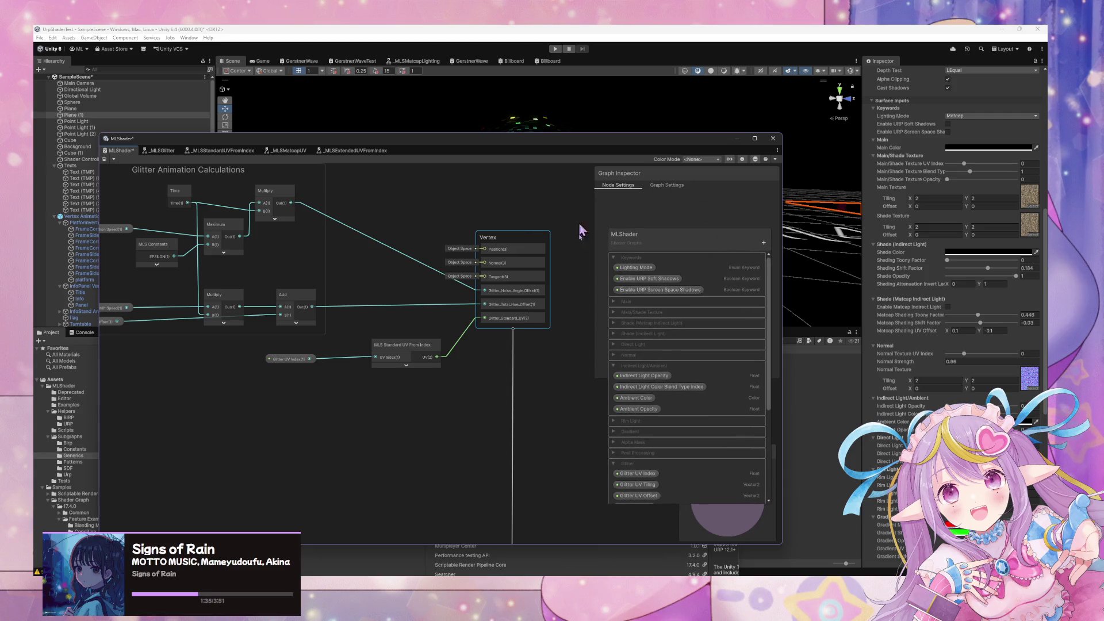
{"action": "key", "text": "space"}
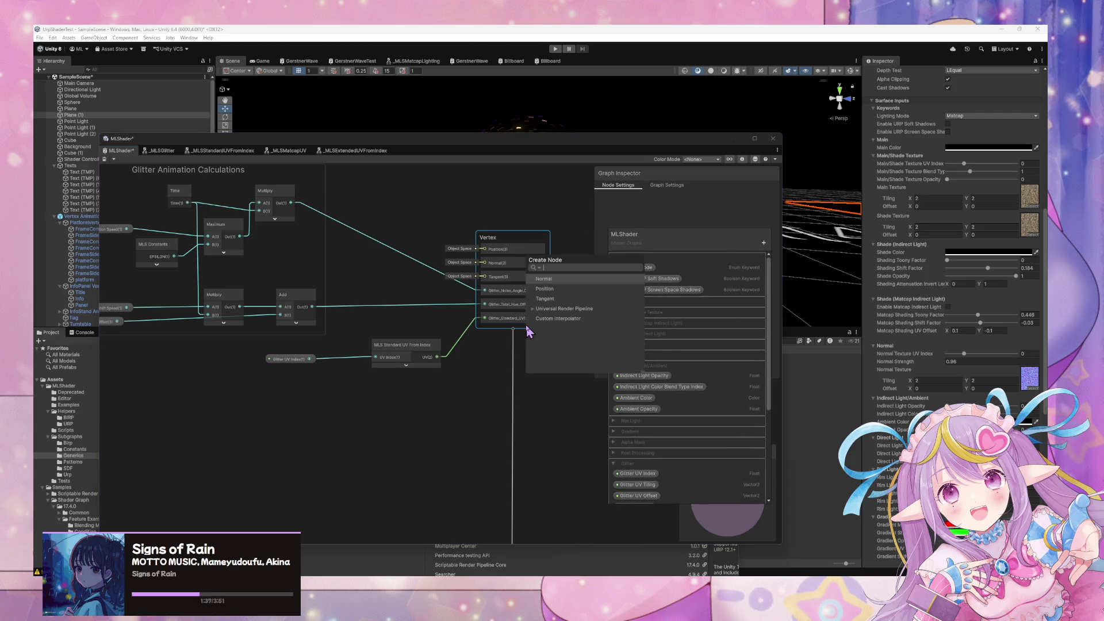
{"action": "type", "text": "vec"}
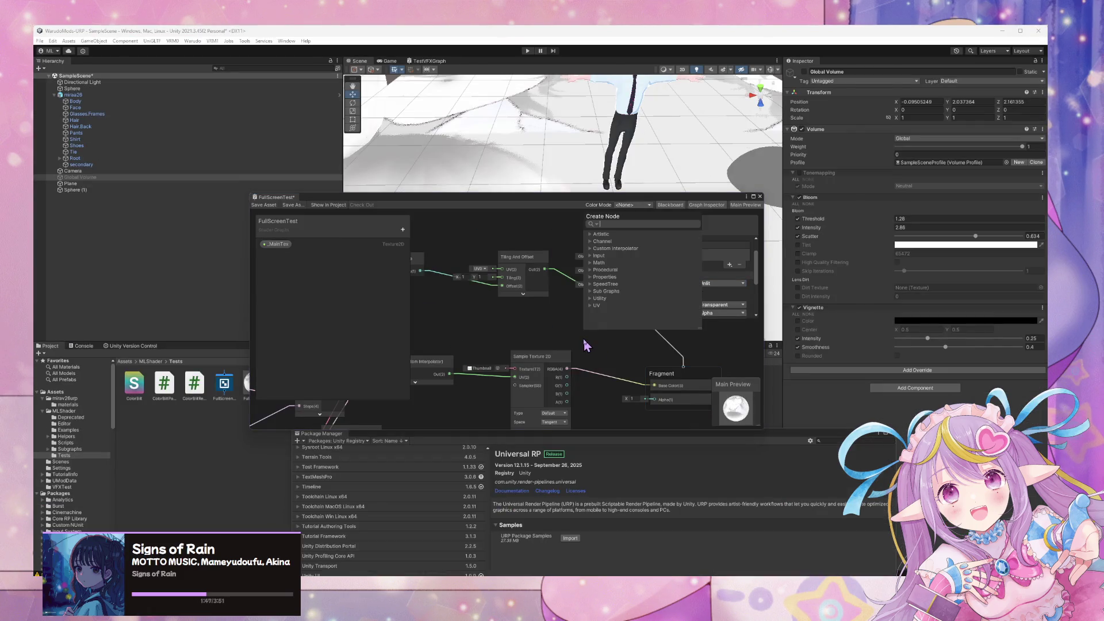
{"action": "left_click", "coordinate": [586, 345]}
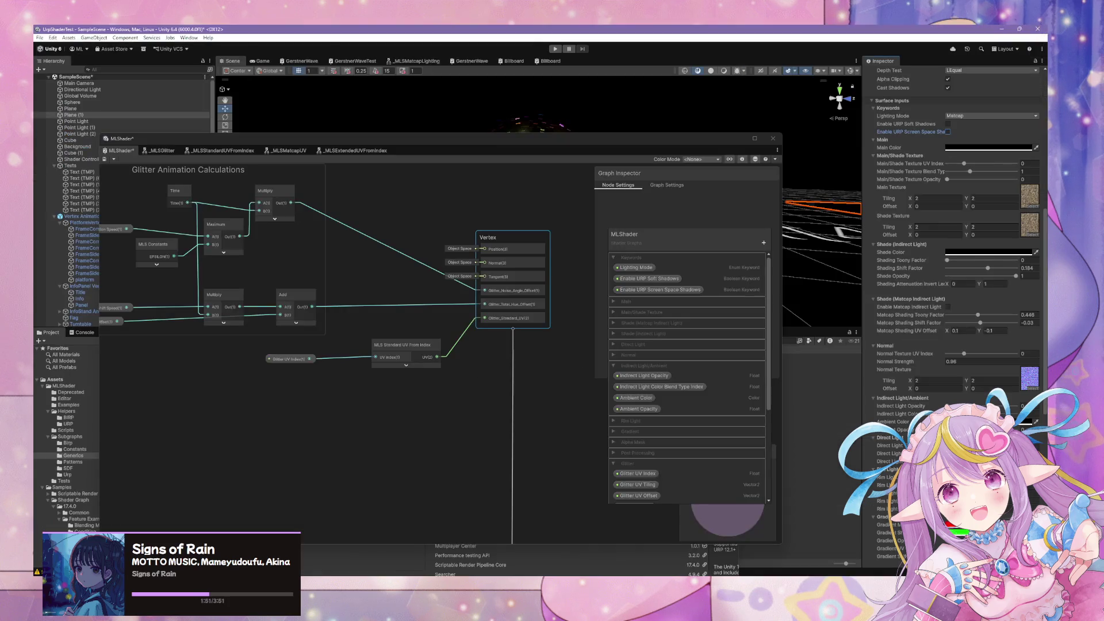
{"action": "left_click", "coordinate": [535, 382]}
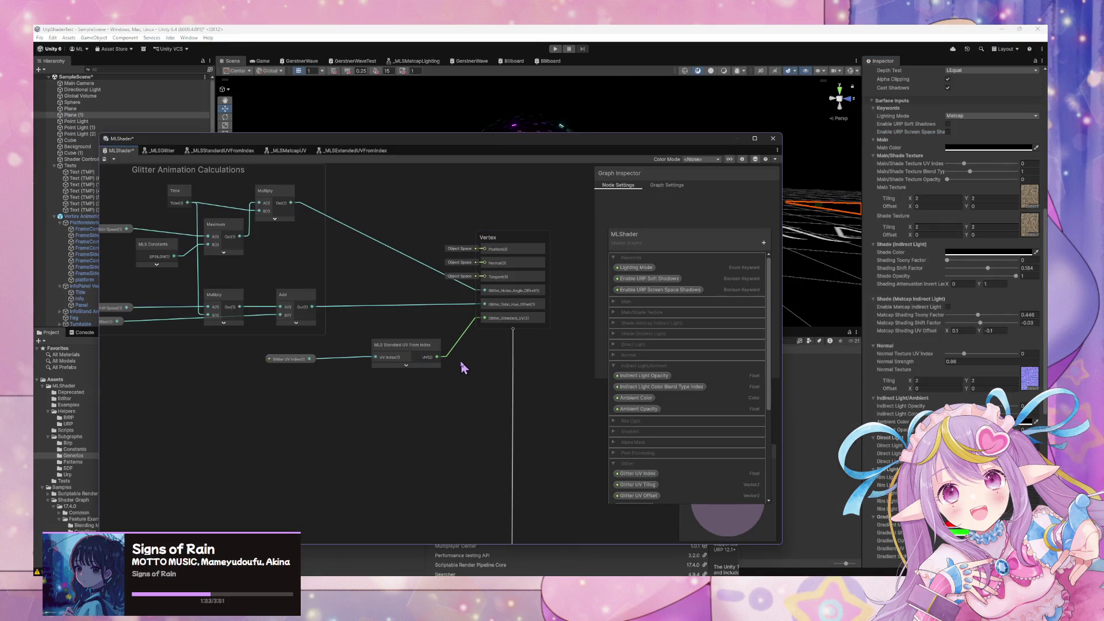
Wire MLS Standard UV From Index's UV output into a new Vertex Glitter_Standard_UV custom interpolator
{"action": "key", "text": "space"}
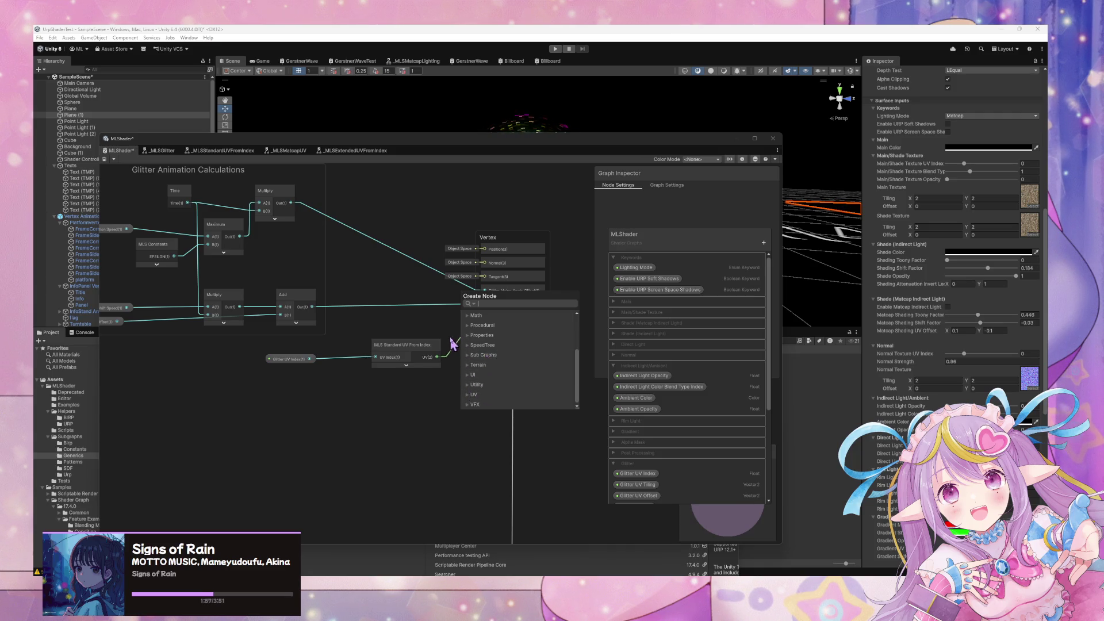
{"action": "key", "text": "Escape"}
{"action": "key", "text": "space"}
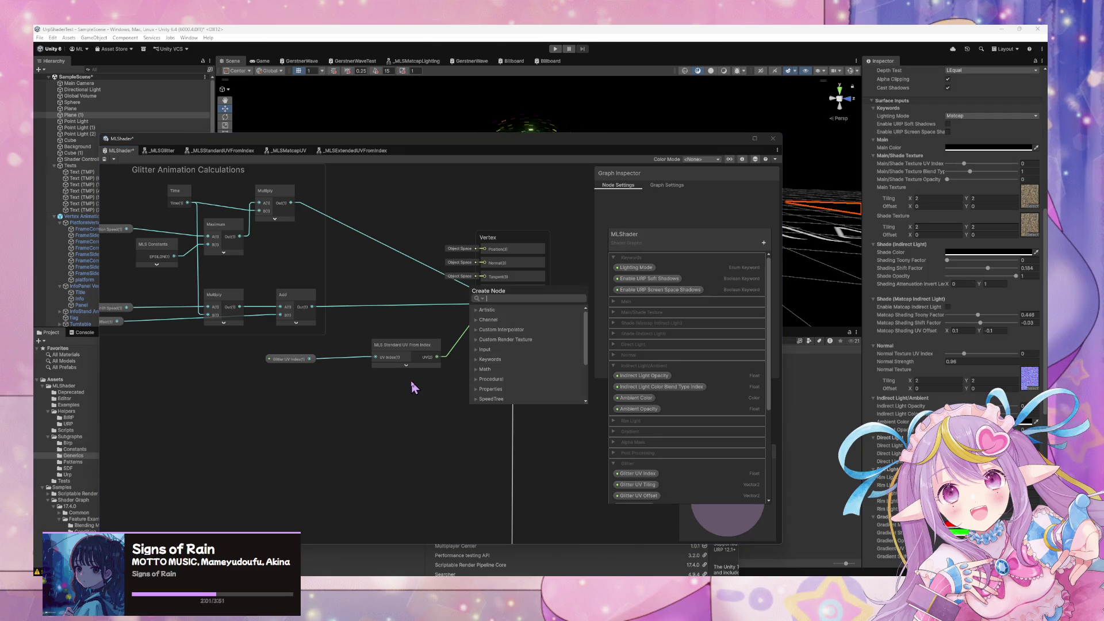
{"action": "key", "text": "Escape"}
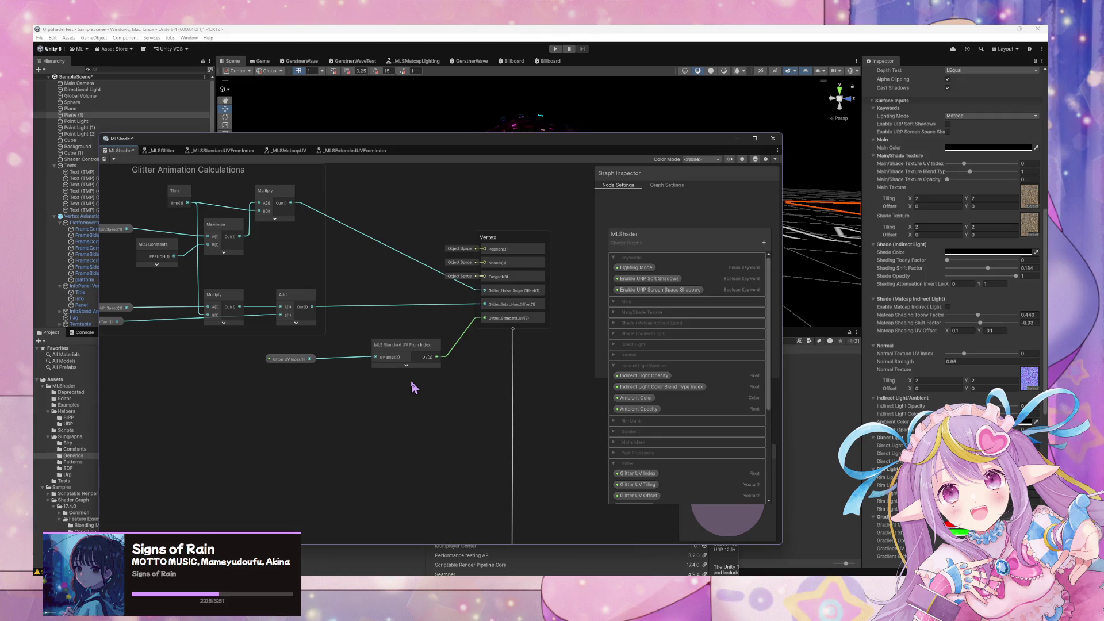
{"action": "key", "text": "space"}
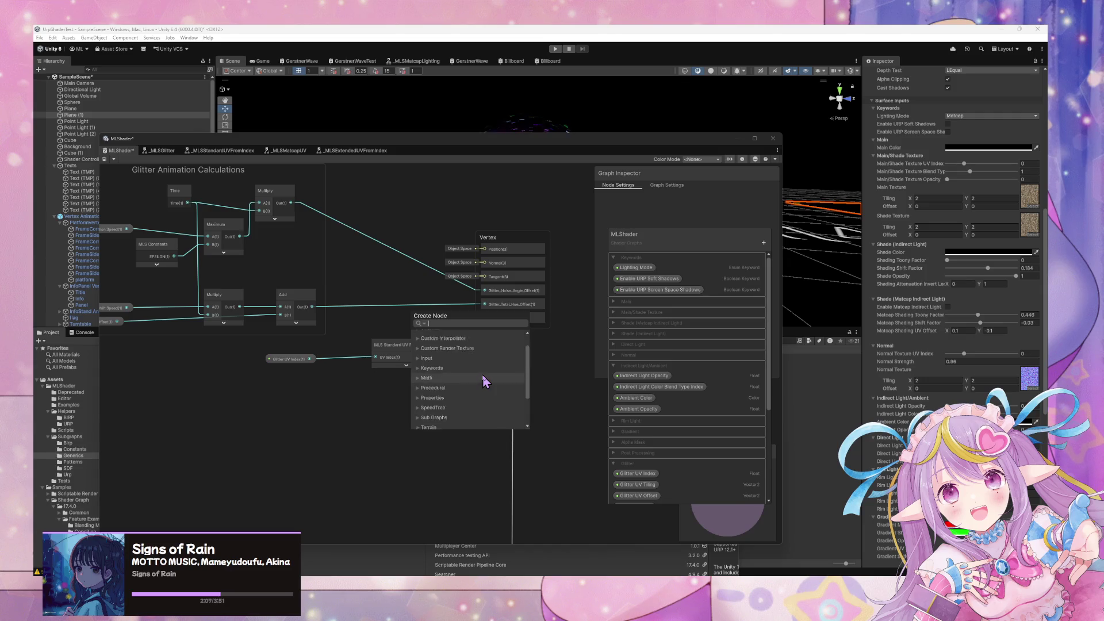
{"action": "left_click", "coordinate": [395, 373]}
{"action": "left_click_drag", "start_coordinate": [433, 356], "coordinate": [411, 361]}
{"action": "left_click", "coordinate": [455, 379]}
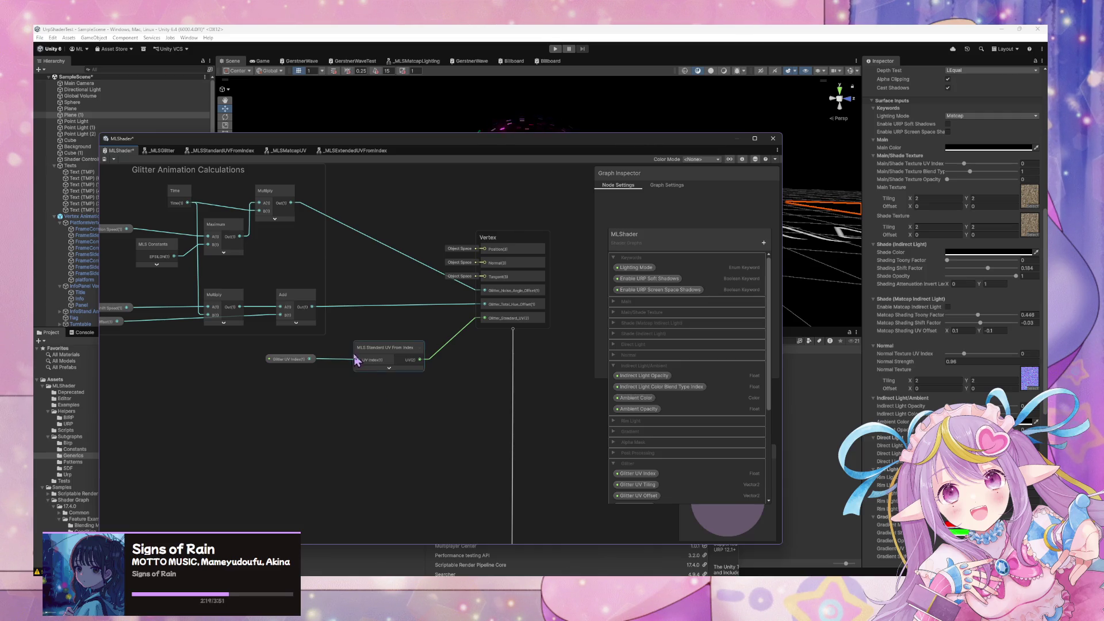
{"action": "mouse_move", "coordinate": [482, 157]}
{"action": "left_mouse_down"}
{"action": "mouse_move", "coordinate": [537, 140]}
{"action": "mouse_move", "coordinate": [599, 333]}
{"action": "mouse_move", "coordinate": [617, 149]}
{"action": "left_mouse_up"}
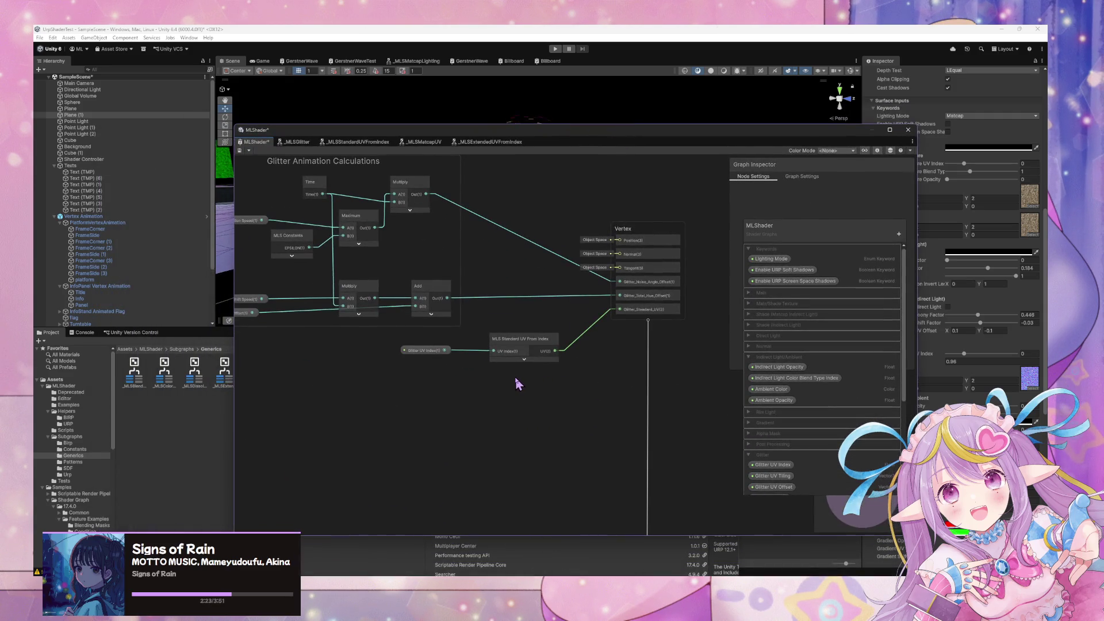
{"action": "key", "text": "space"}
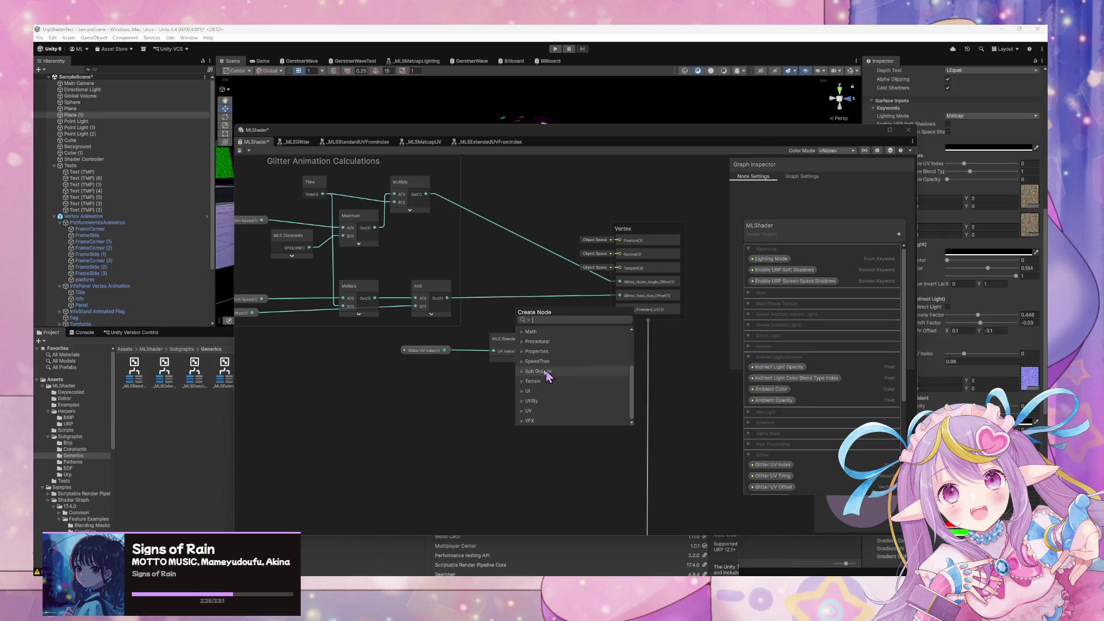
{"action": "left_click", "coordinate": [491, 369]}
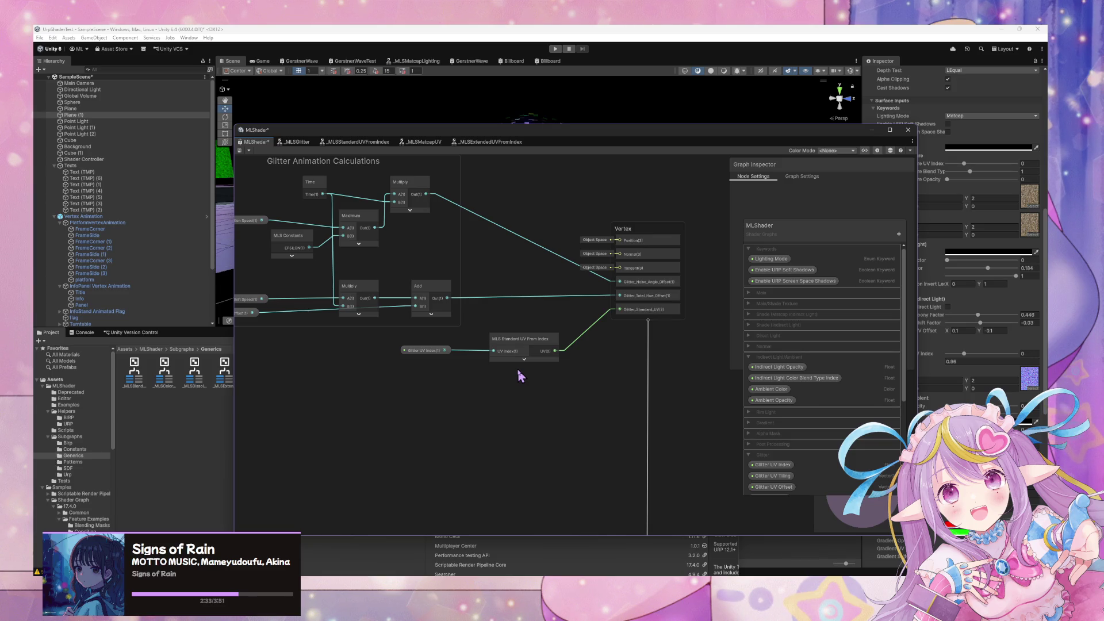
{"action": "key", "text": "space"}
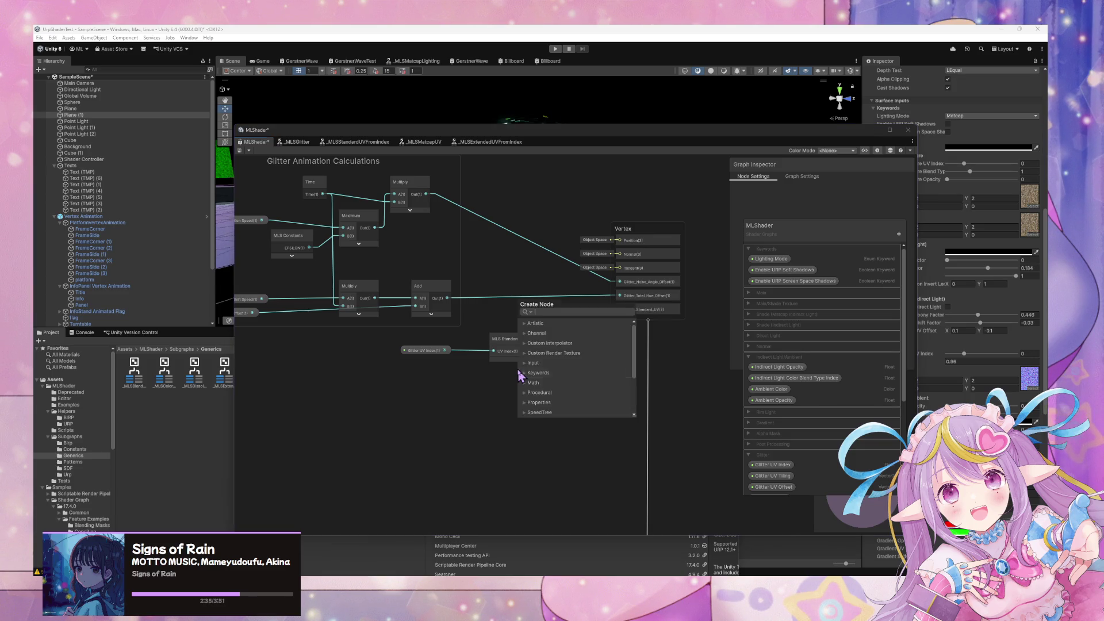
{"action": "left_click", "coordinate": [520, 374]}
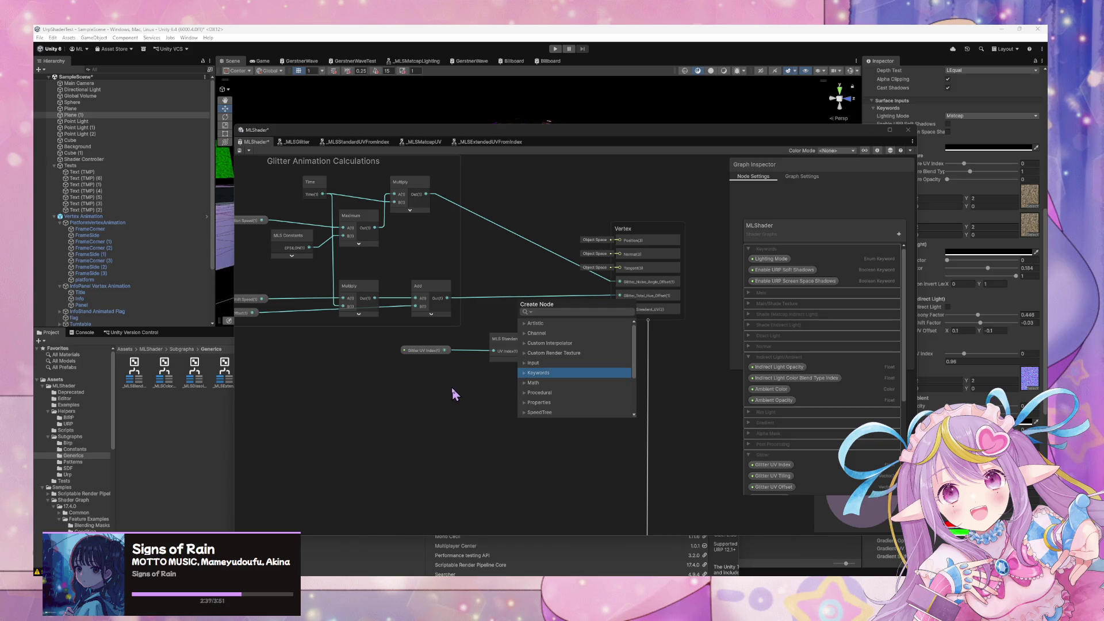
{"action": "left_click", "coordinate": [466, 393]}
{"action": "scroll", "coordinate": [653, 303], "scroll_direction": "down", "scroll_amount": 6}
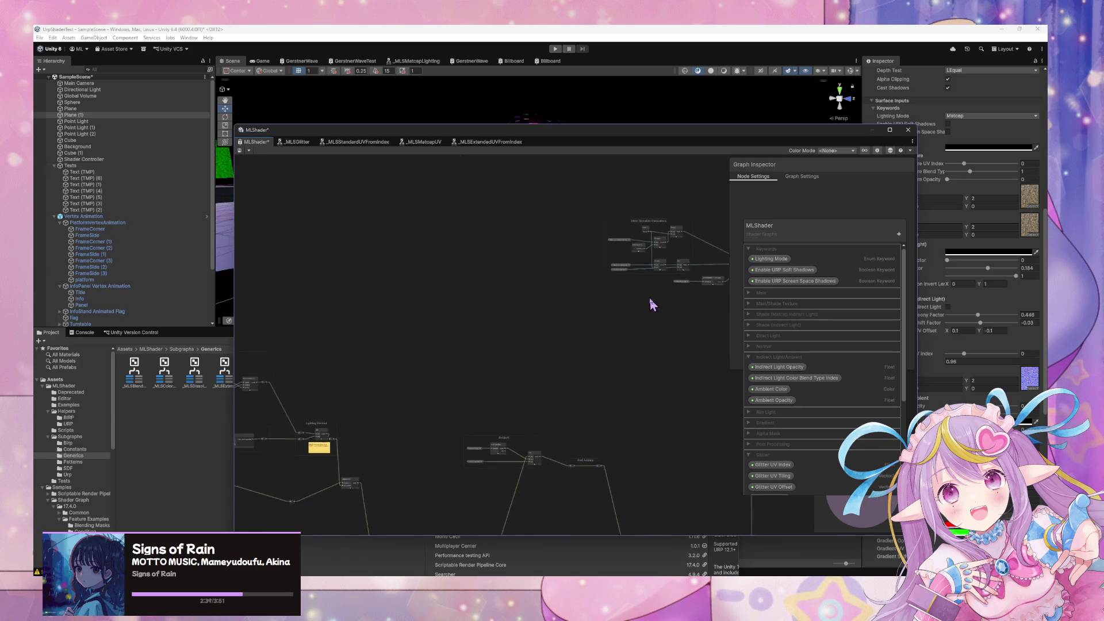
{"action": "scroll", "coordinate": [637, 402], "scroll_direction": "up", "scroll_amount": 5}
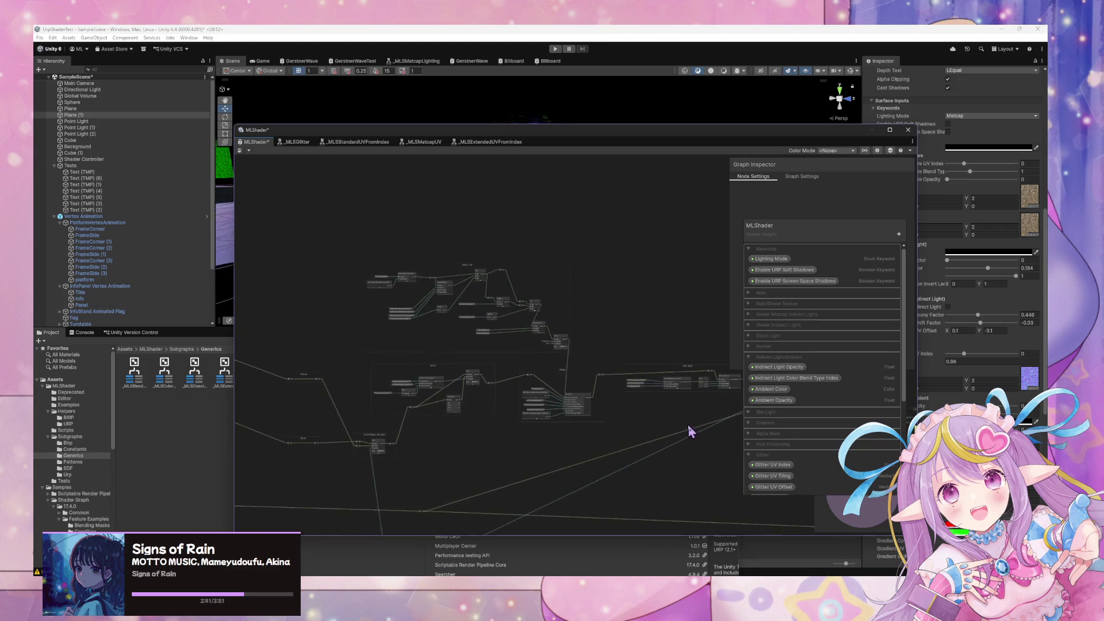
{"action": "scroll", "coordinate": [502, 388], "scroll_direction": "up", "scroll_amount": 3}
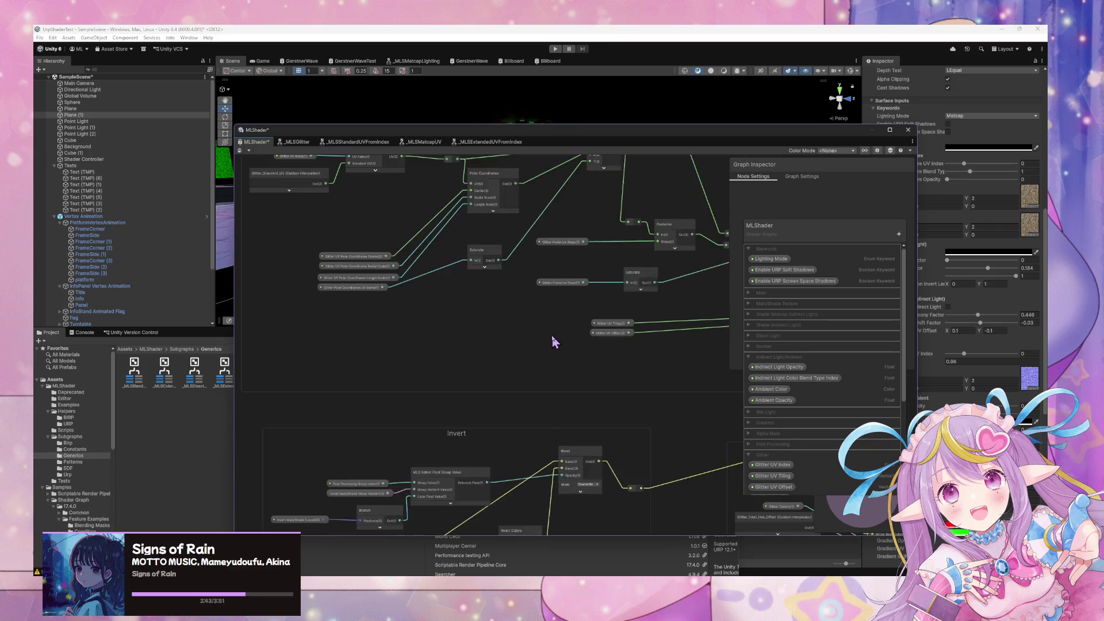
{"action": "scroll", "coordinate": [503, 387], "scroll_direction": "down", "scroll_amount": 3}
{"action": "scroll", "coordinate": [548, 375], "scroll_direction": "up", "scroll_amount": 4}
{"action": "scroll", "coordinate": [589, 379], "scroll_direction": "up", "scroll_amount": 2}
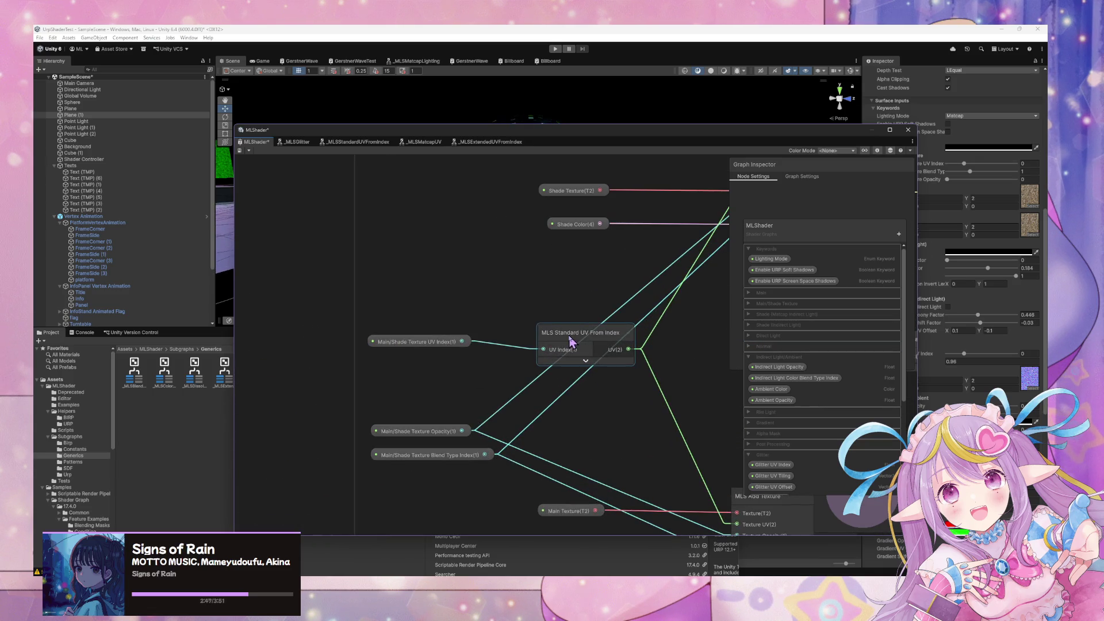
{"action": "scroll", "coordinate": [515, 370], "scroll_direction": "down", "scroll_amount": 5}
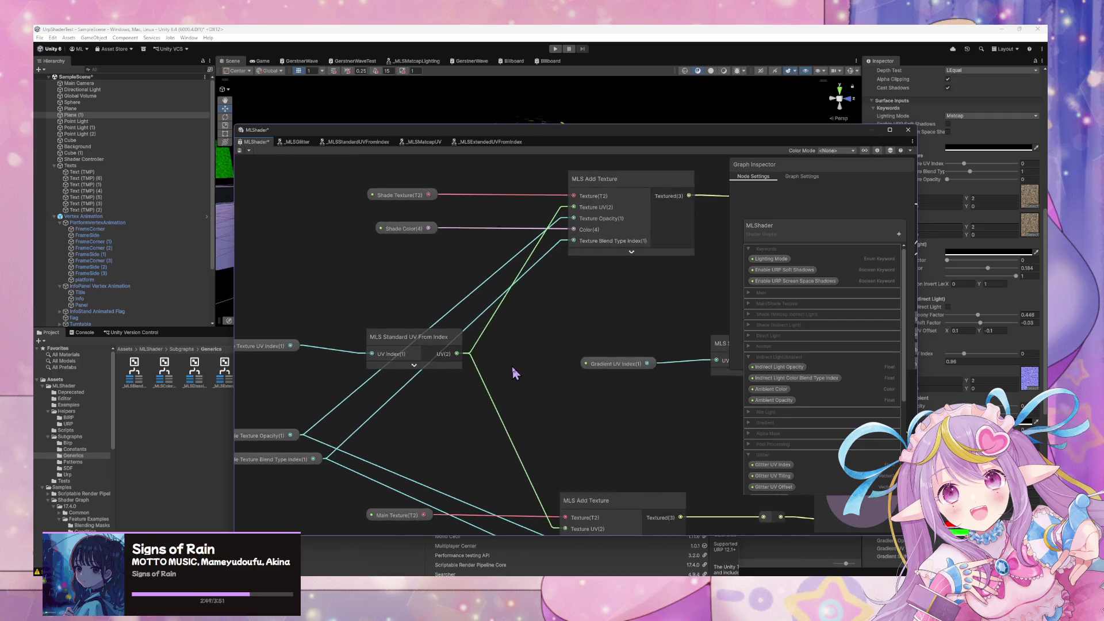
{"action": "left_click_drag", "start_coordinate": [742, 325], "coordinate": [379, 294]}
{"action": "scroll", "coordinate": [379, 295], "scroll_direction": "up", "scroll_amount": 5}
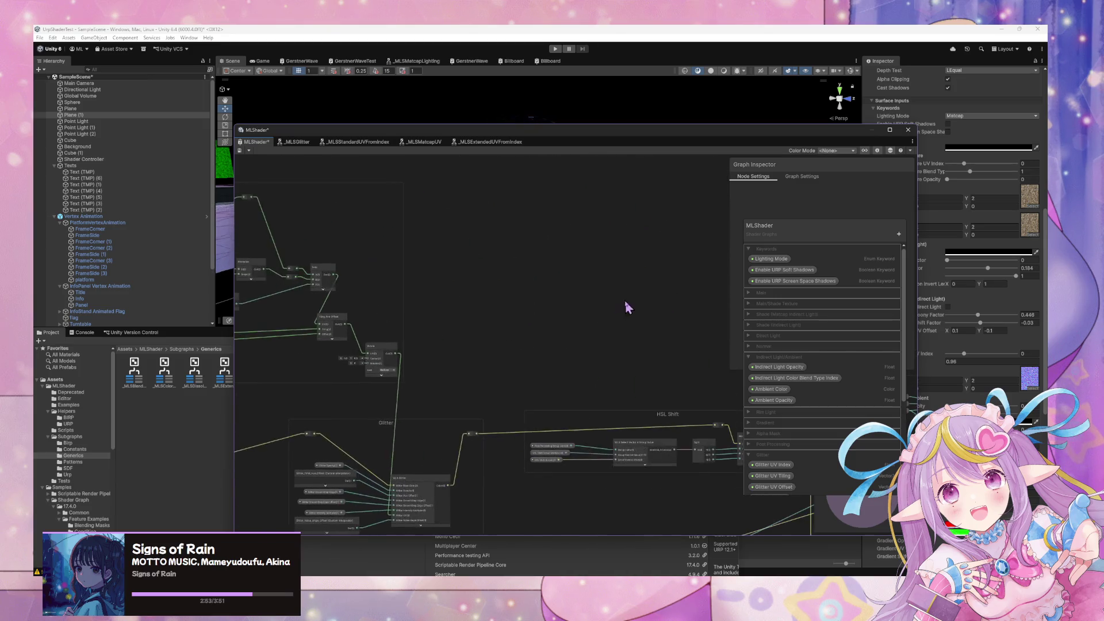
{"action": "scroll", "coordinate": [527, 323], "scroll_direction": "down", "scroll_amount": 5}
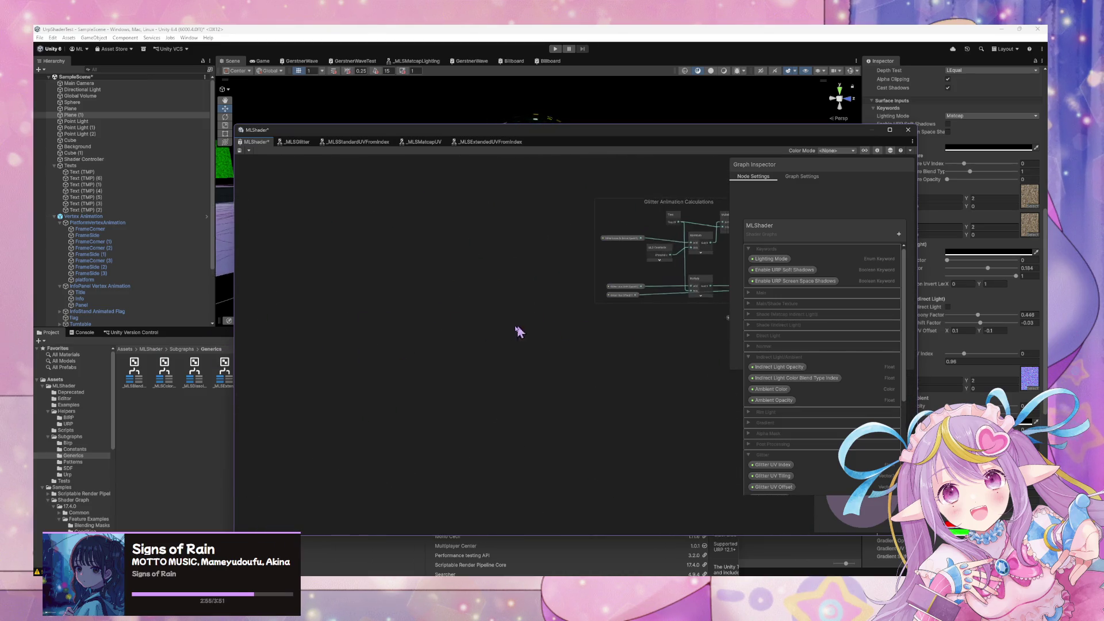
Add a Custom Interpolator block to the Vertex stage
{"action": "scroll", "coordinate": [486, 328], "scroll_direction": "up", "scroll_amount": 4}
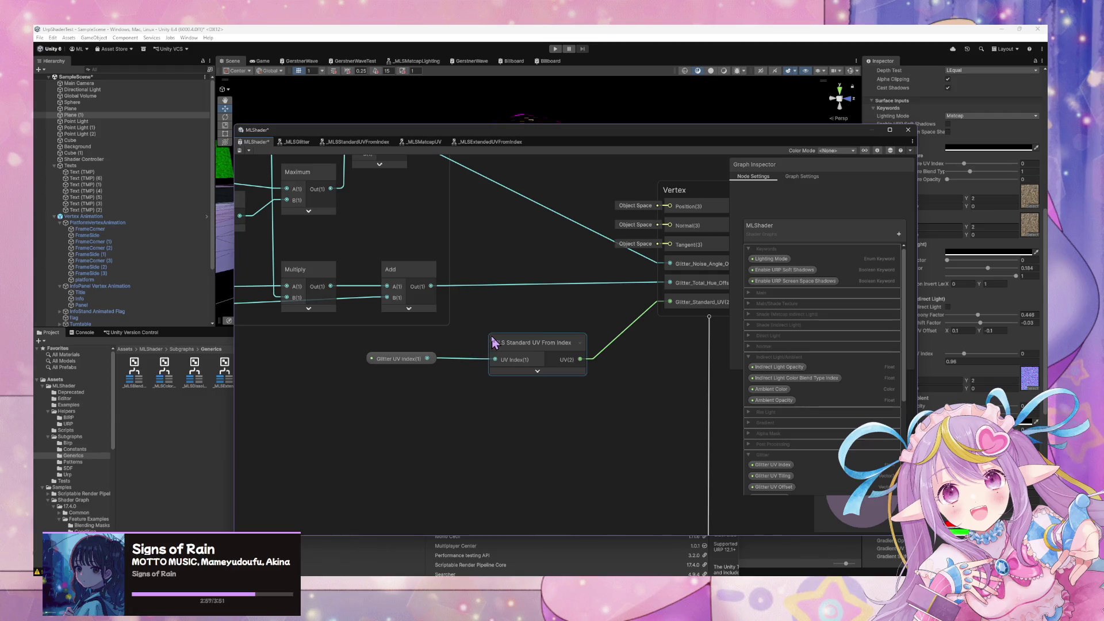
{"action": "left_click_drag", "start_coordinate": [727, 340], "coordinate": [670, 360]}
{"action": "key", "text": "space"}
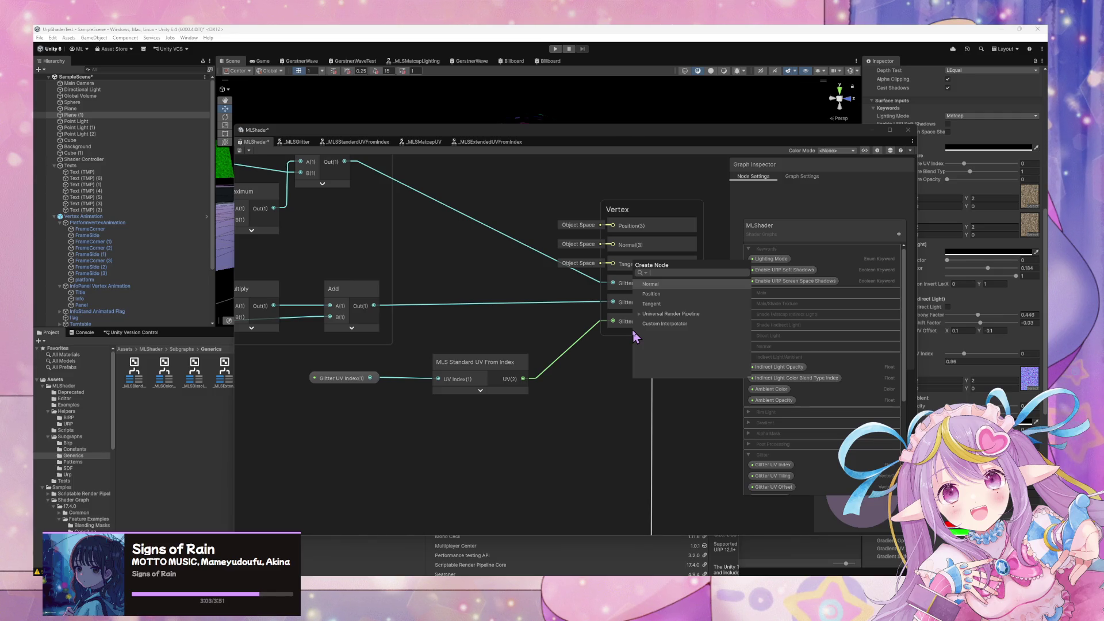
{"action": "key", "text": "Down"}
{"action": "key", "text": "Down"}
{"action": "key", "text": "Down"}
{"action": "key", "text": "Return"}
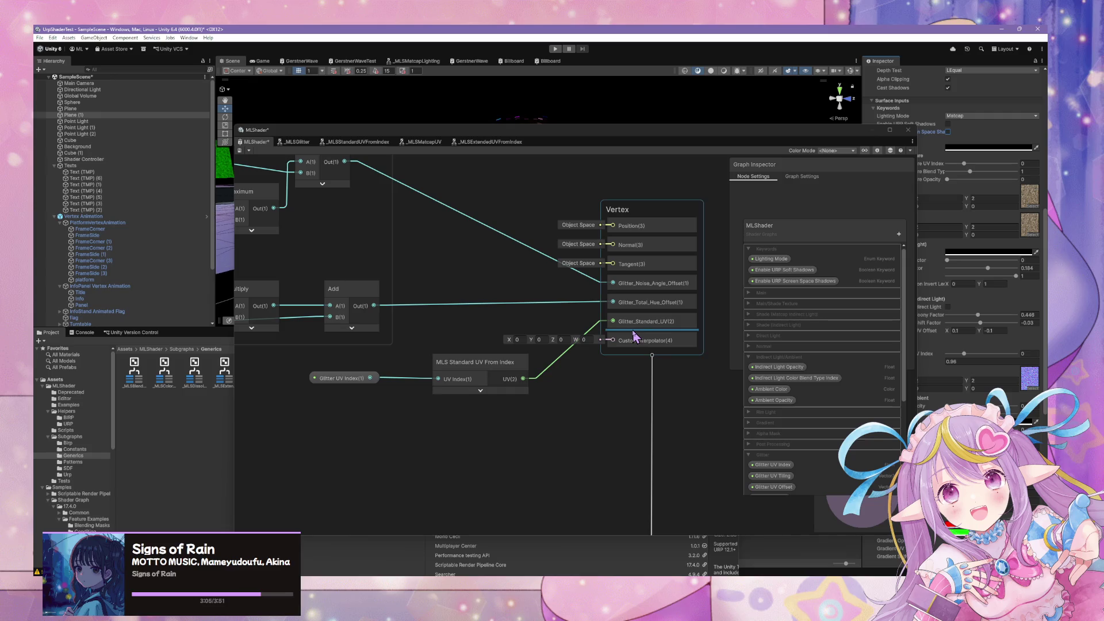
Set the new interpolator's type to Vector 2 and name it Main_Shade_UV
{"action": "left_click", "coordinate": [637, 337]}
{"action": "left_click", "coordinate": [846, 208]}
{"action": "left_click", "coordinate": [832, 225]}
{"action": "left_click", "coordinate": [856, 201]}
{"action": "type", "text": "Main_Shade_UV"}
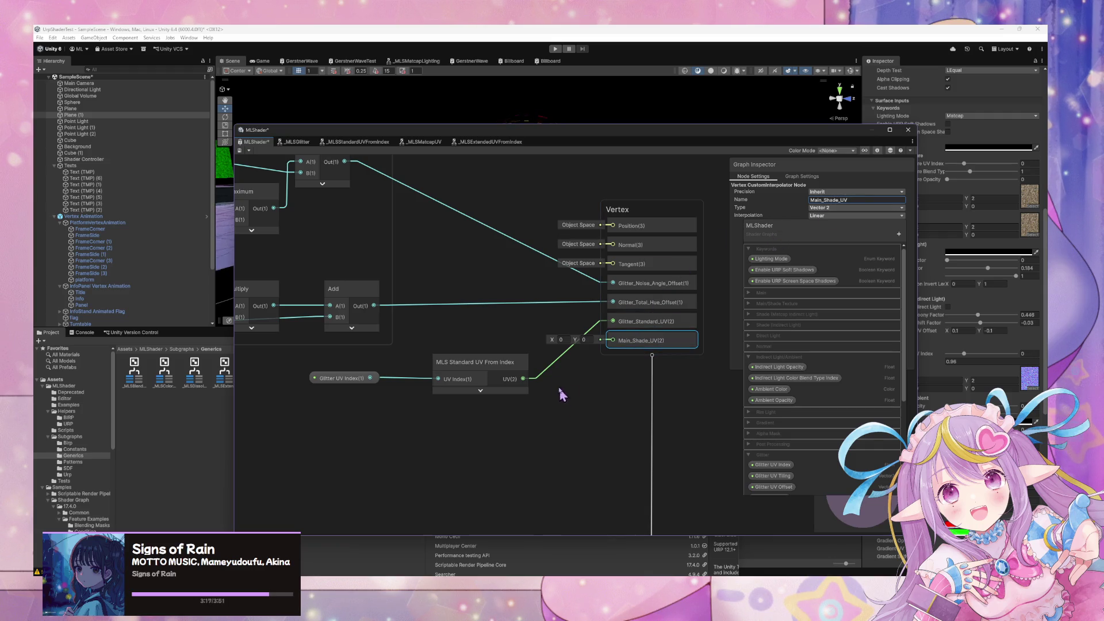
Duplicate the MLS Standard UV From Index node, wire it to Main_Shade_UV, and drop its Glitter UV Index link
{"action": "left_click", "coordinate": [466, 362]}
{"action": "key", "text": "ctrl+d"}
{"action": "mouse_move", "coordinate": [501, 384]}
{"action": "left_mouse_down"}
{"action": "mouse_move", "coordinate": [492, 460]}
{"action": "mouse_move", "coordinate": [613, 340]}
{"action": "left_mouse_up"}
{"action": "left_click", "coordinate": [490, 463]}
{"action": "left_click_drag", "start_coordinate": [500, 380], "coordinate": [511, 369]}
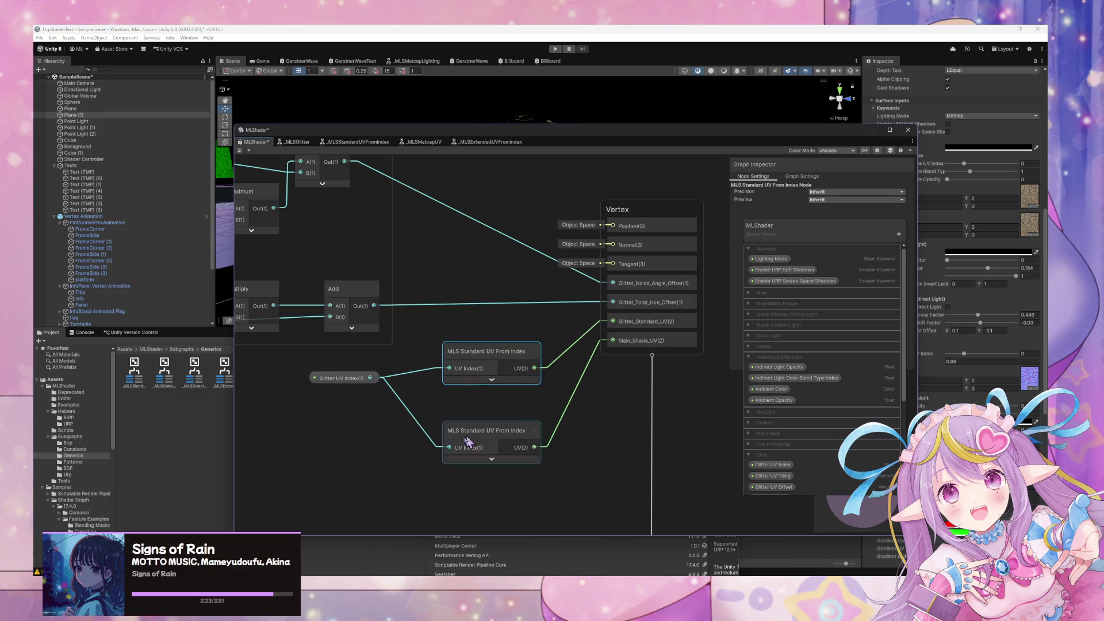
{"action": "left_click", "coordinate": [397, 396]}
{"action": "key", "text": "Delete"}
Add the Main/Shade Texture UV Index property node as the copy's input
{"action": "key", "text": "space"}
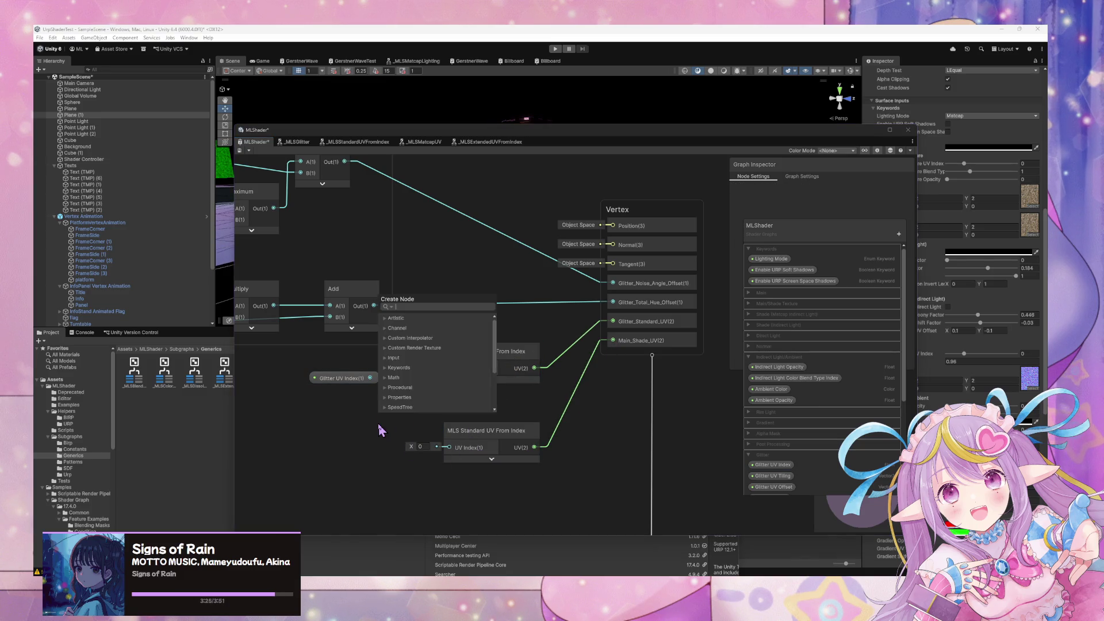
{"action": "type", "text": "main shader"}
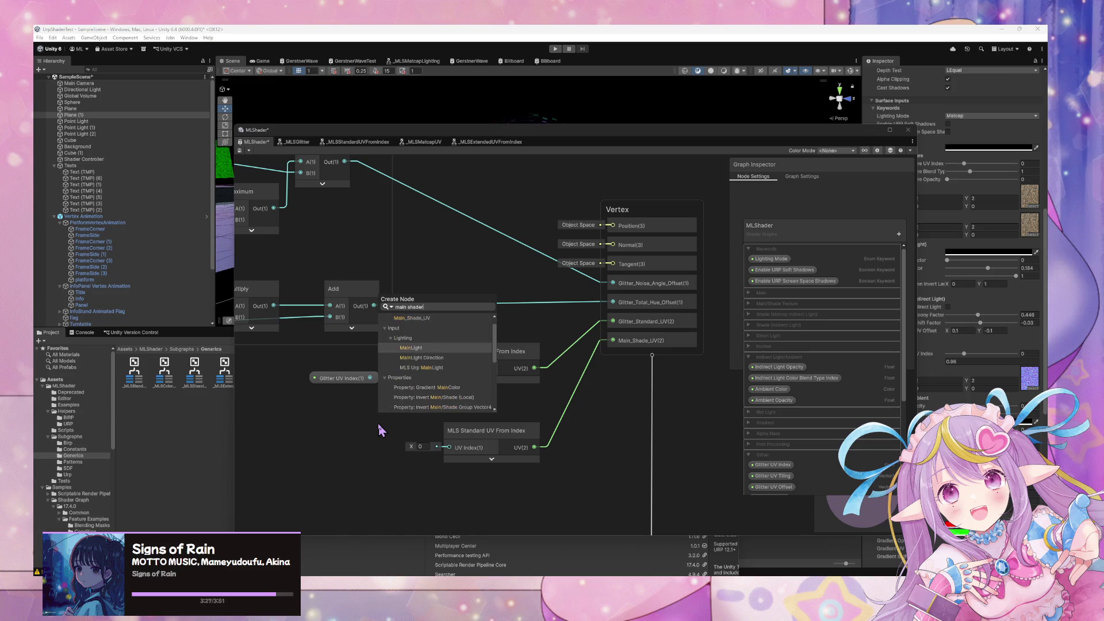
{"action": "type", "text": " uv"}
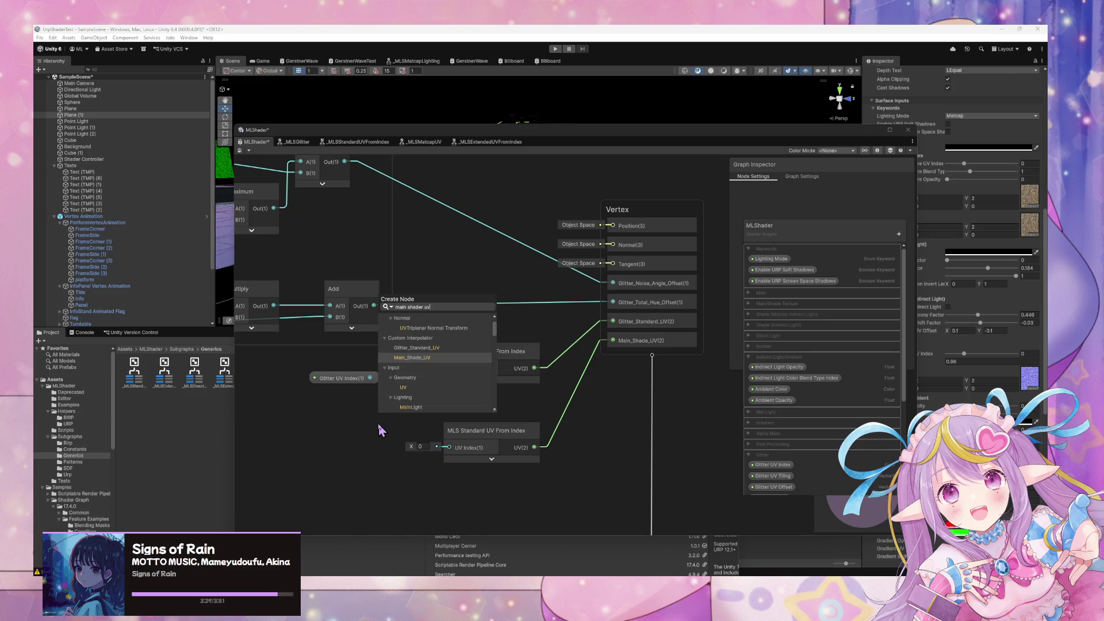
{"action": "type", "text": " inde"}
{"action": "scroll", "coordinate": [464, 397], "scroll_direction": "down", "scroll_amount": 3}
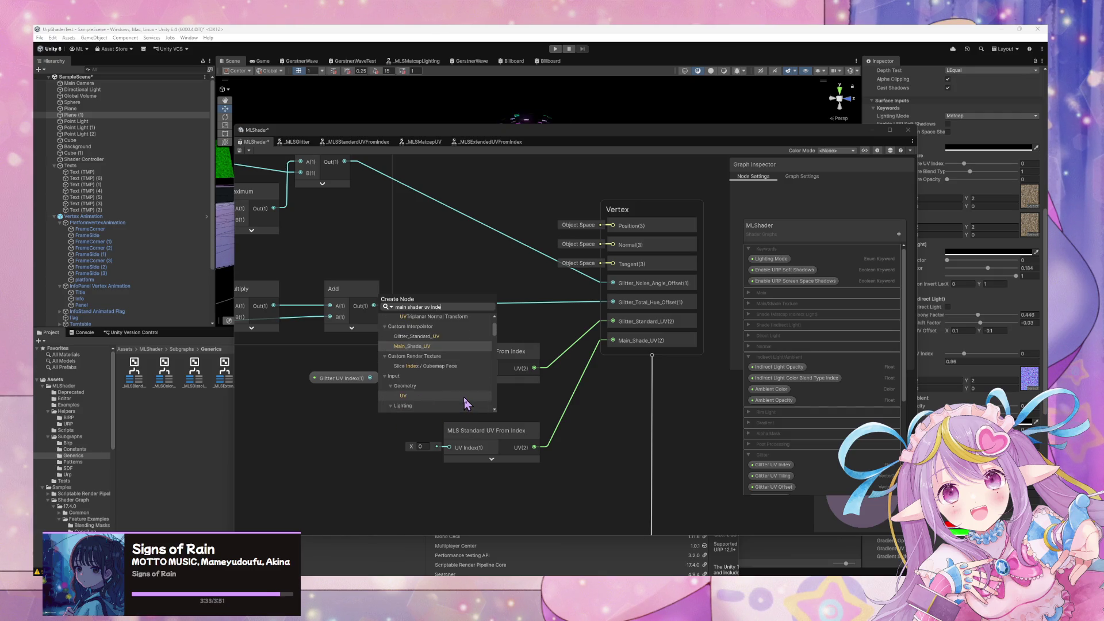
{"action": "scroll", "coordinate": [465, 403], "scroll_direction": "down", "scroll_amount": 5}
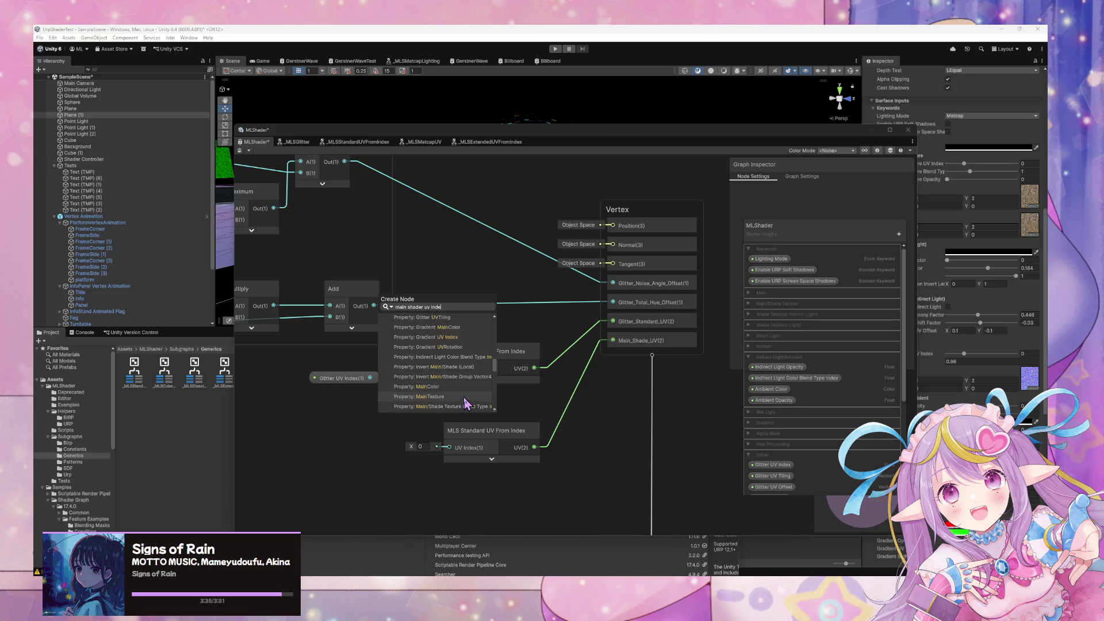
{"action": "scroll", "coordinate": [465, 404], "scroll_direction": "up", "scroll_amount": 4}
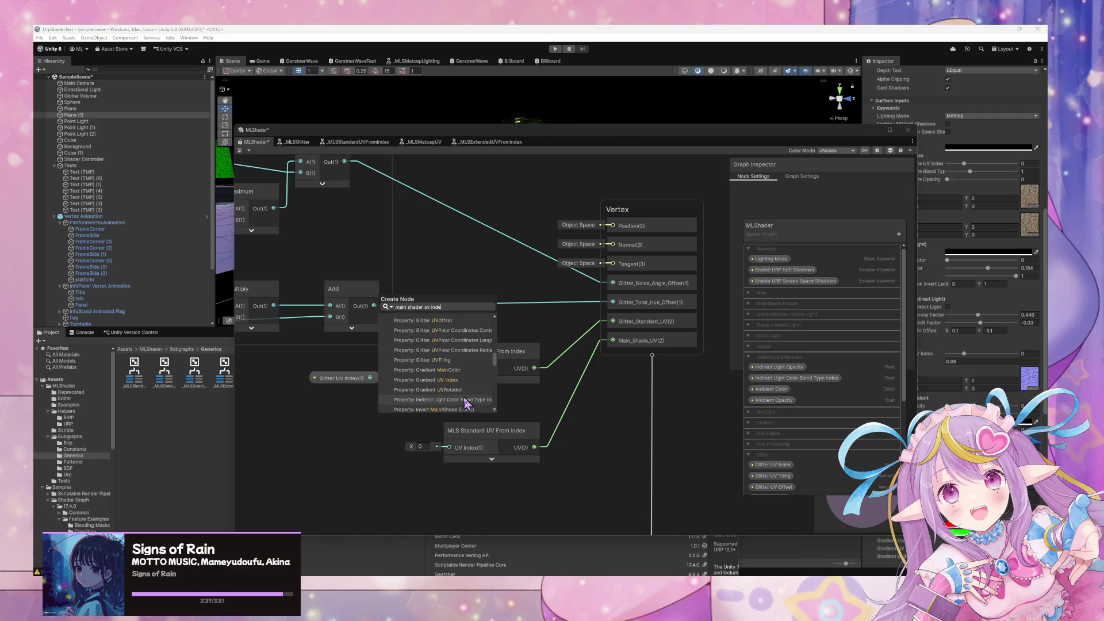
{"action": "scroll", "coordinate": [466, 402], "scroll_direction": "down", "scroll_amount": 2}
{"action": "scroll", "coordinate": [467, 404], "scroll_direction": "down", "scroll_amount": 2}
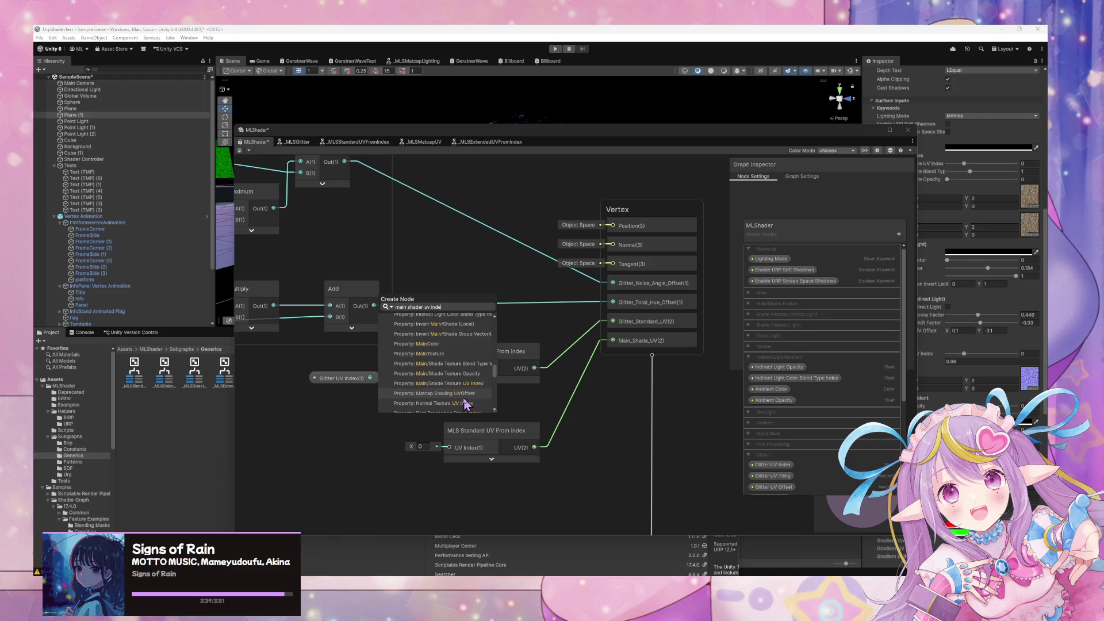
{"action": "scroll", "coordinate": [464, 397], "scroll_direction": "down", "scroll_amount": 1}
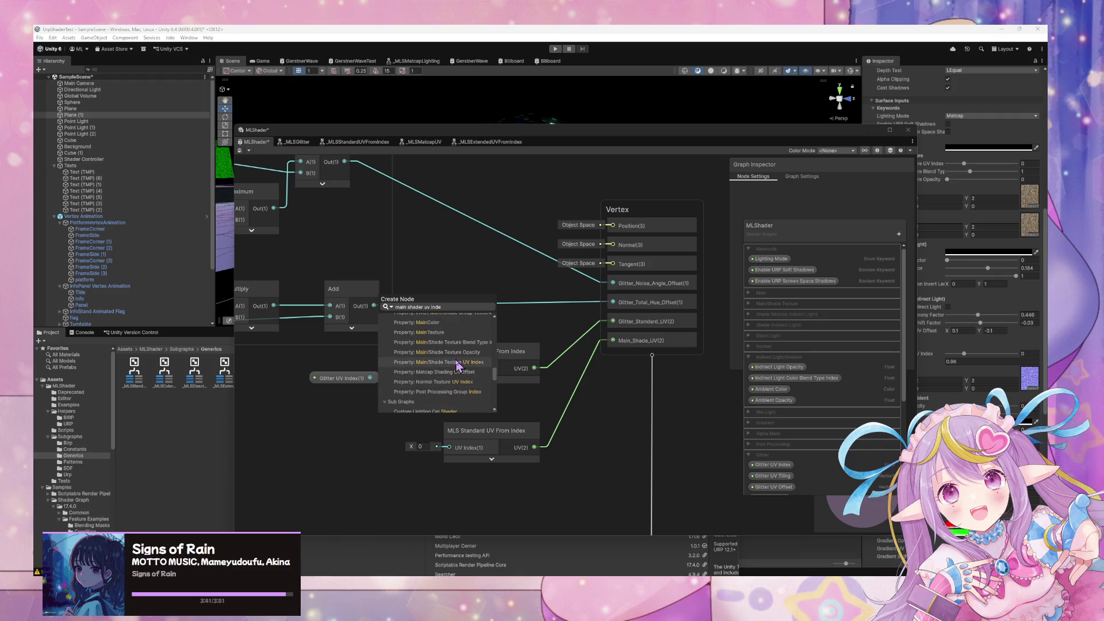
{"action": "left_click", "coordinate": [459, 362]}
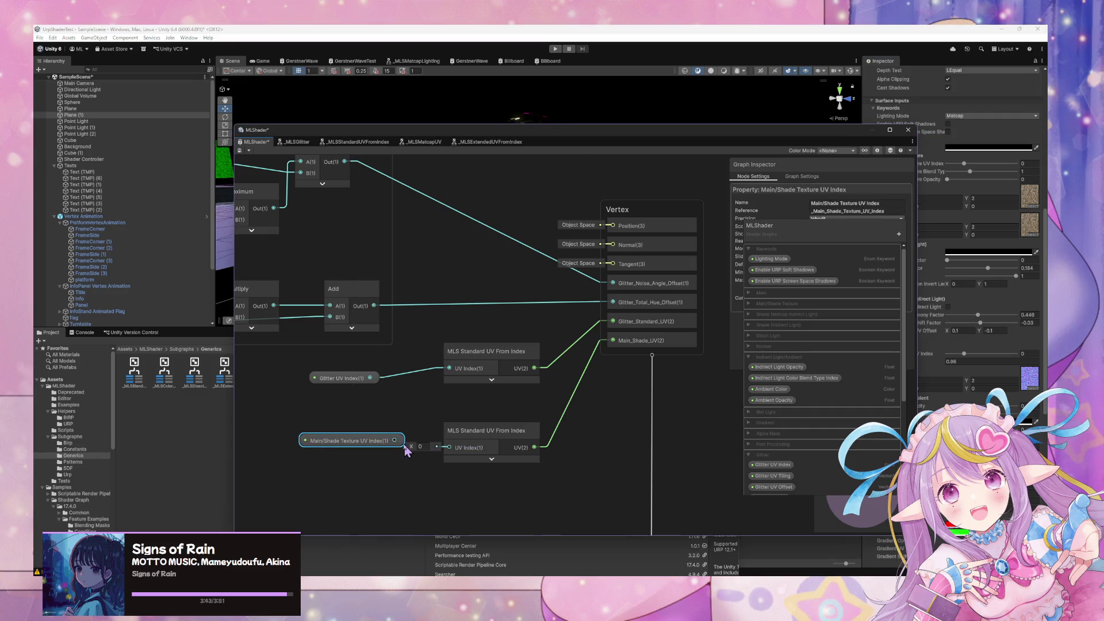
Rename the Main_Shade_UV interpolator to Main_Shade_Texture_Standard_UV
{"action": "left_click", "coordinate": [679, 345]}
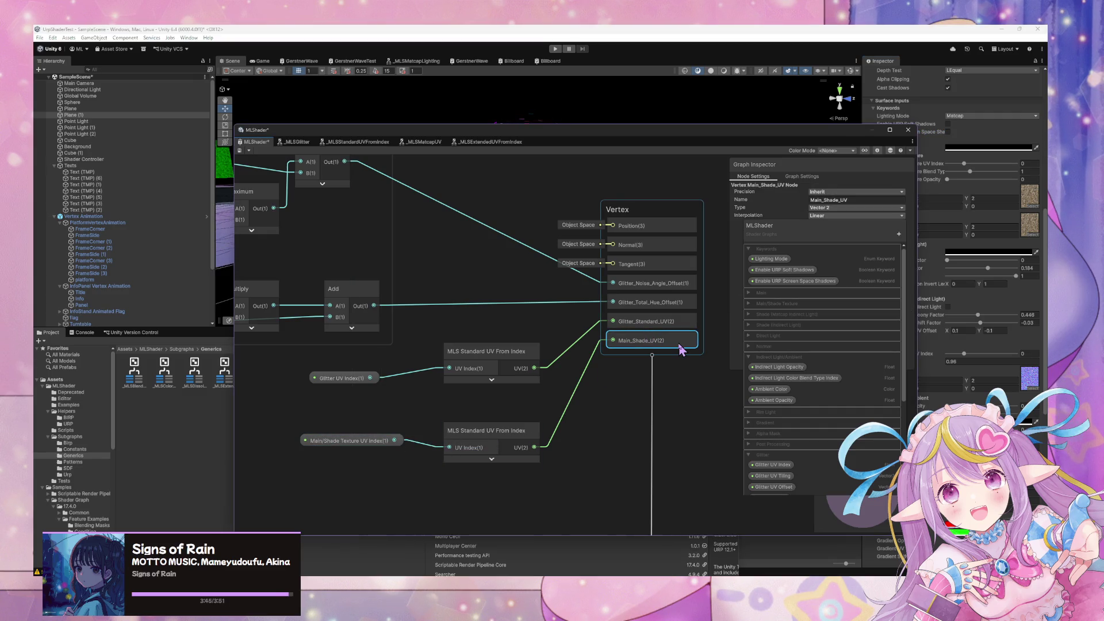
{"action": "left_click", "coordinate": [839, 200]}
{"action": "type", "text": "Texture_"}
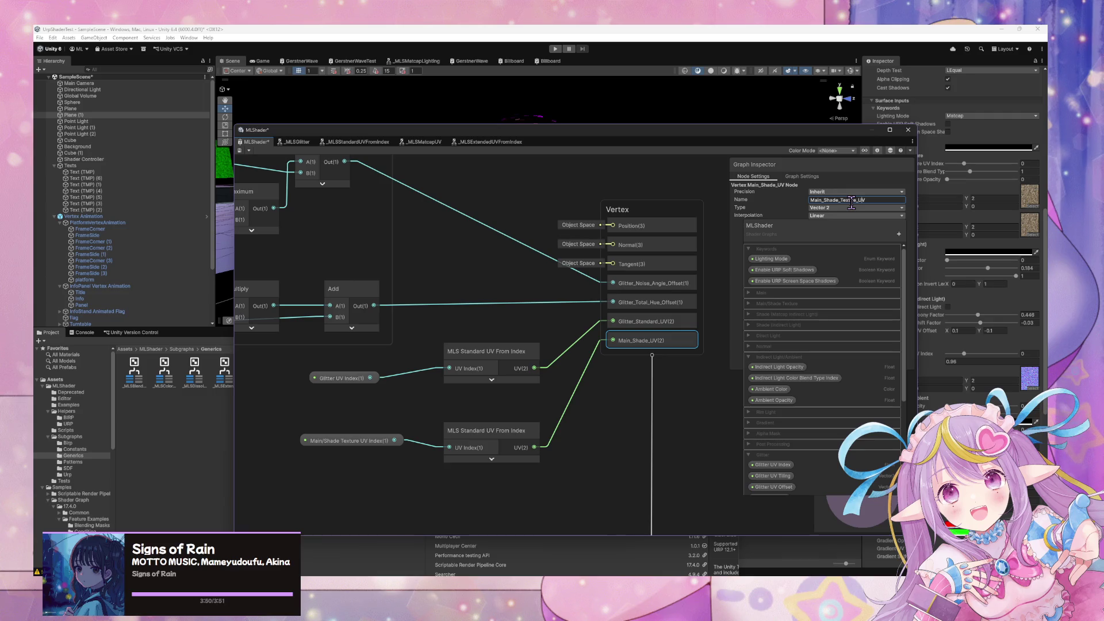
{"action": "scroll", "coordinate": [518, 382], "scroll_direction": "down", "scroll_amount": 2}
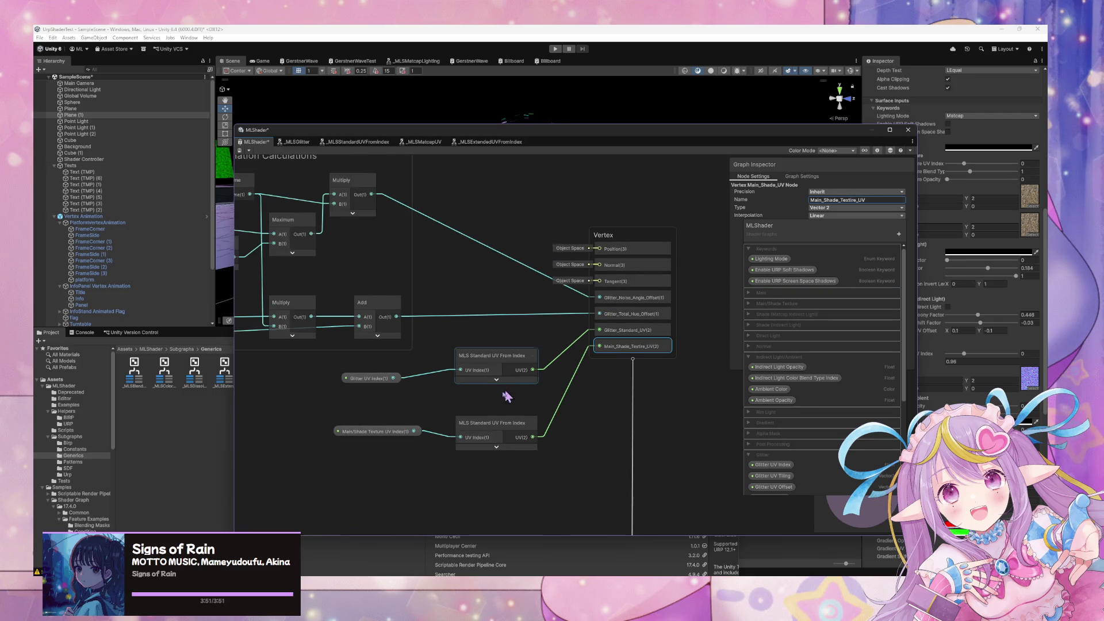
{"action": "left_click", "coordinate": [635, 352]}
{"action": "left_click", "coordinate": [842, 199]}
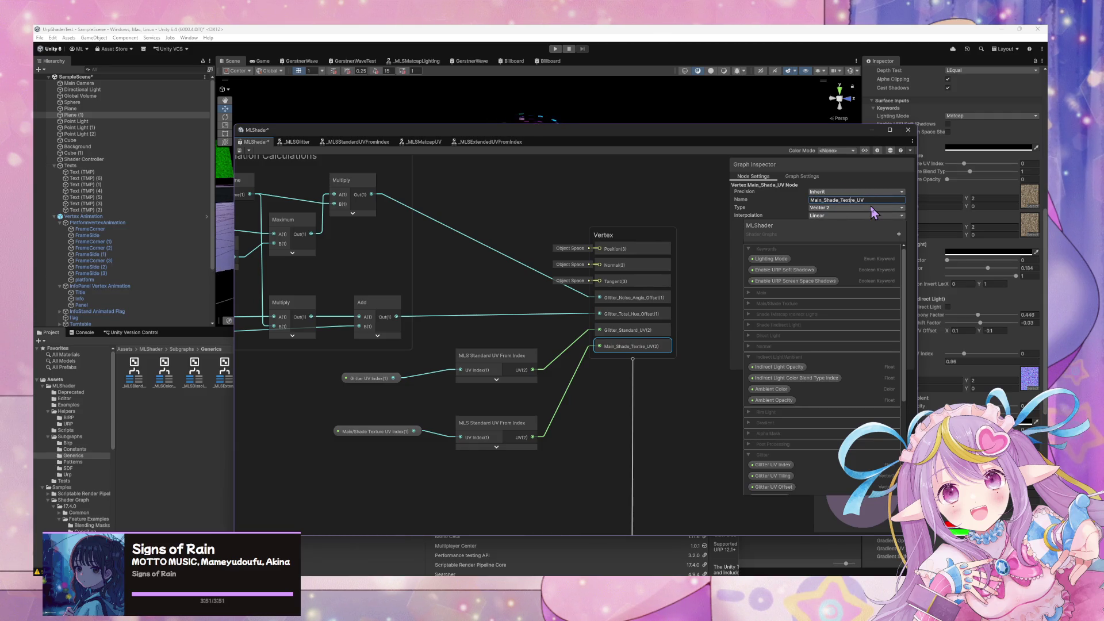
{"action": "type", "text": "ure"}
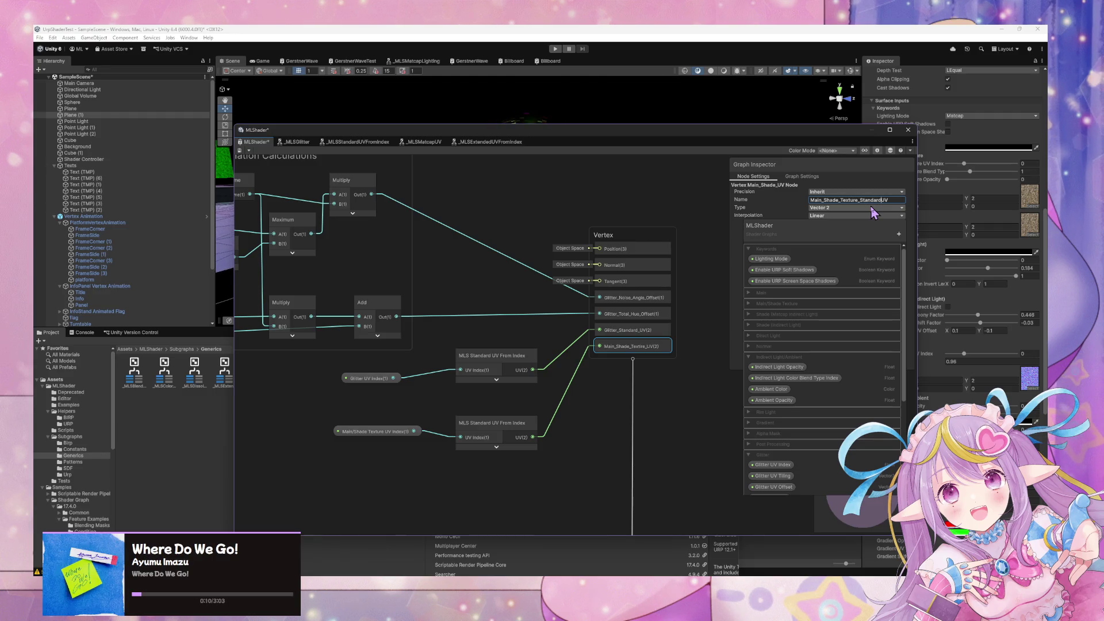
{"action": "type", "text": "_"}
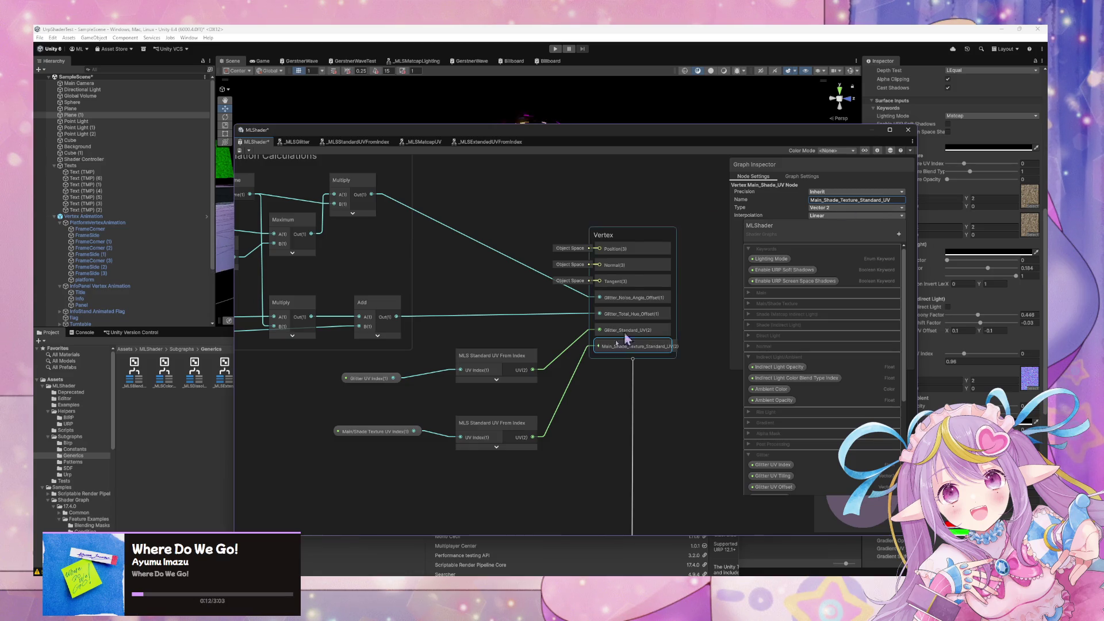
{"action": "scroll", "coordinate": [567, 374], "scroll_direction": "down", "scroll_amount": 2}
{"action": "left_click", "coordinate": [632, 423]}
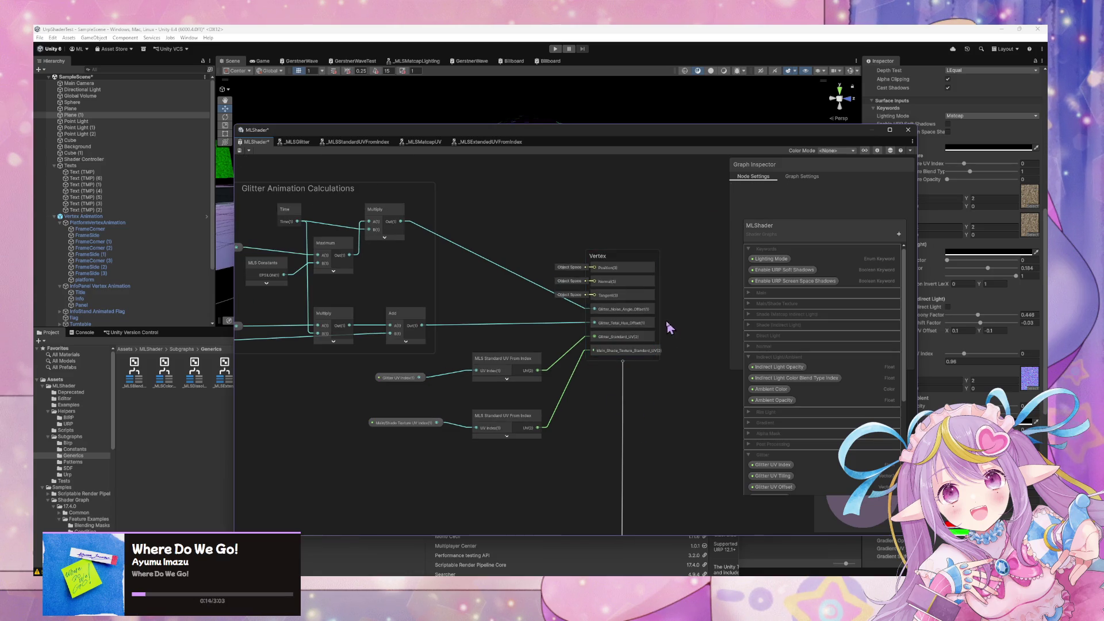
Add a reroute on the UV wire and connect it to the lower Add Texture's UV input
{"action": "scroll", "coordinate": [669, 328], "scroll_direction": "down", "scroll_amount": 5}
{"action": "scroll", "coordinate": [503, 370], "scroll_direction": "up", "scroll_amount": 8}
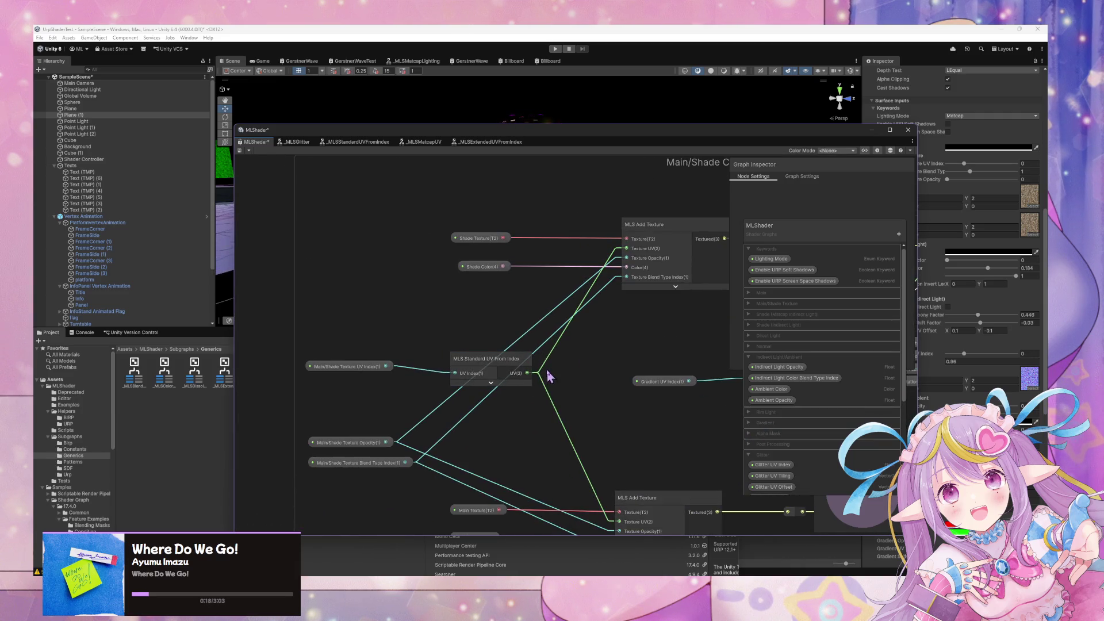
{"action": "double_click", "coordinate": [549, 365]}
{"action": "mouse_move", "coordinate": [578, 407]}
{"action": "left_mouse_down"}
{"action": "mouse_move", "coordinate": [609, 489]}
{"action": "mouse_move", "coordinate": [620, 481]}
{"action": "left_mouse_up"}
{"action": "left_click_drag", "start_coordinate": [547, 320], "coordinate": [562, 339]}
Add a collapsed Main_Shade_Texture_Standard_UV interpolator node left of the Add Texture nodes
{"action": "left_click_drag", "start_coordinate": [489, 317], "coordinate": [454, 310]}
{"action": "scroll", "coordinate": [550, 379], "scroll_direction": "down", "scroll_amount": 3}
{"action": "mouse_move", "coordinate": [549, 379]}
{"action": "left_mouse_down"}
{"action": "mouse_move", "coordinate": [417, 367]}
{"action": "mouse_move", "coordinate": [563, 370]}
{"action": "left_mouse_up"}
{"action": "scroll", "coordinate": [451, 361], "scroll_direction": "up", "scroll_amount": 2}
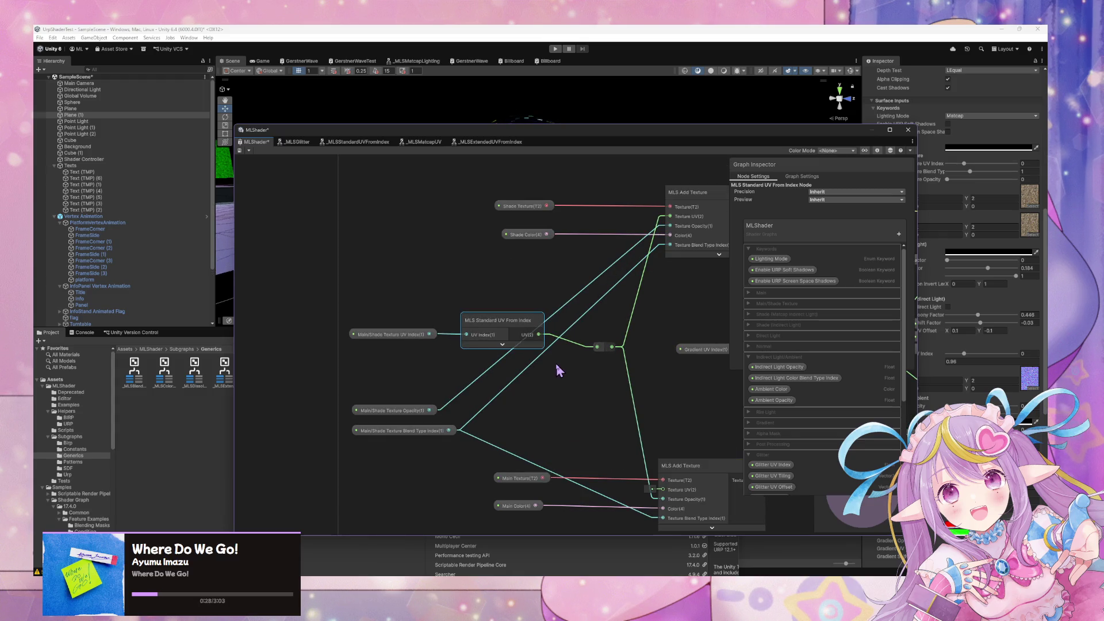
{"action": "key", "text": "space"}
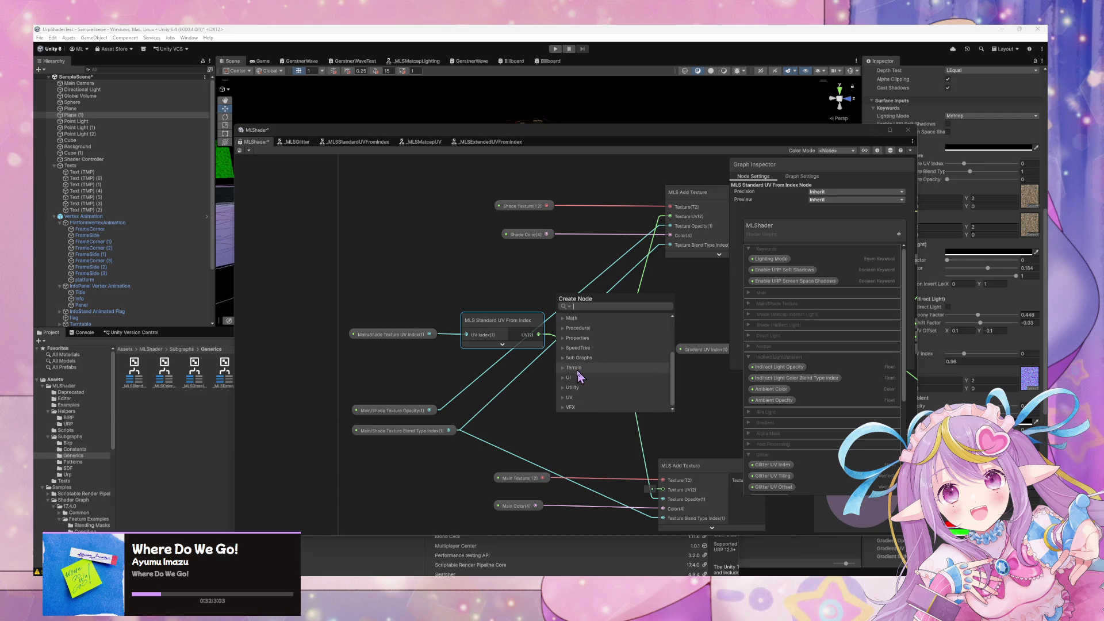
{"action": "left_click", "coordinate": [538, 381]}
{"action": "key", "text": "space"}
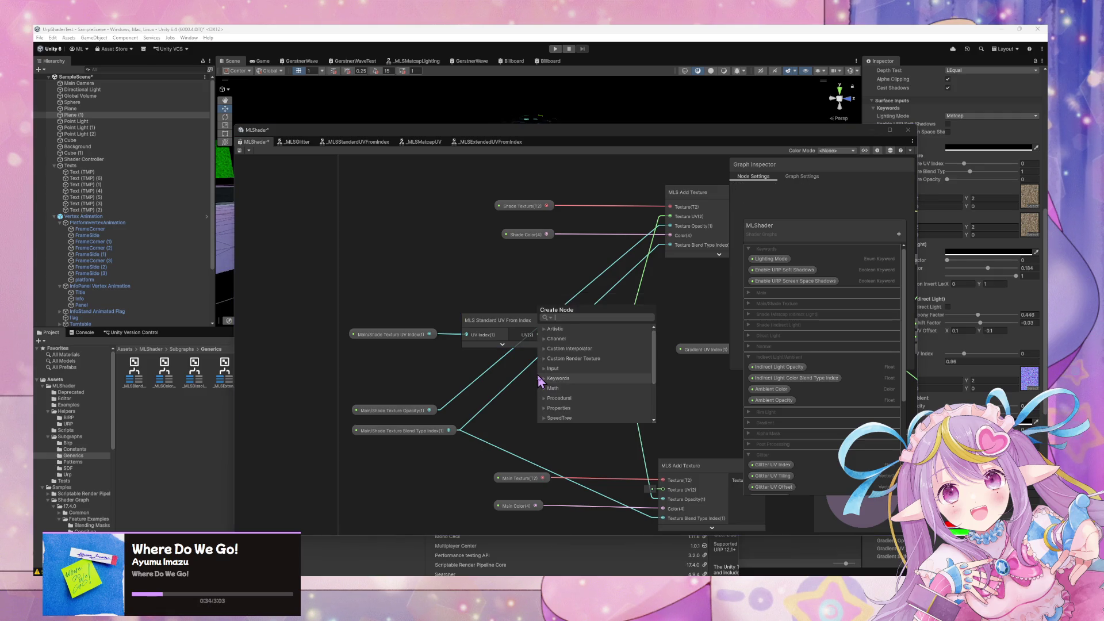
{"action": "type", "text": "main sha"}
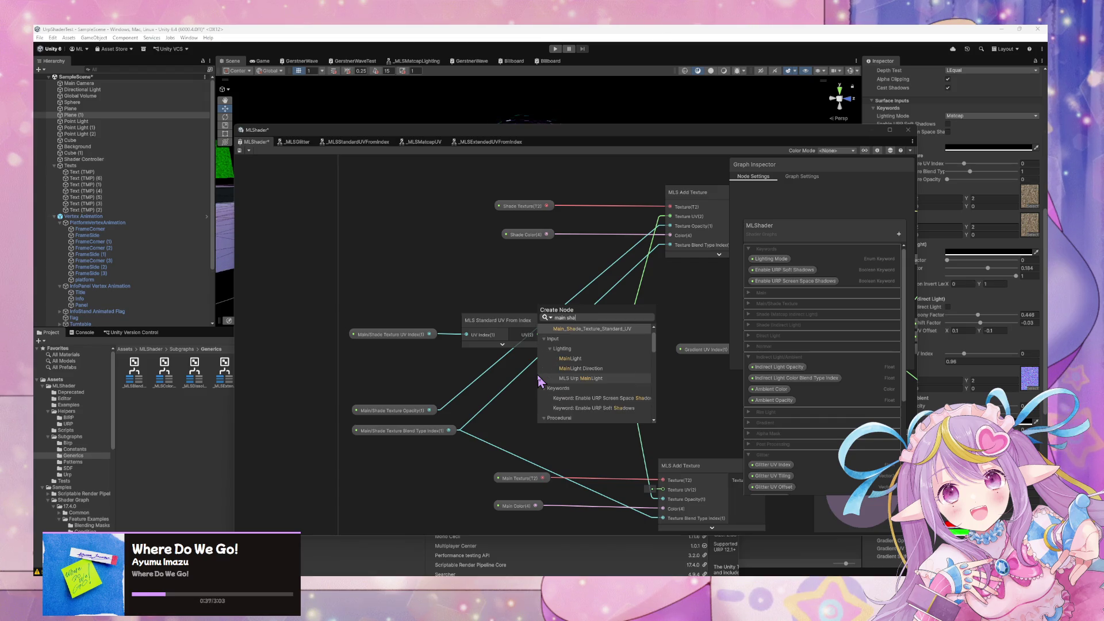
{"action": "key", "text": "Return"}
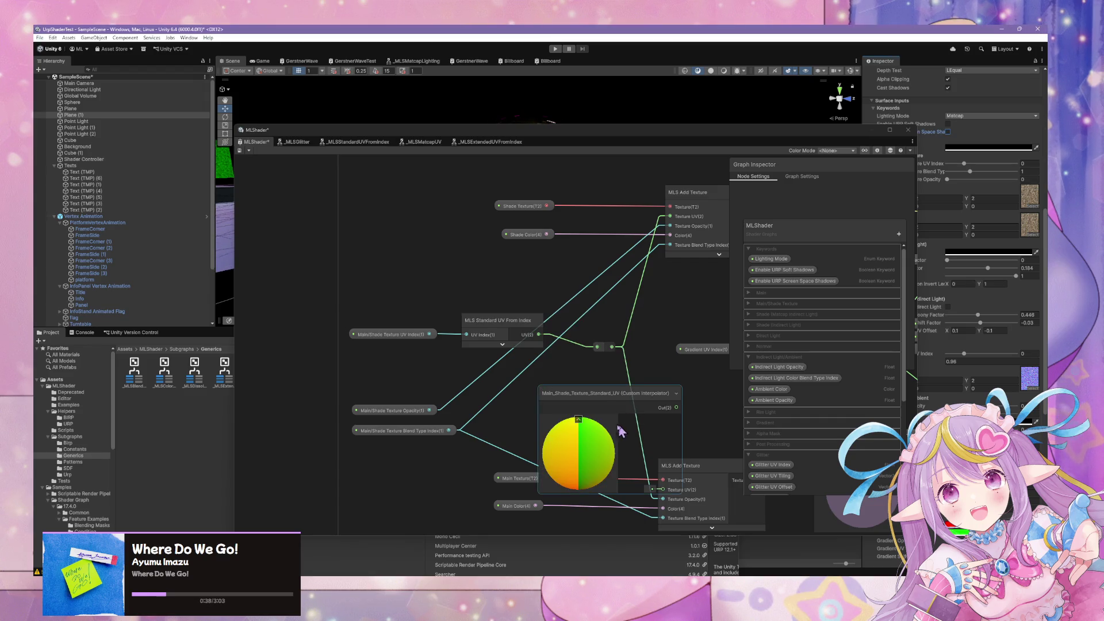
{"action": "left_click", "coordinate": [580, 421]}
{"action": "mouse_move", "coordinate": [581, 420]}
{"action": "left_mouse_down"}
{"action": "mouse_move", "coordinate": [528, 400]}
{"action": "mouse_move", "coordinate": [411, 392]}
{"action": "left_mouse_up"}
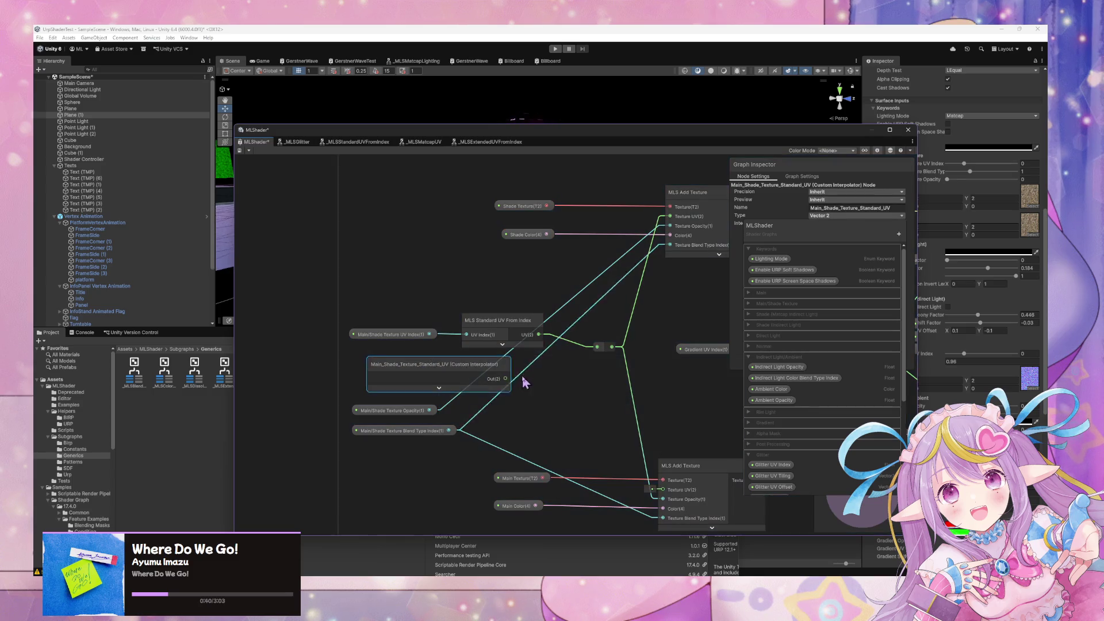
Delete the old UV From Index and UV index nodes
{"action": "left_click_drag", "start_coordinate": [500, 347], "coordinate": [433, 330]}
{"action": "key", "text": "Delete"}
{"action": "scroll", "coordinate": [464, 316], "scroll_direction": "down", "scroll_amount": 3}
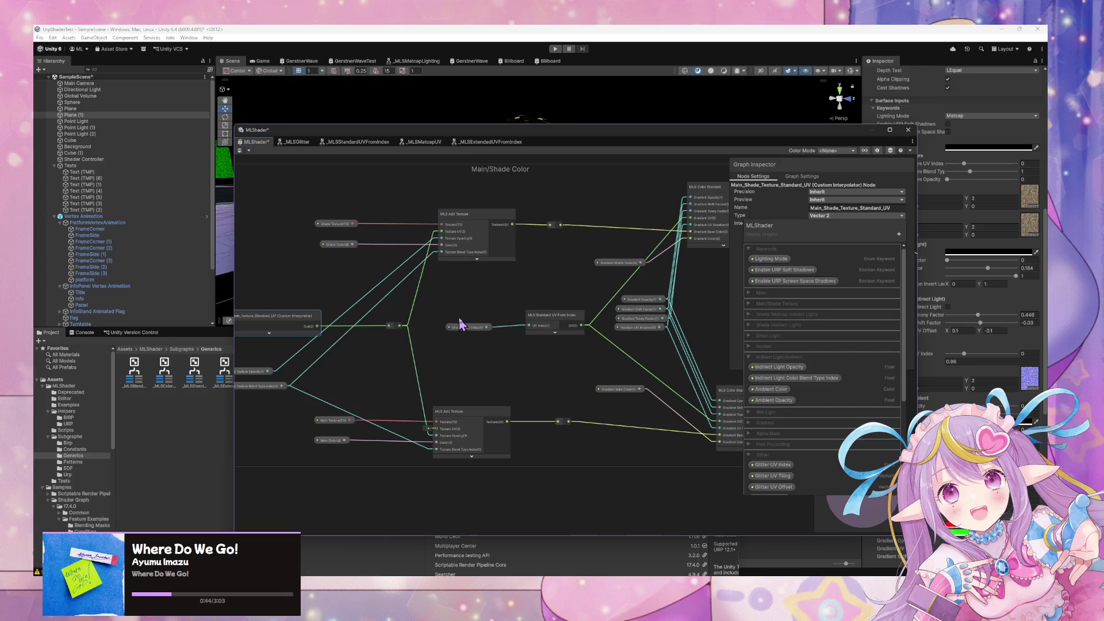
{"action": "left_click_drag", "start_coordinate": [631, 326], "coordinate": [651, 317]}
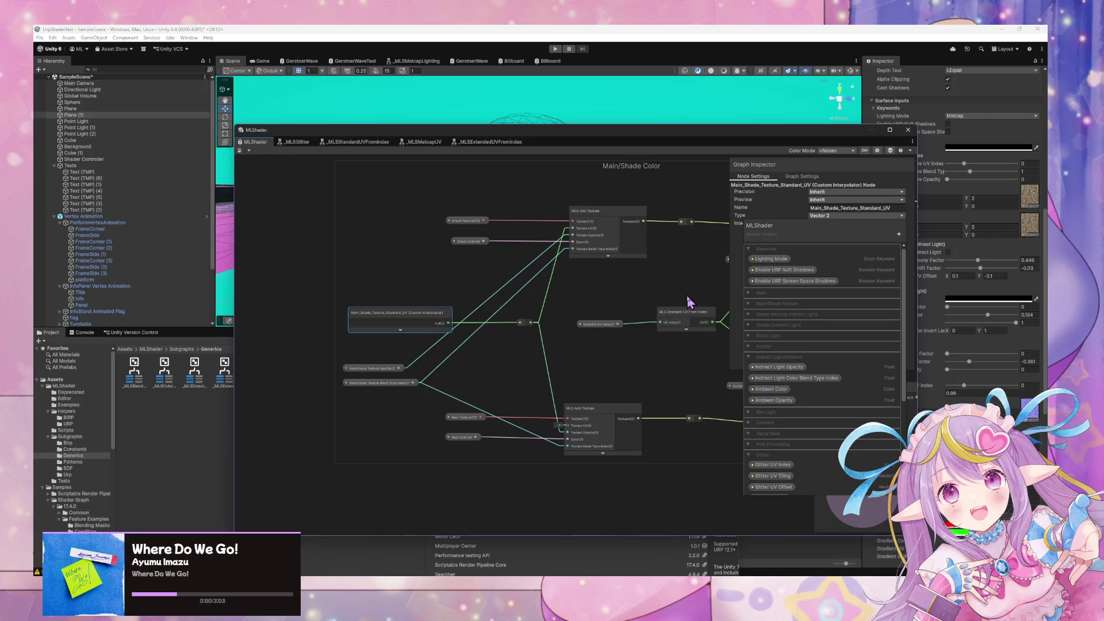
Add another Custom Interpolator block to the Vertex stage
{"action": "scroll", "coordinate": [666, 286], "scroll_direction": "down", "scroll_amount": 1}
{"action": "scroll", "coordinate": [666, 286], "scroll_direction": "down", "scroll_amount": 6}
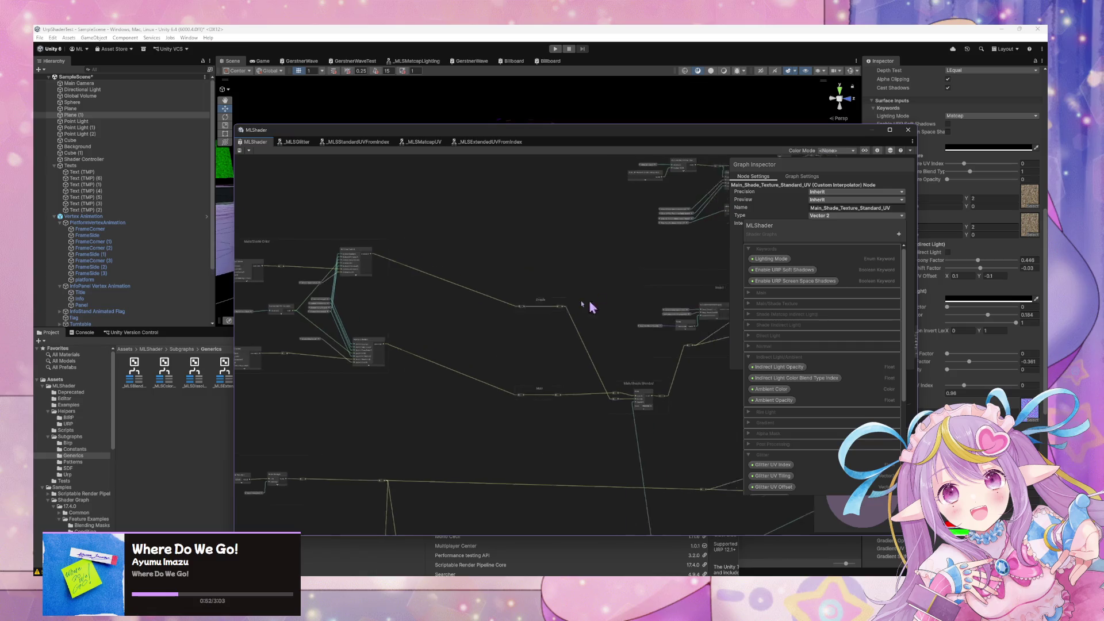
{"action": "scroll", "coordinate": [602, 330], "scroll_direction": "up", "scroll_amount": 8}
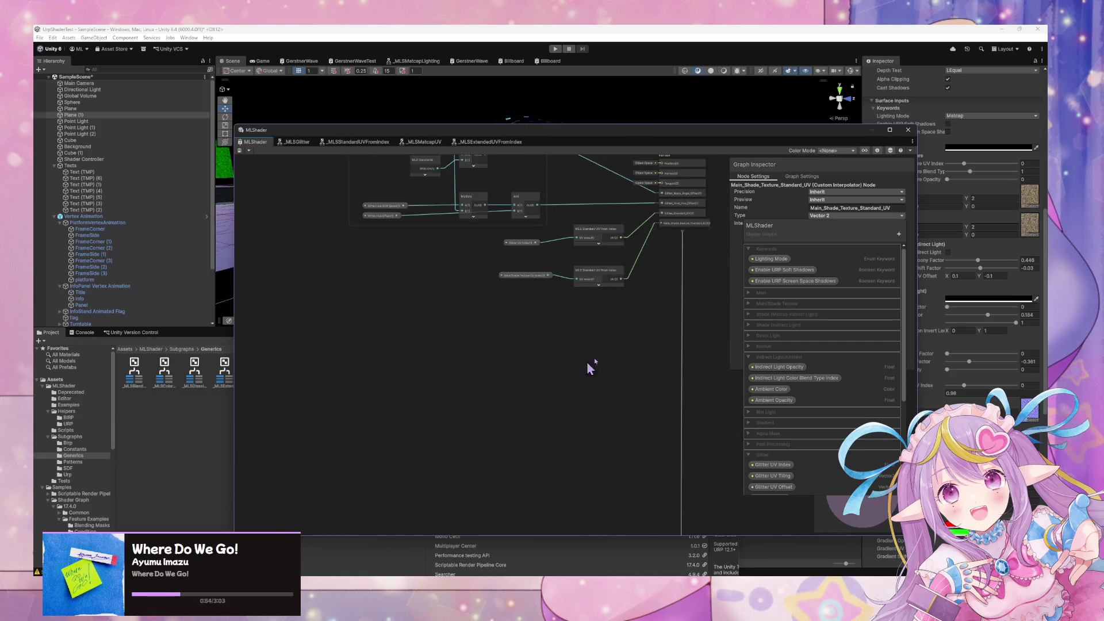
{"action": "scroll", "coordinate": [610, 276], "scroll_direction": "up", "scroll_amount": 2}
{"action": "right_click", "coordinate": [613, 272]}
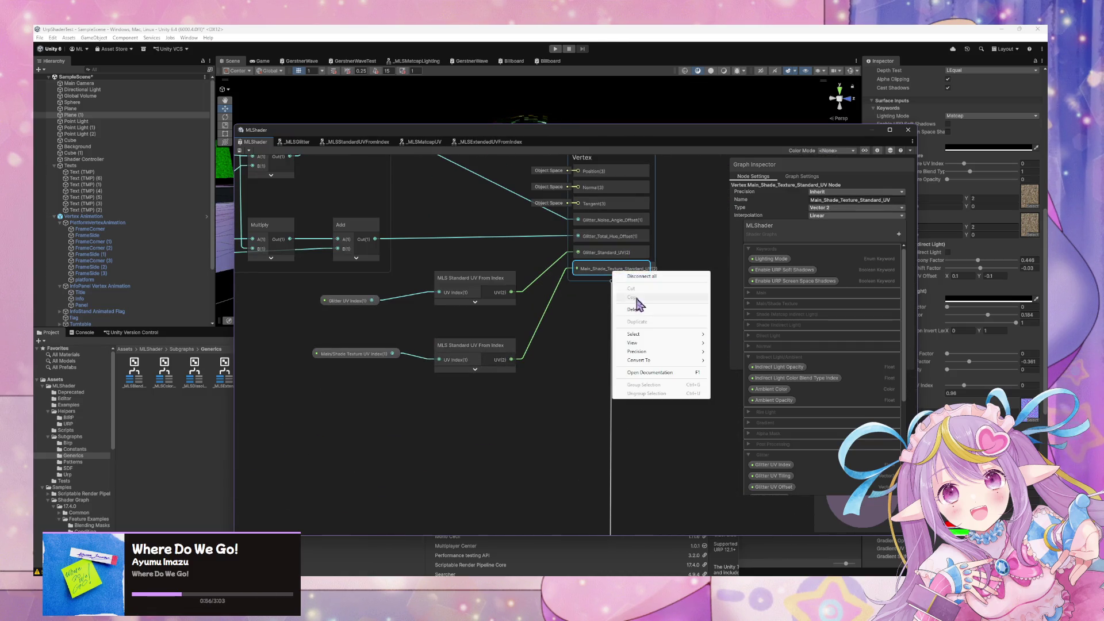
{"action": "left_click", "coordinate": [581, 319]}
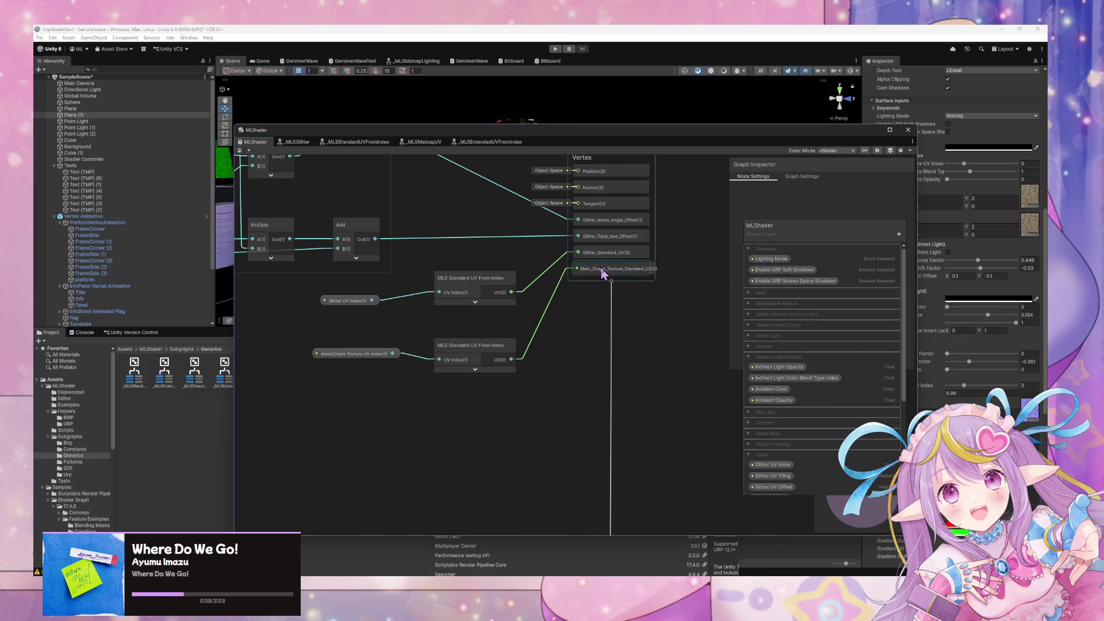
{"action": "key", "text": "space"}
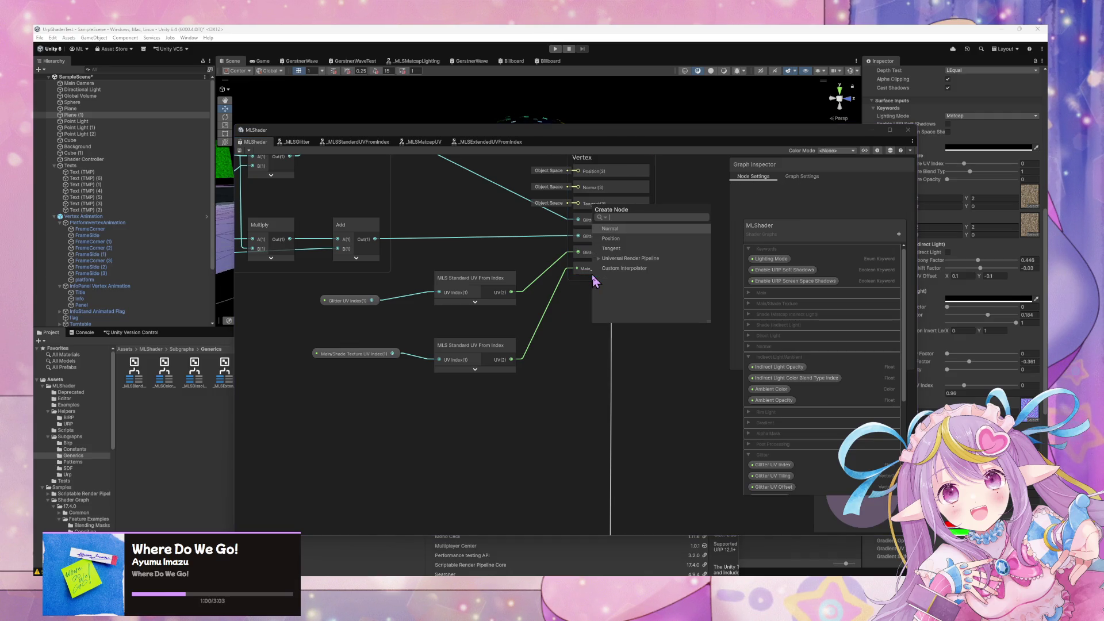
{"action": "key", "text": "Down"}
{"action": "key", "text": "Down"}
{"action": "key", "text": "Down"}
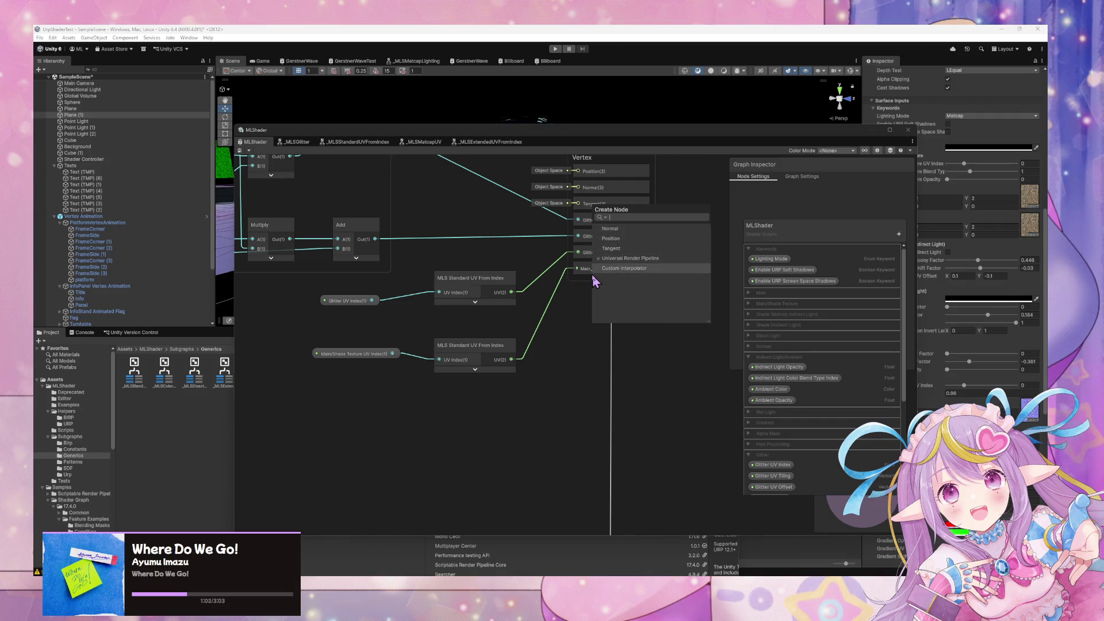
{"action": "key", "text": "Return"}
Name the new interpolator Gradient_Standard_UV and set its type to Vector 2
{"action": "left_click", "coordinate": [596, 283]}
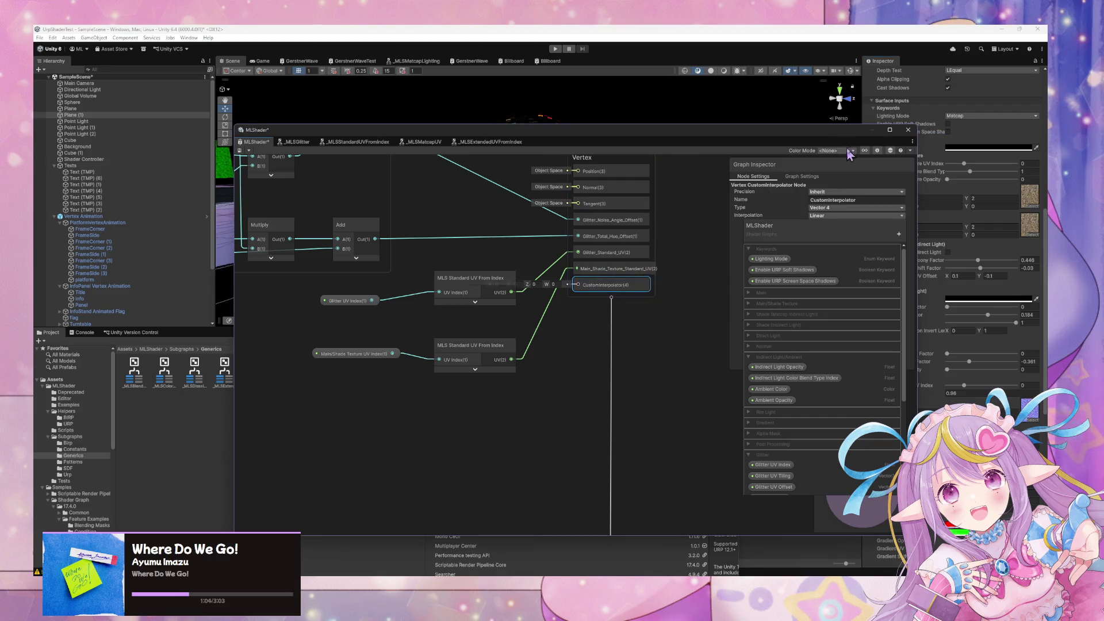
{"action": "left_click", "coordinate": [848, 201]}
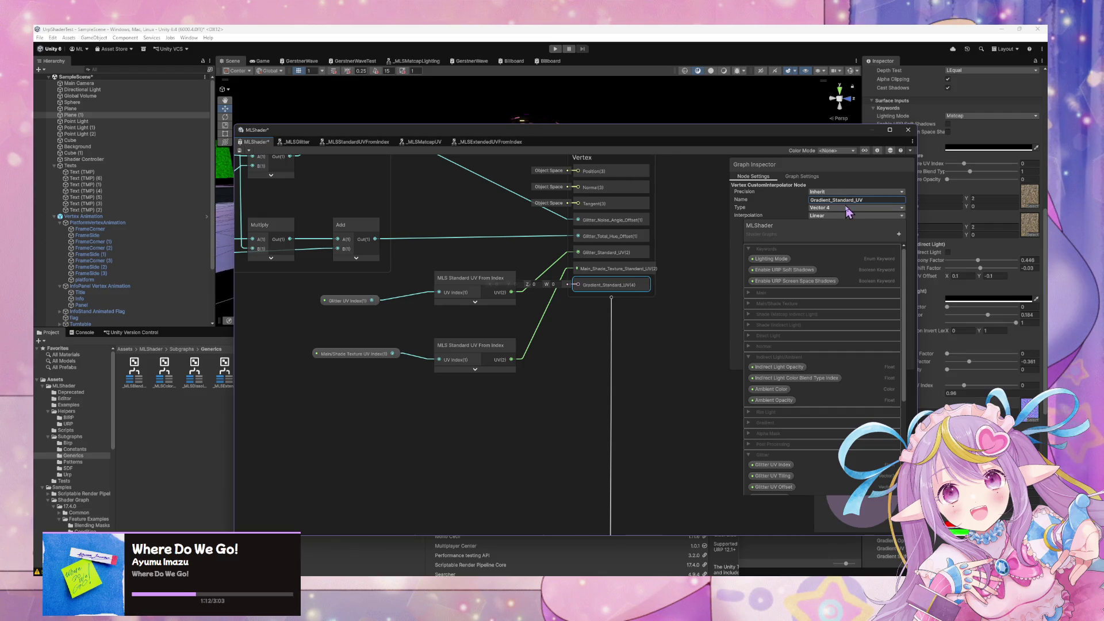
{"action": "left_click", "coordinate": [848, 208]}
{"action": "left_click", "coordinate": [851, 216]}
{"action": "left_click", "coordinate": [814, 209]}
{"action": "left_click", "coordinate": [825, 226]}
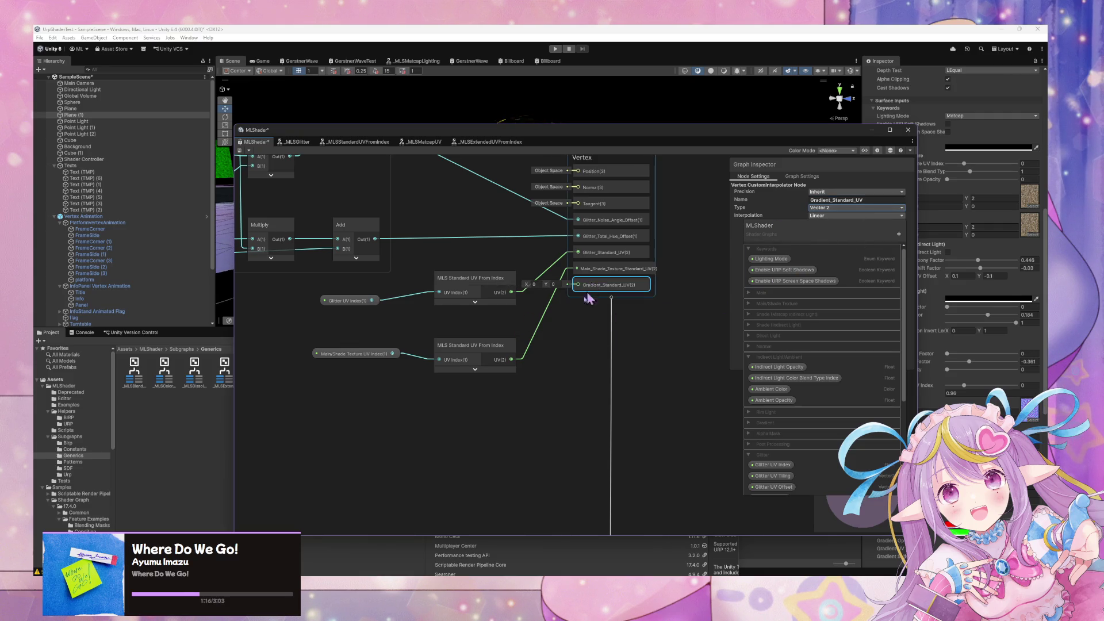
Reposition the Main/Shade UV nodes to make room
{"action": "left_click_drag", "start_coordinate": [475, 345], "coordinate": [475, 326]}
{"action": "mouse_move", "coordinate": [357, 354]}
{"action": "left_mouse_down"}
{"action": "mouse_move", "coordinate": [359, 336]}
{"action": "mouse_move", "coordinate": [333, 307]}
{"action": "left_mouse_up"}
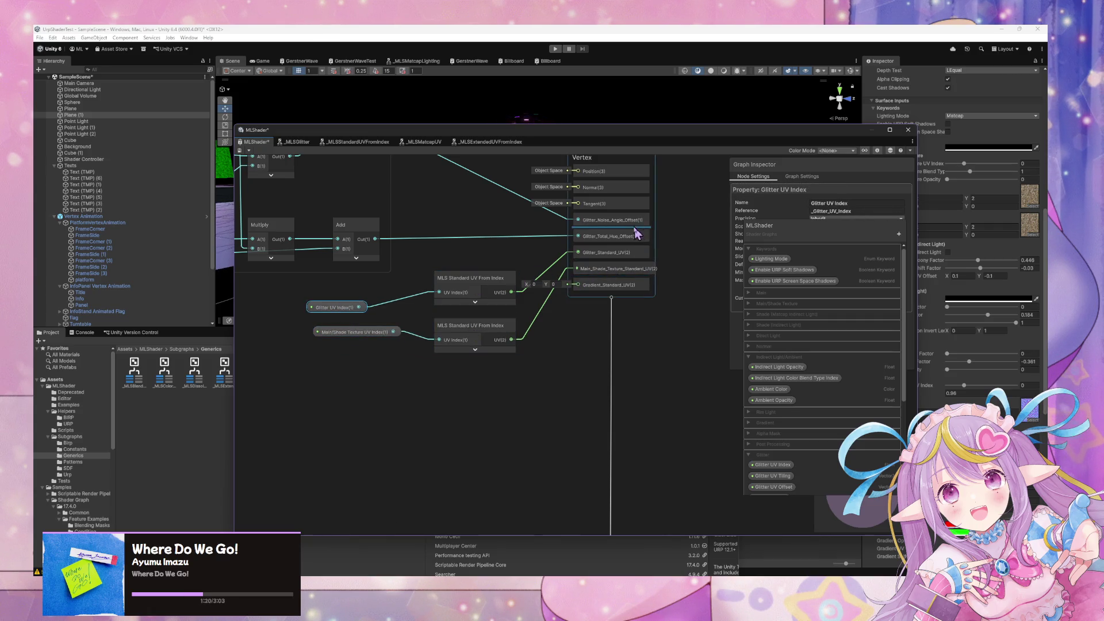
{"action": "mouse_move", "coordinate": [435, 287]}
{"action": "left_mouse_down"}
{"action": "mouse_move", "coordinate": [530, 337]}
{"action": "mouse_move", "coordinate": [525, 328]}
{"action": "left_mouse_up"}
{"action": "scroll", "coordinate": [530, 337], "scroll_direction": "down", "scroll_amount": 3}
{"action": "scroll", "coordinate": [679, 374], "scroll_direction": "up", "scroll_amount": 3}
{"action": "left_click", "coordinate": [573, 344]}
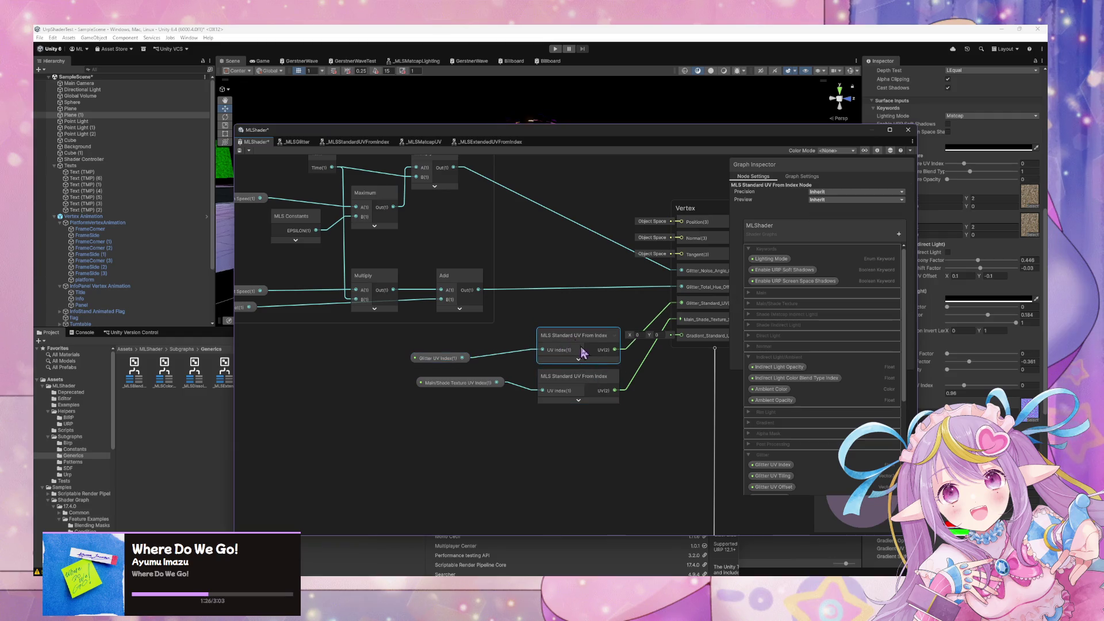
{"action": "left_click_drag", "start_coordinate": [555, 376], "coordinate": [554, 391]}
{"action": "left_click_drag", "start_coordinate": [457, 383], "coordinate": [441, 401]}
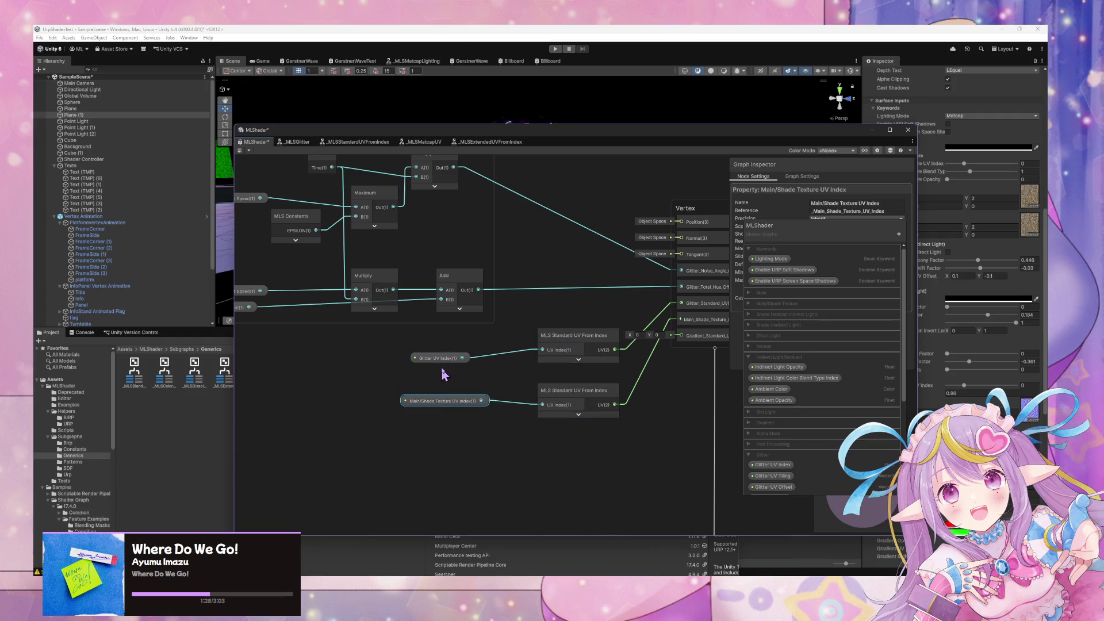
Rearrange the Glitter UV nodes and move the Vertex block down and right
{"action": "left_click_drag", "start_coordinate": [443, 359], "coordinate": [438, 377]}
{"action": "left_click_drag", "start_coordinate": [600, 338], "coordinate": [592, 351]}
{"action": "left_click_drag", "start_coordinate": [702, 353], "coordinate": [638, 368]}
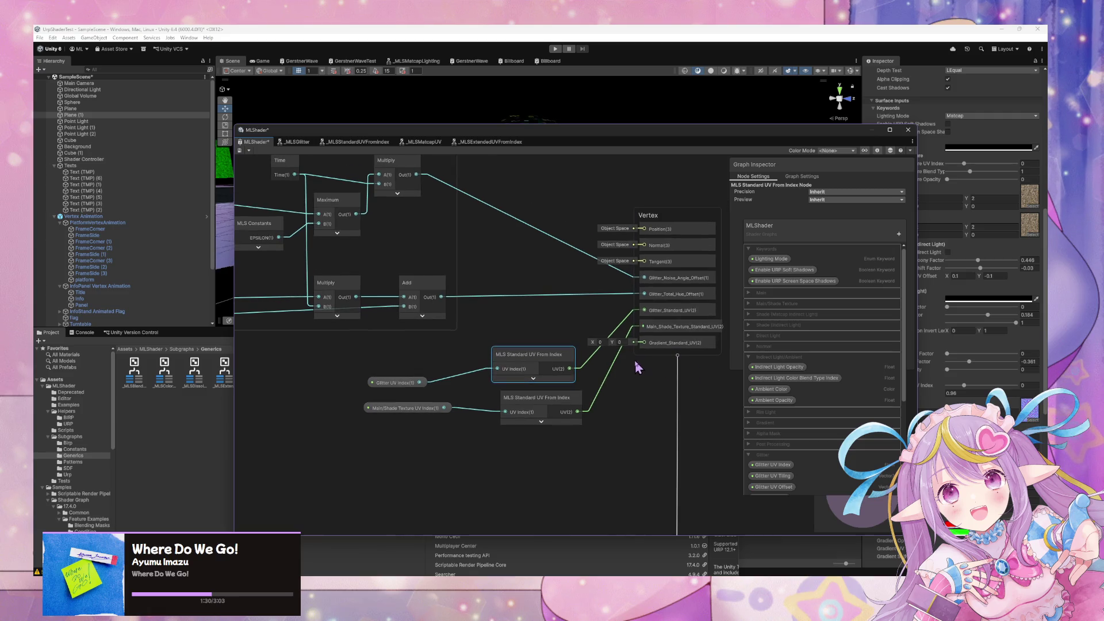
{"action": "left_click_drag", "start_coordinate": [700, 221], "coordinate": [728, 304]}
{"action": "mouse_move", "coordinate": [602, 471]}
{"action": "left_mouse_down"}
{"action": "mouse_move", "coordinate": [602, 435]}
{"action": "mouse_move", "coordinate": [551, 395]}
{"action": "left_mouse_up"}
{"action": "left_click", "coordinate": [558, 334]}
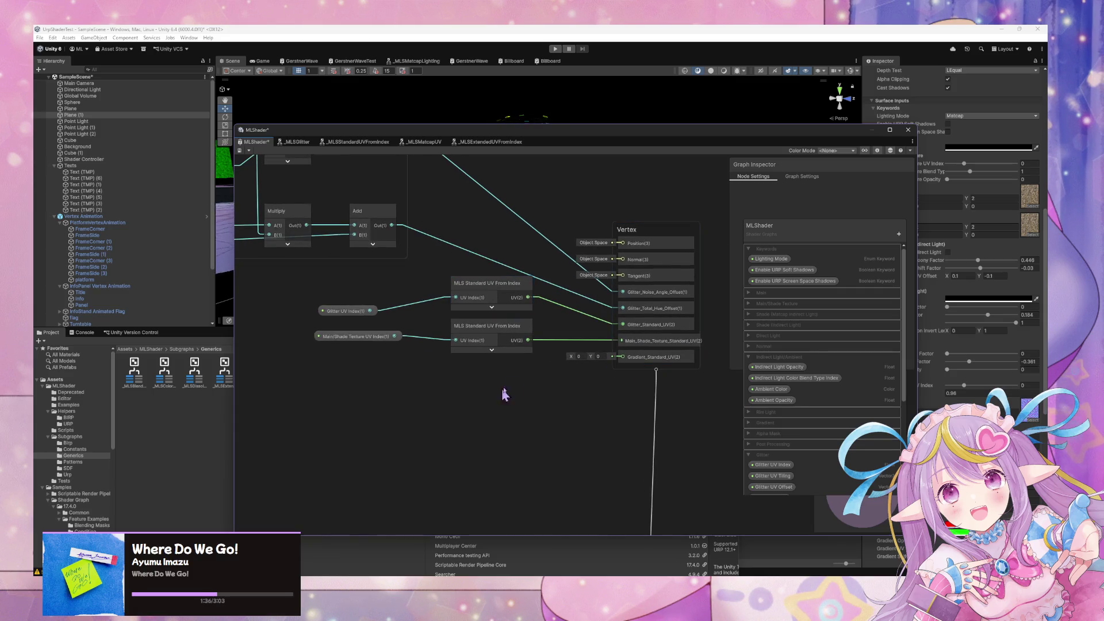
{"action": "left_click", "coordinate": [637, 341]}
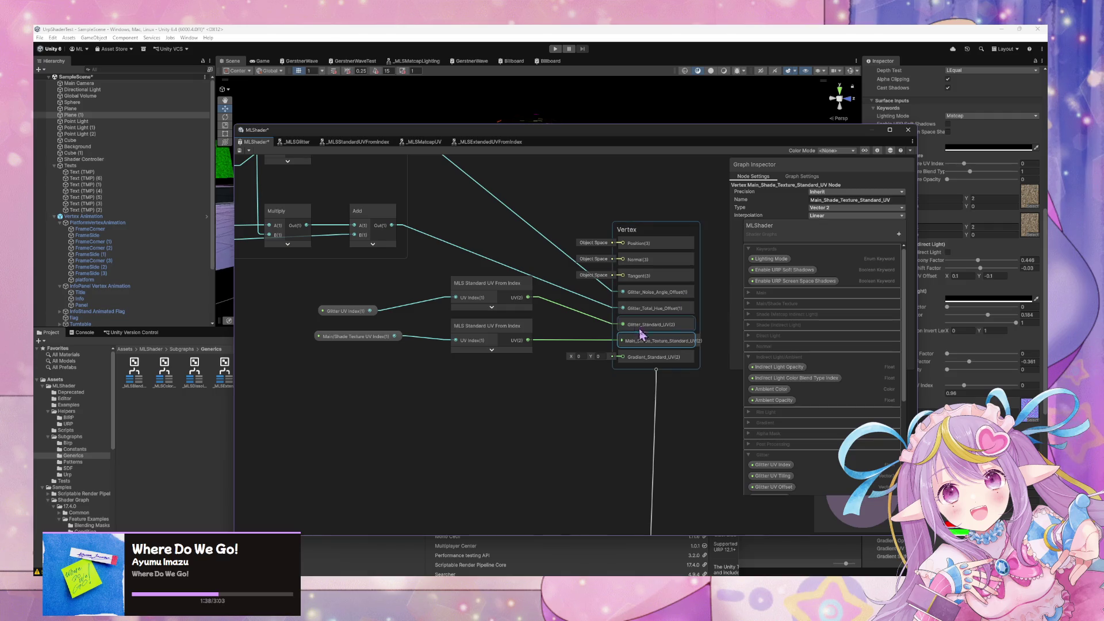
Duplicate the MLS Standard UV From Index node and wire its UV output to Gradient_Standard_UV
{"action": "left_click", "coordinate": [483, 347]}
{"action": "key", "text": "ctrl+d"}
{"action": "mouse_move", "coordinate": [551, 344]}
{"action": "left_mouse_down"}
{"action": "mouse_move", "coordinate": [511, 370]}
{"action": "mouse_move", "coordinate": [557, 383]}
{"action": "mouse_move", "coordinate": [620, 358]}
{"action": "left_mouse_up"}
{"action": "left_click", "coordinate": [498, 404]}
Search for a gradient UV index node, then close the search without adding anything
{"action": "left_click", "coordinate": [377, 414]}
{"action": "key", "text": "space"}
{"action": "type", "text": "gradient shader"}
{"action": "key", "text": "Down"}
{"action": "key", "text": "Down"}
{"action": "key", "text": "Down"}
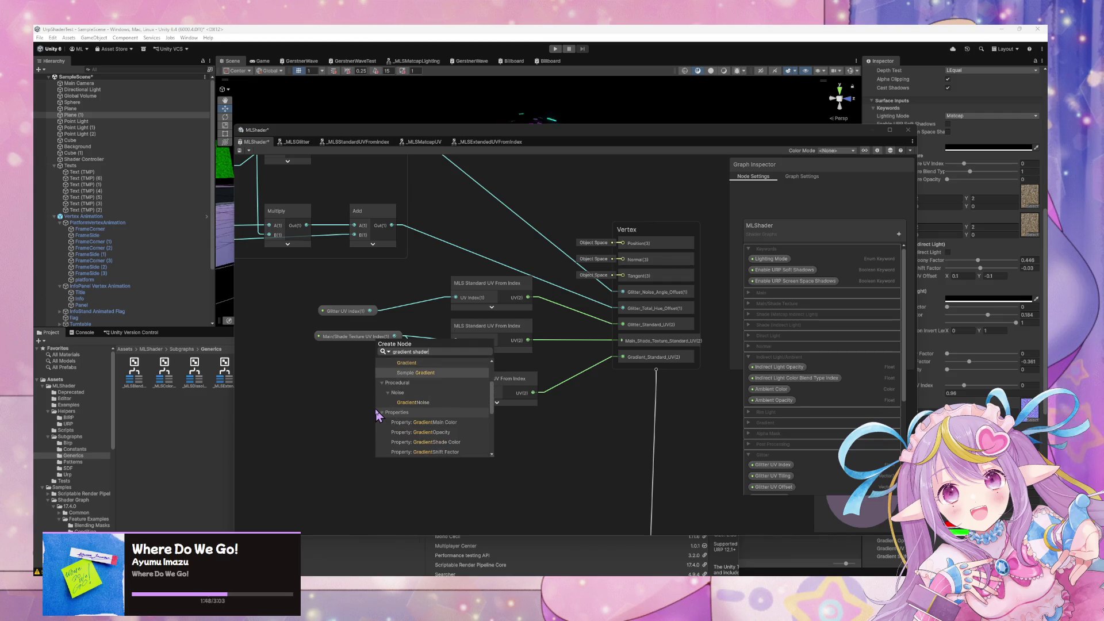
{"action": "key", "text": "BackSpace"}
{"action": "key", "text": "BackSpace"}
{"action": "key", "text": "BackSpace"}
{"action": "type", "text": "uv "}
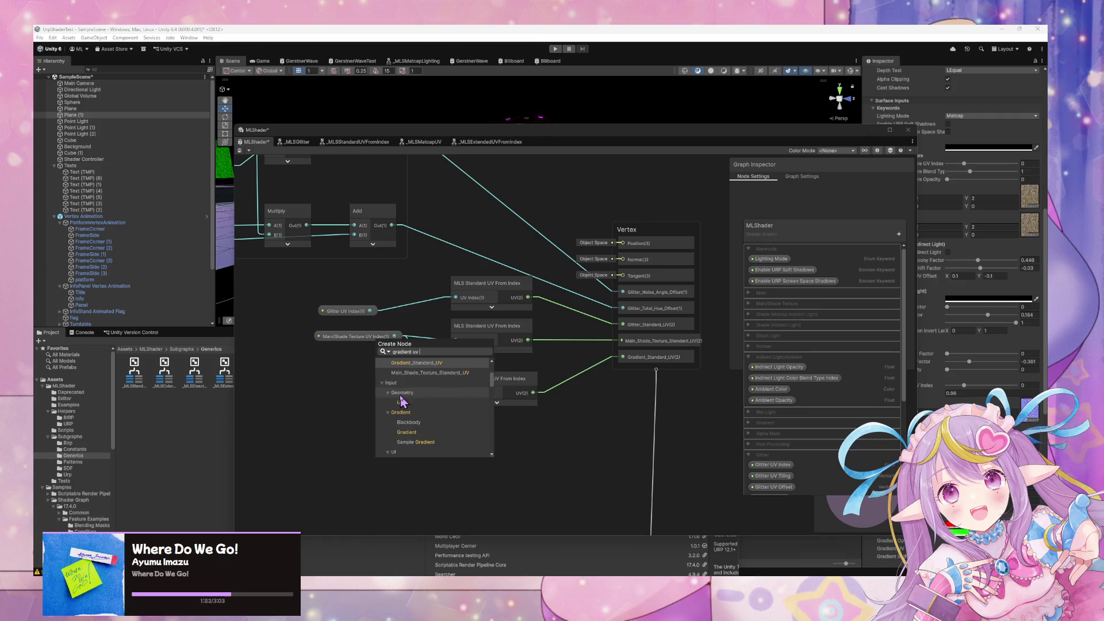
{"action": "type", "text": "index"}
{"action": "scroll", "coordinate": [403, 401], "scroll_direction": "up", "scroll_amount": 2}
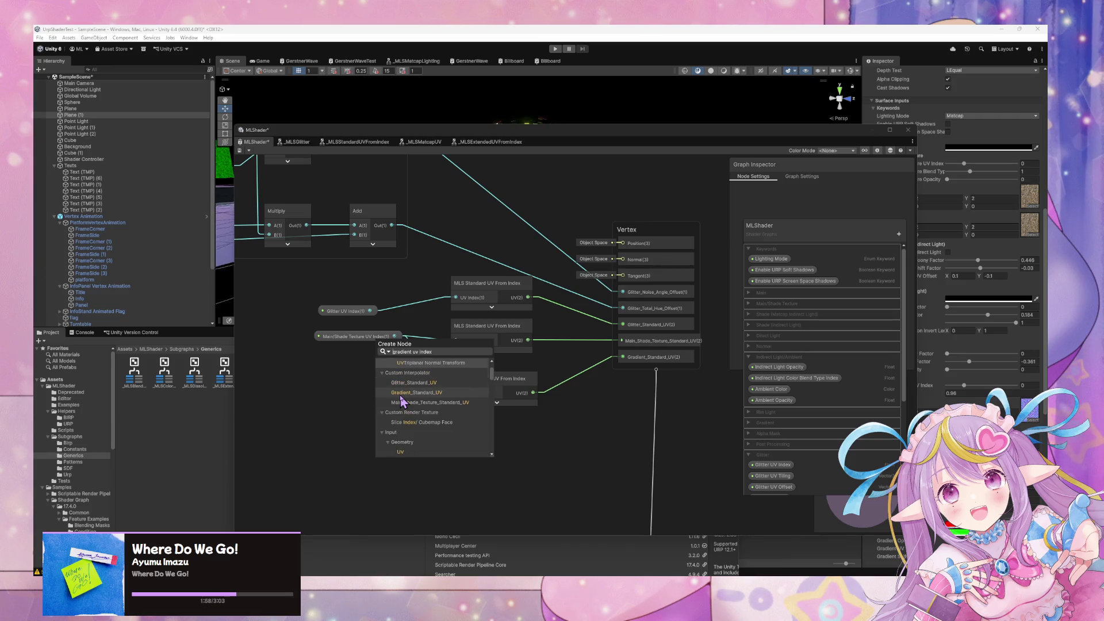
{"action": "scroll", "coordinate": [402, 401], "scroll_direction": "up", "scroll_amount": 1}
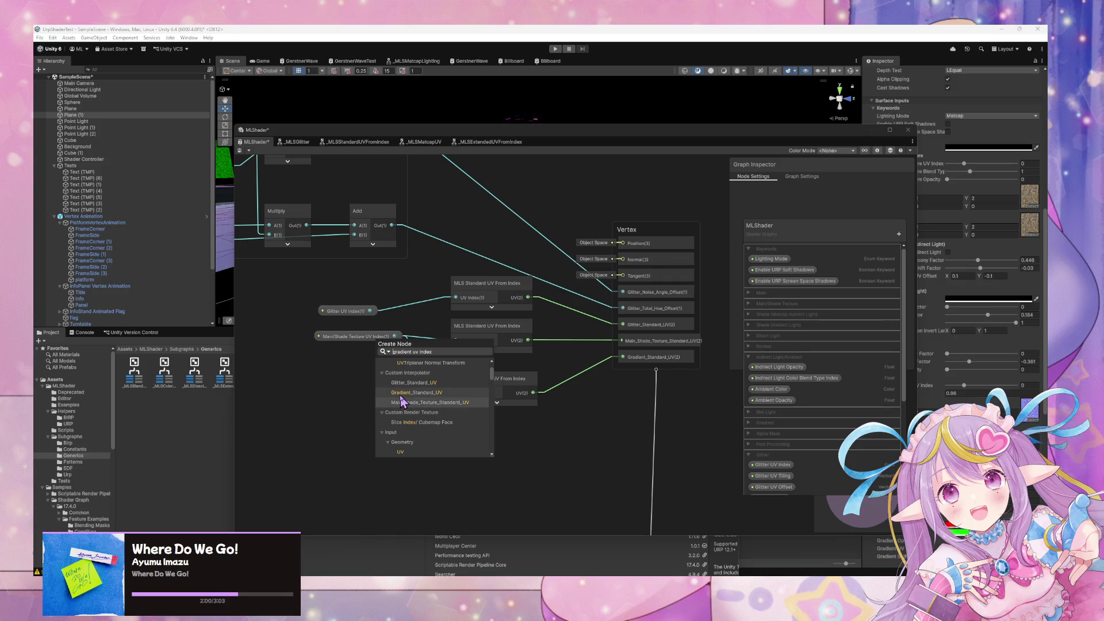
{"action": "scroll", "coordinate": [473, 422], "scroll_direction": "up", "scroll_amount": 2}
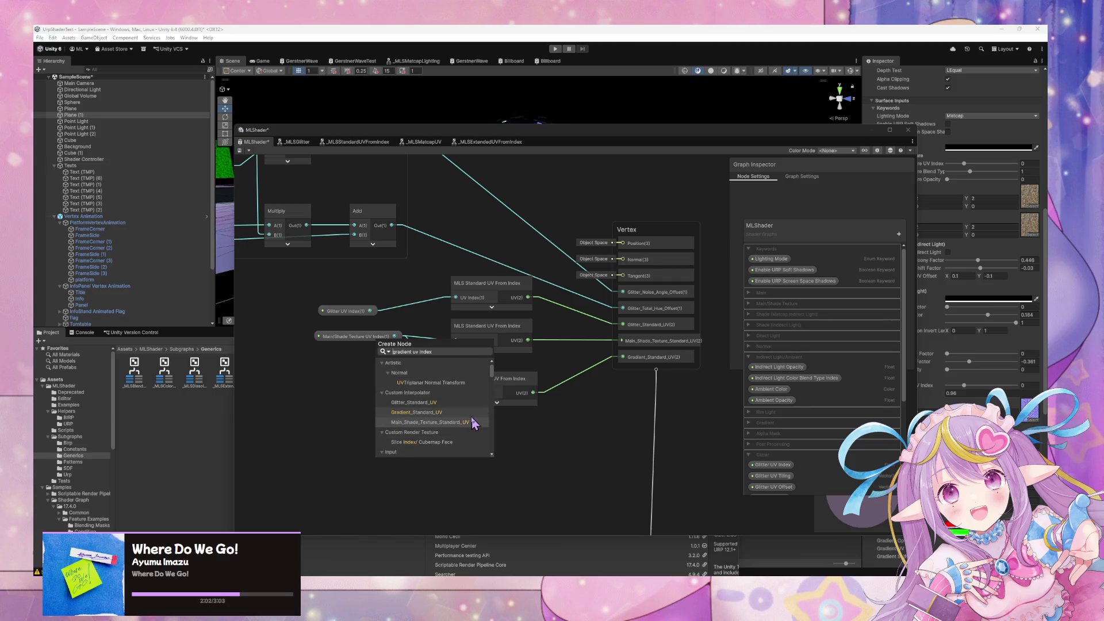
{"action": "scroll", "coordinate": [473, 415], "scroll_direction": "down", "scroll_amount": 5}
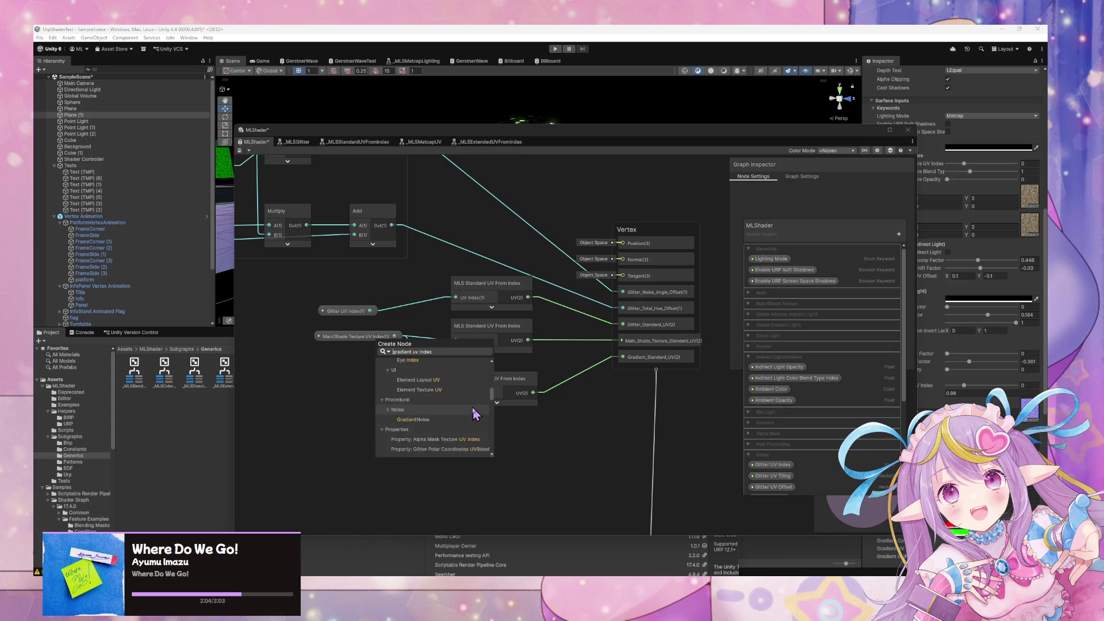
{"action": "left_click", "coordinate": [621, 436]}
Drag the Gradient UV Index property from the Blackboard's Gradient group onto the graph
{"action": "left_click", "coordinate": [759, 344]}
{"action": "left_click", "coordinate": [746, 344]}
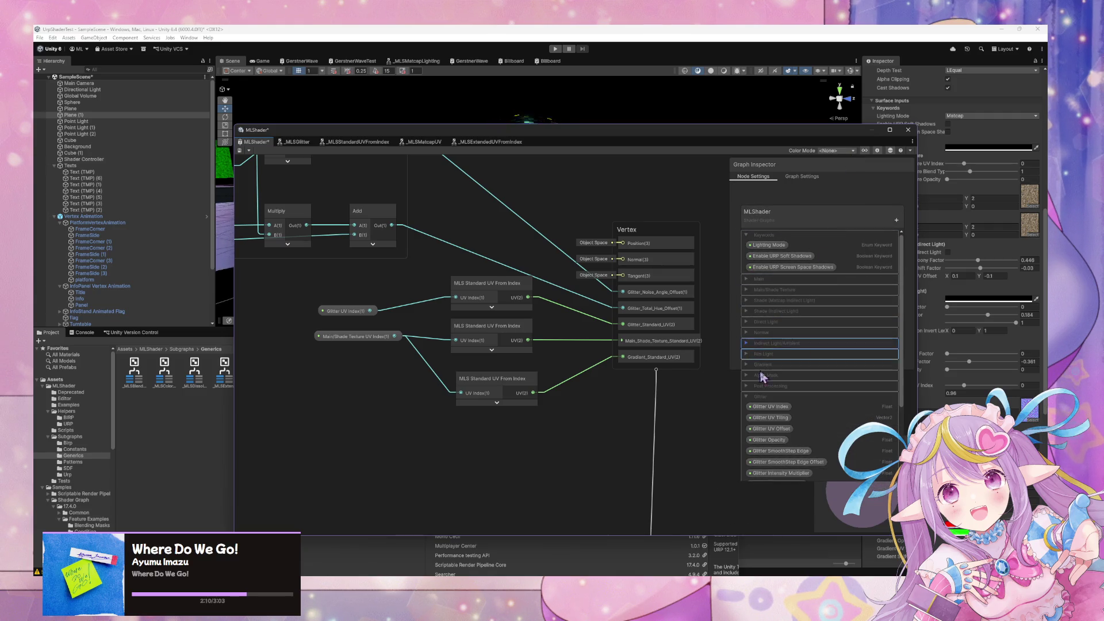
{"action": "scroll", "coordinate": [786, 422], "scroll_direction": "down", "scroll_amount": 1}
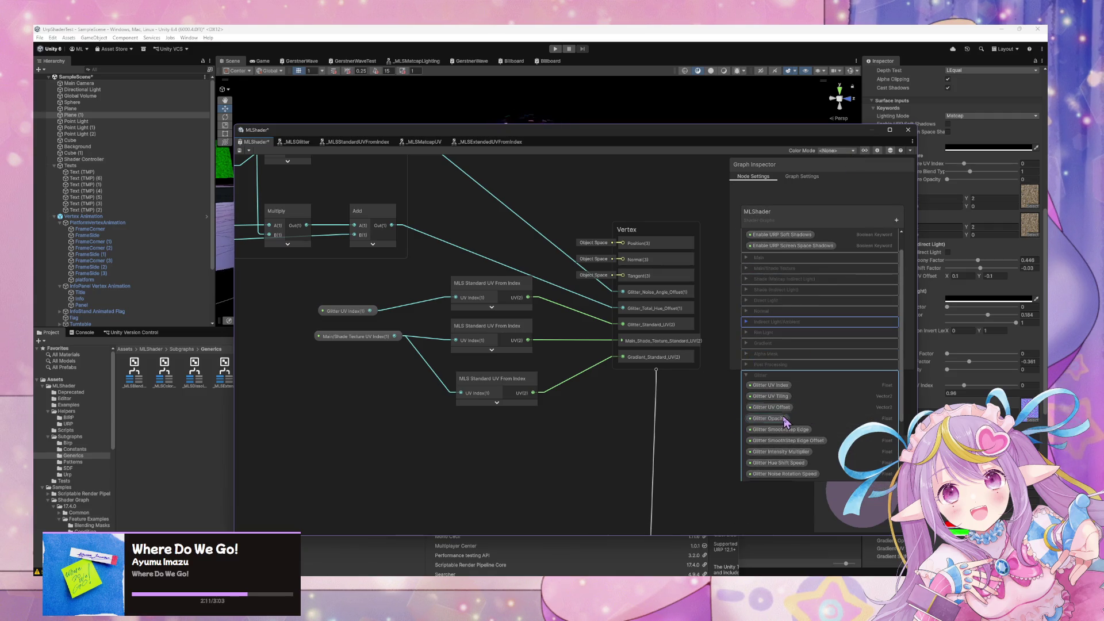
{"action": "left_click", "coordinate": [747, 375]}
{"action": "left_click", "coordinate": [747, 365]}
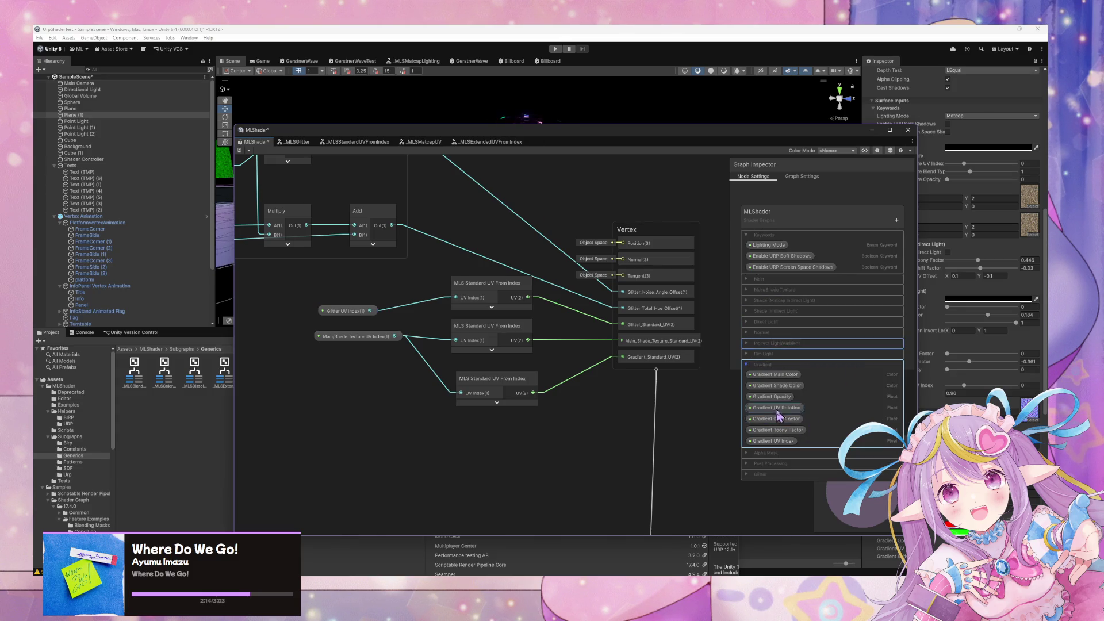
{"action": "mouse_move", "coordinate": [782, 442]}
{"action": "left_mouse_down"}
{"action": "mouse_move", "coordinate": [329, 386]}
{"action": "mouse_move", "coordinate": [440, 398]}
{"action": "left_mouse_up"}
Align the Gradient UV Index and new UV node with the other UV nodes
{"action": "left_click_drag", "start_coordinate": [370, 395], "coordinate": [384, 406]}
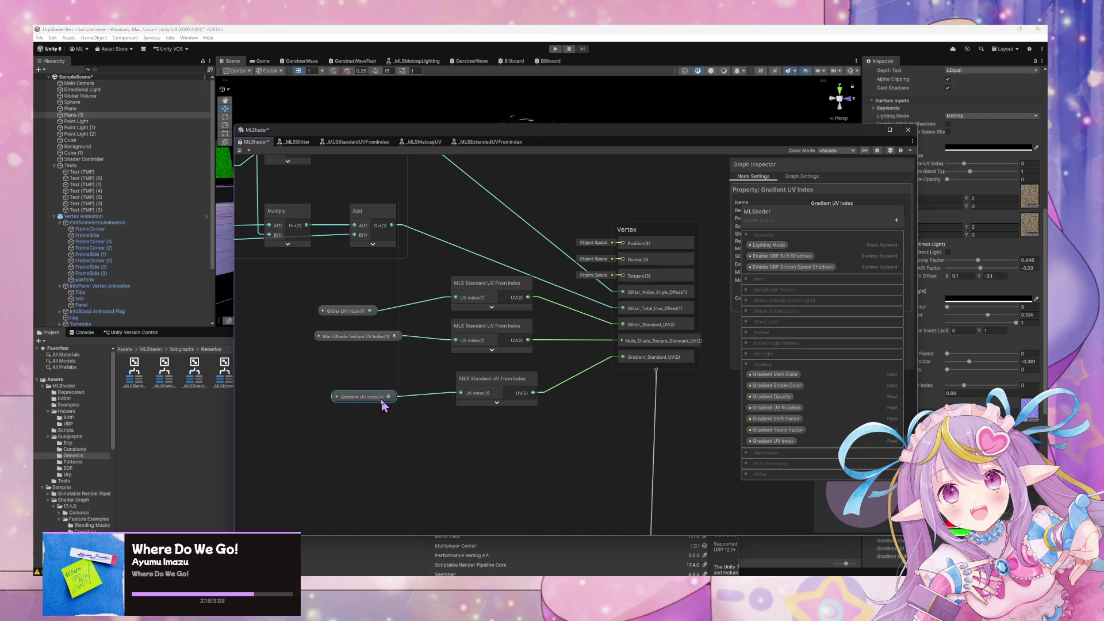
{"action": "mouse_move", "coordinate": [369, 338]}
{"action": "left_mouse_down"}
{"action": "mouse_move", "coordinate": [352, 312]}
{"action": "mouse_move", "coordinate": [365, 302]}
{"action": "left_mouse_up"}
{"action": "left_click_drag", "start_coordinate": [495, 384], "coordinate": [492, 372]}
{"action": "left_click_drag", "start_coordinate": [384, 398], "coordinate": [374, 388]}
Add two aligned reroute points on the gradient UV From Index node's output wires
{"action": "scroll", "coordinate": [368, 425], "scroll_direction": "down", "scroll_amount": 8}
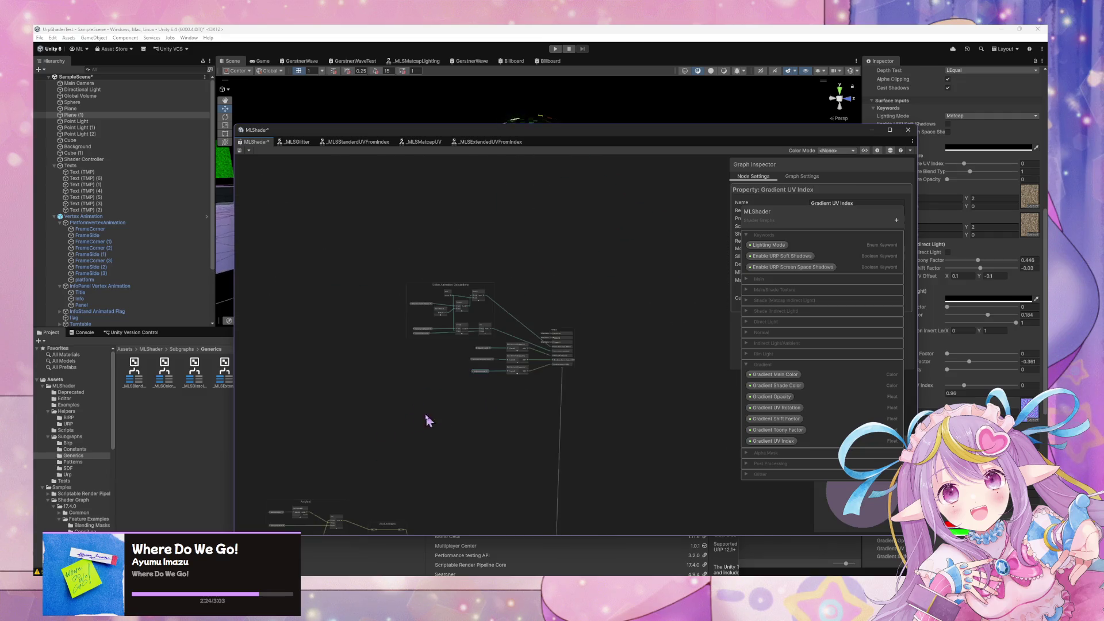
{"action": "scroll", "coordinate": [452, 435], "scroll_direction": "up", "scroll_amount": 10}
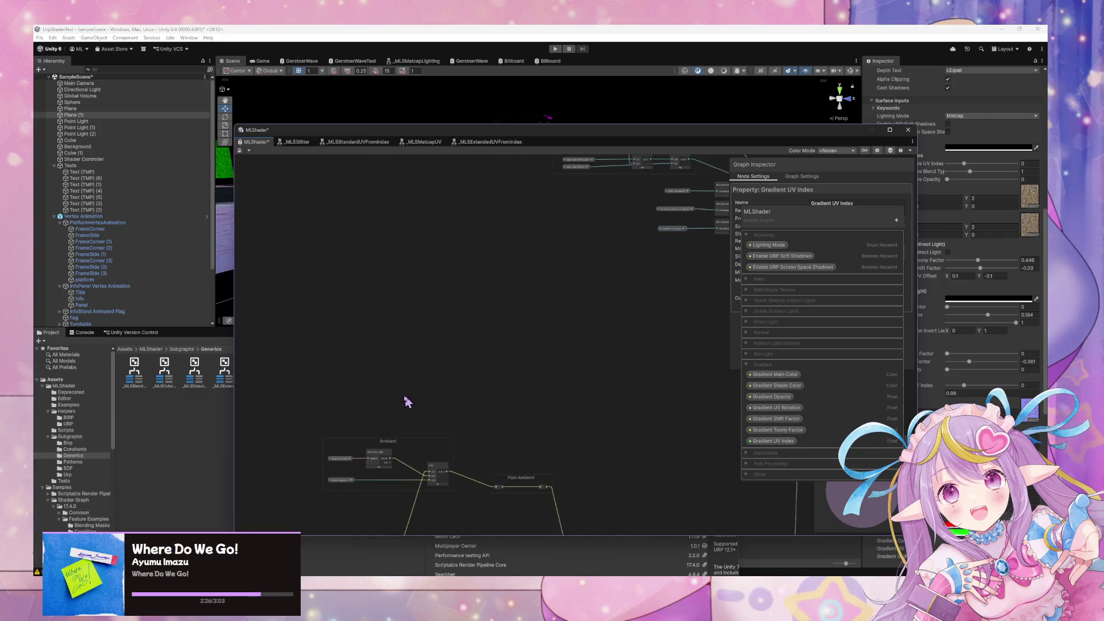
{"action": "scroll", "coordinate": [636, 449], "scroll_direction": "up", "scroll_amount": 6}
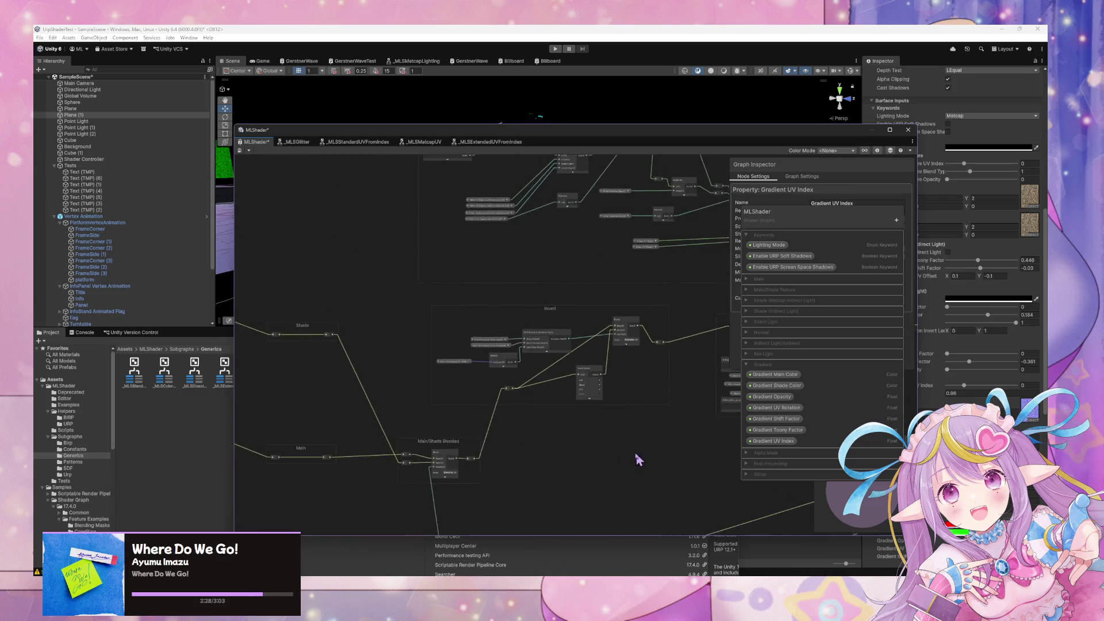
{"action": "scroll", "coordinate": [682, 434], "scroll_direction": "down", "scroll_amount": 3}
{"action": "scroll", "coordinate": [702, 431], "scroll_direction": "up", "scroll_amount": 3}
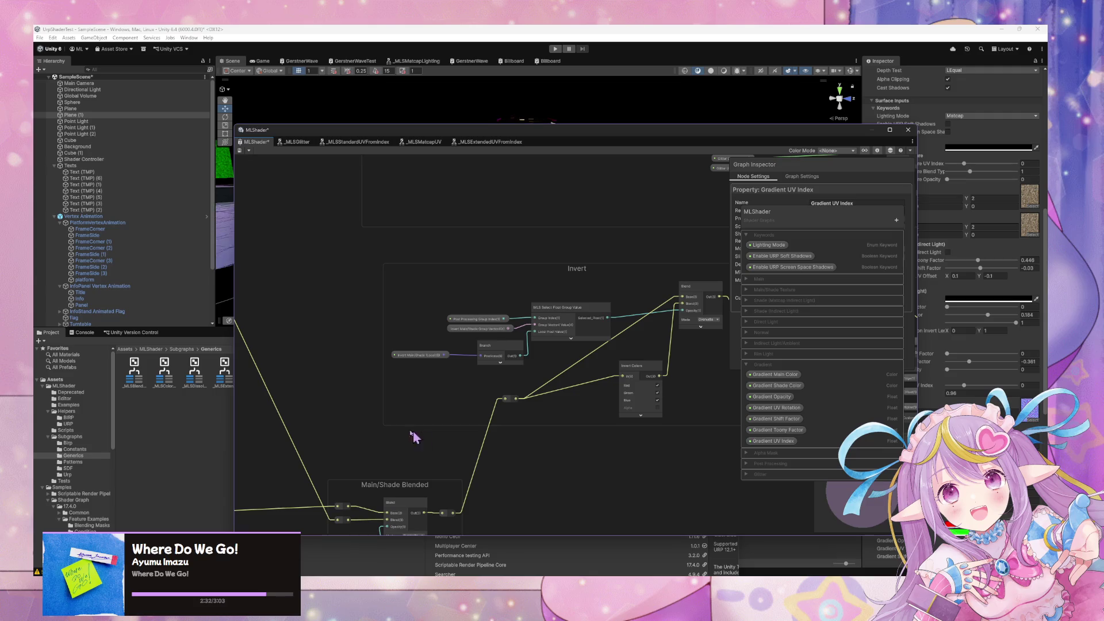
{"action": "scroll", "coordinate": [624, 397], "scroll_direction": "down", "scroll_amount": 3}
{"action": "scroll", "coordinate": [414, 376], "scroll_direction": "up", "scroll_amount": 3}
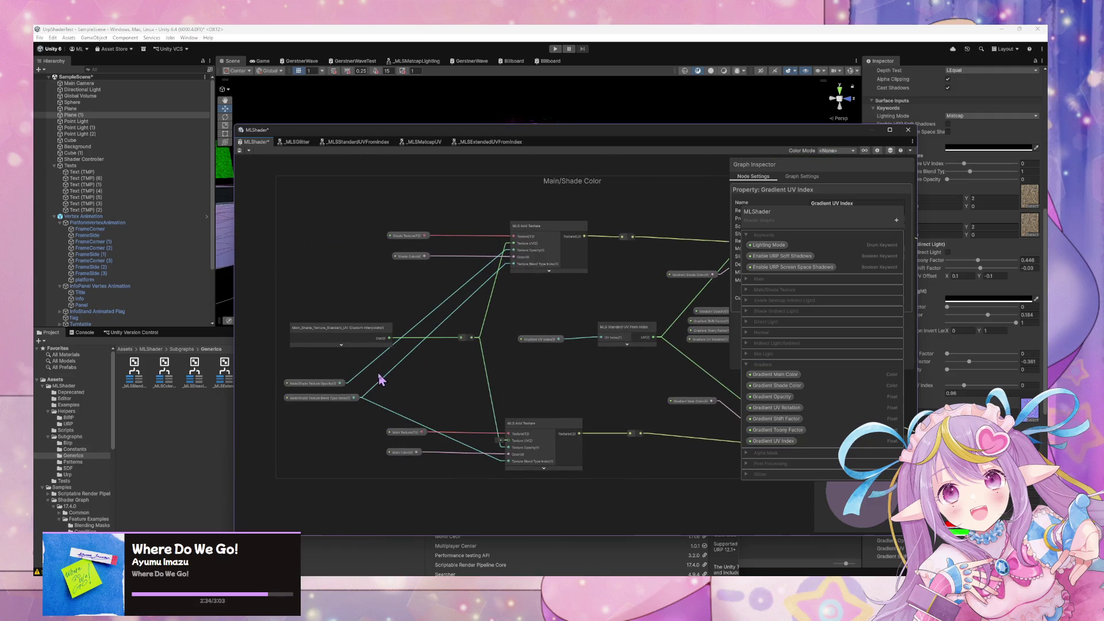
{"action": "scroll", "coordinate": [475, 374], "scroll_direction": "down", "scroll_amount": 2}
{"action": "scroll", "coordinate": [465, 375], "scroll_direction": "up", "scroll_amount": 4}
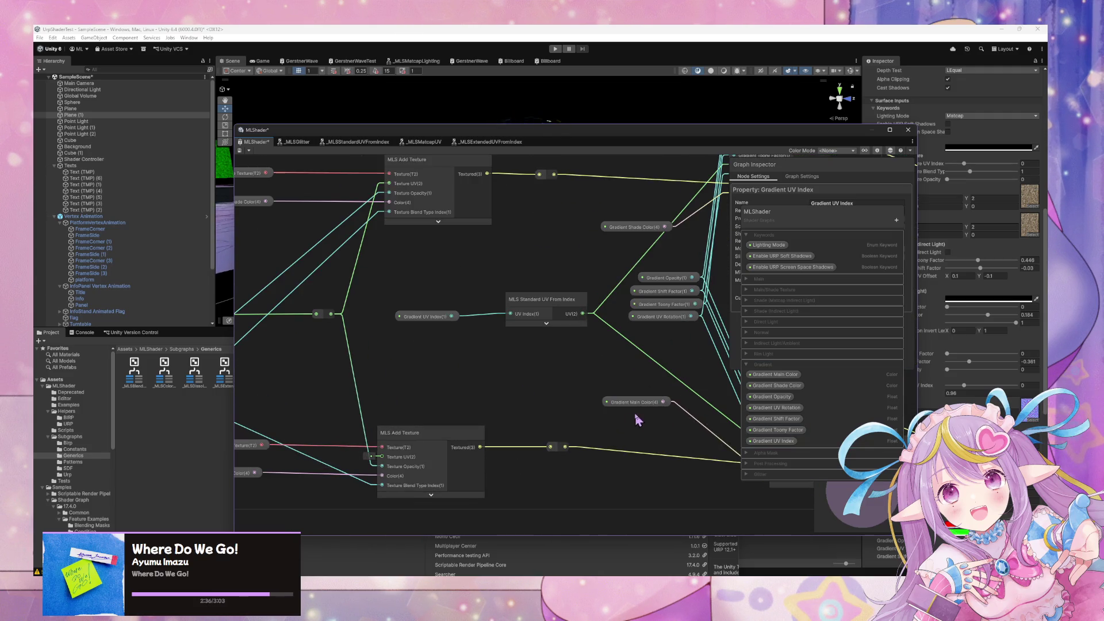
{"action": "scroll", "coordinate": [533, 377], "scroll_direction": "down", "scroll_amount": 3}
{"action": "scroll", "coordinate": [480, 368], "scroll_direction": "up", "scroll_amount": 3}
{"action": "double_click", "coordinate": [530, 297]}
{"action": "scroll", "coordinate": [518, 334], "scroll_direction": "down", "scroll_amount": 2}
{"action": "scroll", "coordinate": [500, 322], "scroll_direction": "up", "scroll_amount": 2}
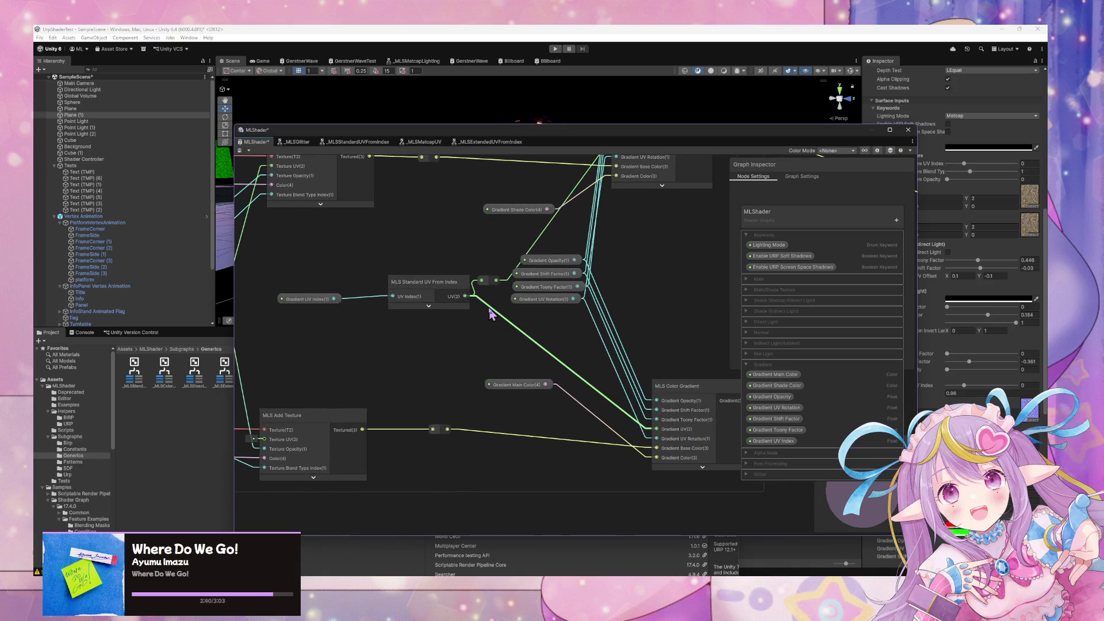
{"action": "double_click", "coordinate": [492, 312]}
{"action": "mouse_move", "coordinate": [492, 287]}
{"action": "left_mouse_down"}
{"action": "mouse_move", "coordinate": [489, 296]}
{"action": "mouse_move", "coordinate": [491, 284]}
{"action": "left_mouse_up"}
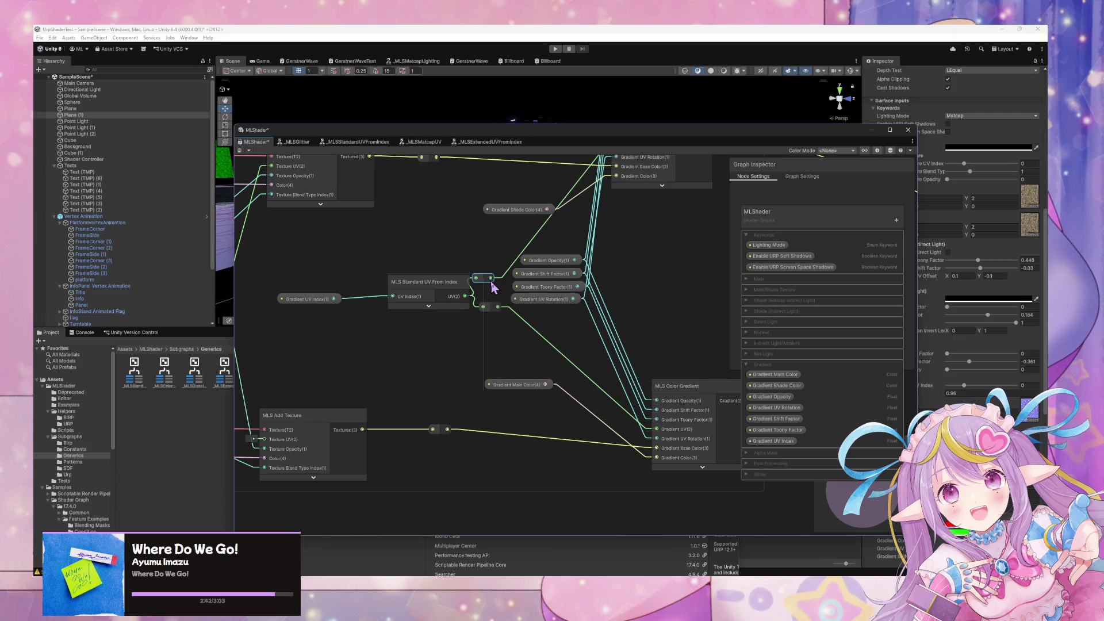
Shift the gradient's MLS Standard UV From Index node left and start a node search
{"action": "left_click", "coordinate": [434, 282]}
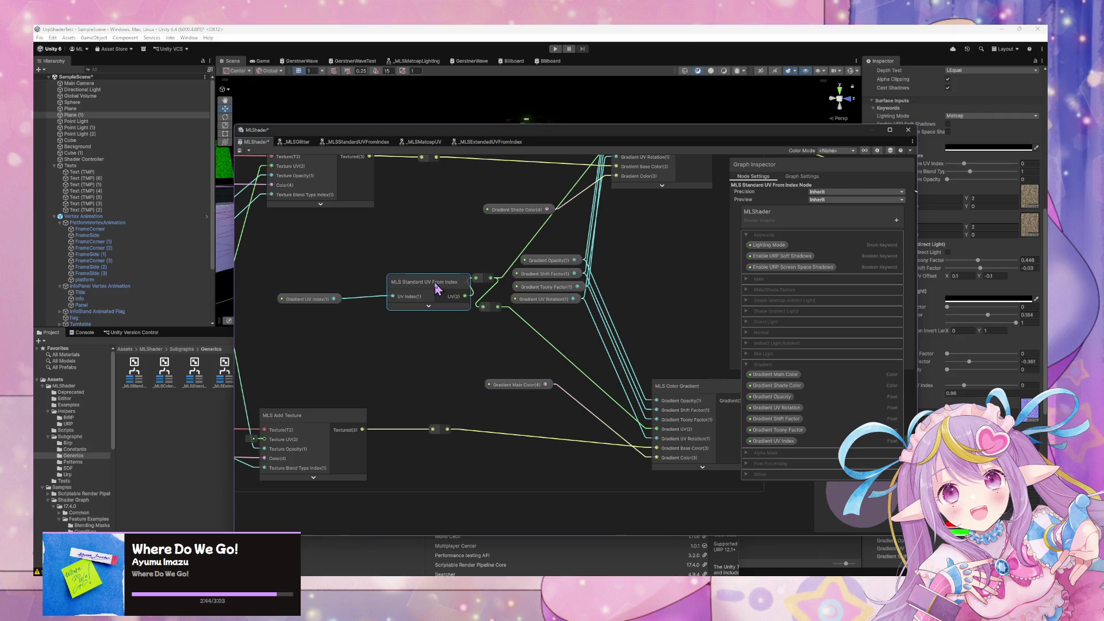
{"action": "left_click_drag", "start_coordinate": [418, 287], "coordinate": [390, 281]}
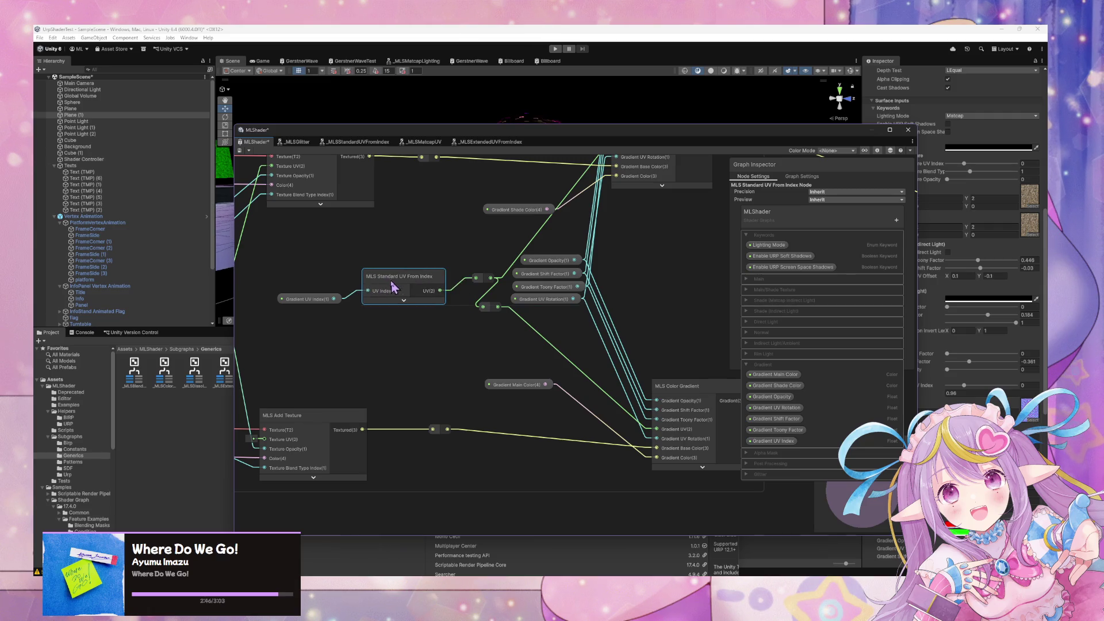
{"action": "left_click", "coordinate": [406, 324]}
{"action": "key", "text": "space"}
Add an MLS Extended UV From Index node fed by Gradient UV Index, outputting to the reroute
{"action": "type", "text": "extend"}
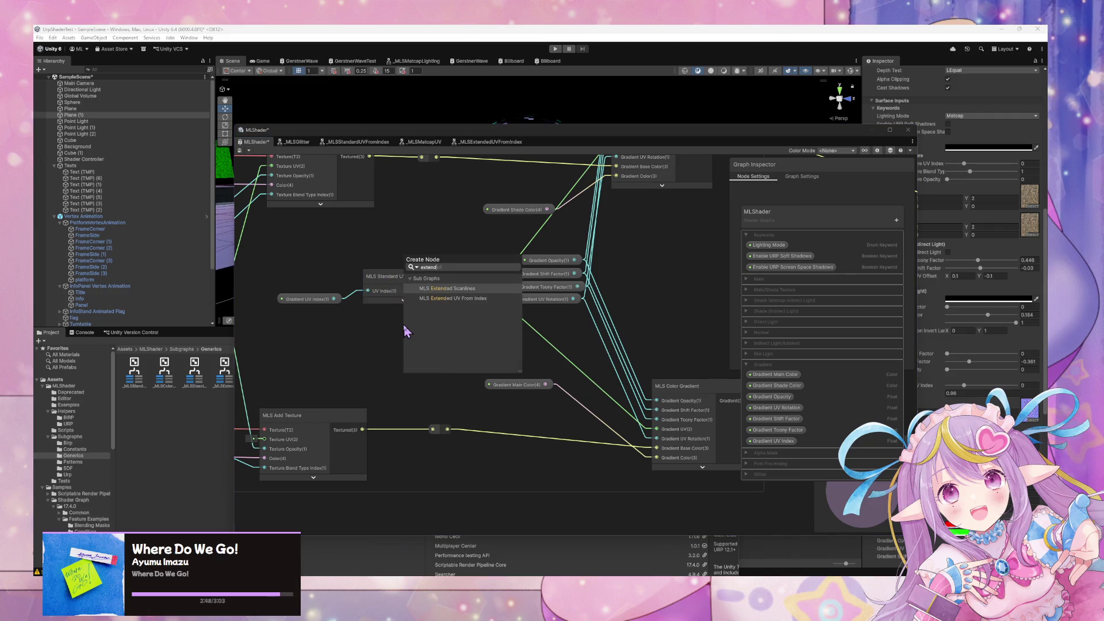
{"action": "key", "text": "Down"}
{"action": "key", "text": "Return"}
{"action": "left_click_drag", "start_coordinate": [447, 382], "coordinate": [412, 322]}
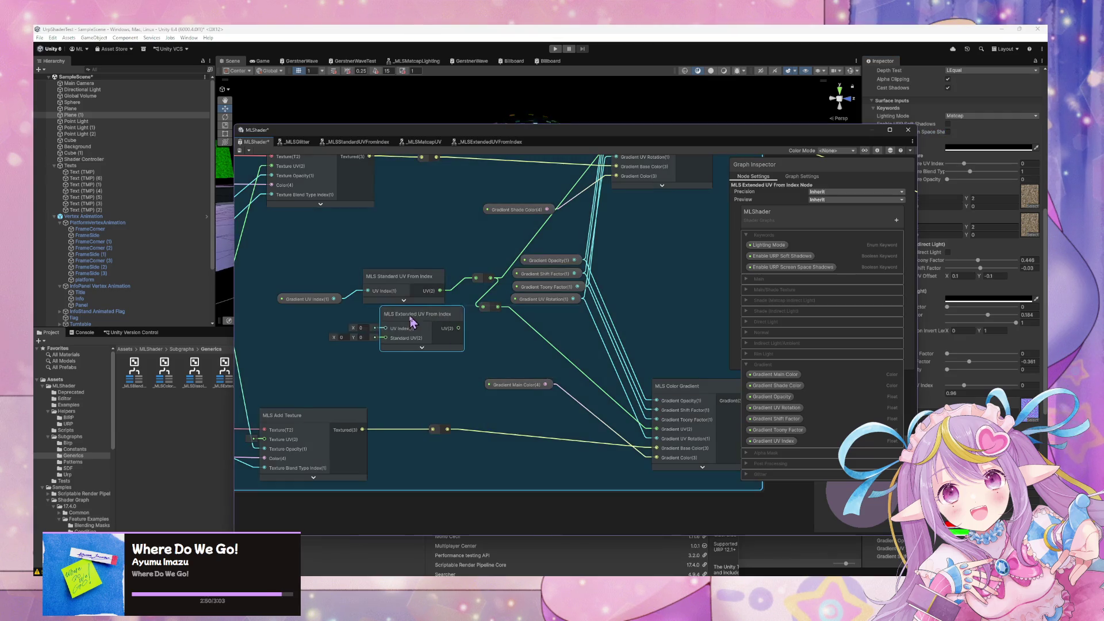
{"action": "left_click", "coordinate": [408, 281]}
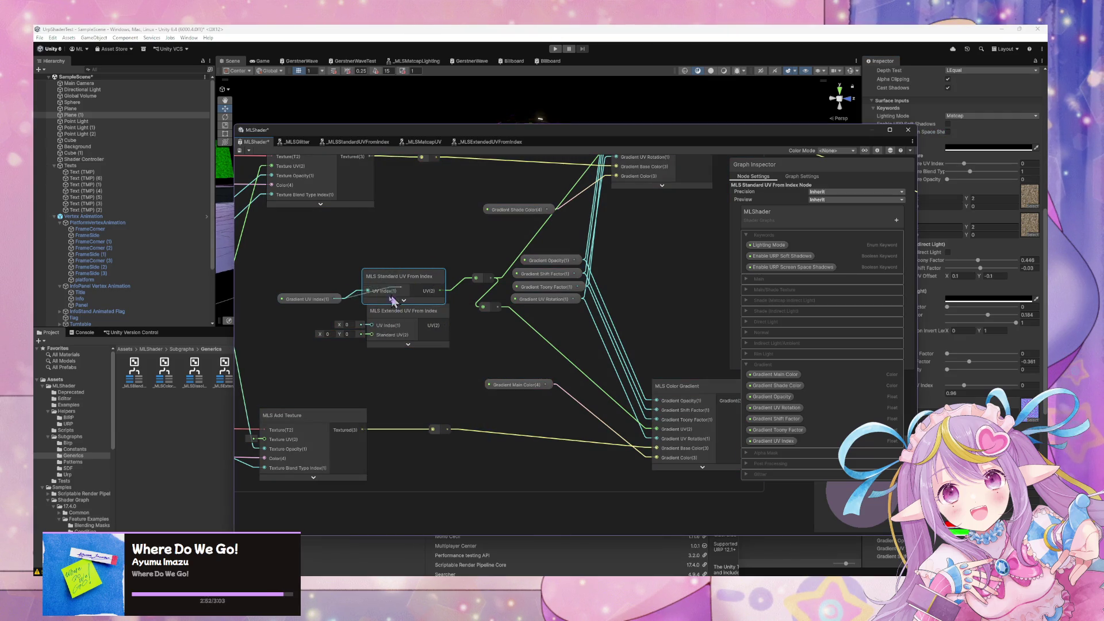
{"action": "left_click_drag", "start_coordinate": [378, 330], "coordinate": [373, 326]}
{"action": "left_click_drag", "start_coordinate": [445, 325], "coordinate": [475, 278]}
Delete the old Standard UV From Index node, put the extended node in its place, and merge the reroutes
{"action": "left_click", "coordinate": [403, 277]}
{"action": "key", "text": "Delete"}
{"action": "left_click_drag", "start_coordinate": [397, 322], "coordinate": [394, 293]}
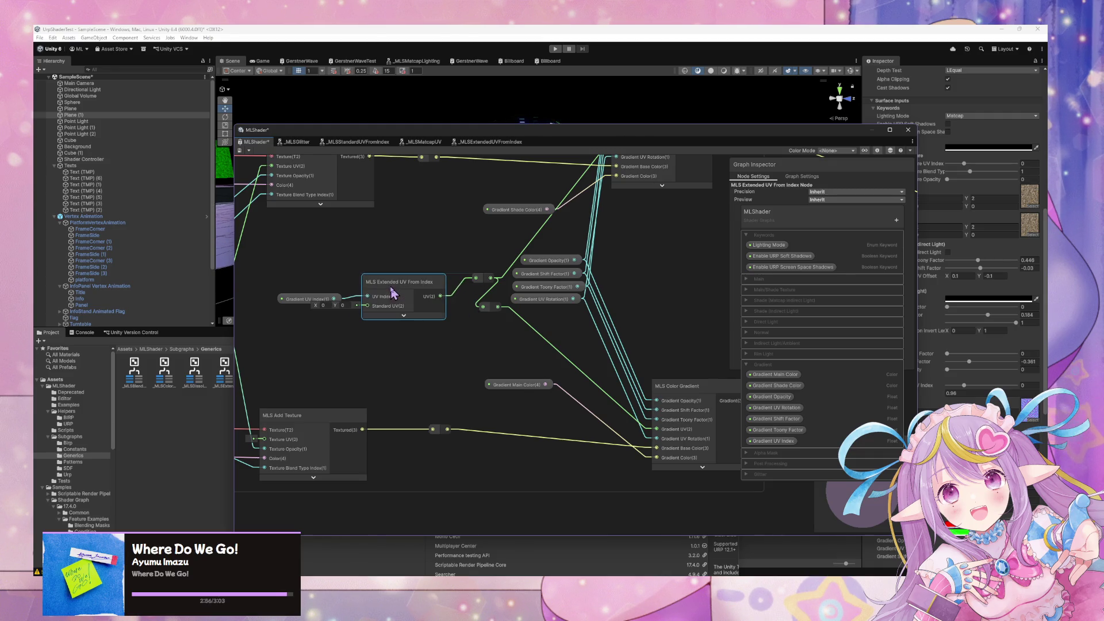
{"action": "mouse_move", "coordinate": [494, 309]}
{"action": "left_mouse_down"}
{"action": "mouse_move", "coordinate": [481, 308]}
{"action": "mouse_move", "coordinate": [486, 289]}
{"action": "mouse_move", "coordinate": [478, 305]}
{"action": "left_mouse_up"}
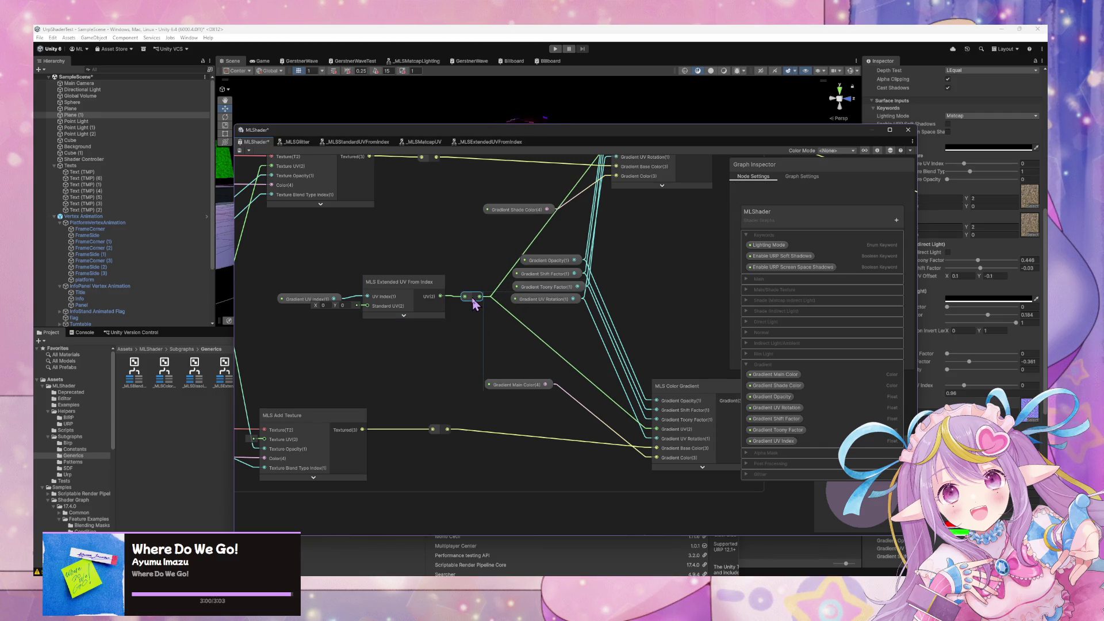
Add a collapsed Gradient_Standard_UV interpolator node wired into the extended node's Standard UV input
{"action": "mouse_move", "coordinate": [313, 326]}
{"action": "left_mouse_down"}
{"action": "mouse_move", "coordinate": [635, 324]}
{"action": "mouse_move", "coordinate": [493, 320]}
{"action": "mouse_move", "coordinate": [470, 305]}
{"action": "left_mouse_up"}
{"action": "key", "text": "space"}
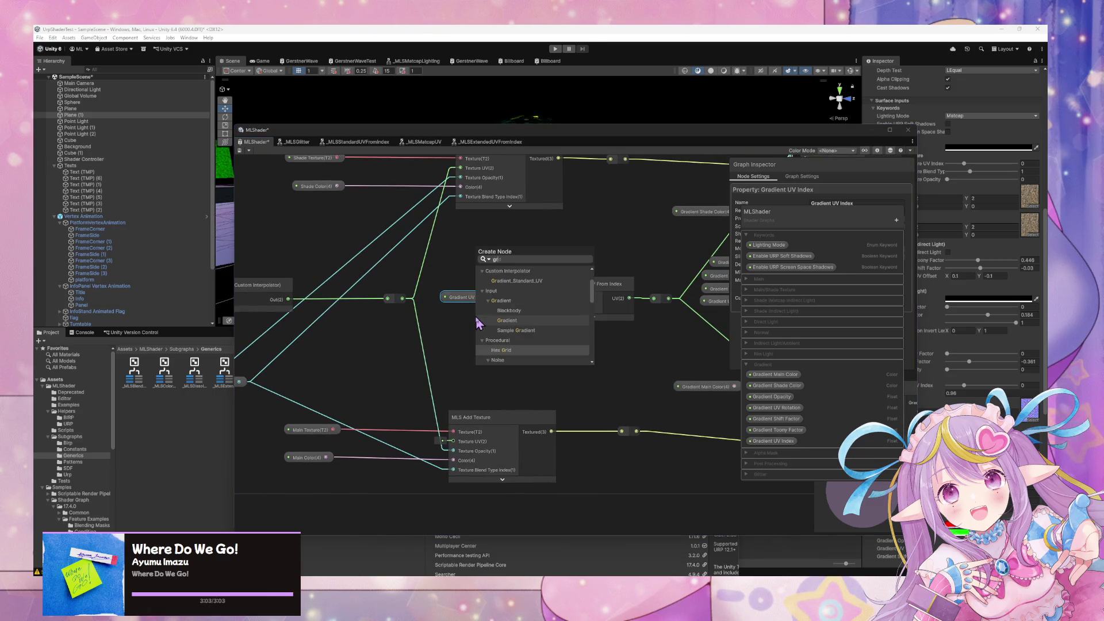
{"action": "type", "text": "gra"}
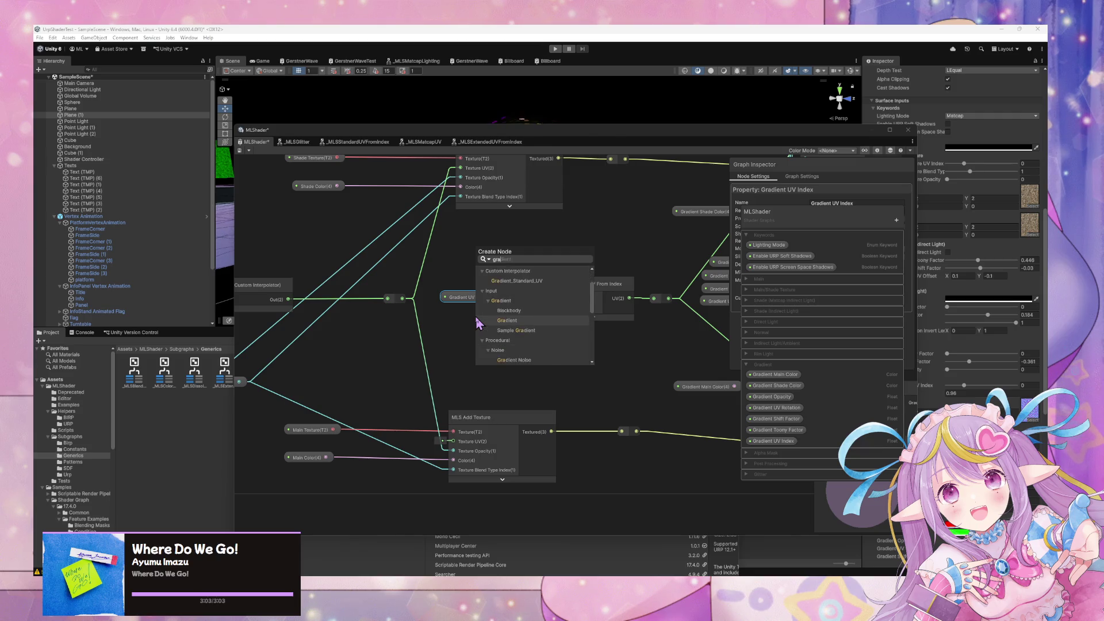
{"action": "key", "text": "Up"}
{"action": "key", "text": "Up"}
{"action": "key", "text": "Up"}
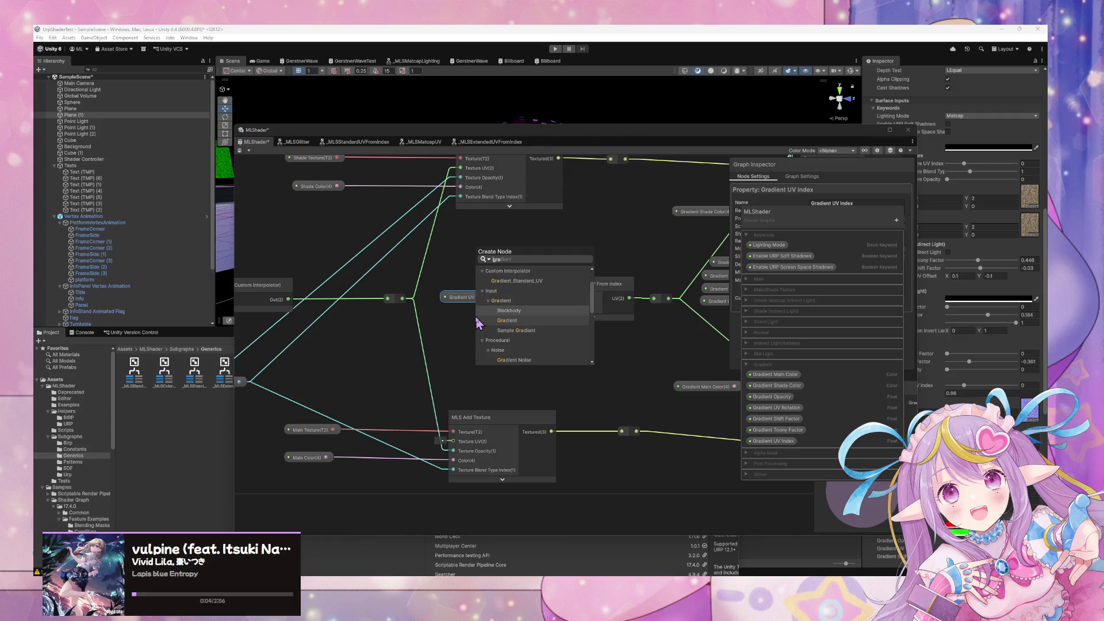
{"action": "key", "text": "Return"}
{"action": "left_click", "coordinate": [517, 361]}
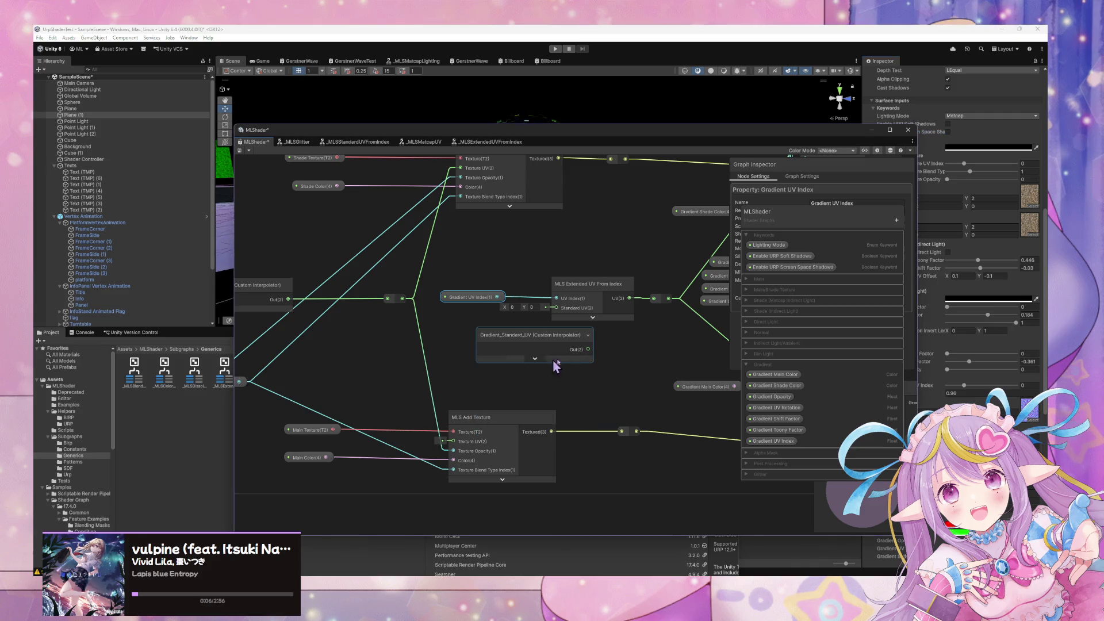
{"action": "left_click_drag", "start_coordinate": [588, 350], "coordinate": [556, 308]}
{"action": "mouse_move", "coordinate": [540, 348]}
{"action": "left_mouse_down"}
{"action": "mouse_move", "coordinate": [456, 328]}
{"action": "mouse_move", "coordinate": [476, 329]}
{"action": "left_mouse_up"}
{"action": "key", "text": "f"}
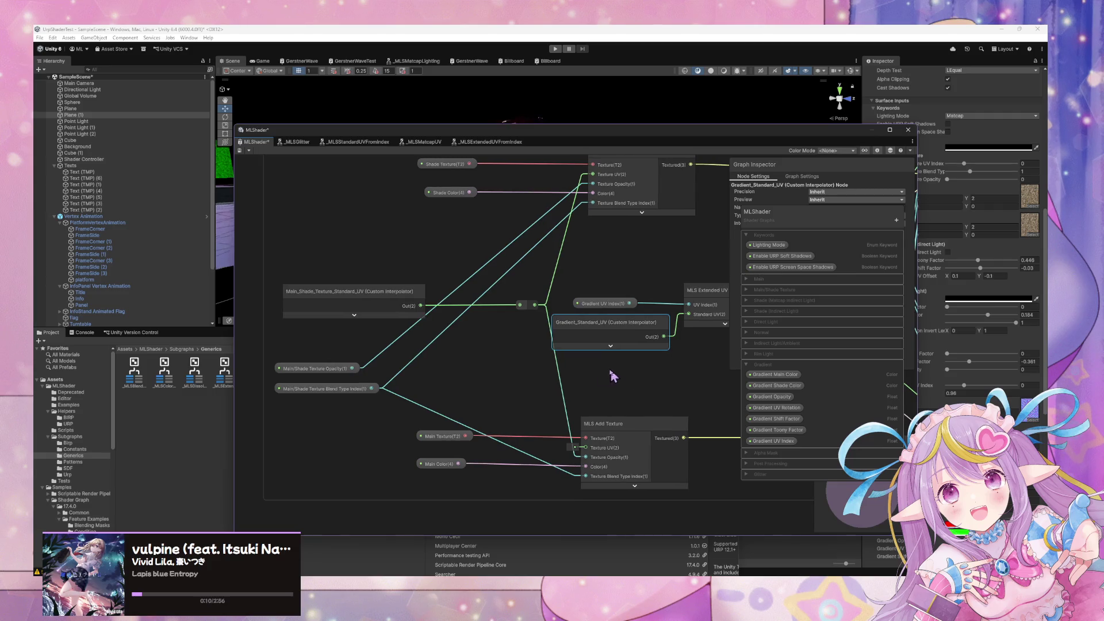
Tidy the gradient UV node layout and duplicate the MLS Extended UV From Index node
{"action": "left_click_drag", "start_coordinate": [583, 359], "coordinate": [420, 382]}
{"action": "left_click", "coordinate": [548, 336]}
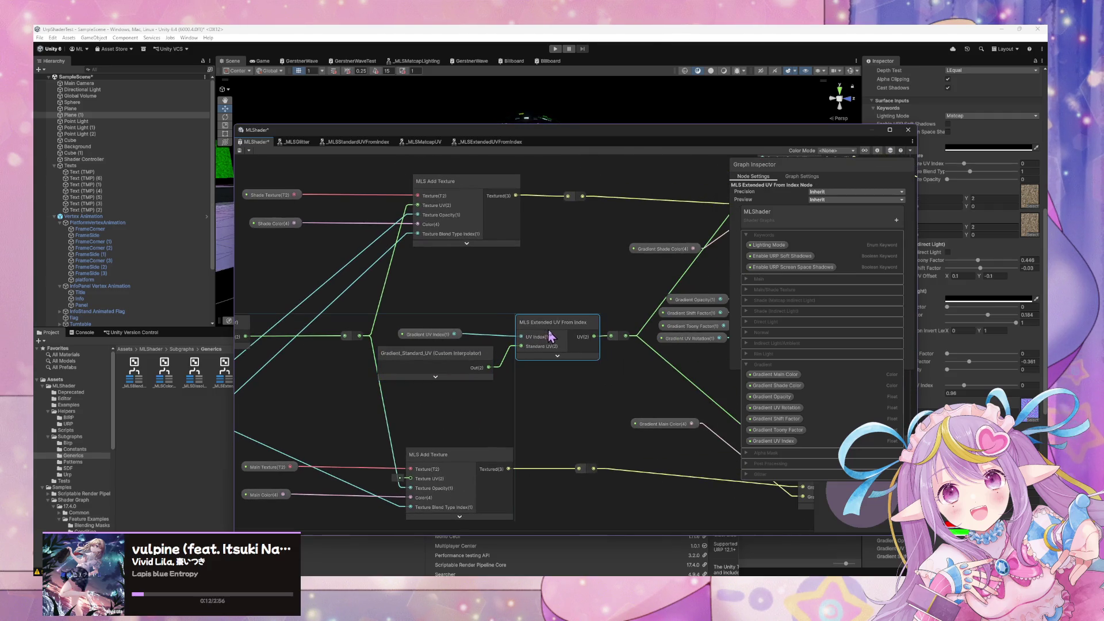
{"action": "left_click_drag", "start_coordinate": [620, 343], "coordinate": [570, 322]}
{"action": "left_click_drag", "start_coordinate": [449, 348], "coordinate": [463, 362]}
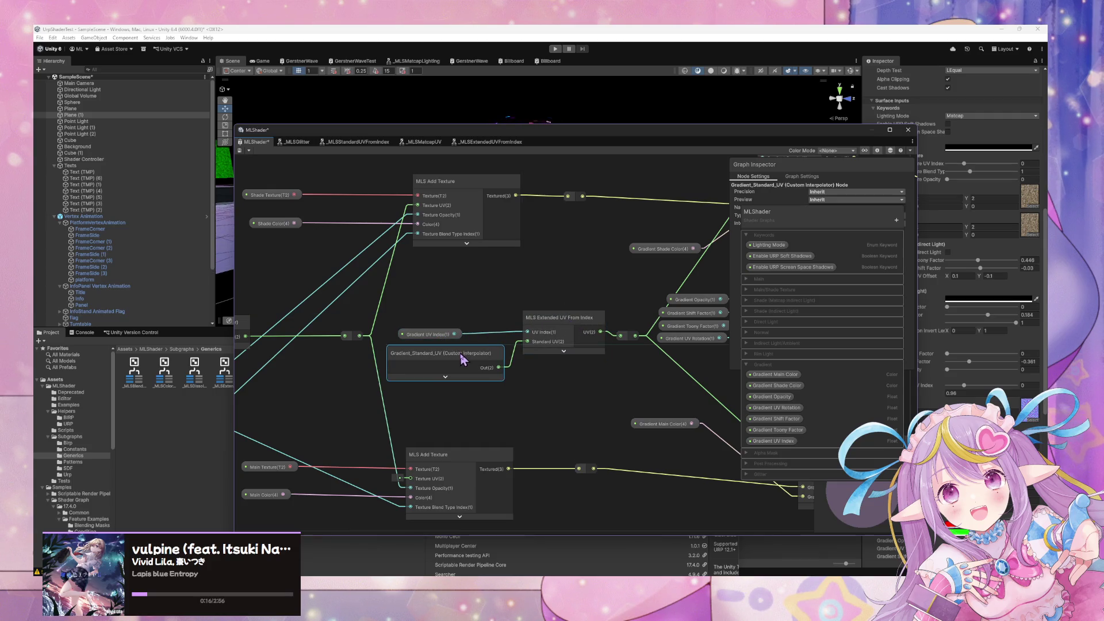
{"action": "left_click", "coordinate": [566, 322]}
{"action": "key", "text": "ctrl+d"}
Collapse the duplicated extended UV node and place it beside Main_Shade_Texture_Standard_UV
{"action": "left_click", "coordinate": [617, 361]}
{"action": "left_click_drag", "start_coordinate": [620, 323], "coordinate": [320, 288]}
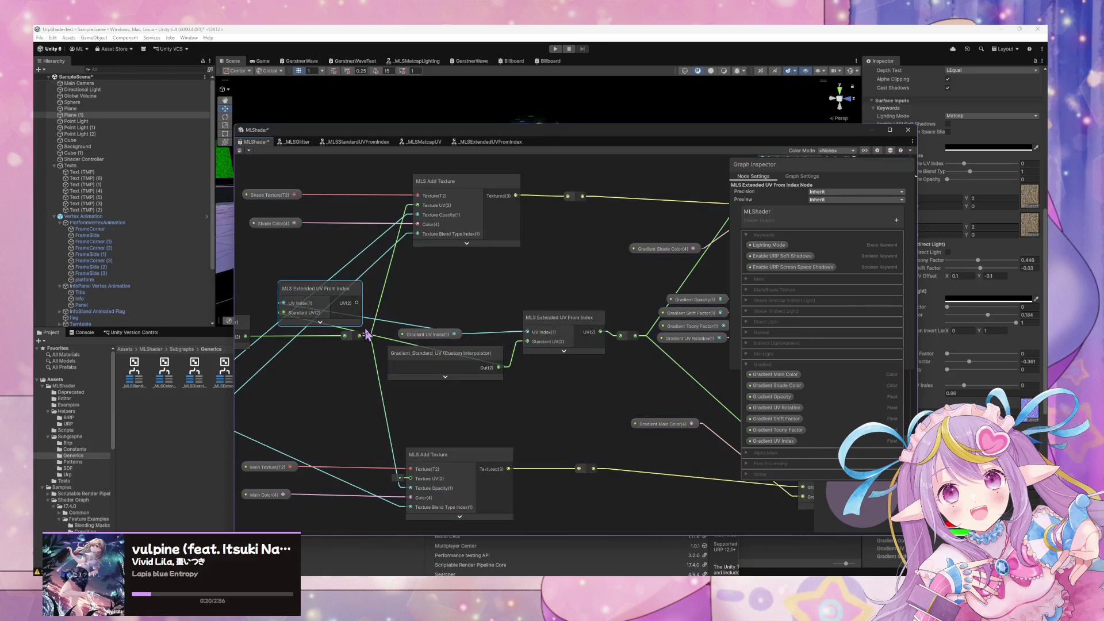
{"action": "left_click", "coordinate": [382, 341]}
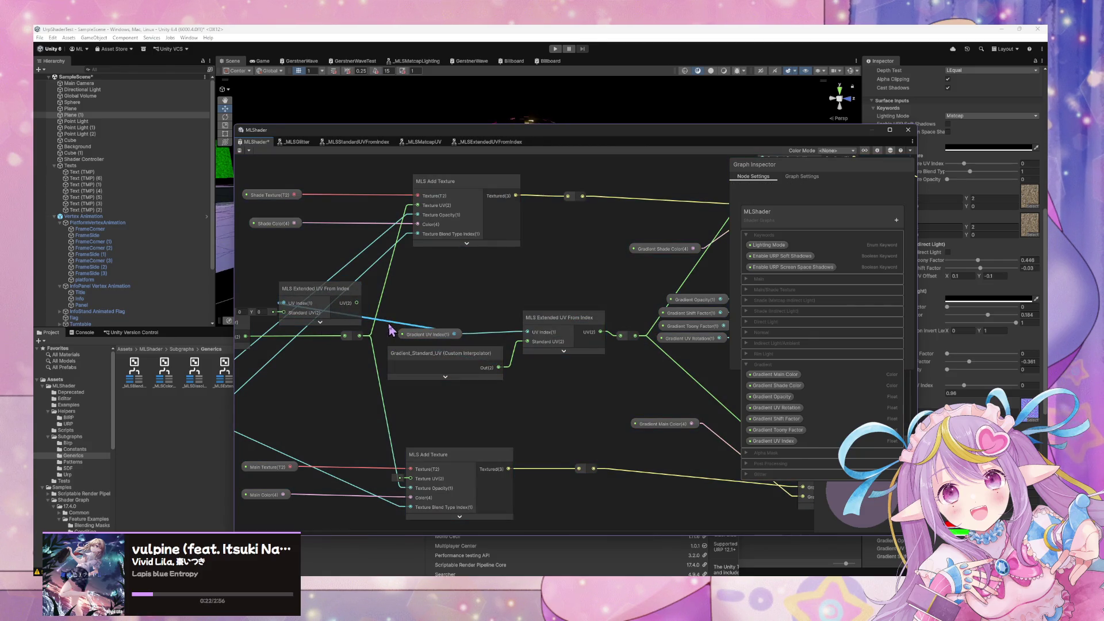
{"action": "mouse_move", "coordinate": [313, 302]}
{"action": "left_mouse_down"}
{"action": "mouse_move", "coordinate": [504, 290]}
{"action": "mouse_move", "coordinate": [496, 283]}
{"action": "left_mouse_up"}
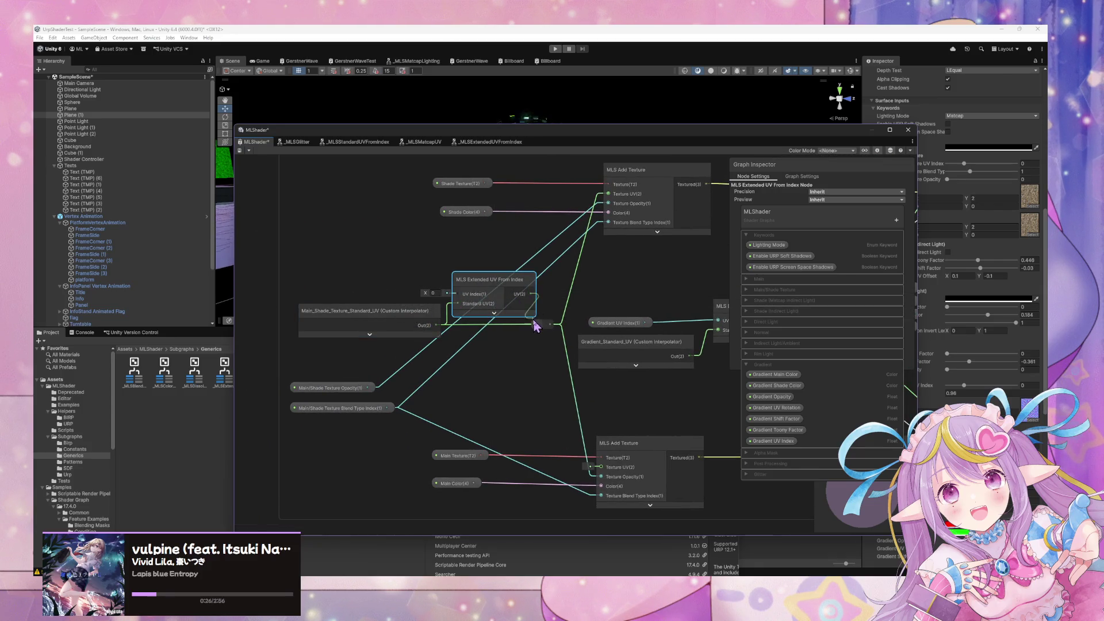
{"action": "left_click_drag", "start_coordinate": [360, 313], "coordinate": [308, 310]}
{"action": "mouse_move", "coordinate": [510, 293]}
{"action": "left_mouse_down"}
{"action": "mouse_move", "coordinate": [414, 307]}
{"action": "mouse_move", "coordinate": [468, 291]}
{"action": "mouse_move", "coordinate": [457, 295]}
{"action": "left_mouse_up"}
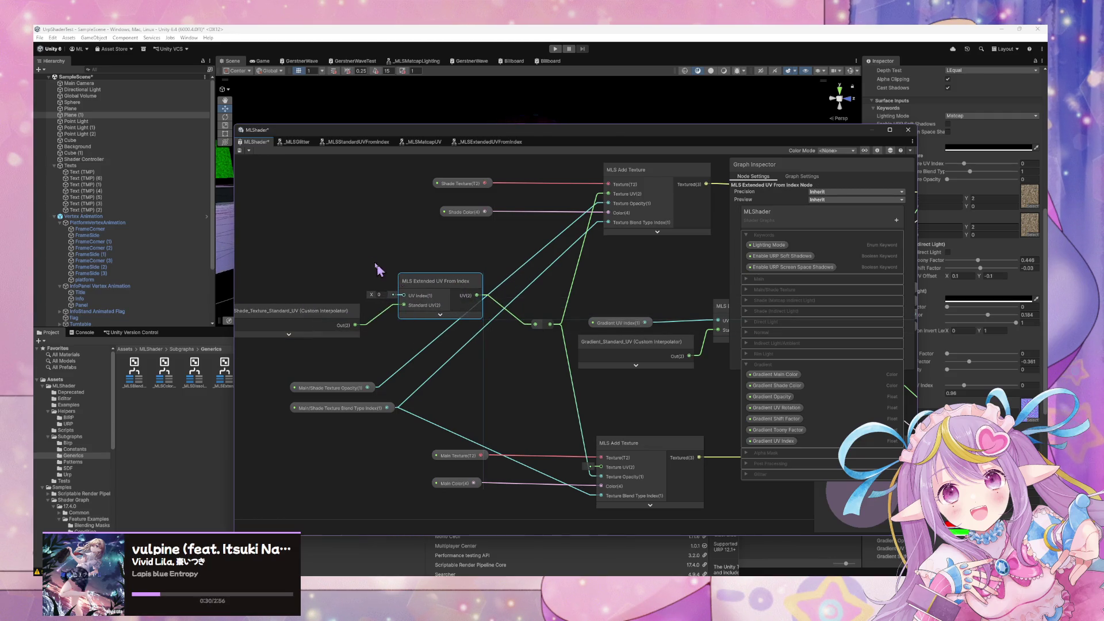
Search 'standard uv' for the Main/Shade Texture UV Index property, then shift the Gradient UV Index node right
{"action": "key", "text": "space"}
{"action": "type", "text": "standard uv"}
{"action": "key", "text": "Down"}
{"action": "key", "text": "Down"}
{"action": "key", "text": "Down"}
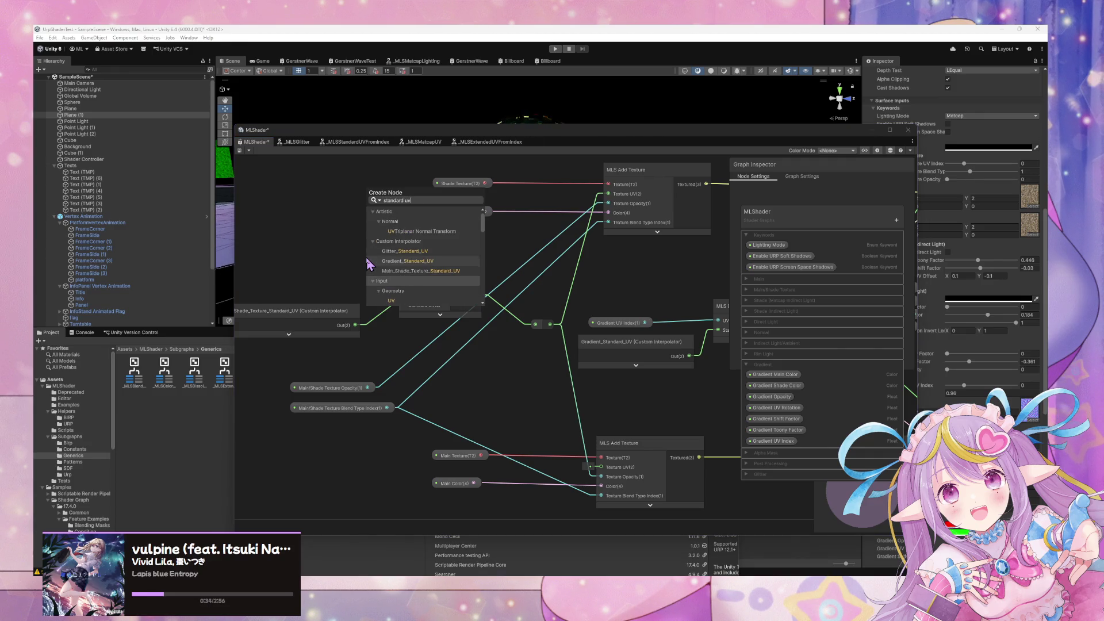
{"action": "key", "text": "Down"}
{"action": "key", "text": "Down"}
{"action": "key", "text": "Down"}
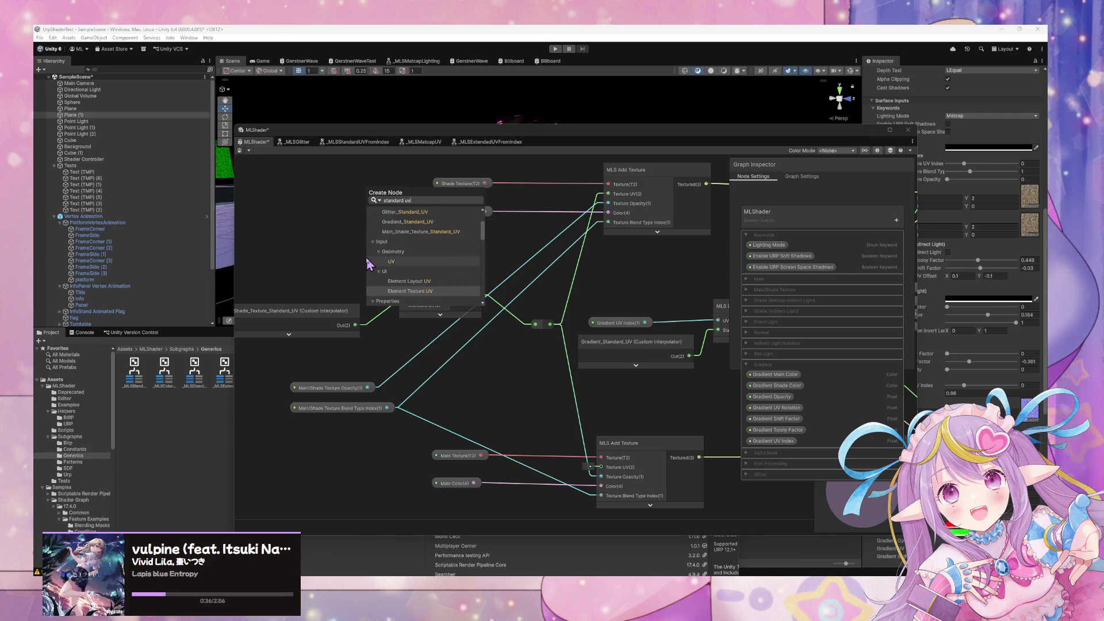
{"action": "key", "text": "Down"}
{"action": "key", "text": "Down"}
{"action": "key", "text": "Down"}
{"action": "key", "text": "Home"}
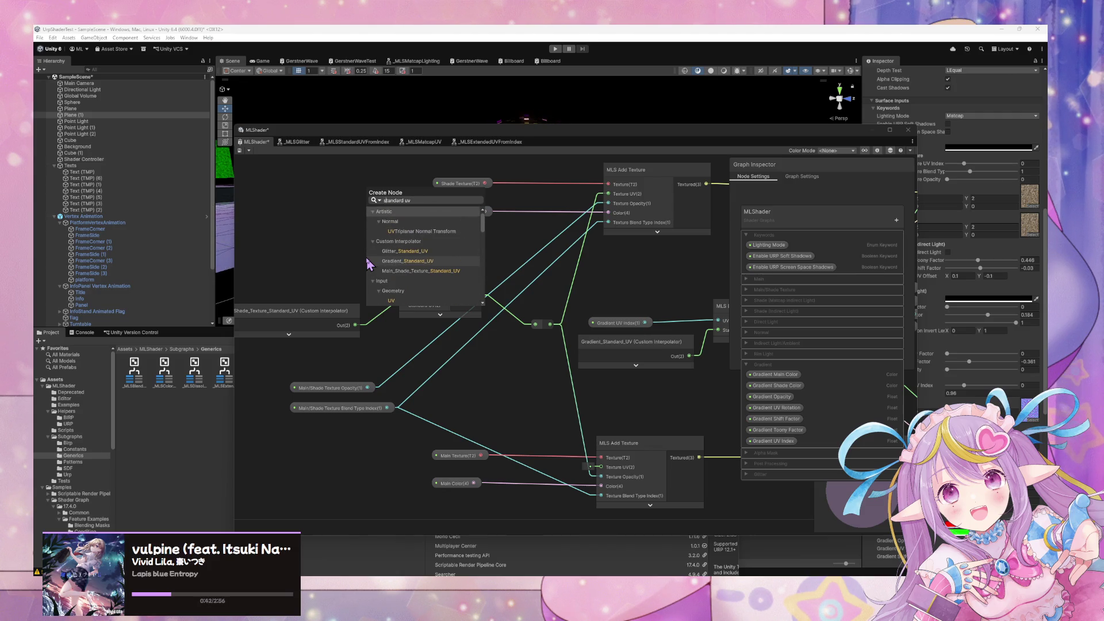
{"action": "key", "text": "Escape"}
{"action": "left_click_drag", "start_coordinate": [631, 327], "coordinate": [673, 325]}
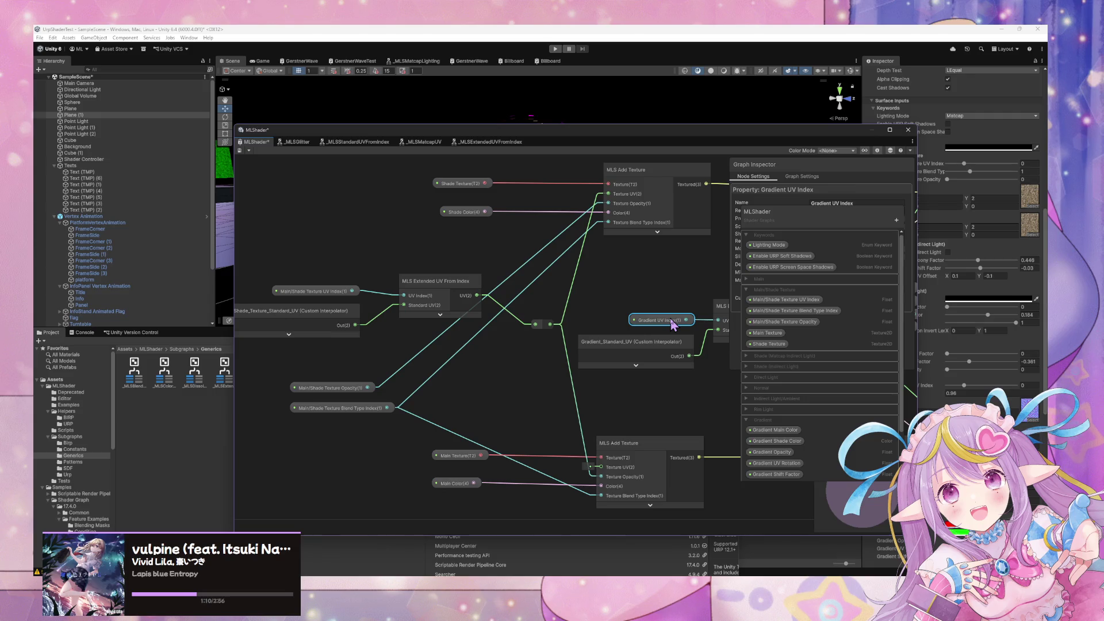
Inspect the Branch node's settings in the Invert group
{"action": "scroll", "coordinate": [520, 364], "scroll_direction": "down", "scroll_amount": 4}
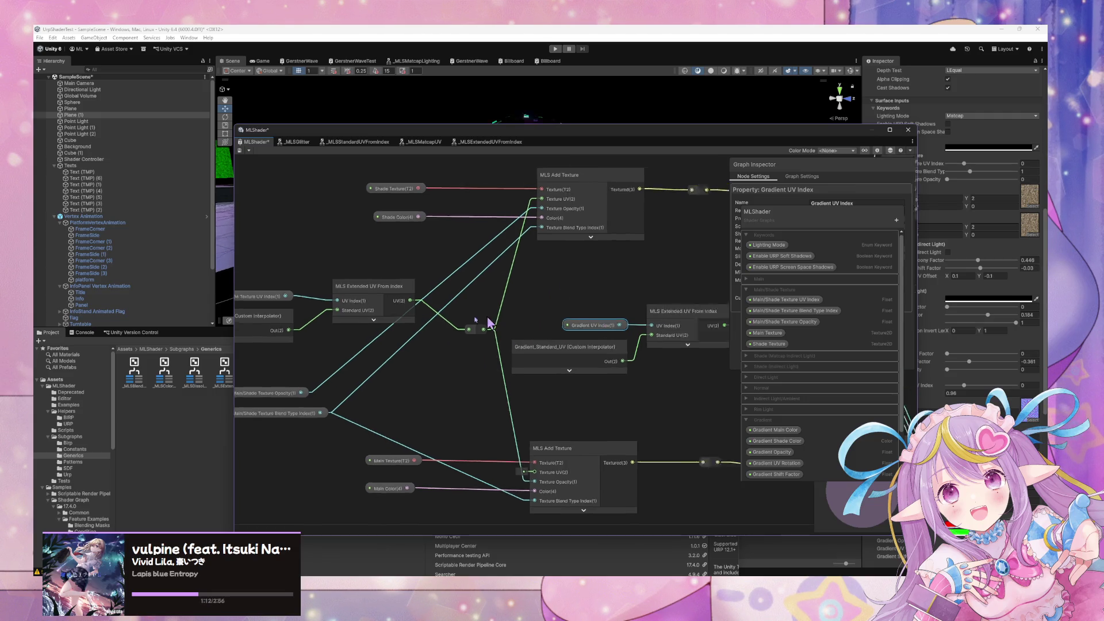
{"action": "scroll", "coordinate": [342, 354], "scroll_direction": "down", "scroll_amount": 3}
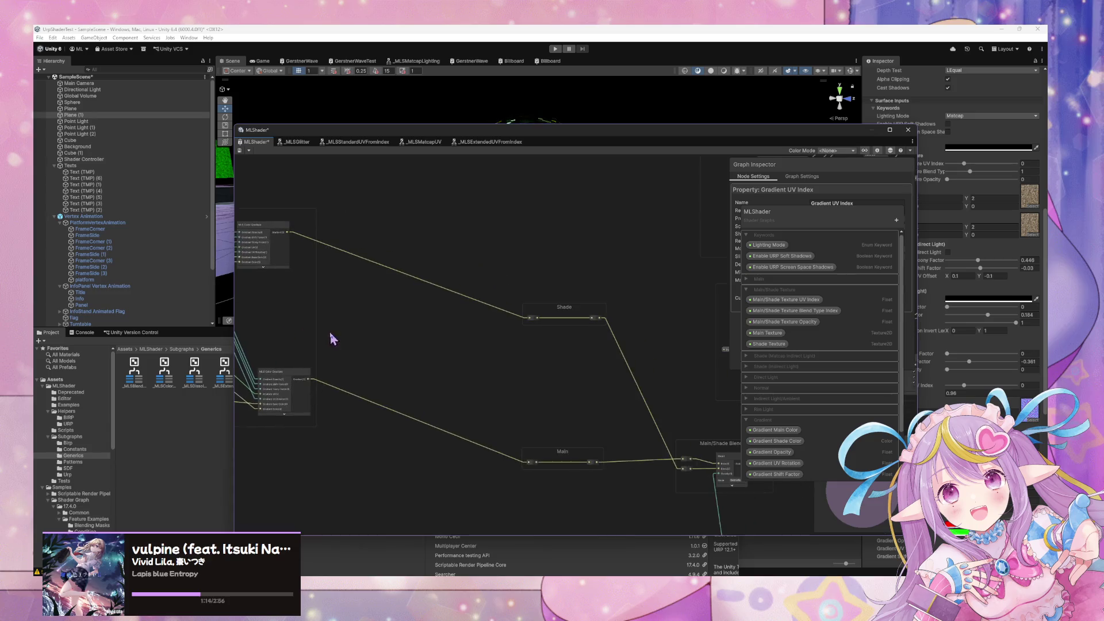
{"action": "scroll", "coordinate": [293, 339], "scroll_direction": "up", "scroll_amount": 3}
{"action": "scroll", "coordinate": [546, 379], "scroll_direction": "up", "scroll_amount": 3}
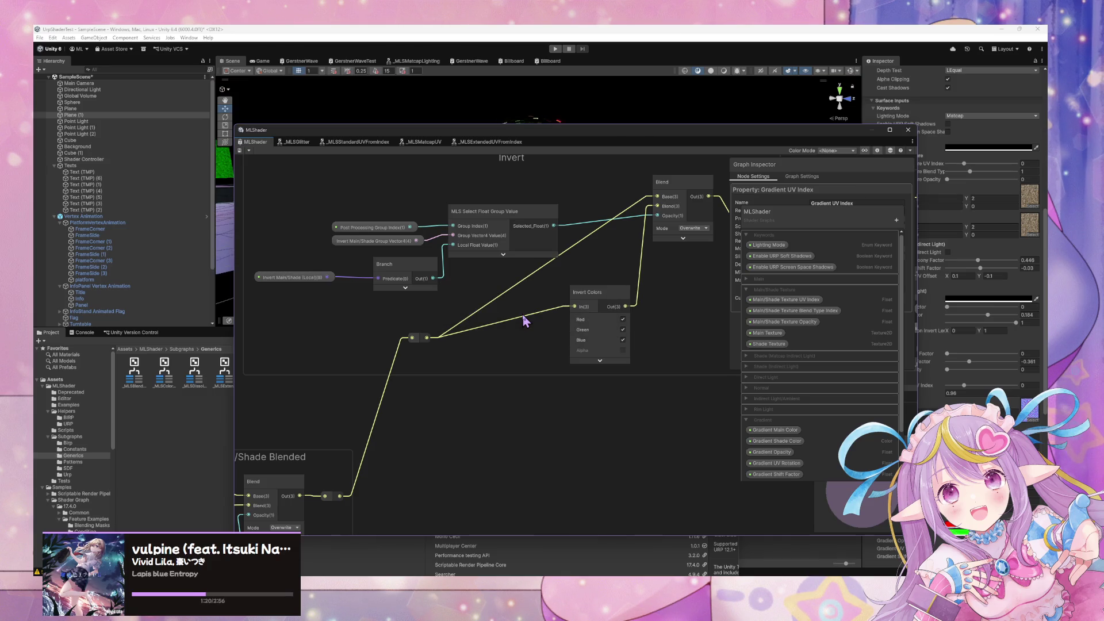
{"action": "left_click_drag", "start_coordinate": [525, 321], "coordinate": [532, 368]}
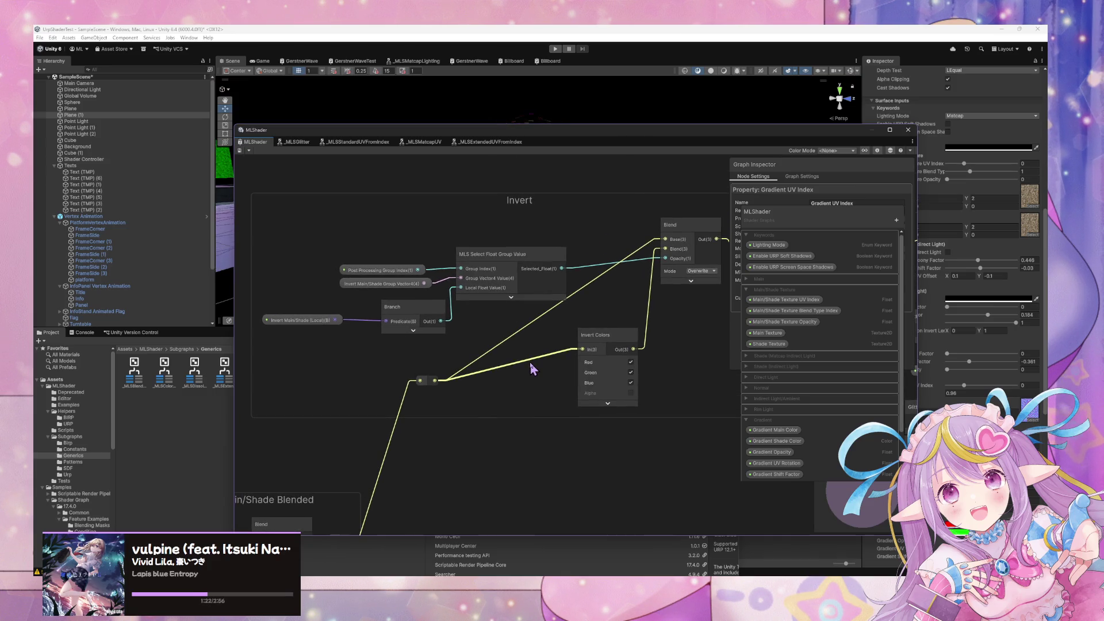
{"action": "scroll", "coordinate": [532, 368], "scroll_direction": "up", "scroll_amount": 1}
{"action": "scroll", "coordinate": [532, 368], "scroll_direction": "up", "scroll_amount": 1}
{"action": "left_click", "coordinate": [405, 305]}
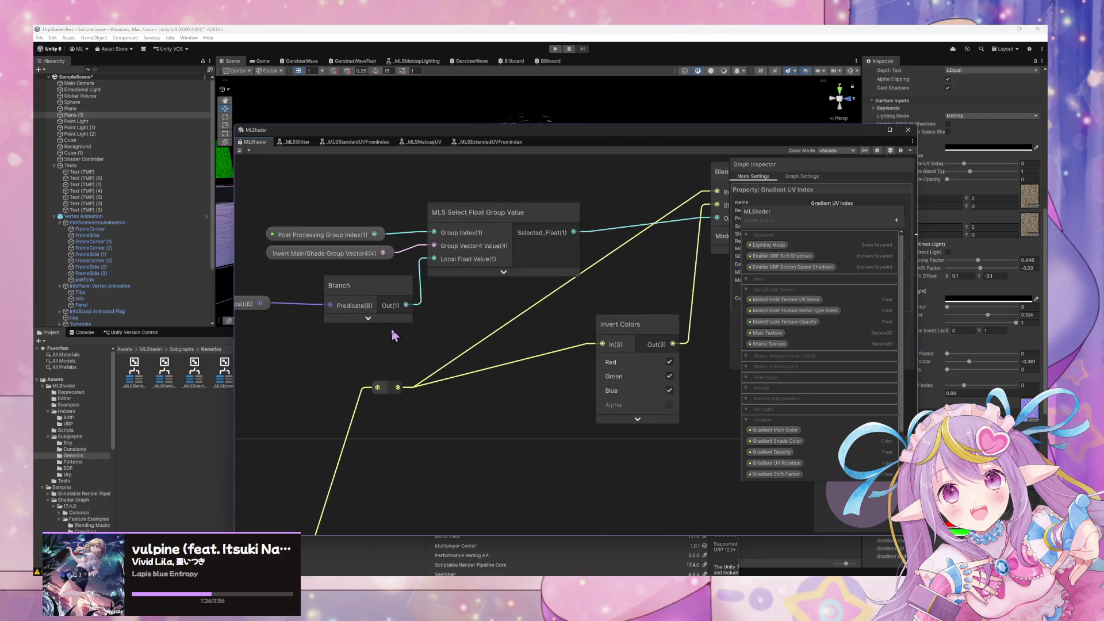
{"action": "left_click", "coordinate": [368, 298]}
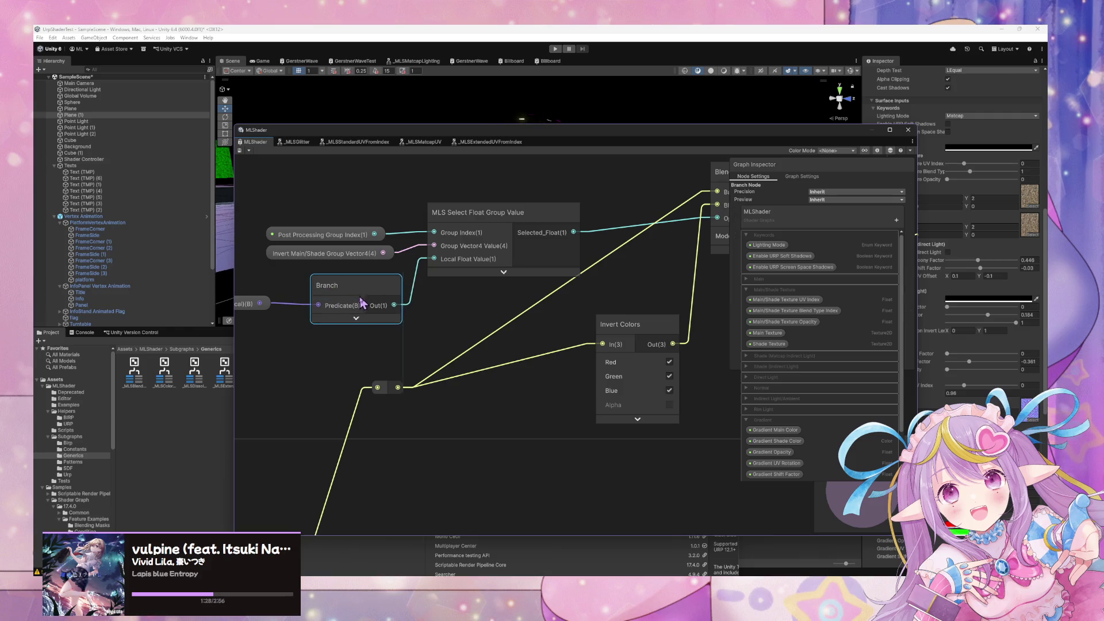
{"action": "scroll", "coordinate": [485, 271], "scroll_direction": "down", "scroll_amount": 4}
{"action": "scroll", "coordinate": [545, 265], "scroll_direction": "up", "scroll_amount": 2}
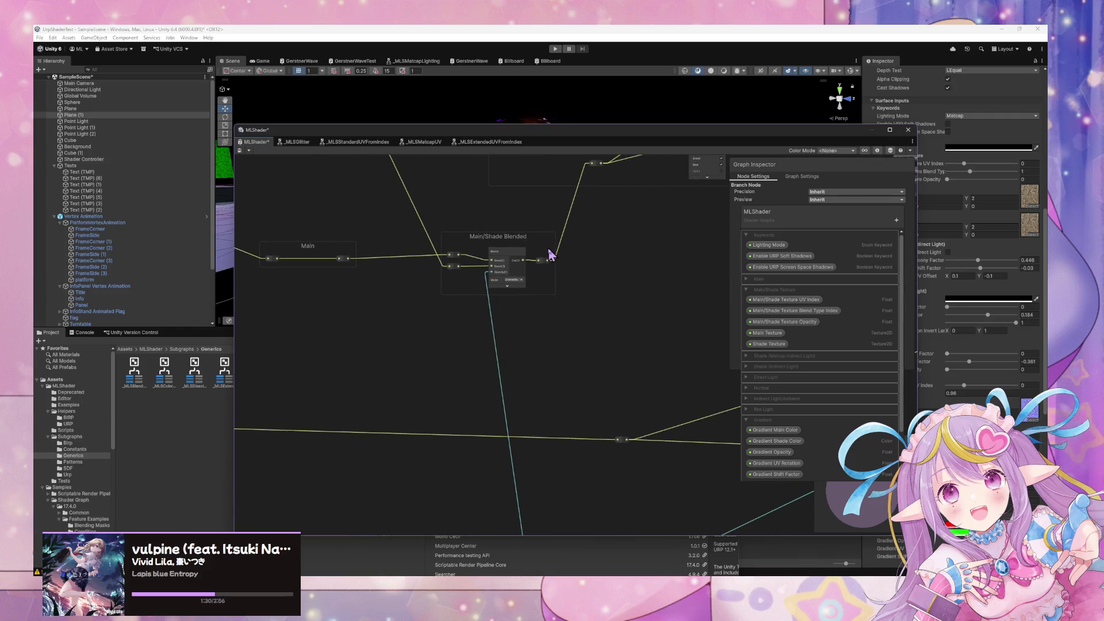
{"action": "scroll", "coordinate": [493, 312], "scroll_direction": "down", "scroll_amount": 3}
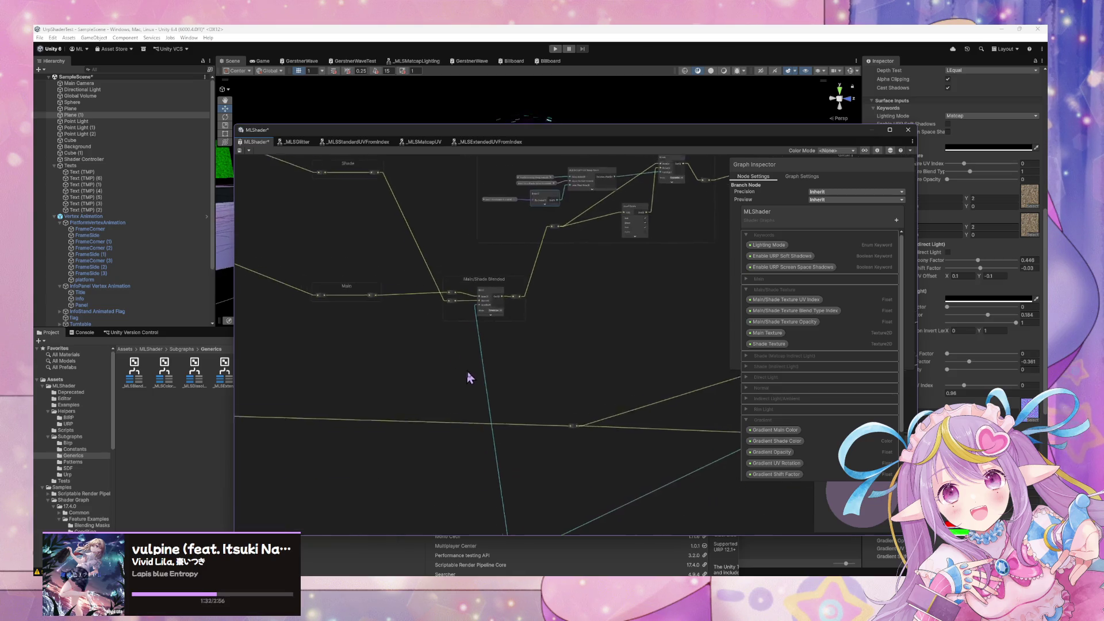
{"action": "scroll", "coordinate": [622, 406], "scroll_direction": "up", "scroll_amount": 2}
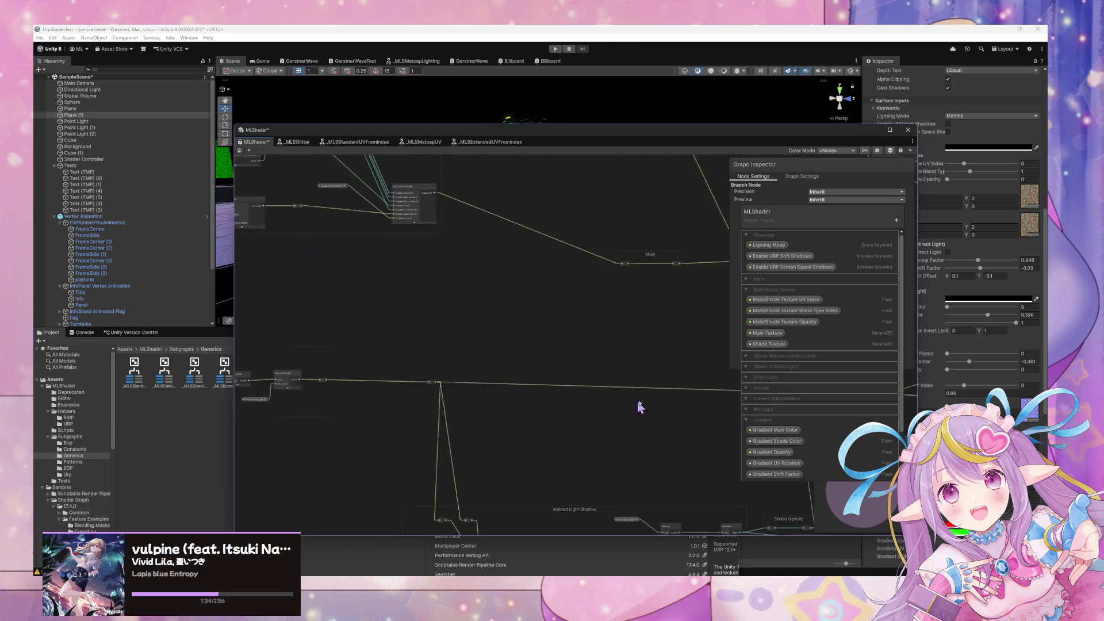
{"action": "scroll", "coordinate": [426, 316], "scroll_direction": "up", "scroll_amount": 2}
{"action": "scroll", "coordinate": [683, 291], "scroll_direction": "up", "scroll_amount": 2}
{"action": "scroll", "coordinate": [683, 295], "scroll_direction": "down", "scroll_amount": 3}
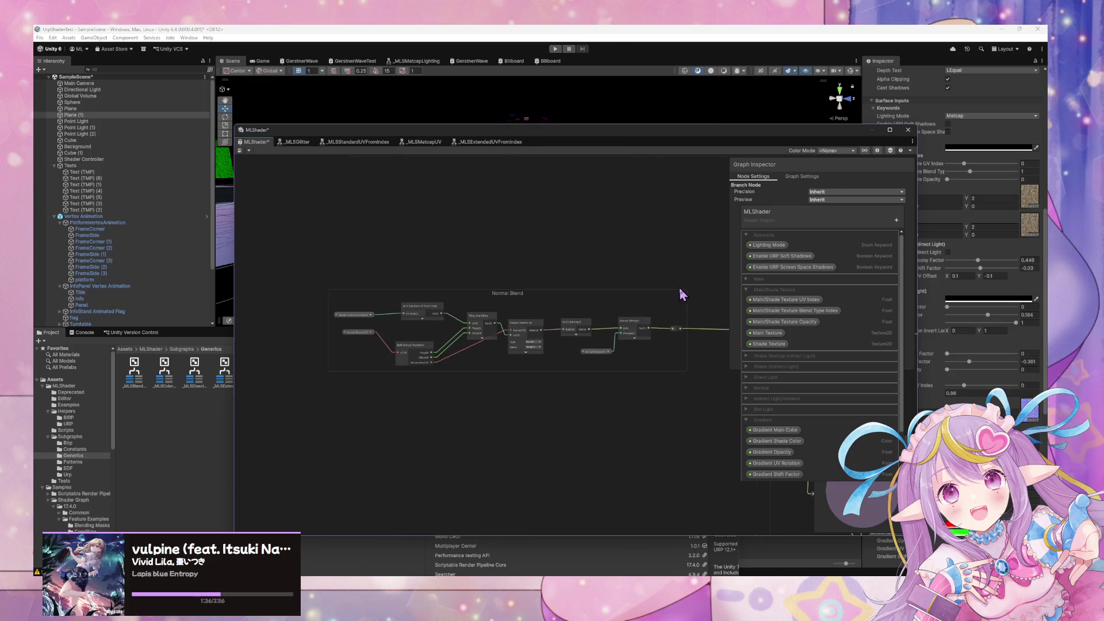
{"action": "scroll", "coordinate": [456, 271], "scroll_direction": "up", "scroll_amount": 2}
{"action": "scroll", "coordinate": [725, 322], "scroll_direction": "down", "scroll_amount": 2}
{"action": "scroll", "coordinate": [599, 480], "scroll_direction": "up", "scroll_amount": 2}
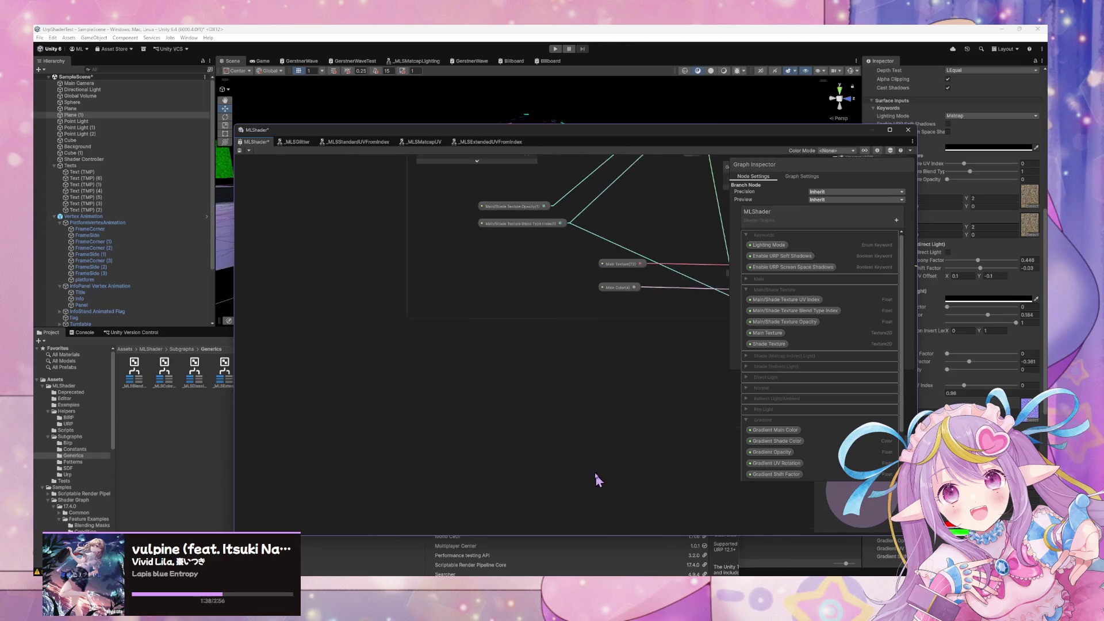
{"action": "scroll", "coordinate": [553, 362], "scroll_direction": "down", "scroll_amount": 2}
{"action": "scroll", "coordinate": [495, 412], "scroll_direction": "up", "scroll_amount": 3}
{"action": "scroll", "coordinate": [524, 440], "scroll_direction": "up", "scroll_amount": 1}
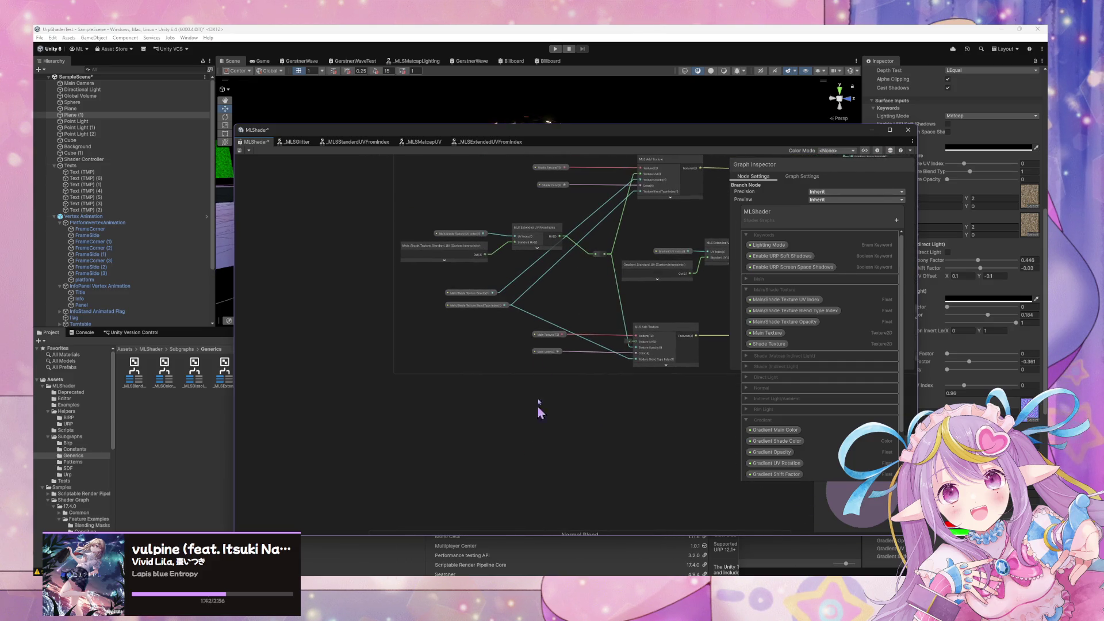
Select the Main_Shade_Texture_Standard_UV node and look over the surrounding graph
{"action": "left_click", "coordinate": [482, 248]}
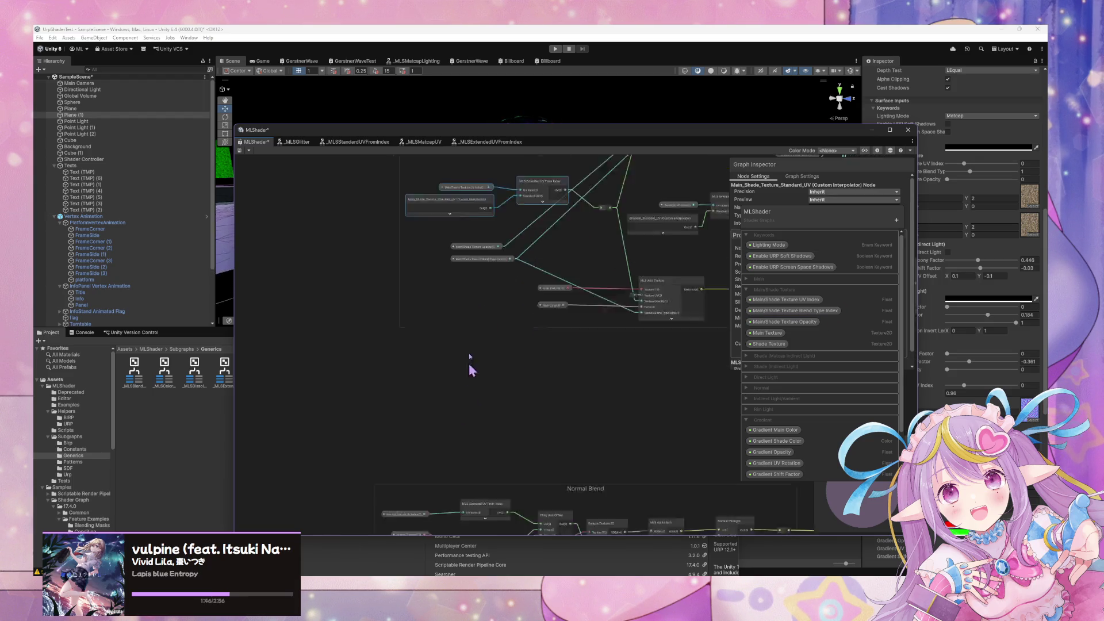
{"action": "scroll", "coordinate": [469, 377], "scroll_direction": "up", "scroll_amount": 3}
{"action": "scroll", "coordinate": [532, 327], "scroll_direction": "down", "scroll_amount": 6}
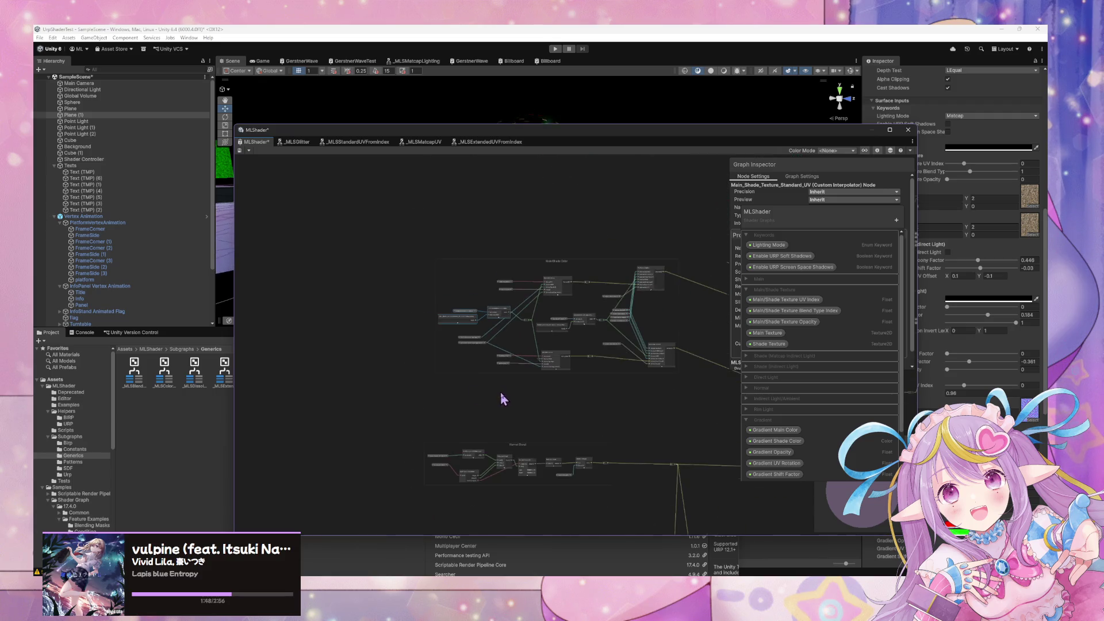
{"action": "scroll", "coordinate": [512, 385], "scroll_direction": "up", "scroll_amount": 5}
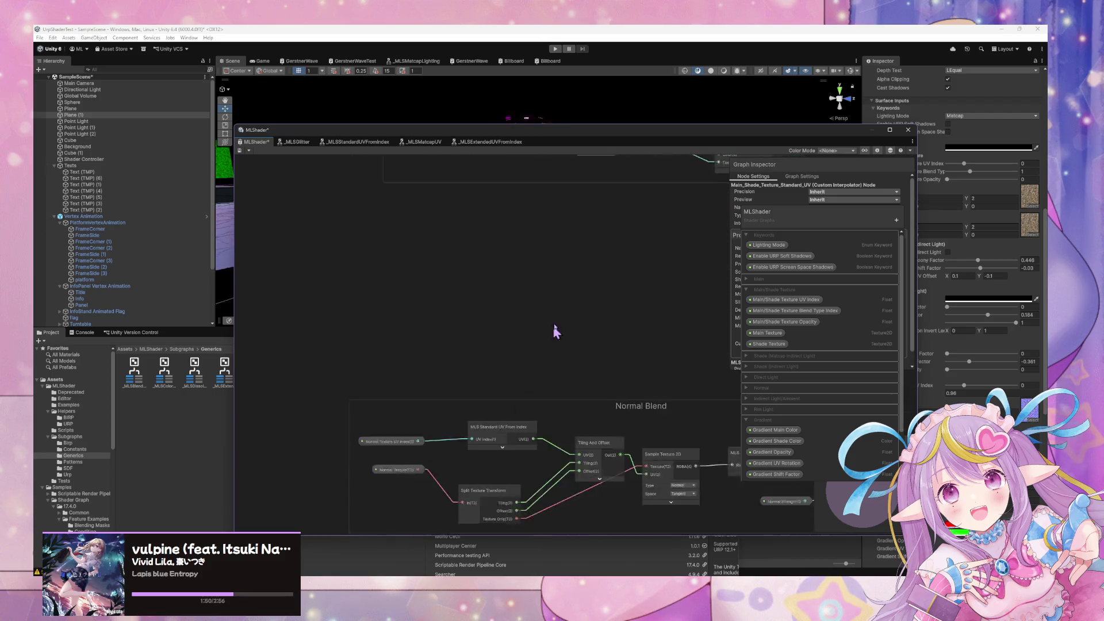
{"action": "scroll", "coordinate": [466, 394], "scroll_direction": "down", "scroll_amount": 5}
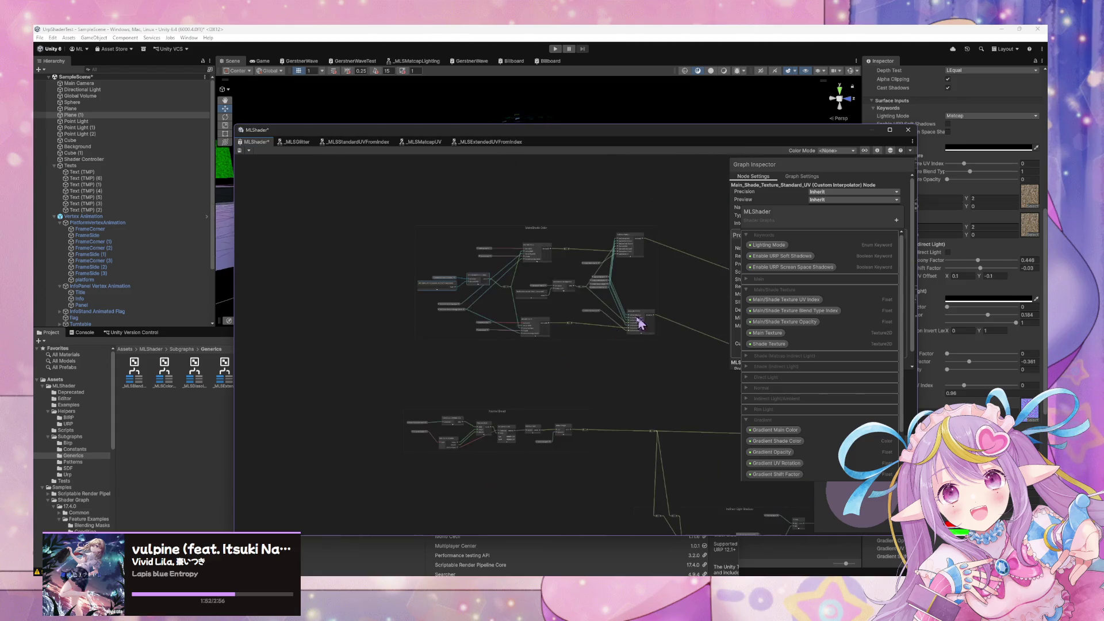
{"action": "scroll", "coordinate": [451, 338], "scroll_direction": "up", "scroll_amount": 3}
{"action": "scroll", "coordinate": [447, 374], "scroll_direction": "down", "scroll_amount": 3}
{"action": "scroll", "coordinate": [366, 373], "scroll_direction": "up", "scroll_amount": 5}
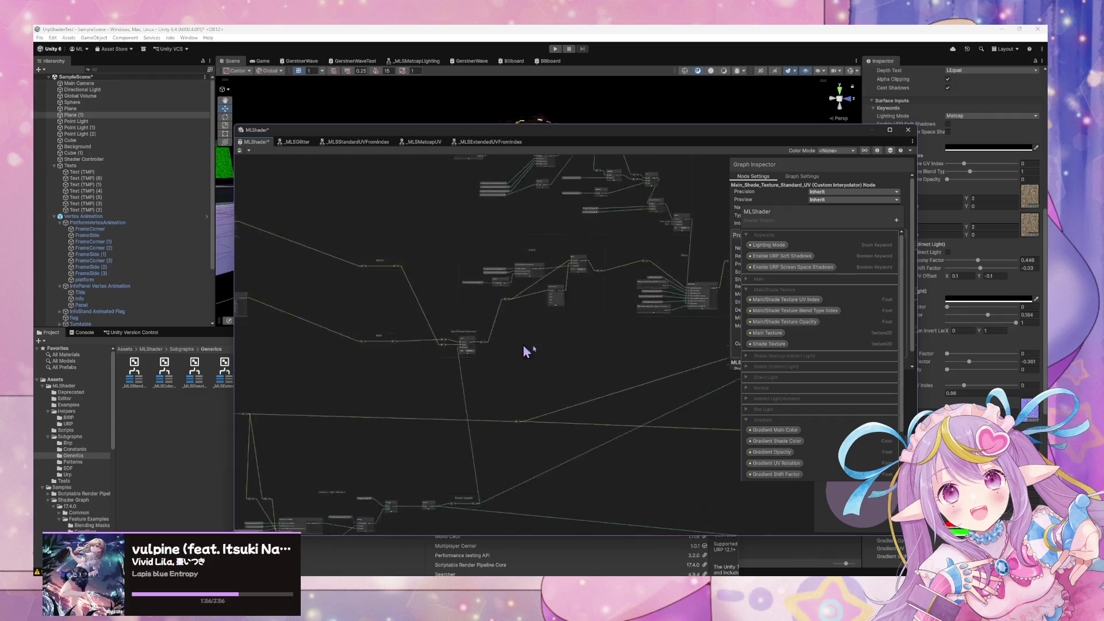
{"action": "scroll", "coordinate": [408, 336], "scroll_direction": "up", "scroll_amount": 2}
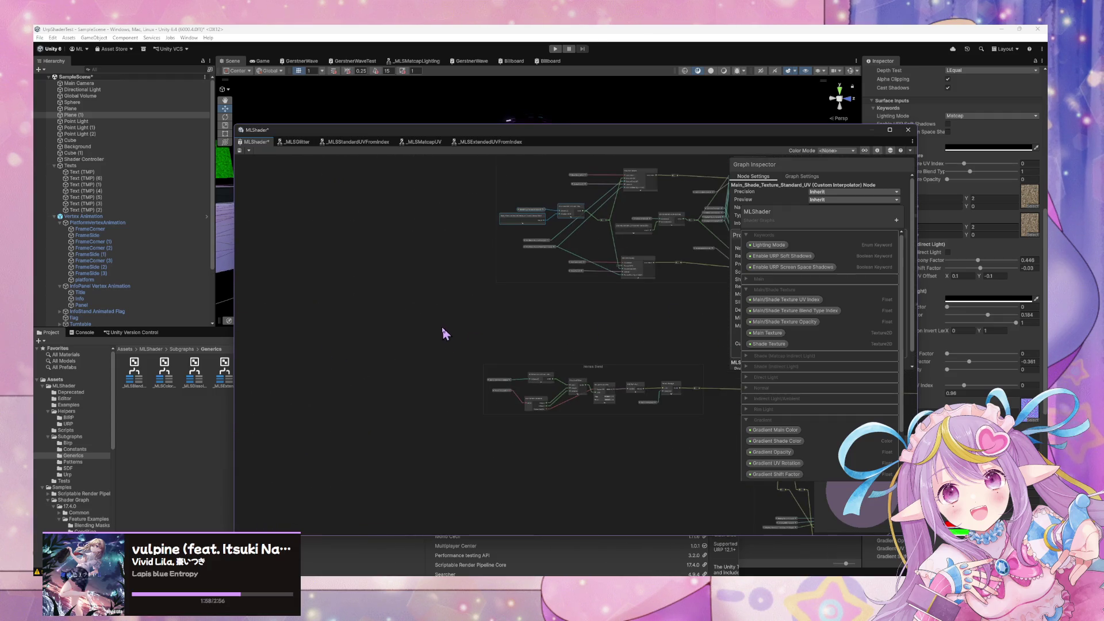
{"action": "scroll", "coordinate": [507, 345], "scroll_direction": "up", "scroll_amount": 2}
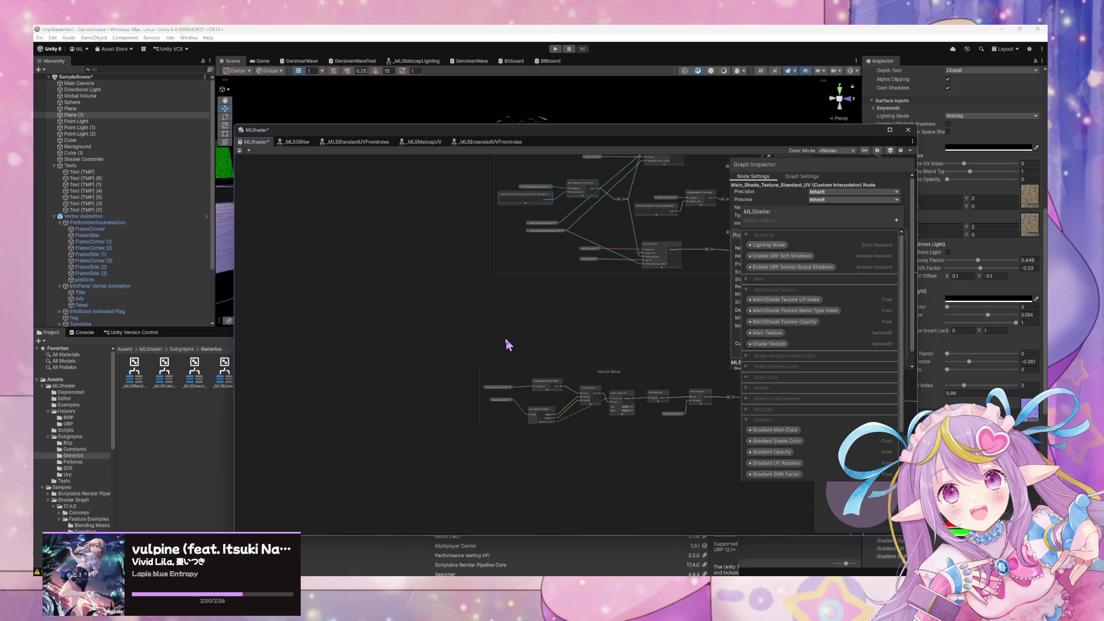
{"action": "scroll", "coordinate": [528, 319], "scroll_direction": "up", "scroll_amount": 3}
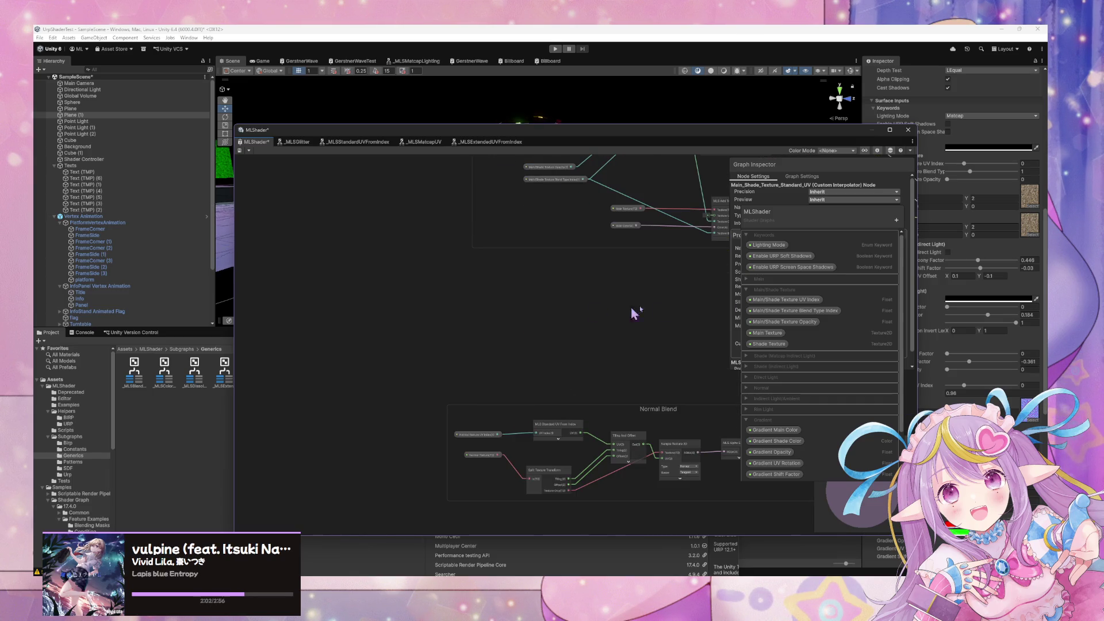
Delete Normal Texture UV Index from the Normal category, then select the MLS Extended UV From Index node
{"action": "left_click", "coordinate": [747, 389]}
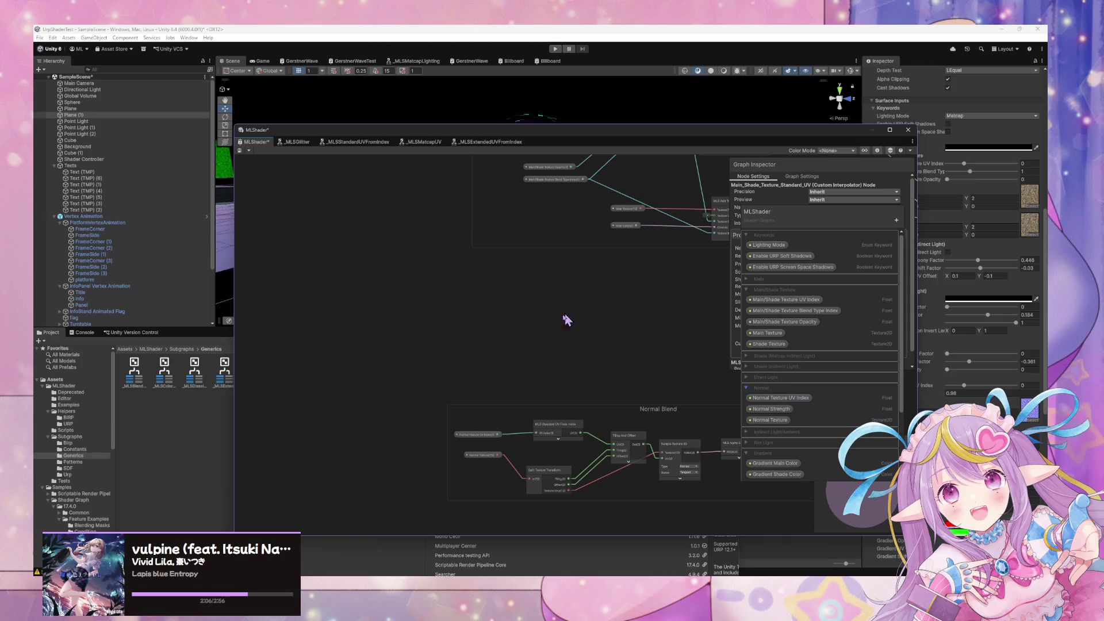
{"action": "left_click_drag", "start_coordinate": [572, 315], "coordinate": [513, 393]}
{"action": "mouse_move", "coordinate": [536, 341]}
{"action": "left_mouse_down"}
{"action": "mouse_move", "coordinate": [427, 390]}
{"action": "mouse_move", "coordinate": [358, 387]}
{"action": "mouse_move", "coordinate": [419, 375]}
{"action": "mouse_move", "coordinate": [469, 335]}
{"action": "left_mouse_up"}
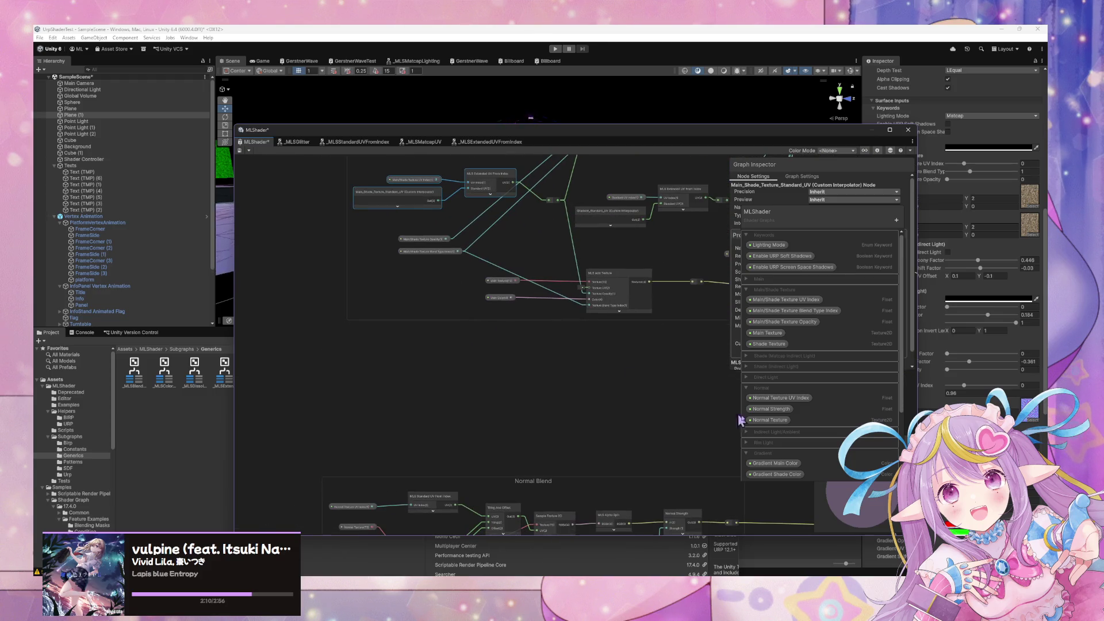
{"action": "right_click", "coordinate": [783, 397]}
{"action": "left_click", "coordinate": [811, 409]}
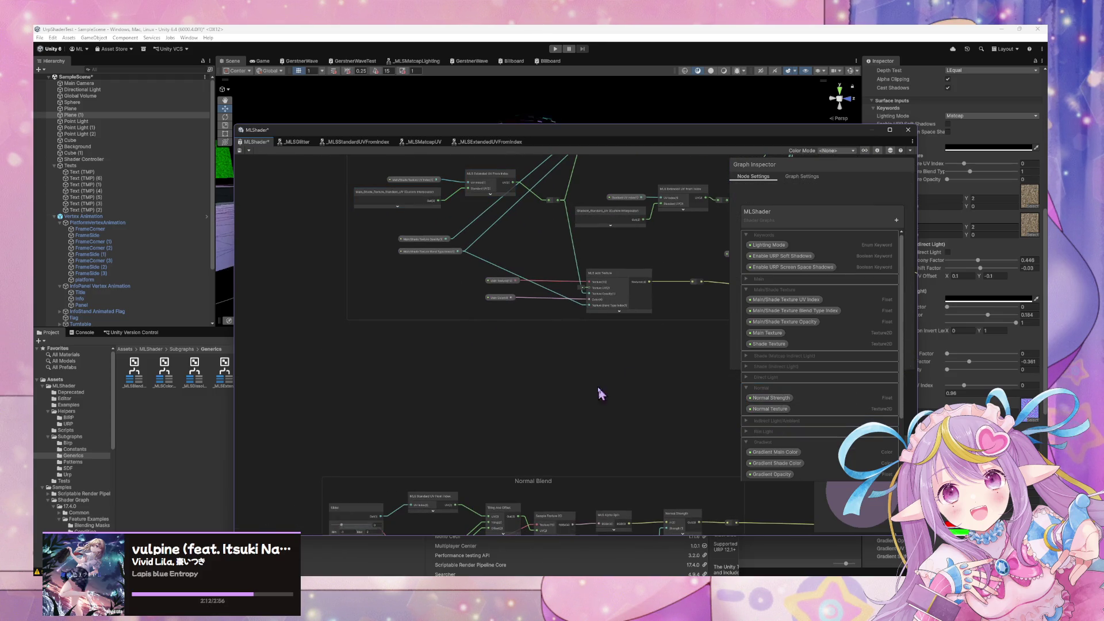
{"action": "mouse_move", "coordinate": [477, 422]}
{"action": "left_mouse_down"}
{"action": "mouse_move", "coordinate": [611, 308]}
{"action": "mouse_move", "coordinate": [572, 386]}
{"action": "mouse_move", "coordinate": [573, 276]}
{"action": "left_mouse_up"}
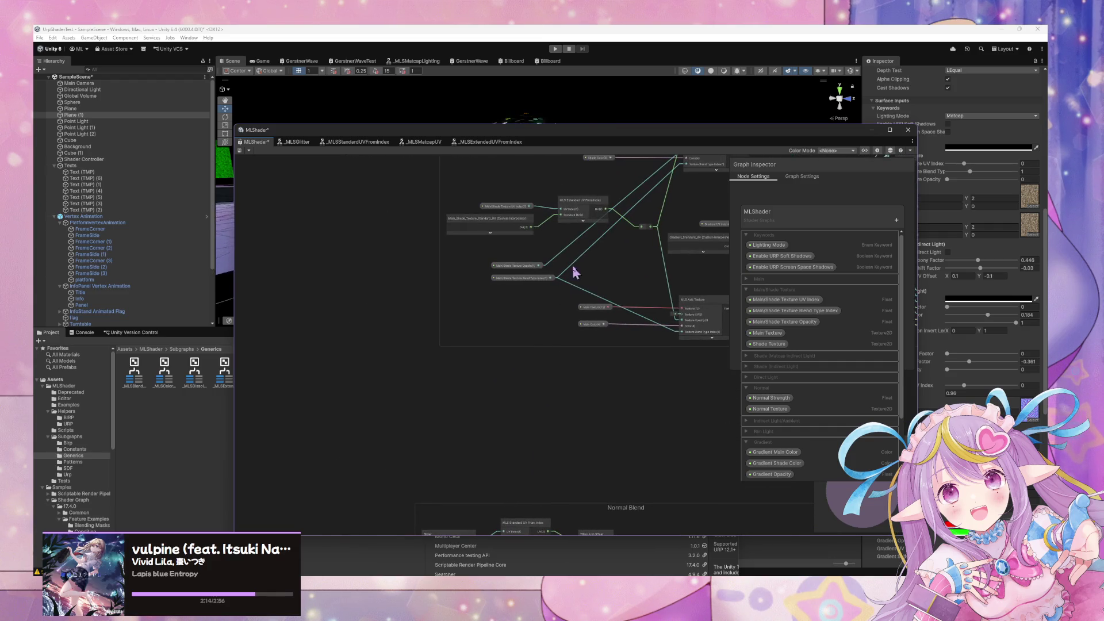
{"action": "left_click", "coordinate": [574, 210]}
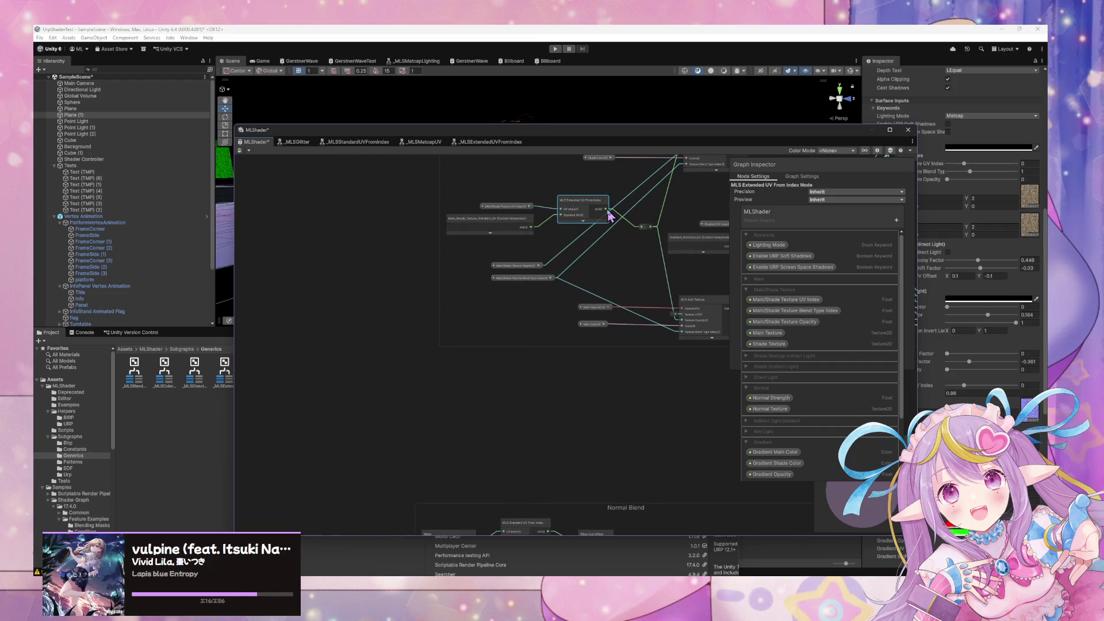
{"action": "mouse_move", "coordinate": [591, 309]}
{"action": "left_mouse_down"}
{"action": "mouse_move", "coordinate": [537, 278]}
{"action": "mouse_move", "coordinate": [536, 231]}
{"action": "mouse_move", "coordinate": [518, 214]}
{"action": "left_mouse_up"}
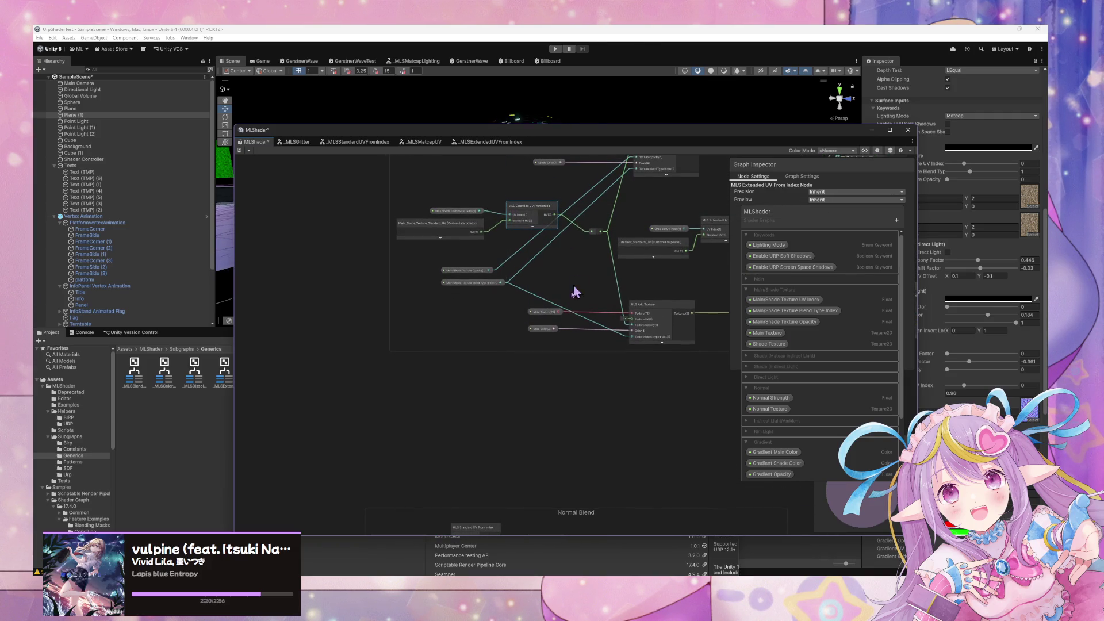
Delete the Slider node that fed MLS Extended UV From Index in Normal Blend
{"action": "scroll", "coordinate": [581, 285], "scroll_direction": "down", "scroll_amount": 3}
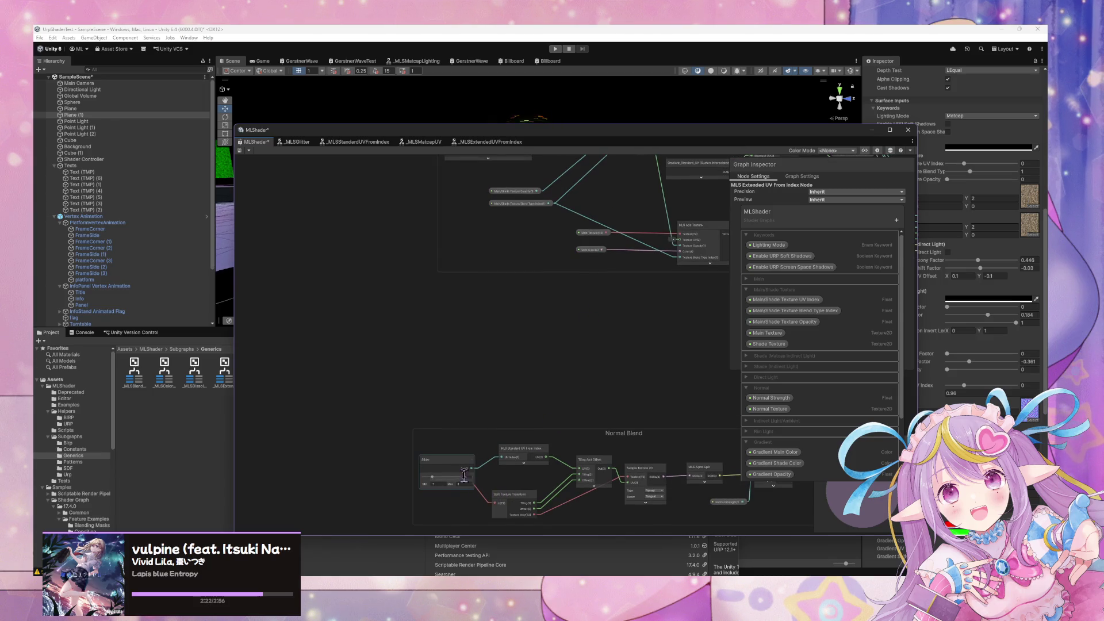
{"action": "scroll", "coordinate": [516, 394], "scroll_direction": "right", "scroll_amount": 2}
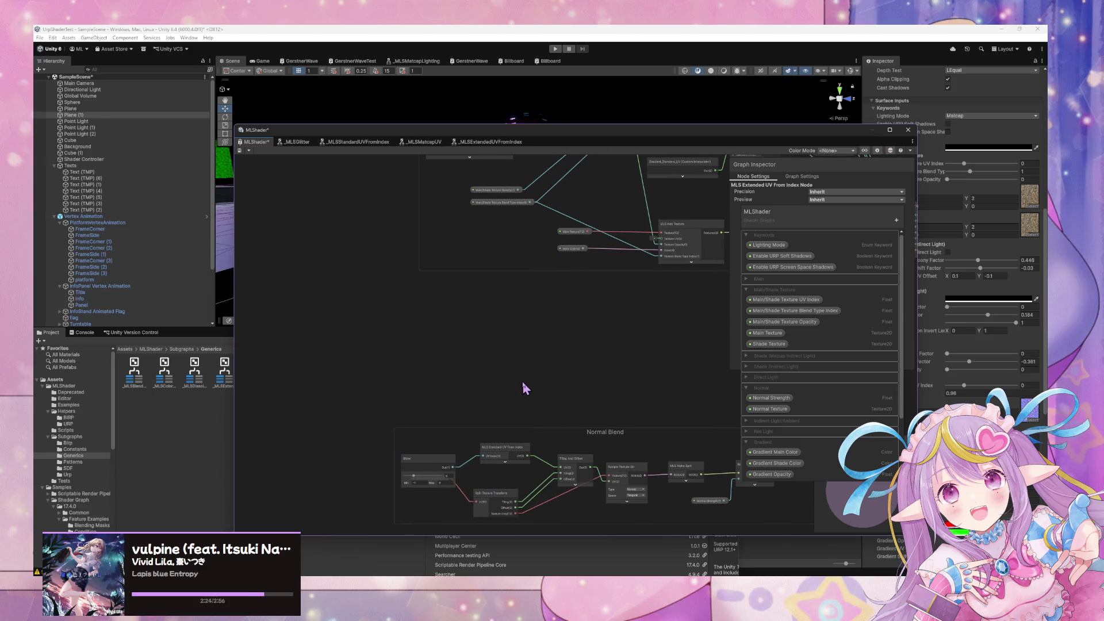
{"action": "left_click_drag", "start_coordinate": [525, 388], "coordinate": [538, 301]}
{"action": "left_click_drag", "start_coordinate": [449, 376], "coordinate": [433, 357]}
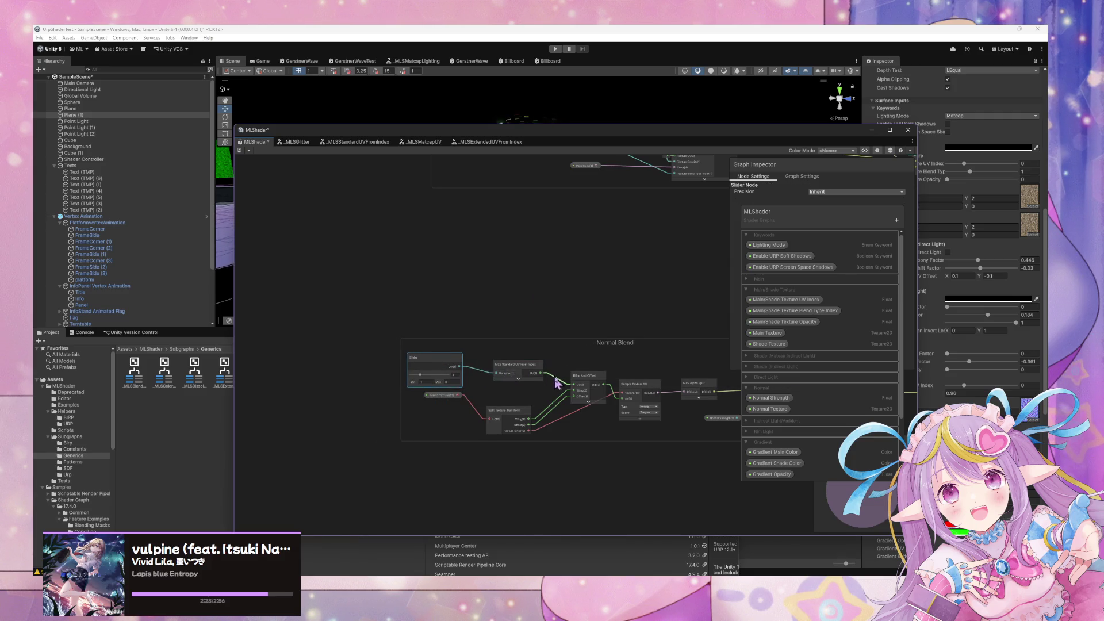
{"action": "left_click", "coordinate": [475, 375]}
{"action": "left_click", "coordinate": [448, 379]}
{"action": "key", "text": "Delete"}
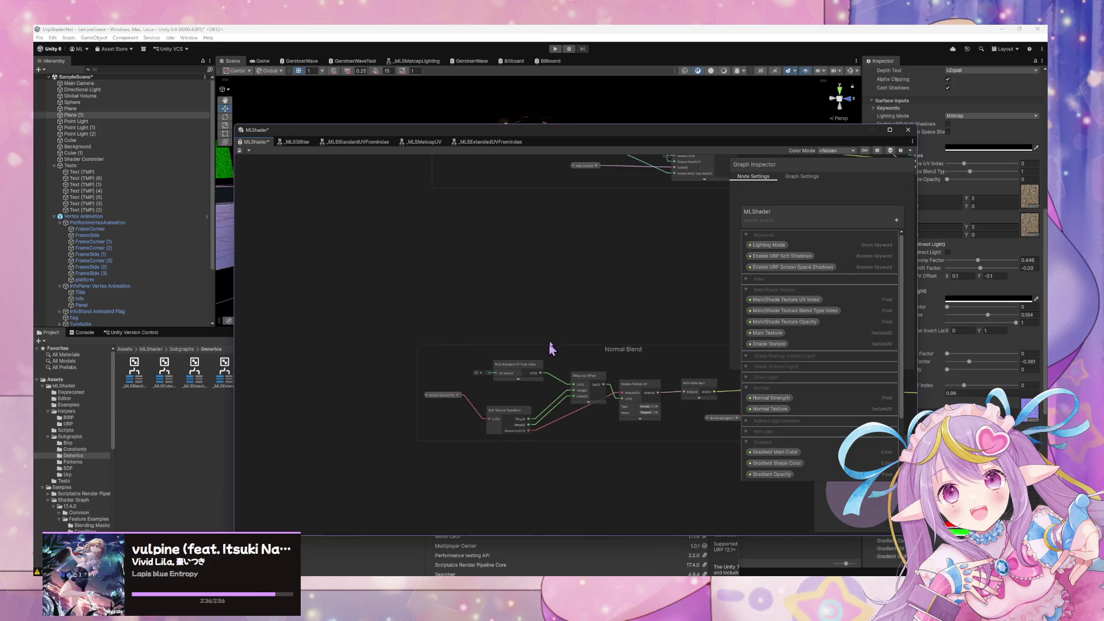
{"action": "scroll", "coordinate": [498, 412], "scroll_direction": "down", "scroll_amount": 5}
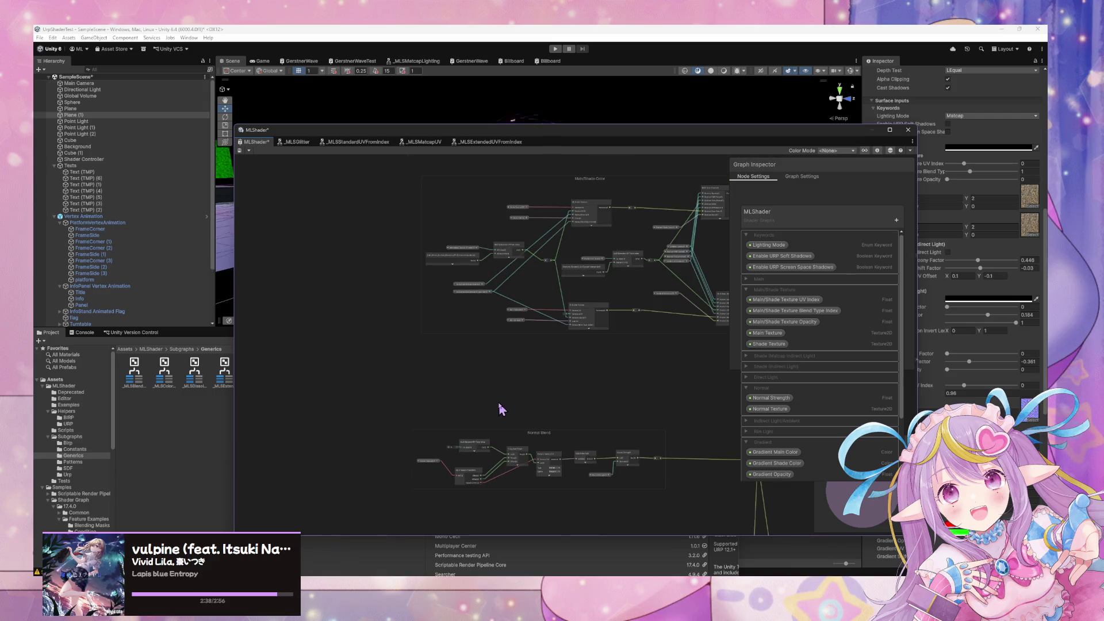
Wire the reroute into Normal Blend's Triplanar input and delete the small UV node
{"action": "scroll", "coordinate": [517, 321], "scroll_direction": "up", "scroll_amount": 3}
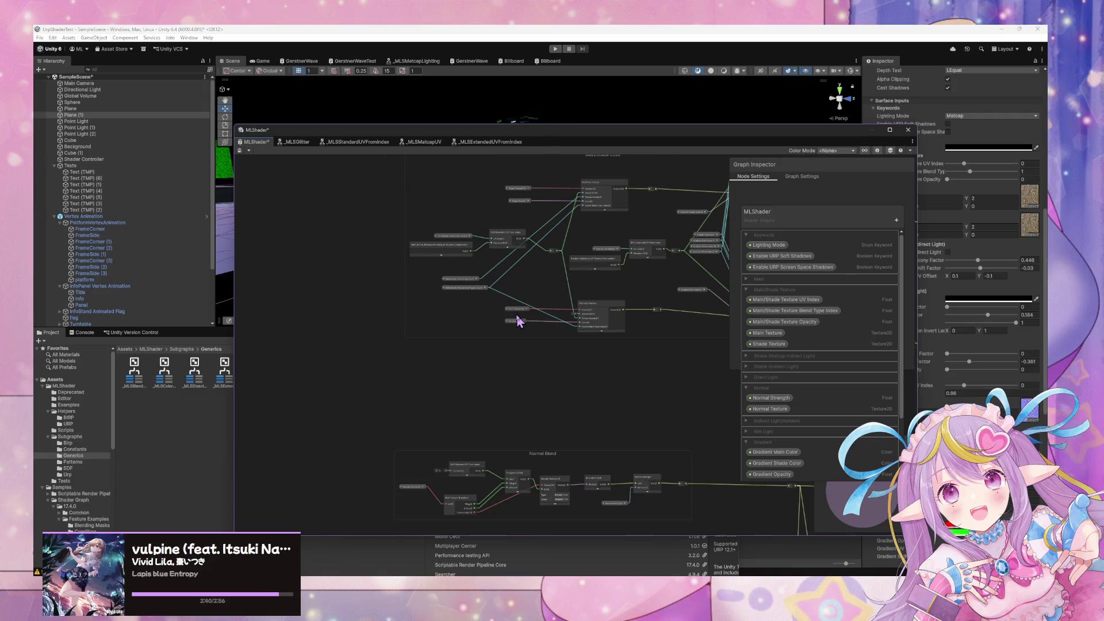
{"action": "left_click_drag", "start_coordinate": [523, 244], "coordinate": [507, 481]}
{"action": "left_click", "coordinate": [466, 468]}
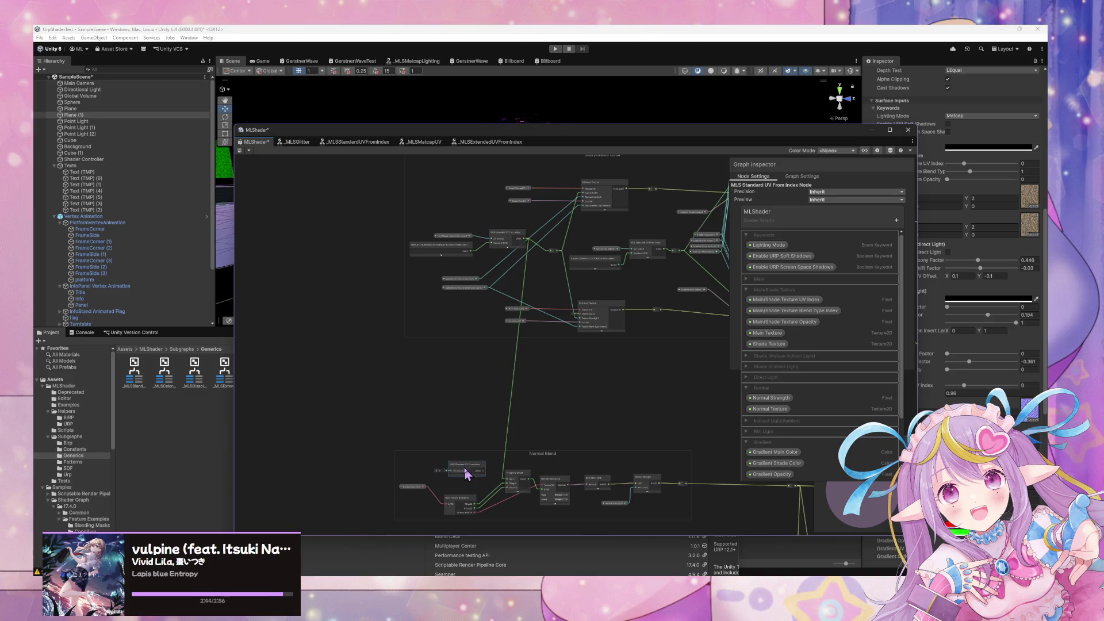
{"action": "key", "text": "Delete"}
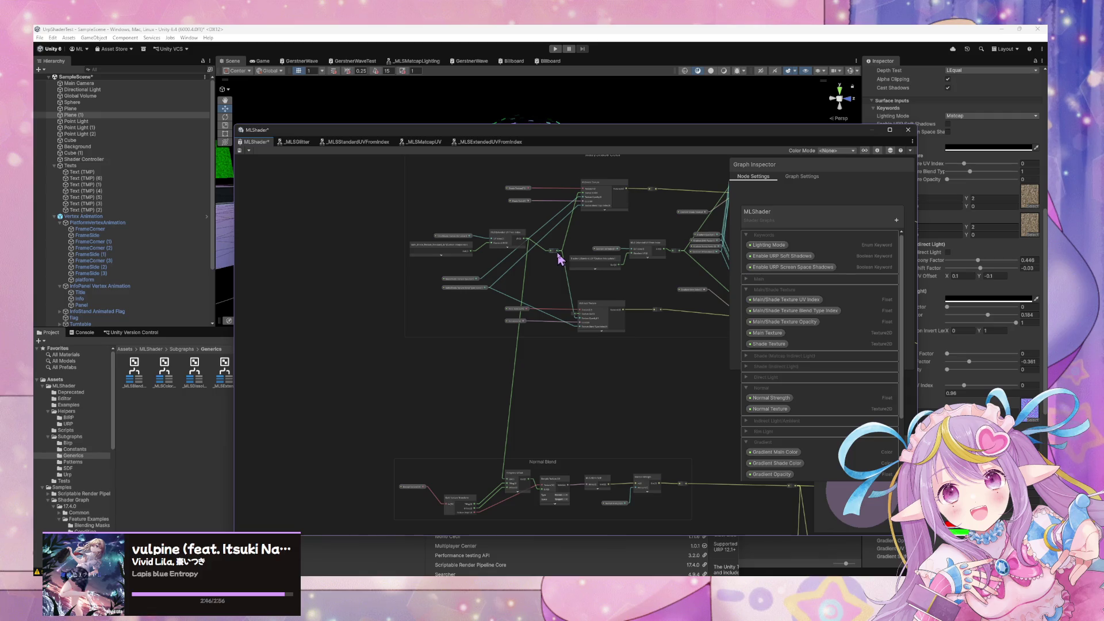
{"action": "mouse_move", "coordinate": [556, 275]}
{"action": "left_mouse_down"}
{"action": "mouse_move", "coordinate": [502, 475]}
{"action": "mouse_move", "coordinate": [508, 458]}
{"action": "left_mouse_up"}
{"action": "left_click", "coordinate": [502, 211]}
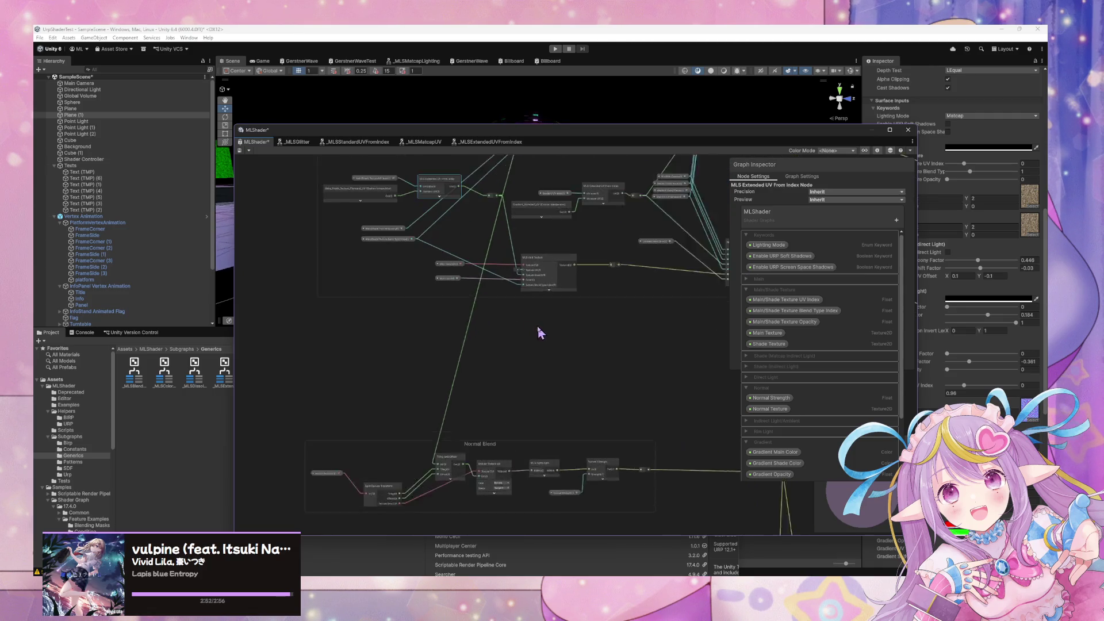
Connect the reroute to Add Texture's Texture UV and delete the Shade Texture Opacity connection
{"action": "scroll", "coordinate": [518, 334], "scroll_direction": "up", "scroll_amount": 3}
{"action": "scroll", "coordinate": [463, 345], "scroll_direction": "up", "scroll_amount": 5}
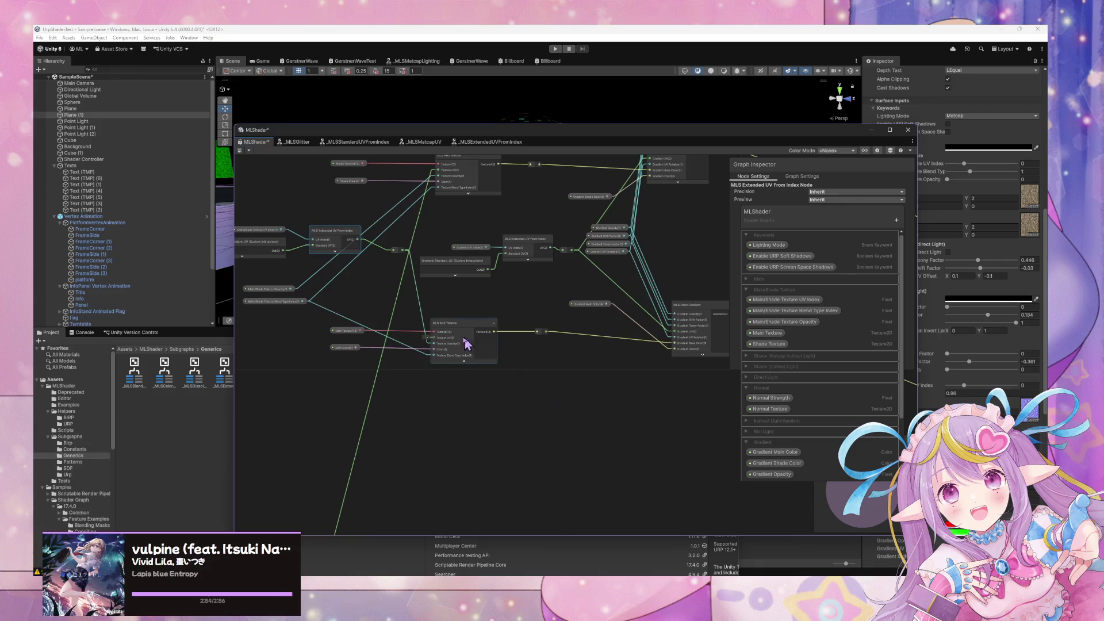
{"action": "left_click_drag", "start_coordinate": [521, 401], "coordinate": [530, 403]}
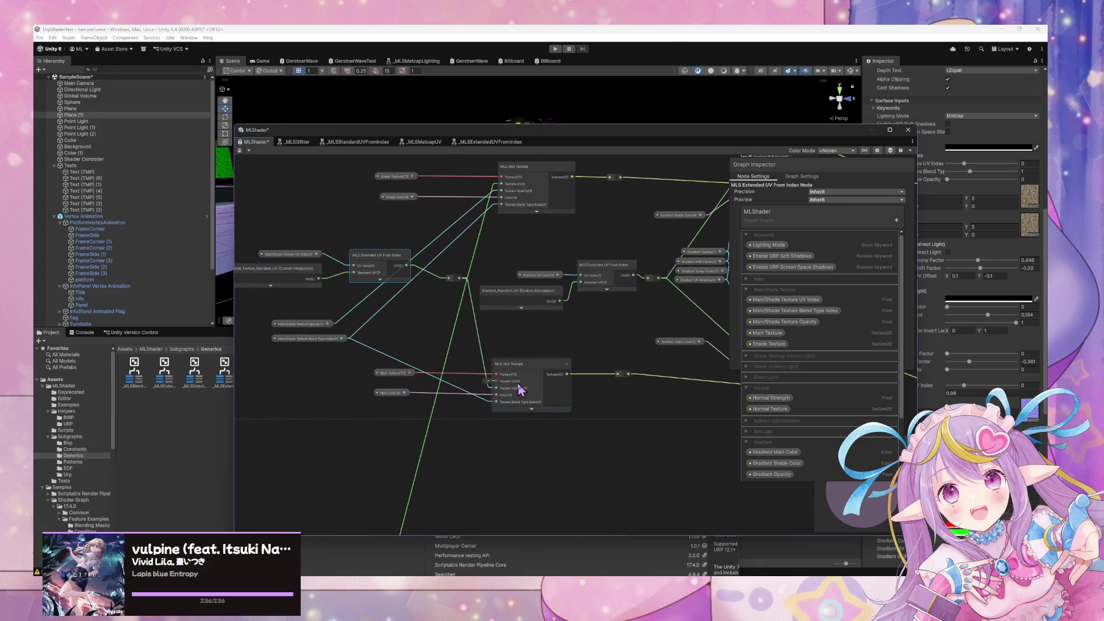
{"action": "scroll", "coordinate": [525, 403], "scroll_direction": "up", "scroll_amount": 1}
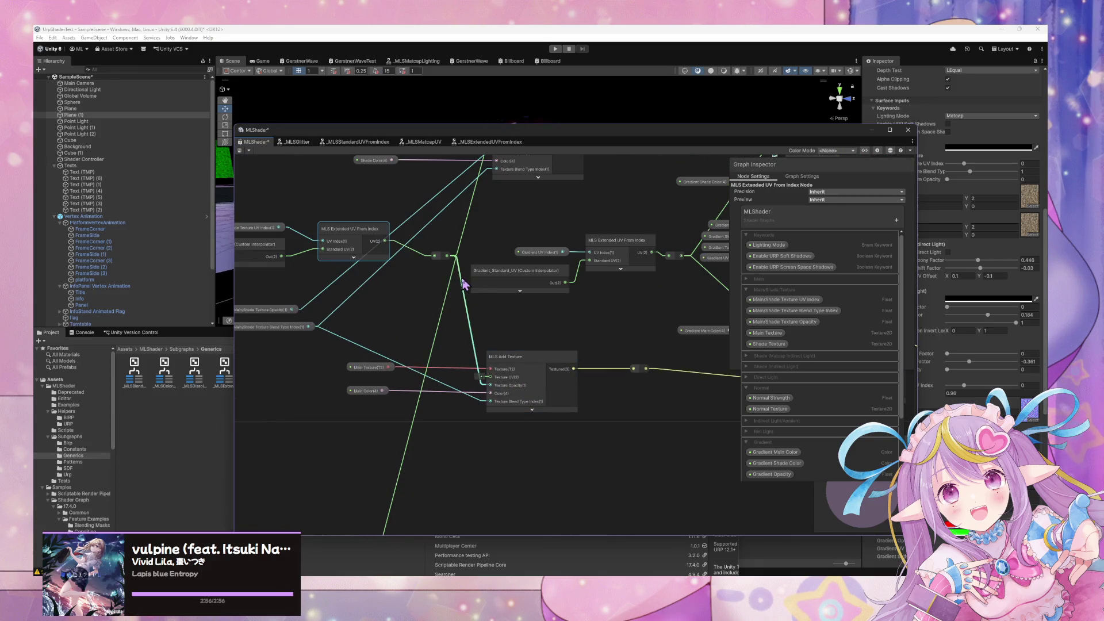
{"action": "left_click_drag", "start_coordinate": [448, 259], "coordinate": [488, 376]}
{"action": "mouse_move", "coordinate": [500, 316]}
{"action": "left_mouse_down"}
{"action": "mouse_move", "coordinate": [492, 406]}
{"action": "mouse_move", "coordinate": [510, 368]}
{"action": "left_mouse_up"}
{"action": "left_click", "coordinate": [477, 471]}
{"action": "key", "text": "Delete"}
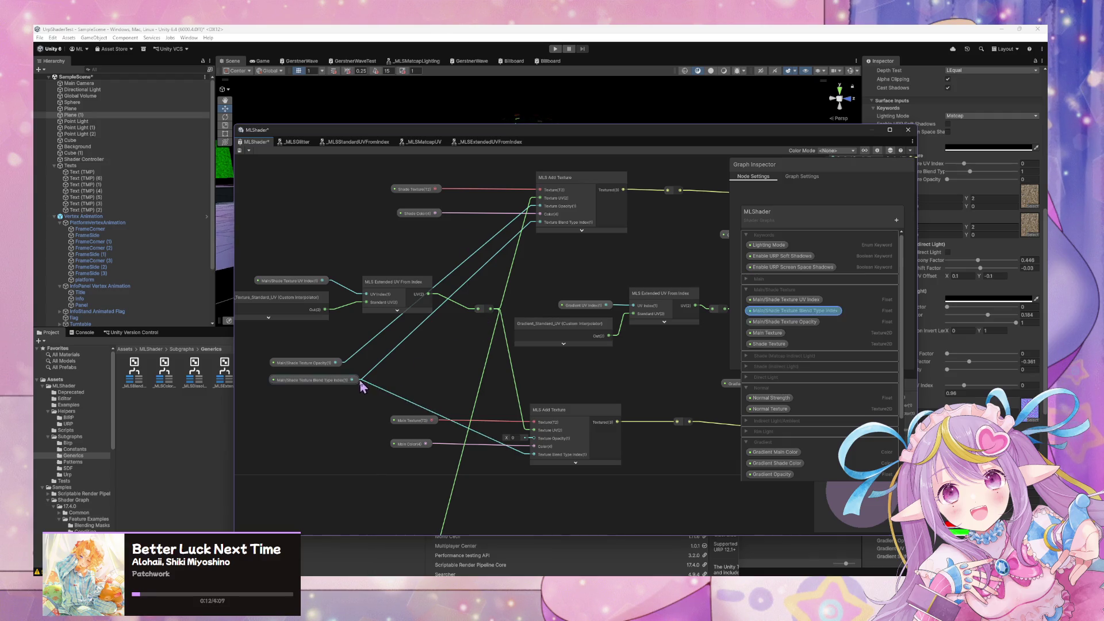
Pull a wire from Main/Shade Texture Opacity and reposition the Normal Texture node
{"action": "mouse_move", "coordinate": [336, 363]}
{"action": "left_mouse_down"}
{"action": "mouse_move", "coordinate": [536, 452]}
{"action": "mouse_move", "coordinate": [338, 358]}
{"action": "left_mouse_up"}
{"action": "scroll", "coordinate": [505, 291], "scroll_direction": "right", "scroll_amount": 5}
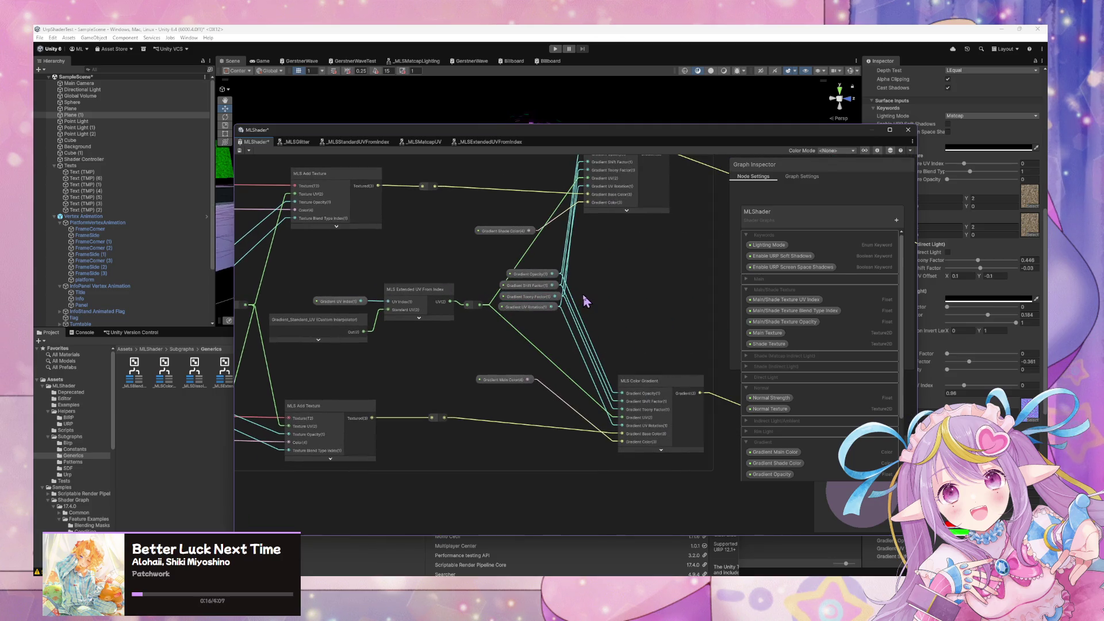
{"action": "scroll", "coordinate": [583, 300], "scroll_direction": "down", "scroll_amount": 5}
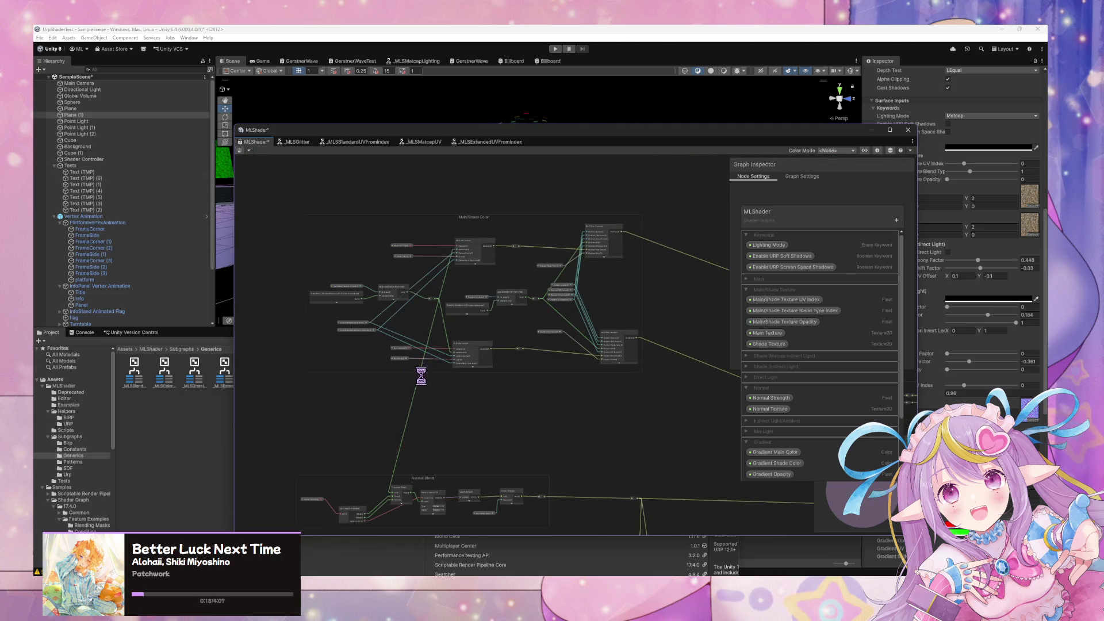
{"action": "scroll", "coordinate": [546, 322], "scroll_direction": "up", "scroll_amount": 3}
{"action": "scroll", "coordinate": [623, 251], "scroll_direction": "down", "scroll_amount": 2}
{"action": "left_click", "coordinate": [383, 335]}
{"action": "left_click_drag", "start_coordinate": [381, 342], "coordinate": [389, 345]}
Add redirect points on the green wires and move them into place inside Normal Blend
{"action": "double_click", "coordinate": [525, 257]}
{"action": "left_click_drag", "start_coordinate": [520, 253], "coordinate": [385, 305]}
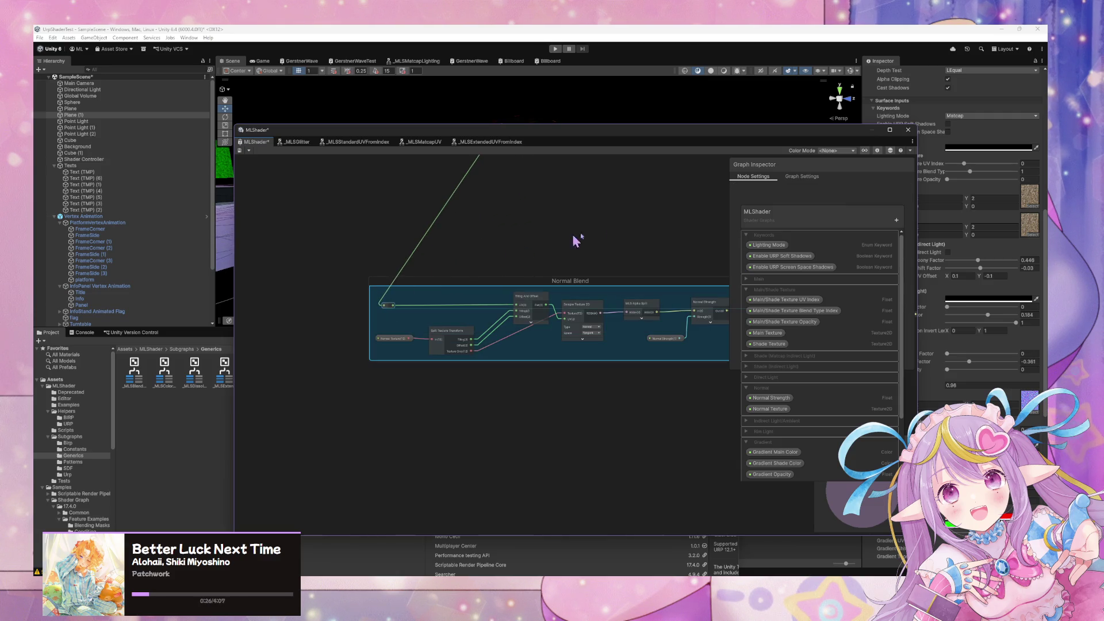
{"action": "scroll", "coordinate": [539, 247], "scroll_direction": "down", "scroll_amount": 3}
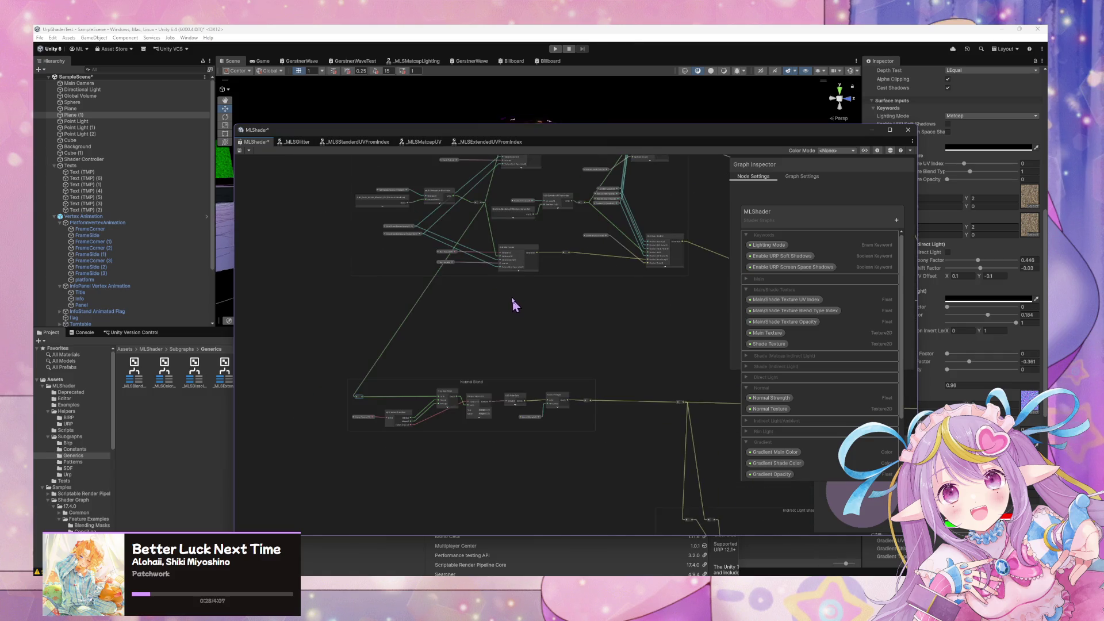
{"action": "scroll", "coordinate": [513, 305], "scroll_direction": "up", "scroll_amount": 2}
{"action": "left_click", "coordinate": [524, 230]}
{"action": "scroll", "coordinate": [523, 233], "scroll_direction": "up", "scroll_amount": 1}
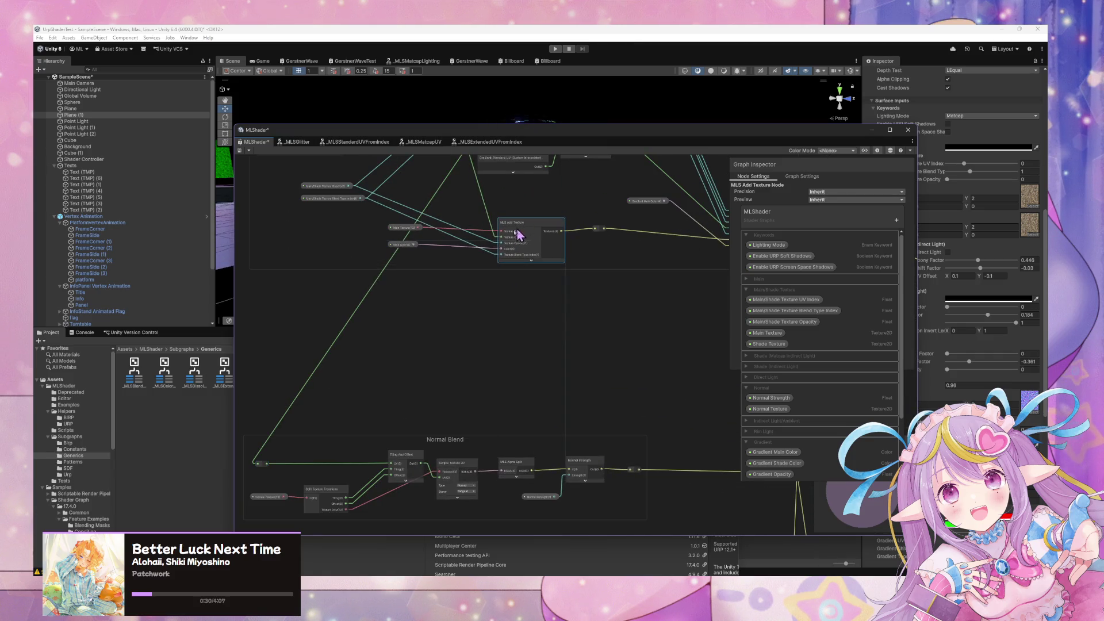
{"action": "scroll", "coordinate": [463, 271], "scroll_direction": "down", "scroll_amount": 4}
{"action": "scroll", "coordinate": [482, 341], "scroll_direction": "down", "scroll_amount": 2}
{"action": "scroll", "coordinate": [482, 341], "scroll_direction": "up", "scroll_amount": 5}
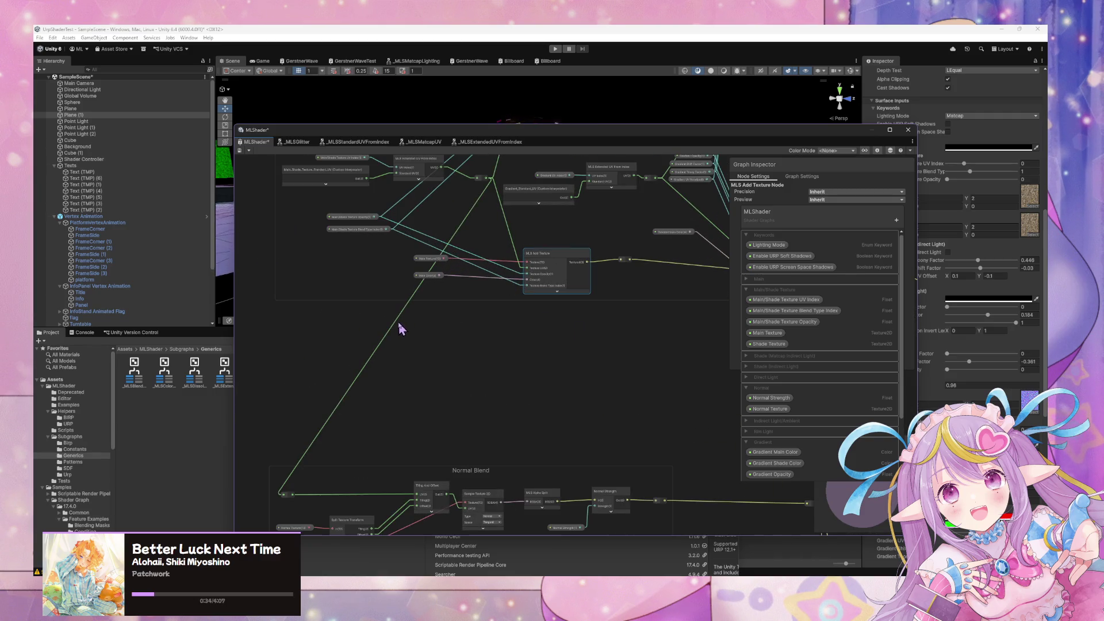
{"action": "double_click", "coordinate": [393, 325]}
{"action": "mouse_move", "coordinate": [393, 325]}
{"action": "left_mouse_down"}
{"action": "mouse_move", "coordinate": [518, 375]}
{"action": "mouse_move", "coordinate": [434, 349]}
{"action": "left_mouse_up"}
Pan across the graph to review the Indirect Light Shadow and Invert groups
{"action": "scroll", "coordinate": [578, 357], "scroll_direction": "down", "scroll_amount": 5}
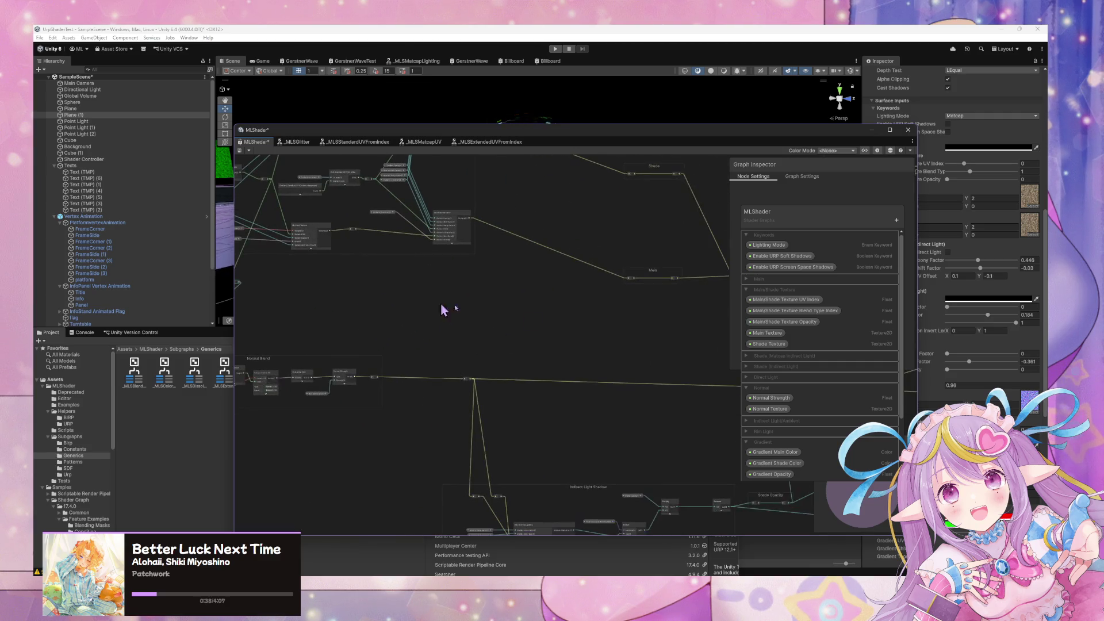
{"action": "scroll", "coordinate": [673, 264], "scroll_direction": "up", "scroll_amount": 3}
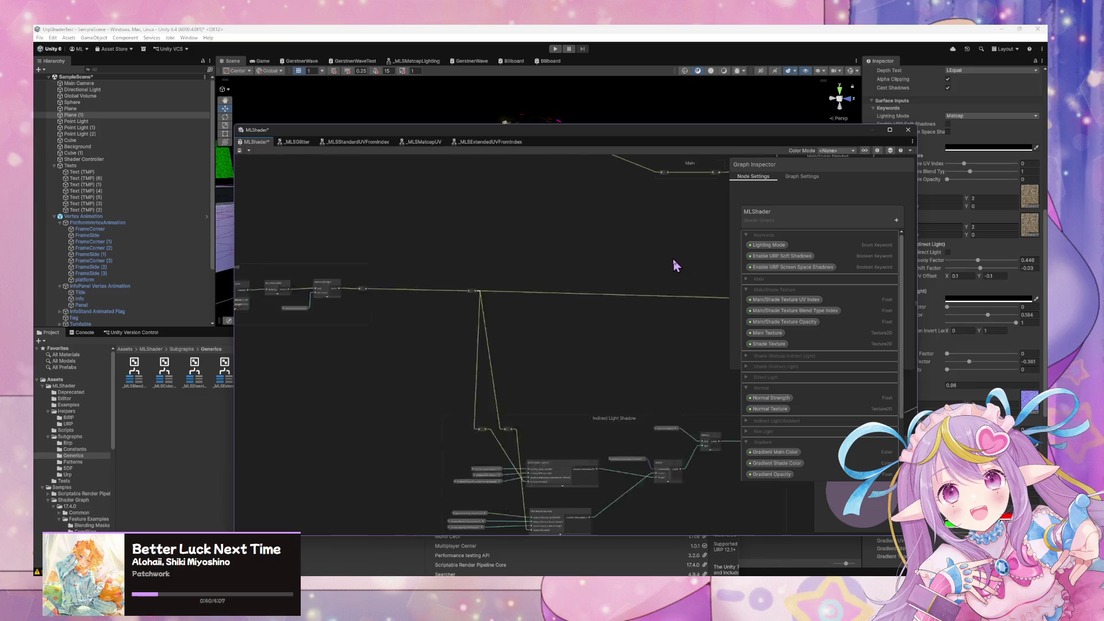
{"action": "left_click_drag", "start_coordinate": [434, 291], "coordinate": [614, 311]}
{"action": "mouse_move", "coordinate": [669, 334]}
{"action": "left_mouse_down"}
{"action": "mouse_move", "coordinate": [544, 258]}
{"action": "mouse_move", "coordinate": [402, 229]}
{"action": "left_mouse_up"}
{"action": "scroll", "coordinate": [234, 301], "scroll_direction": "down", "scroll_amount": 3}
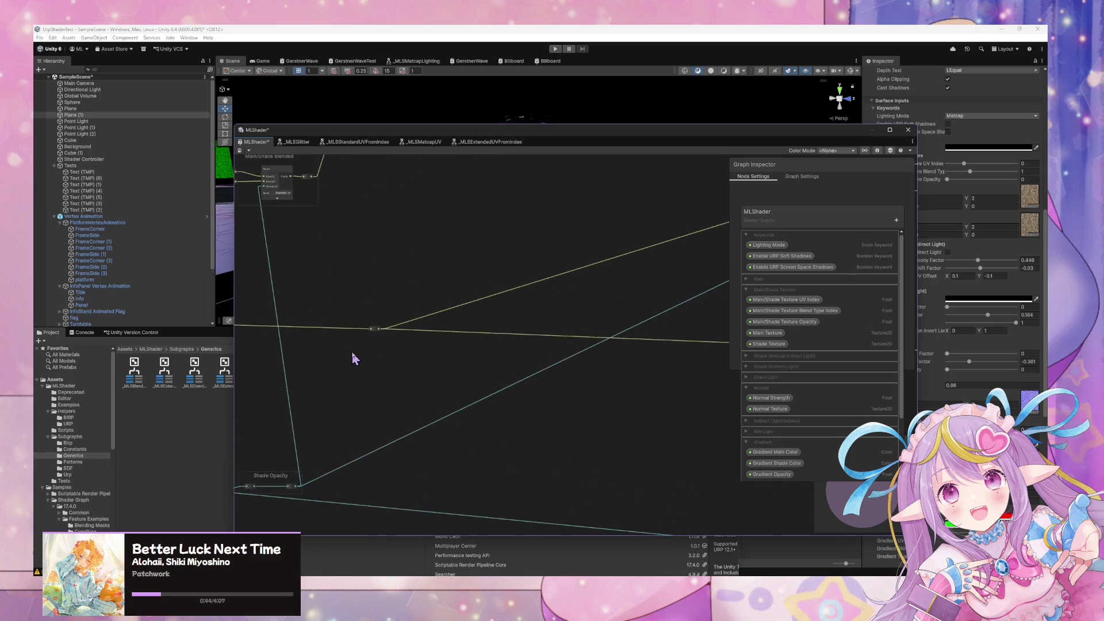
{"action": "scroll", "coordinate": [511, 326], "scroll_direction": "up", "scroll_amount": 2}
{"action": "left_click_drag", "start_coordinate": [501, 291], "coordinate": [574, 381]}
{"action": "scroll", "coordinate": [575, 382], "scroll_direction": "up", "scroll_amount": 2}
{"action": "scroll", "coordinate": [570, 370], "scroll_direction": "up", "scroll_amount": 1}
{"action": "scroll", "coordinate": [483, 236], "scroll_direction": "down", "scroll_amount": 2}
{"action": "scroll", "coordinate": [520, 266], "scroll_direction": "down", "scroll_amount": 1}
{"action": "scroll", "coordinate": [446, 357], "scroll_direction": "up", "scroll_amount": 2}
{"action": "scroll", "coordinate": [445, 357], "scroll_direction": "up", "scroll_amount": 1}
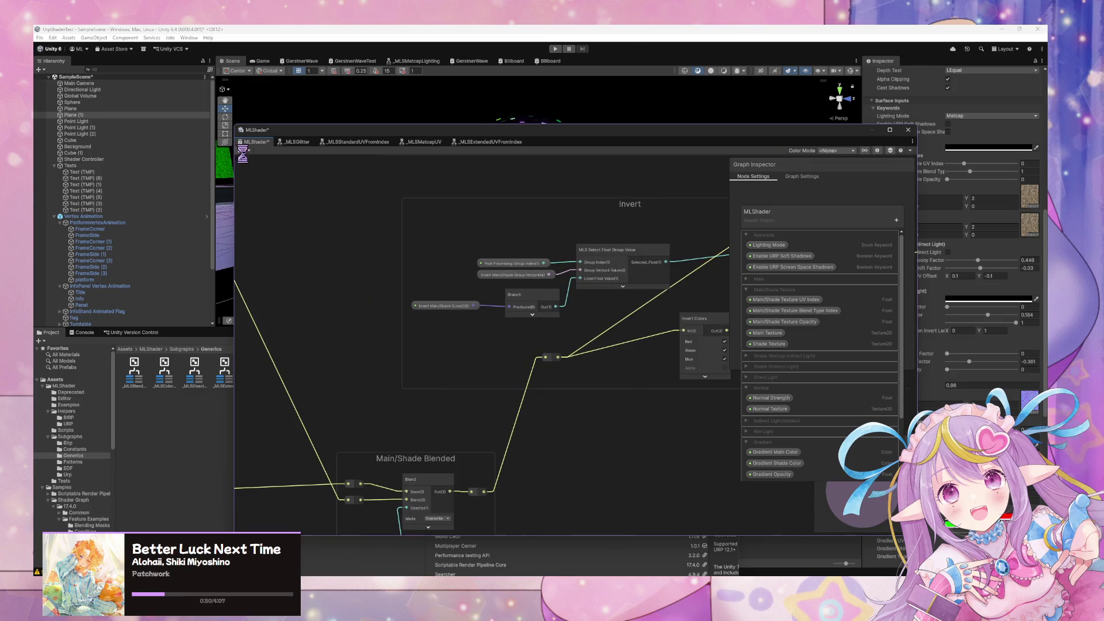
Center the Invert group and zoom out to survey the graph
{"action": "mouse_move", "coordinate": [611, 205]}
{"action": "left_mouse_down"}
{"action": "mouse_move", "coordinate": [478, 293]}
{"action": "mouse_move", "coordinate": [454, 292]}
{"action": "left_mouse_up"}
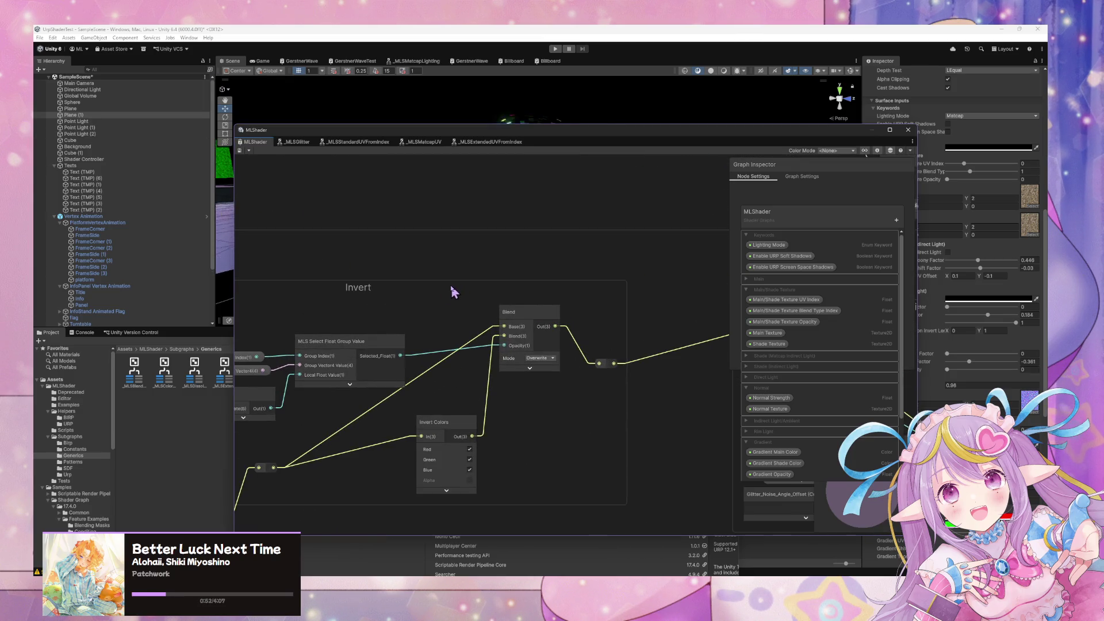
{"action": "scroll", "coordinate": [452, 293], "scroll_direction": "down", "scroll_amount": 2}
{"action": "scroll", "coordinate": [526, 305], "scroll_direction": "up", "scroll_amount": 2}
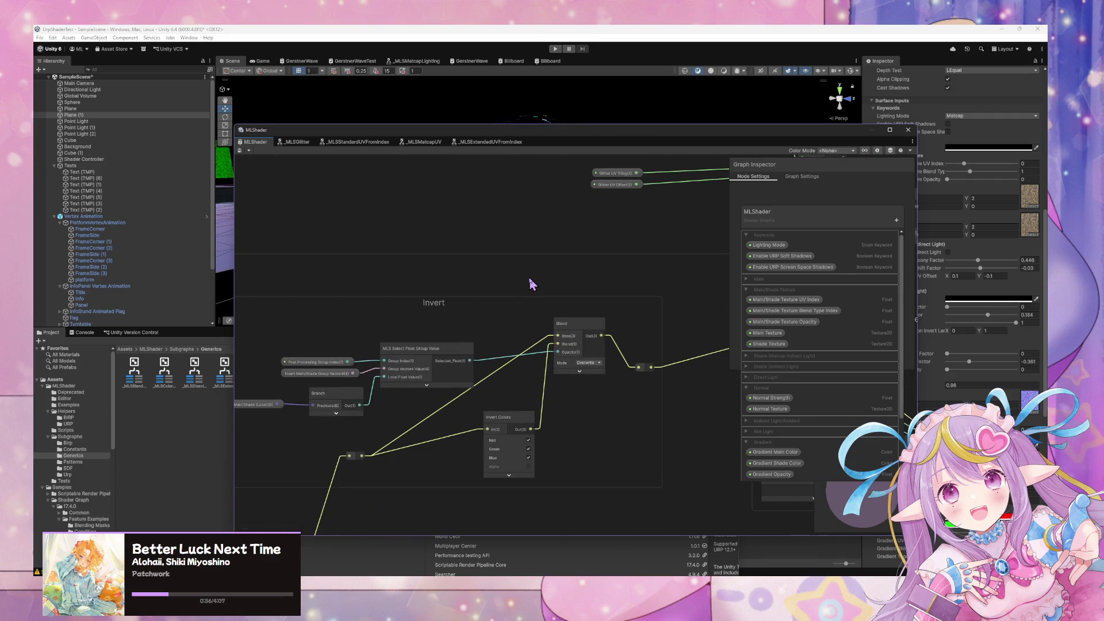
{"action": "scroll", "coordinate": [531, 284], "scroll_direction": "down", "scroll_amount": 3}
{"action": "scroll", "coordinate": [485, 240], "scroll_direction": "up", "scroll_amount": 1}
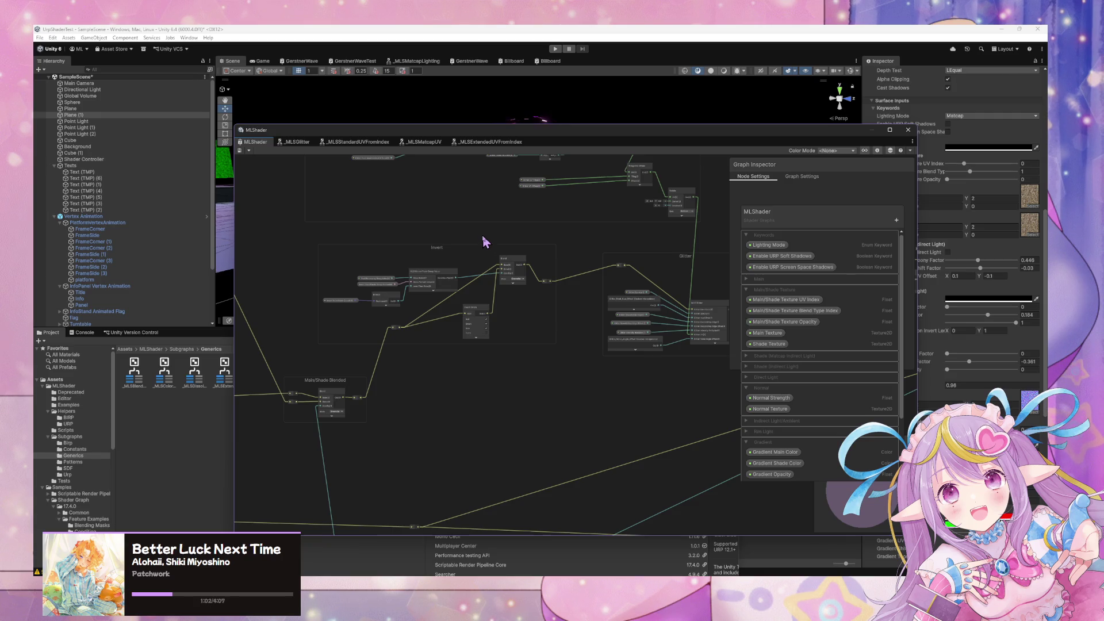
{"action": "scroll", "coordinate": [562, 411], "scroll_direction": "up", "scroll_amount": 4}
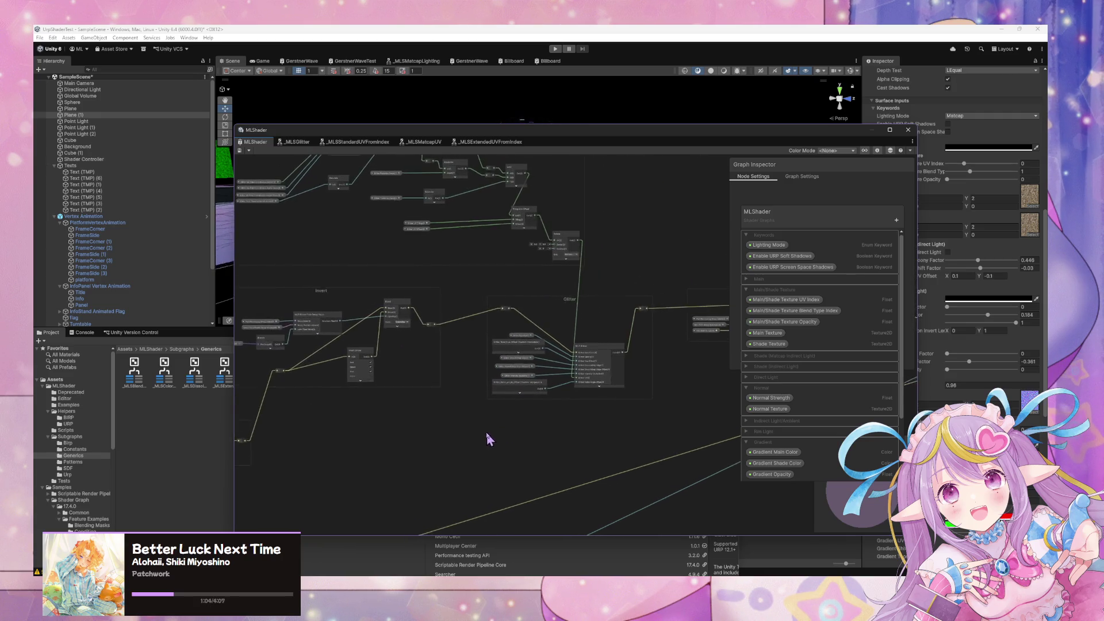
{"action": "left_click_drag", "start_coordinate": [449, 401], "coordinate": [627, 435]}
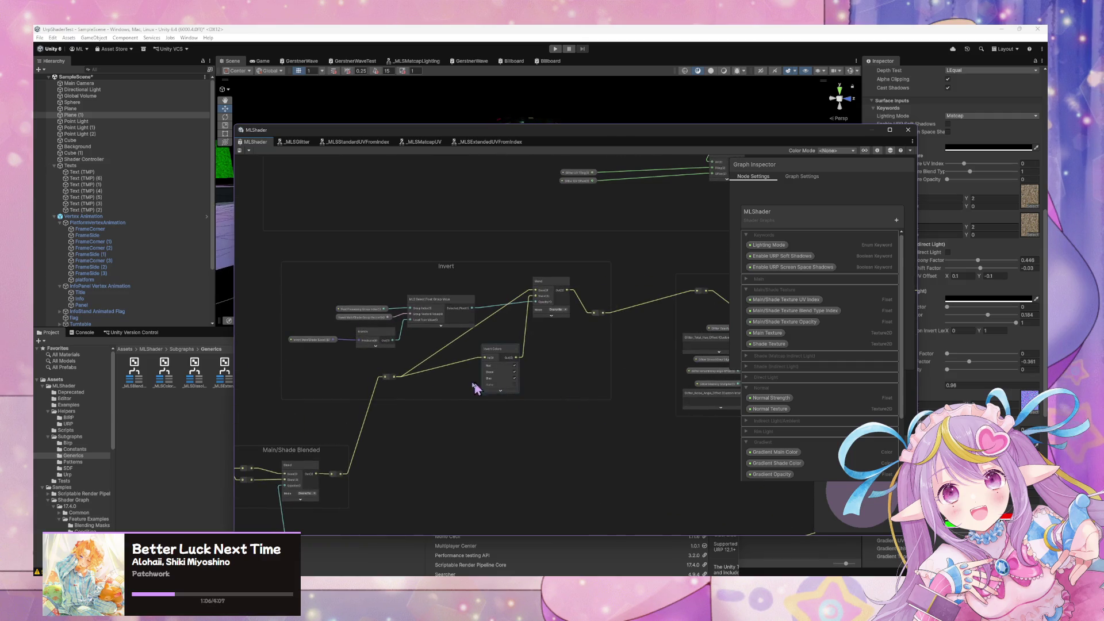
{"action": "scroll", "coordinate": [447, 394], "scroll_direction": "up", "scroll_amount": 1}
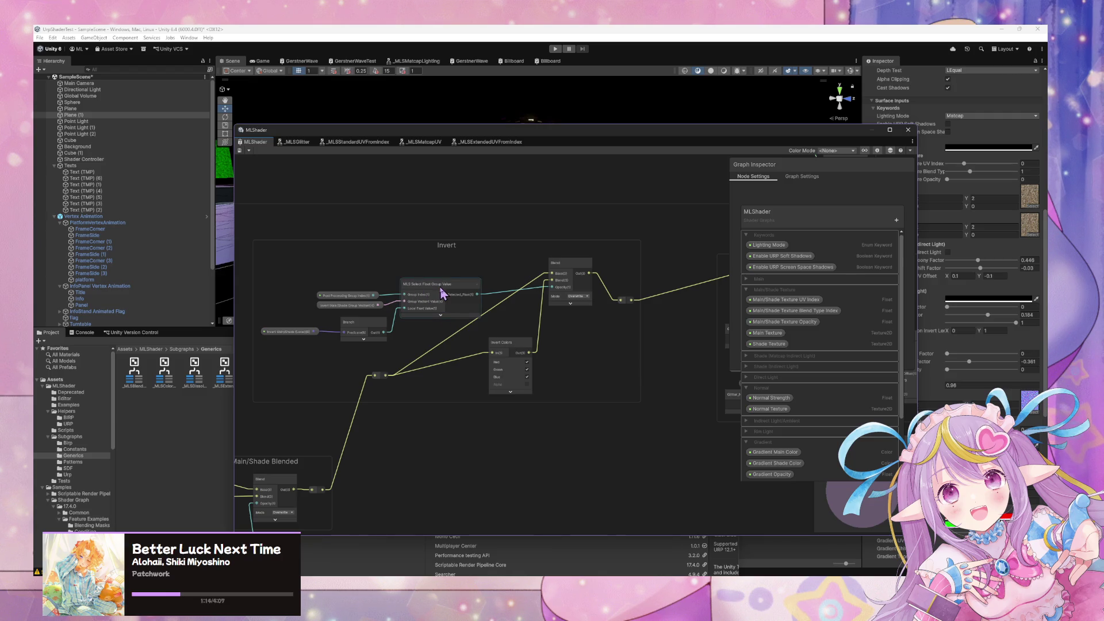
Reposition the MLS Select Float Group Value and Vector4 nodes, then pan to the Vertex stack
{"action": "mouse_move", "coordinate": [443, 292]}
{"action": "left_mouse_down"}
{"action": "mouse_move", "coordinate": [435, 285]}
{"action": "mouse_move", "coordinate": [449, 286]}
{"action": "left_mouse_up"}
{"action": "mouse_move", "coordinate": [354, 312]}
{"action": "left_mouse_down"}
{"action": "mouse_move", "coordinate": [353, 291]}
{"action": "mouse_move", "coordinate": [353, 307]}
{"action": "mouse_move", "coordinate": [358, 300]}
{"action": "left_mouse_up"}
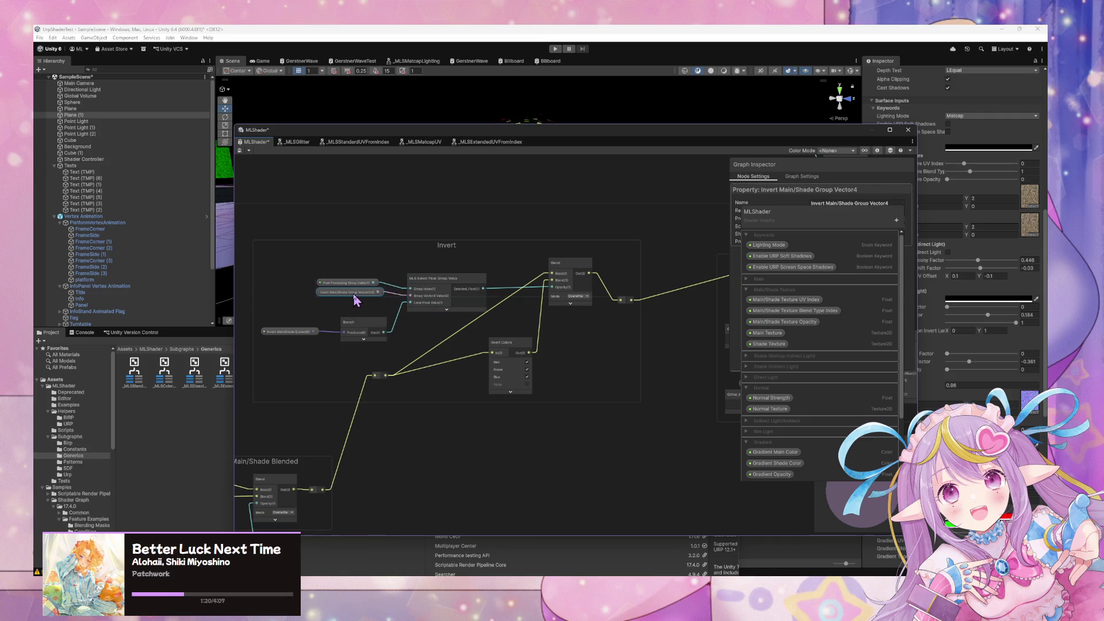
{"action": "scroll", "coordinate": [371, 319], "scroll_direction": "up", "scroll_amount": 2}
{"action": "left_click", "coordinate": [353, 263]}
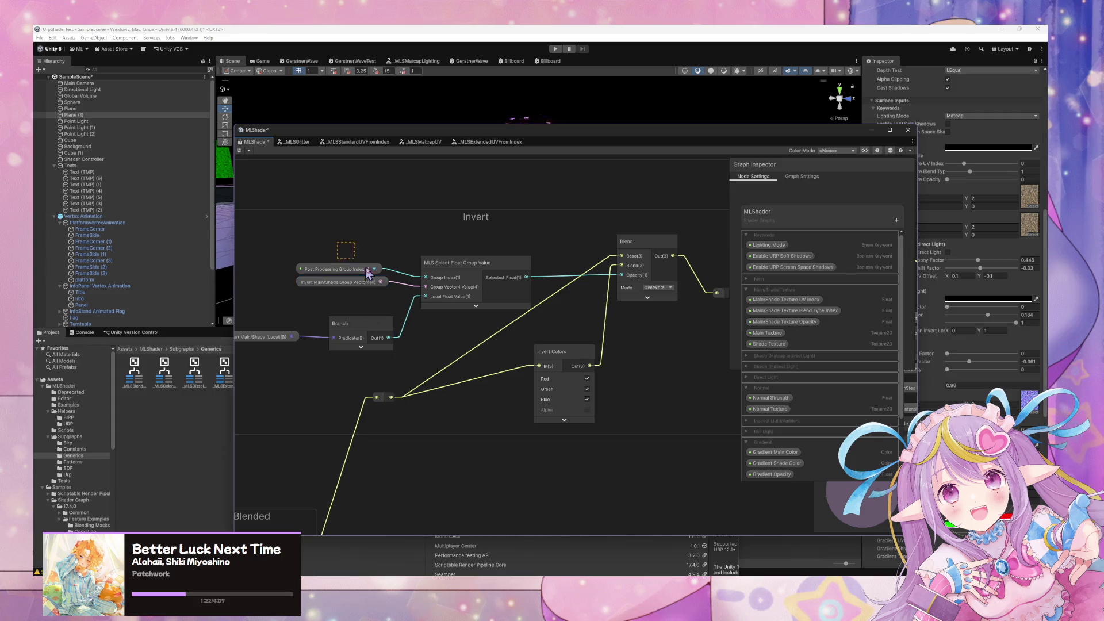
{"action": "left_click_drag", "start_coordinate": [458, 296], "coordinate": [460, 296]}
{"action": "scroll", "coordinate": [587, 293], "scroll_direction": "down", "scroll_amount": 5}
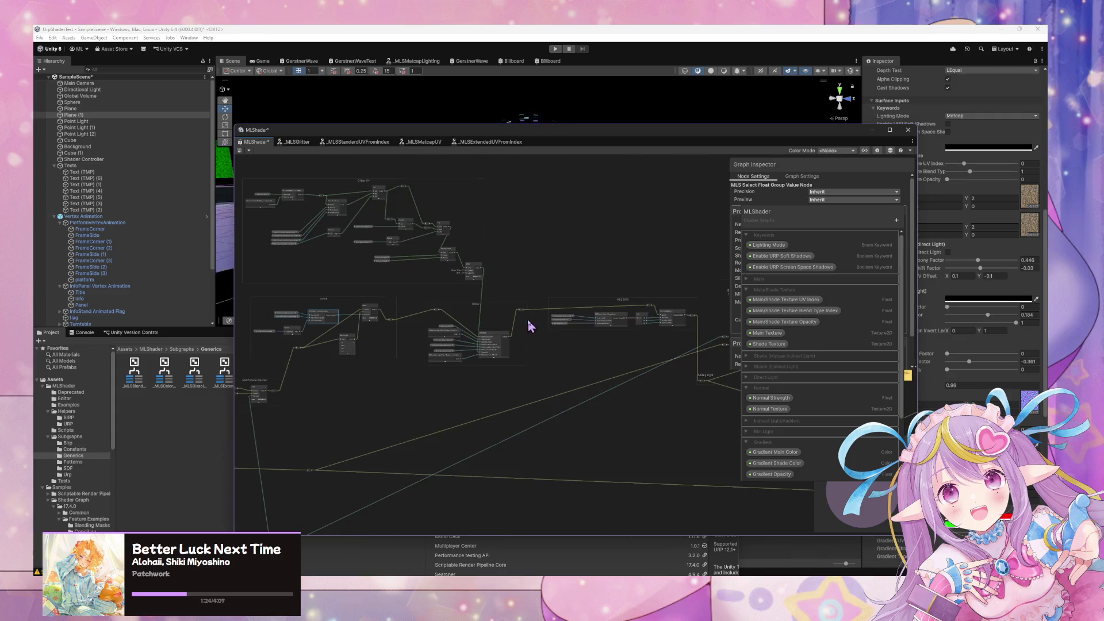
{"action": "scroll", "coordinate": [467, 307], "scroll_direction": "up", "scroll_amount": 6}
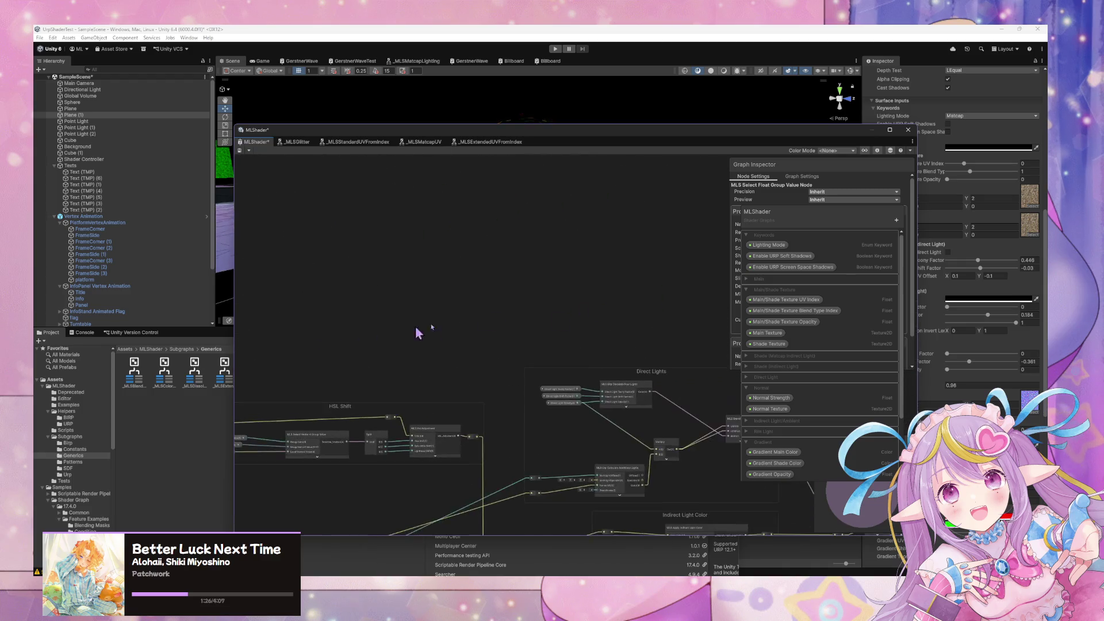
{"action": "mouse_move", "coordinate": [338, 315]}
{"action": "left_mouse_down"}
{"action": "mouse_move", "coordinate": [696, 301]}
{"action": "mouse_move", "coordinate": [563, 299]}
{"action": "mouse_move", "coordinate": [473, 321]}
{"action": "left_mouse_up"}
{"action": "scroll", "coordinate": [473, 321], "scroll_direction": "up", "scroll_amount": 1}
Add a Custom Interpolator block to the Vertex stack
{"action": "key", "text": "space"}
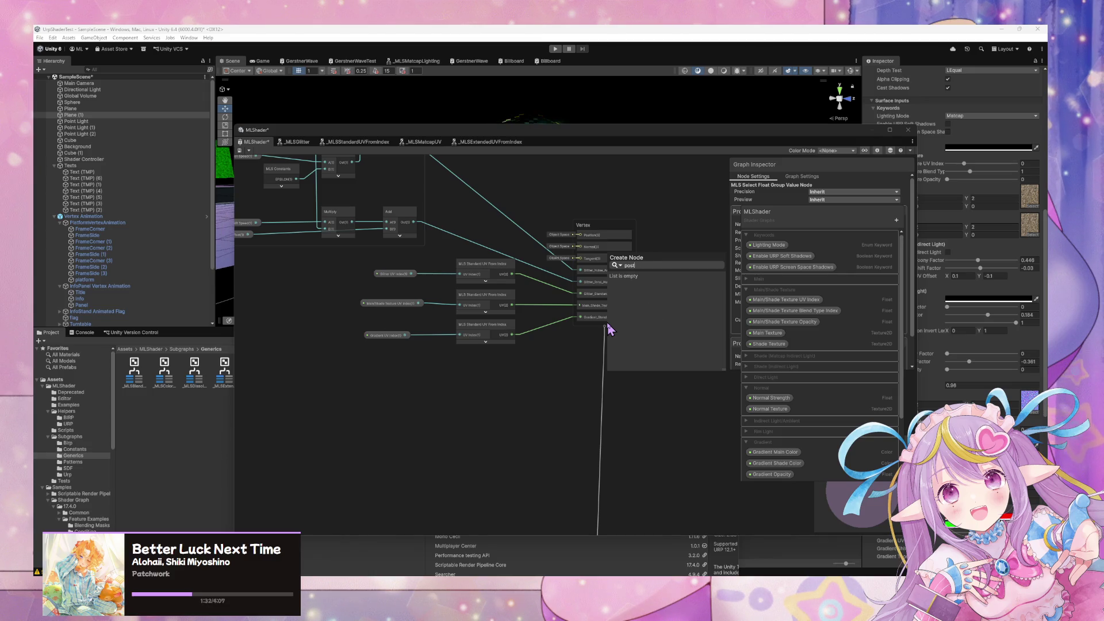
{"action": "left_click", "coordinate": [589, 338]}
{"action": "key", "text": "space"}
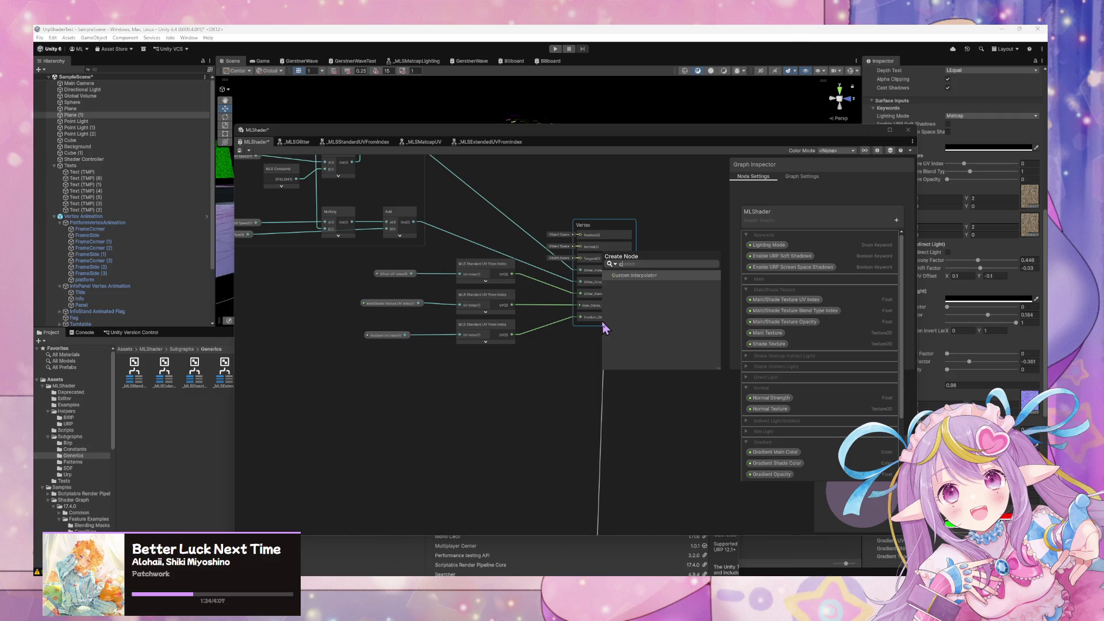
{"action": "left_click", "coordinate": [604, 325]}
{"action": "left_click", "coordinate": [608, 329]}
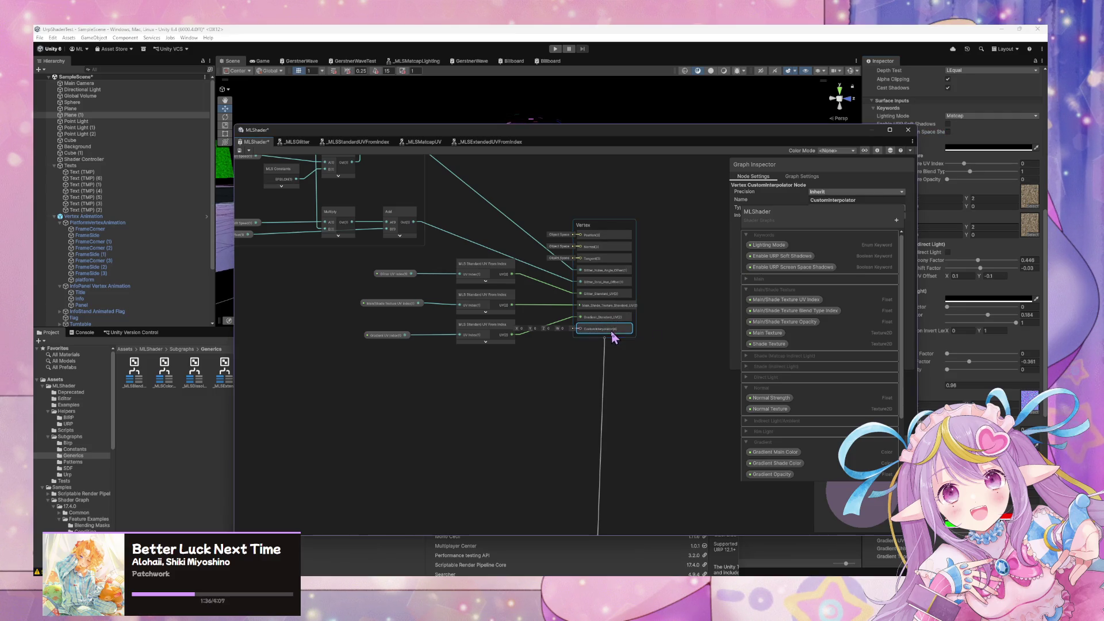
Set the custom interpolator's type to Float with No Interpolation
{"action": "left_click_drag", "start_coordinate": [837, 221], "coordinate": [831, 251]}
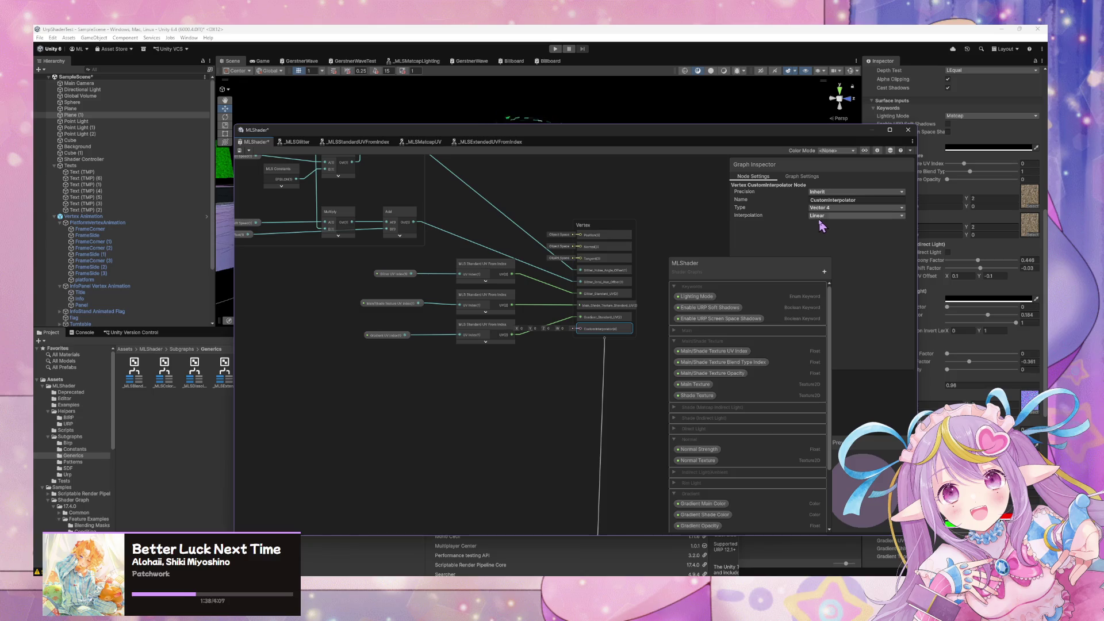
{"action": "left_click", "coordinate": [821, 215]}
{"action": "left_click", "coordinate": [853, 263]}
{"action": "left_click", "coordinate": [840, 207]}
{"action": "left_click", "coordinate": [829, 217]}
{"action": "left_click", "coordinate": [834, 216]}
{"action": "left_click", "coordinate": [852, 243]}
Review the Gradient, Glitter and Main_Shade_Texture Standard_UV blocks' settings
{"action": "scroll", "coordinate": [582, 394], "scroll_direction": "up", "scroll_amount": 3}
{"action": "left_click", "coordinate": [620, 288]}
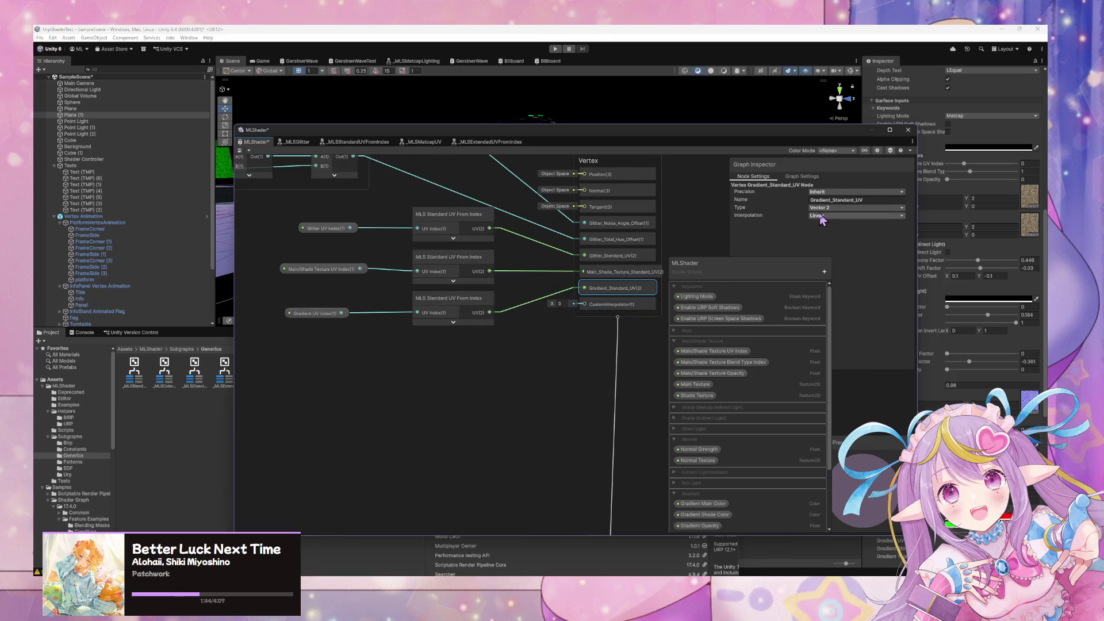
{"action": "left_click", "coordinate": [631, 273]}
{"action": "left_click", "coordinate": [629, 257]}
{"action": "left_click", "coordinate": [625, 271]}
{"action": "left_click", "coordinate": [609, 256]}
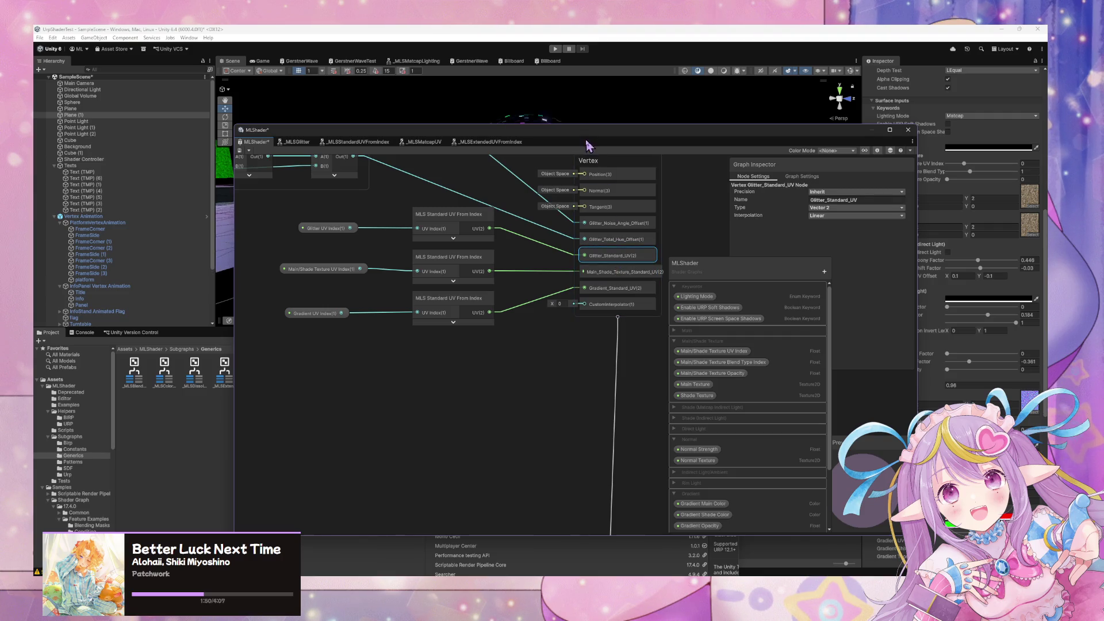
{"action": "left_click_drag", "start_coordinate": [605, 138], "coordinate": [561, 334]}
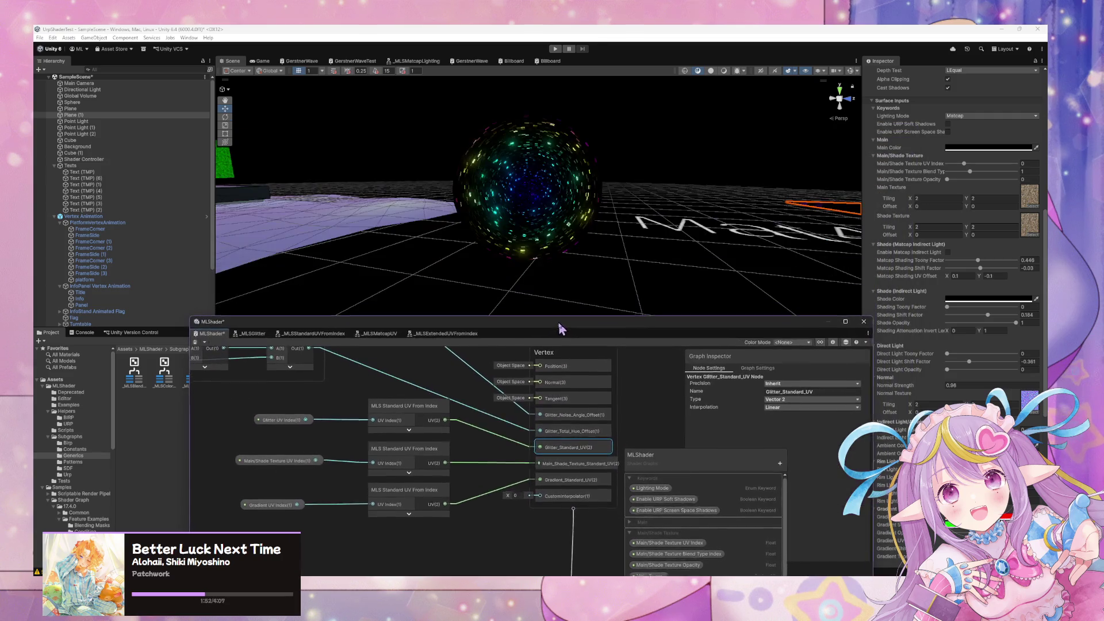
Select and frame the sphere, then raise its material's Glitter UV Index from -1 to 2
{"action": "left_click", "coordinate": [576, 199]}
{"action": "key", "text": "f"}
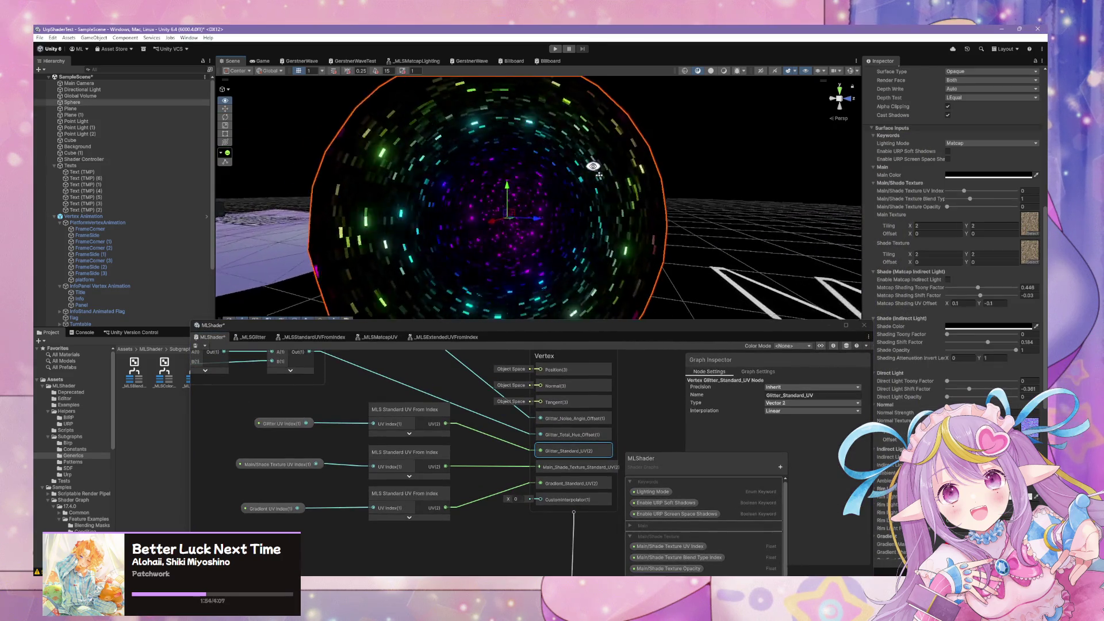
{"action": "scroll", "coordinate": [969, 398], "scroll_direction": "down", "scroll_amount": 10}
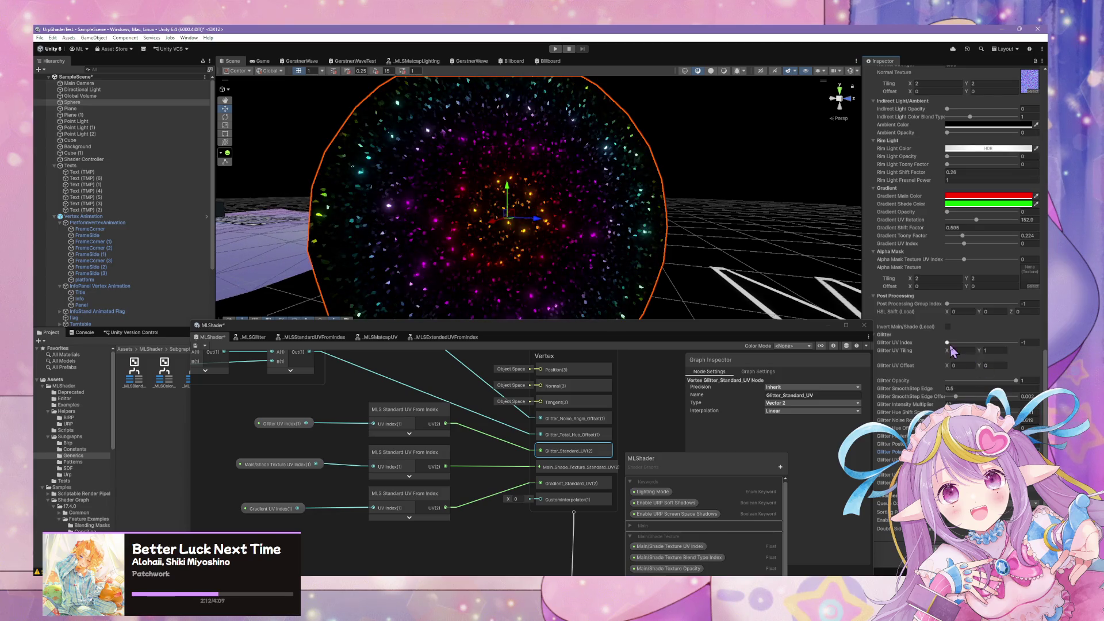
{"action": "left_click_drag", "start_coordinate": [948, 344], "coordinate": [999, 344]}
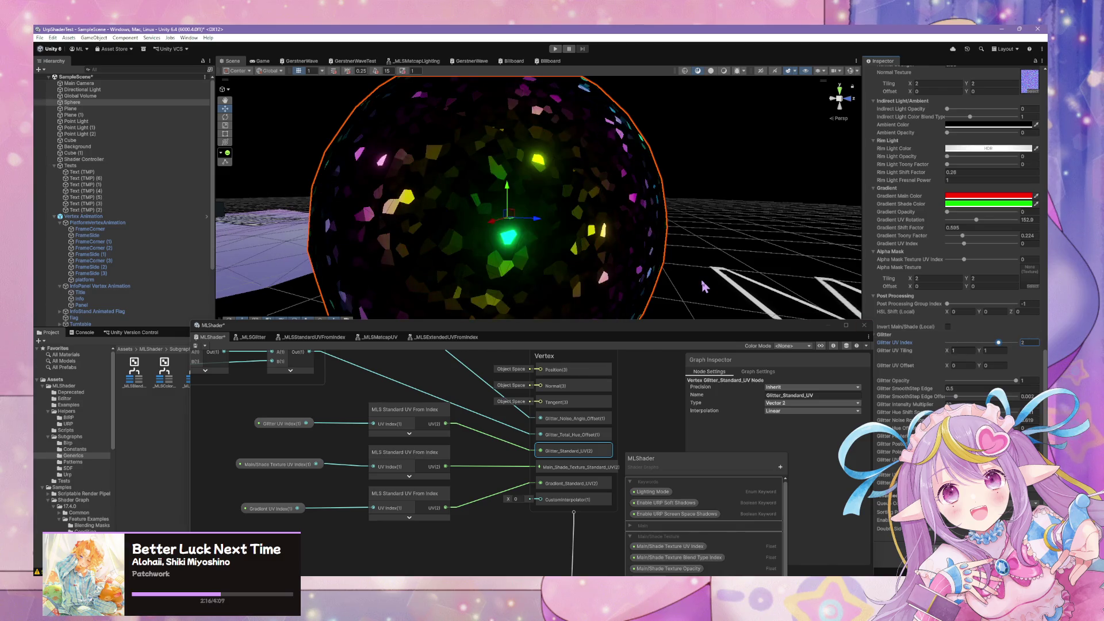
Pull the scene view back from the sphere and move the graph window back over the scene
{"action": "mouse_move", "coordinate": [682, 270]}
{"action": "left_mouse_down"}
{"action": "mouse_move", "coordinate": [671, 239]}
{"action": "mouse_move", "coordinate": [679, 269]}
{"action": "left_mouse_up"}
{"action": "scroll", "coordinate": [680, 269], "scroll_direction": "up", "scroll_amount": 3}
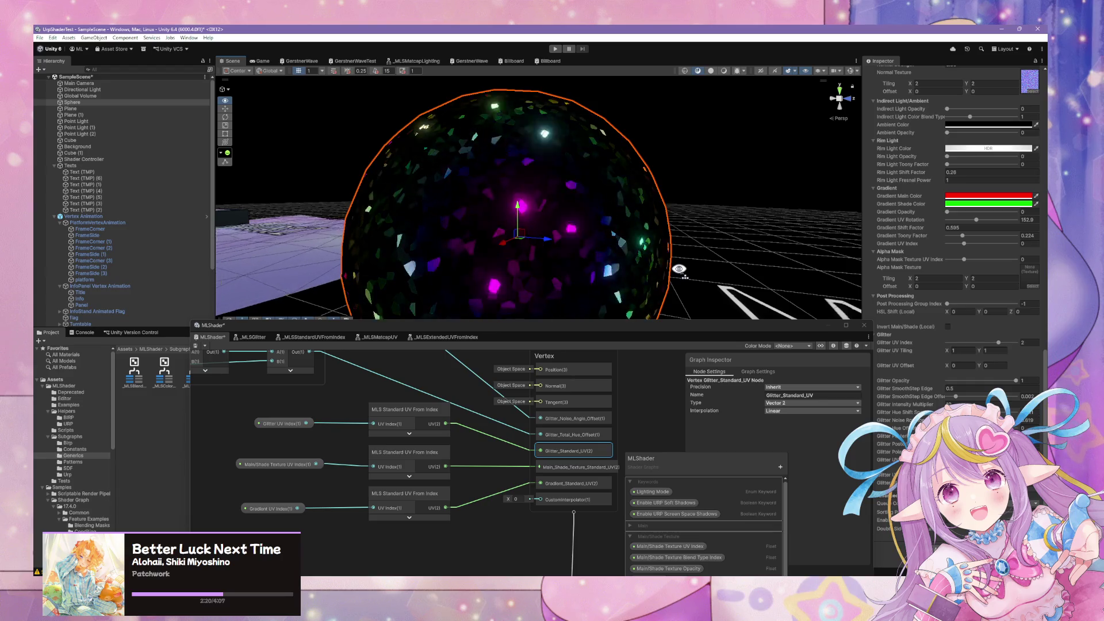
{"action": "scroll", "coordinate": [680, 269], "scroll_direction": "down", "scroll_amount": 3}
{"action": "scroll", "coordinate": [679, 270], "scroll_direction": "up", "scroll_amount": 2}
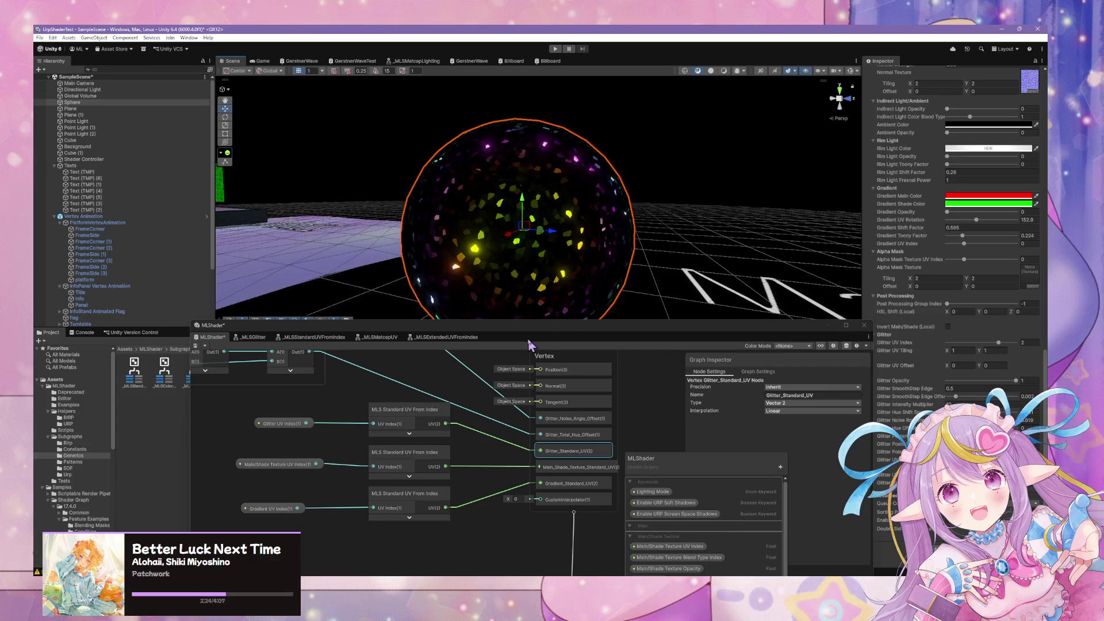
{"action": "left_click_drag", "start_coordinate": [532, 335], "coordinate": [640, 204]}
{"action": "scroll", "coordinate": [570, 425], "scroll_direction": "down", "scroll_amount": 5}
{"action": "scroll", "coordinate": [459, 431], "scroll_direction": "up", "scroll_amount": 3}
{"action": "scroll", "coordinate": [612, 354], "scroll_direction": "down", "scroll_amount": 5}
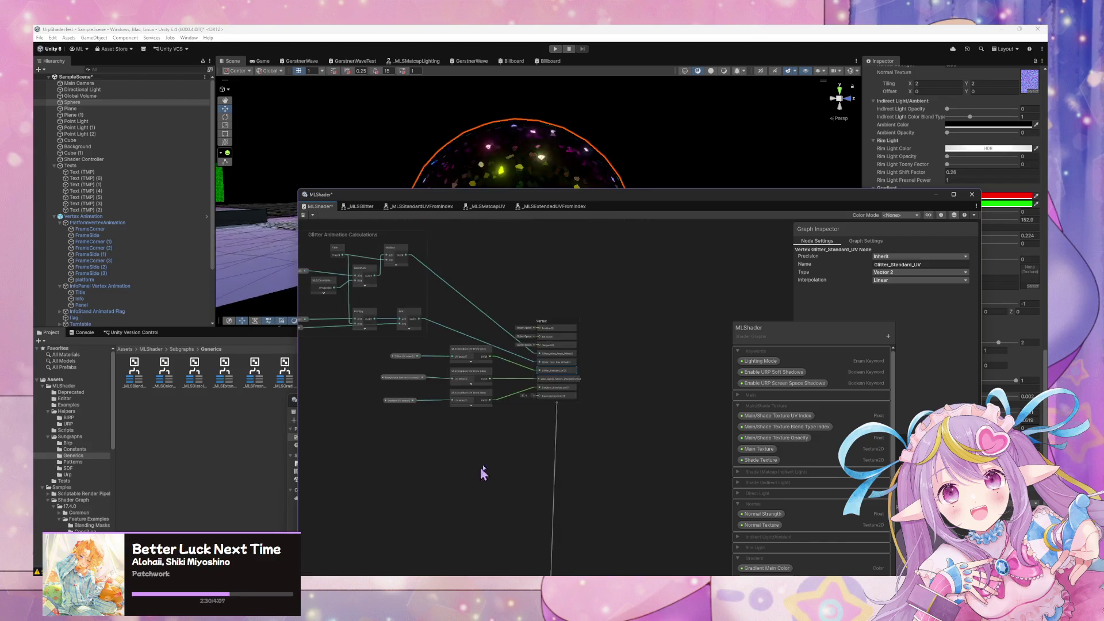
Set the CustomInterpolator block's precision to Half, keeping its type as Float
{"action": "scroll", "coordinate": [572, 402], "scroll_direction": "up", "scroll_amount": 4}
{"action": "scroll", "coordinate": [550, 420], "scroll_direction": "up", "scroll_amount": 3}
{"action": "left_click", "coordinate": [567, 429]}
{"action": "left_click", "coordinate": [944, 257]}
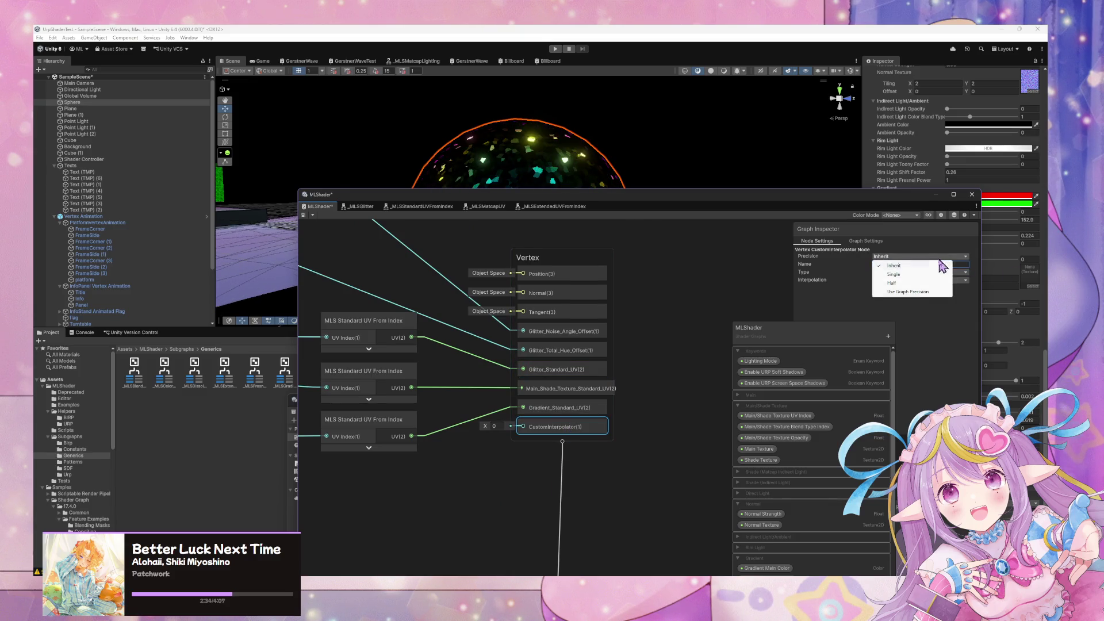
{"action": "left_click", "coordinate": [920, 283]}
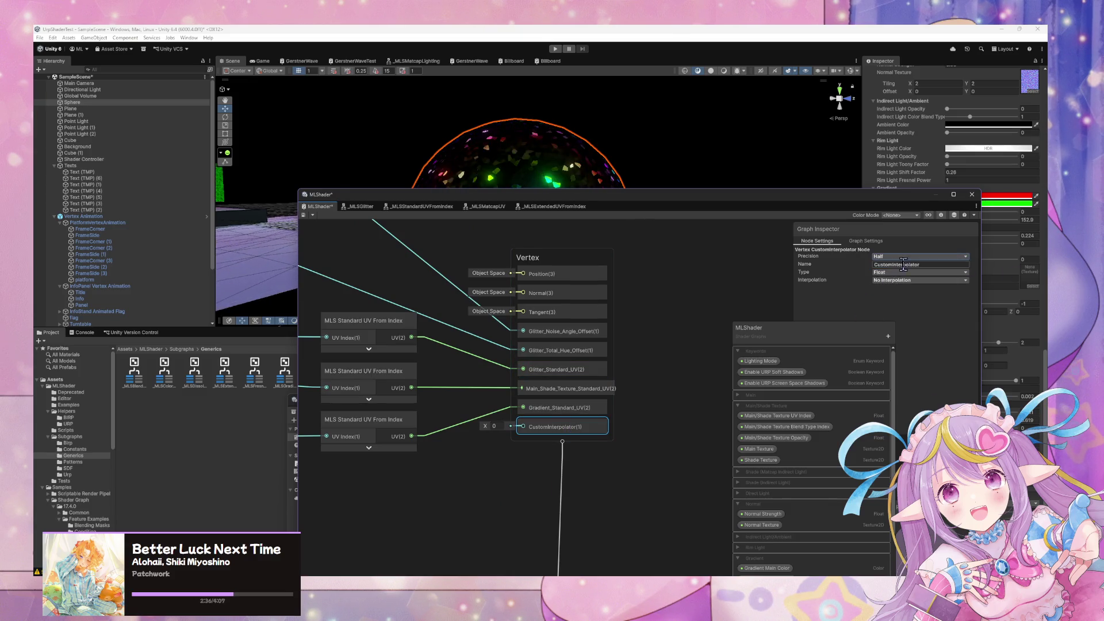
{"action": "left_click", "coordinate": [917, 273]}
{"action": "left_click", "coordinate": [919, 281]}
{"action": "type", "text": "Post Processing Invert Enabled"}
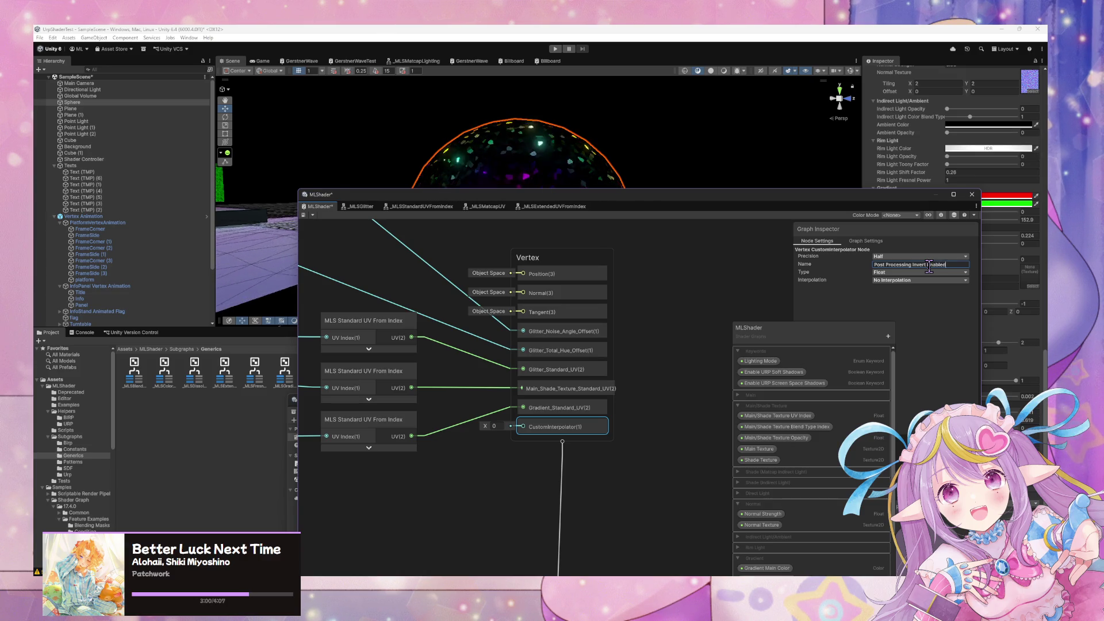
Rename the interpolator to Post_Processing_Invert_Enabled
{"action": "key", "text": "Return"}
{"action": "scroll", "coordinate": [552, 426], "scroll_direction": "down", "scroll_amount": 1}
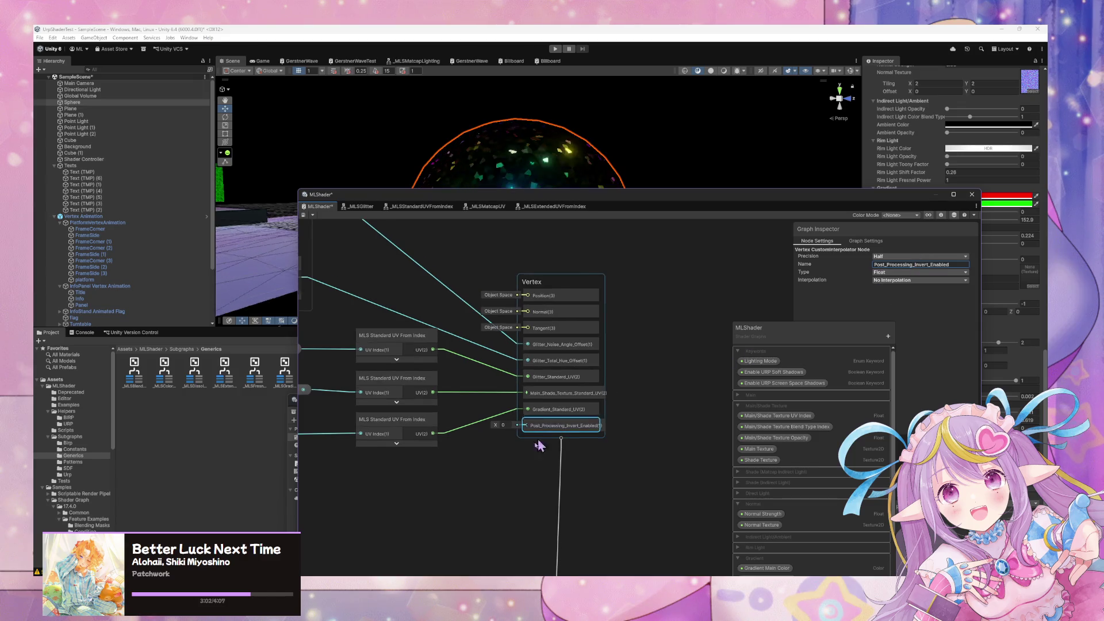
{"action": "double_click", "coordinate": [914, 264]}
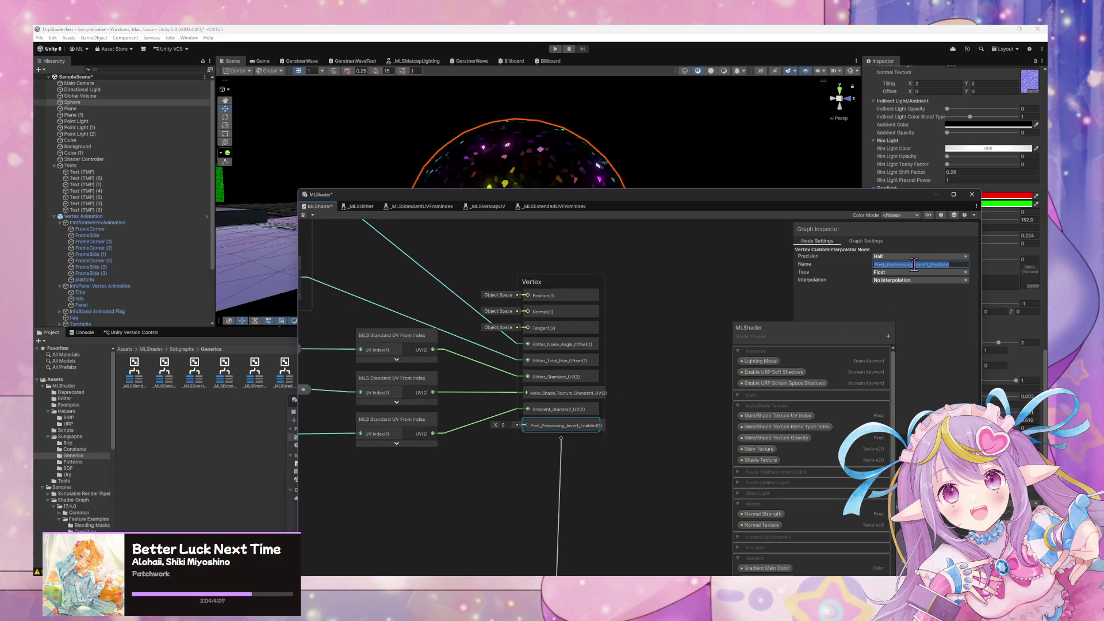
{"action": "scroll", "coordinate": [519, 447], "scroll_direction": "down", "scroll_amount": 5}
{"action": "scroll", "coordinate": [397, 439], "scroll_direction": "up", "scroll_amount": 2}
{"action": "scroll", "coordinate": [404, 432], "scroll_direction": "up", "scroll_amount": 8}
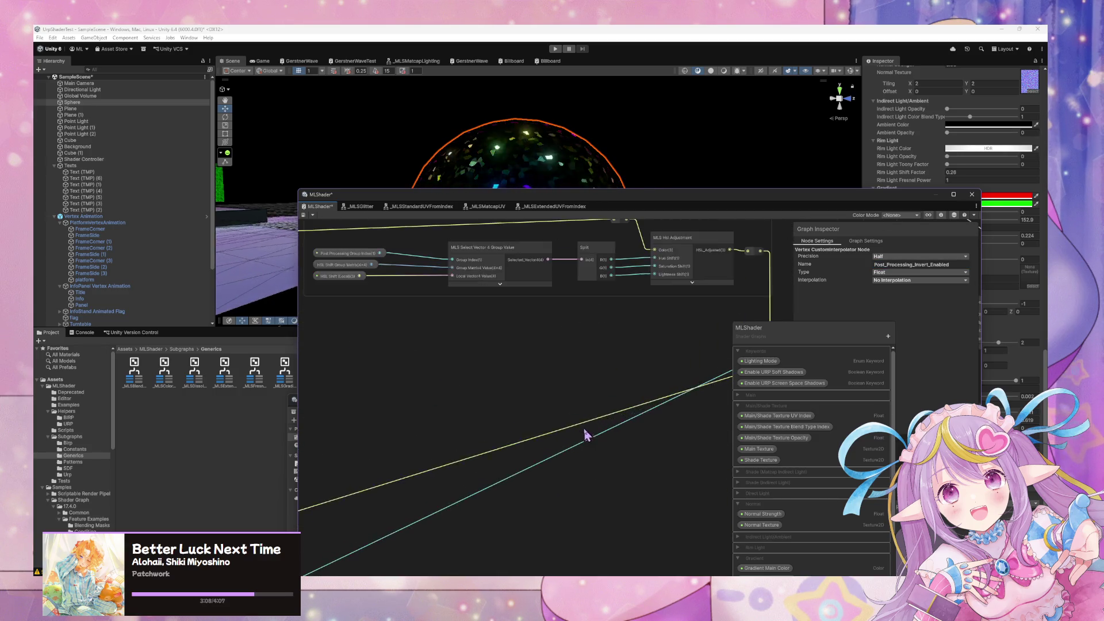
Paste copies of the Invert group's input nodes below the Vertex stack, feeding Post_Processing_Invert_Enabled
{"action": "mouse_move", "coordinate": [536, 447]}
{"action": "left_mouse_down"}
{"action": "mouse_move", "coordinate": [505, 486]}
{"action": "mouse_move", "coordinate": [544, 468]}
{"action": "mouse_move", "coordinate": [614, 405]}
{"action": "mouse_move", "coordinate": [599, 409]}
{"action": "left_mouse_up"}
{"action": "mouse_move", "coordinate": [394, 340]}
{"action": "left_mouse_down"}
{"action": "mouse_move", "coordinate": [588, 408]}
{"action": "mouse_move", "coordinate": [589, 427]}
{"action": "left_mouse_up"}
{"action": "left_click", "coordinate": [571, 418]}
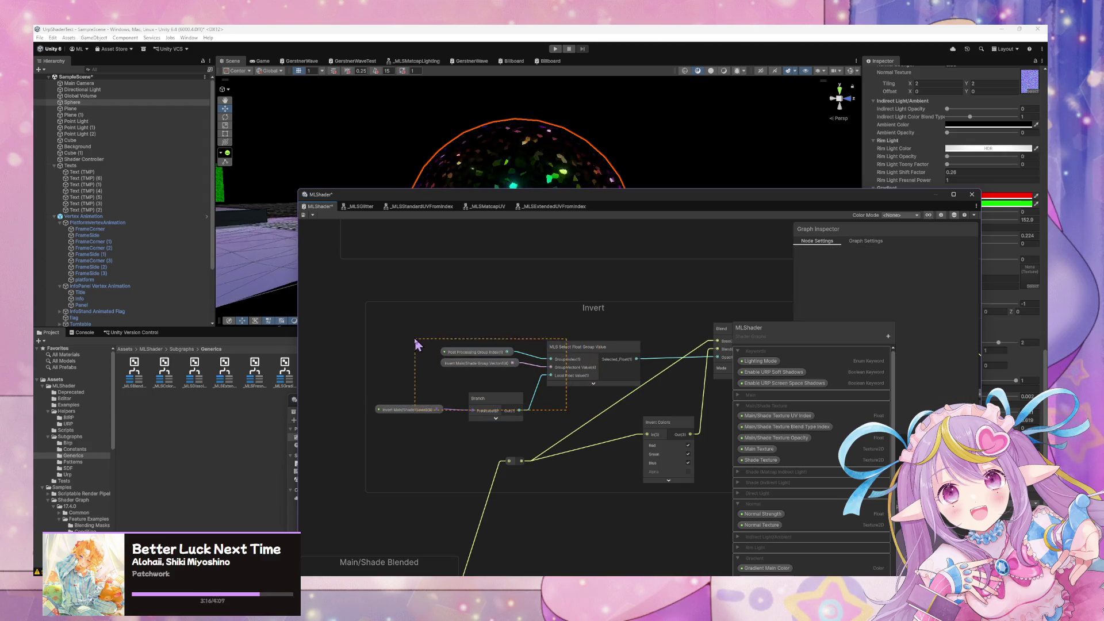
{"action": "left_click_drag", "start_coordinate": [418, 346], "coordinate": [426, 348]}
{"action": "mouse_move", "coordinate": [680, 370]}
{"action": "left_mouse_down"}
{"action": "mouse_move", "coordinate": [572, 340]}
{"action": "mouse_move", "coordinate": [479, 352]}
{"action": "left_mouse_up"}
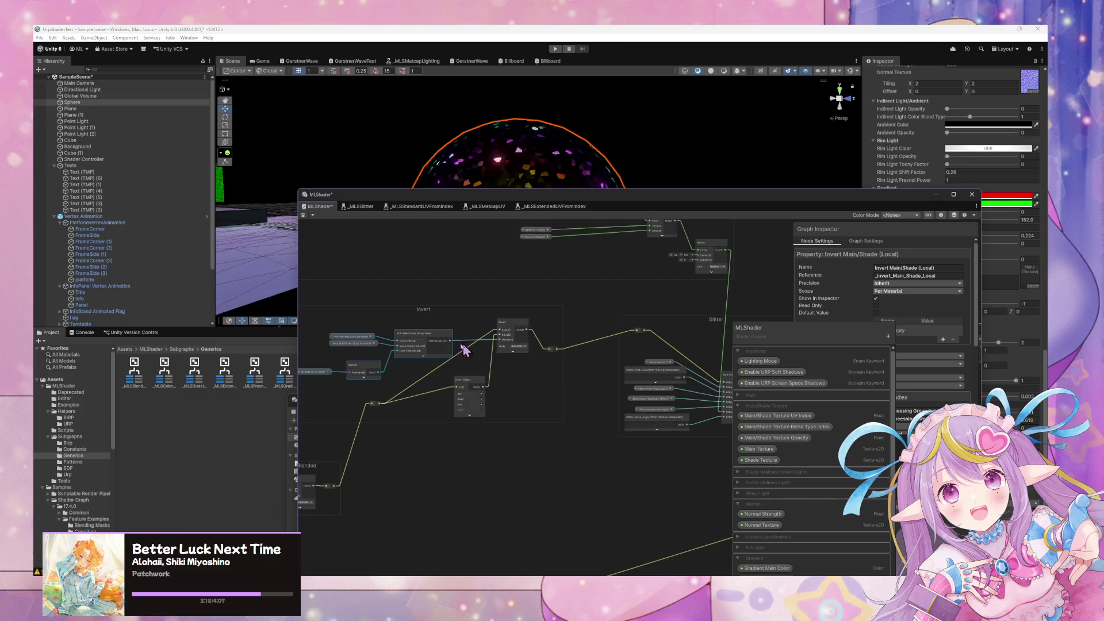
{"action": "scroll", "coordinate": [510, 329], "scroll_direction": "down", "scroll_amount": 10}
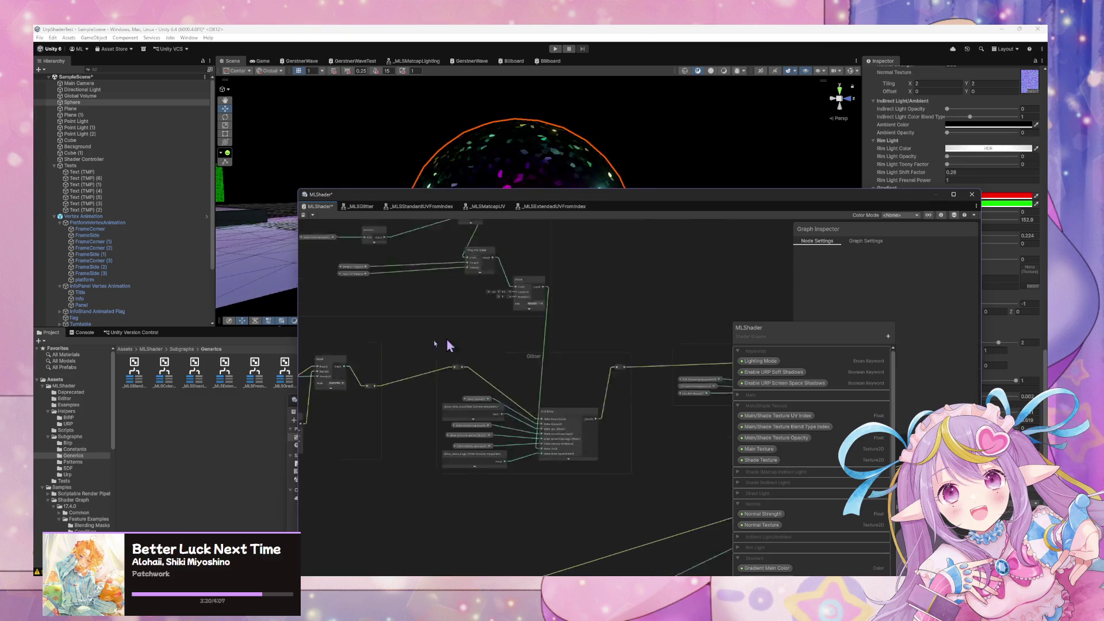
{"action": "scroll", "coordinate": [515, 395], "scroll_direction": "up", "scroll_amount": 10}
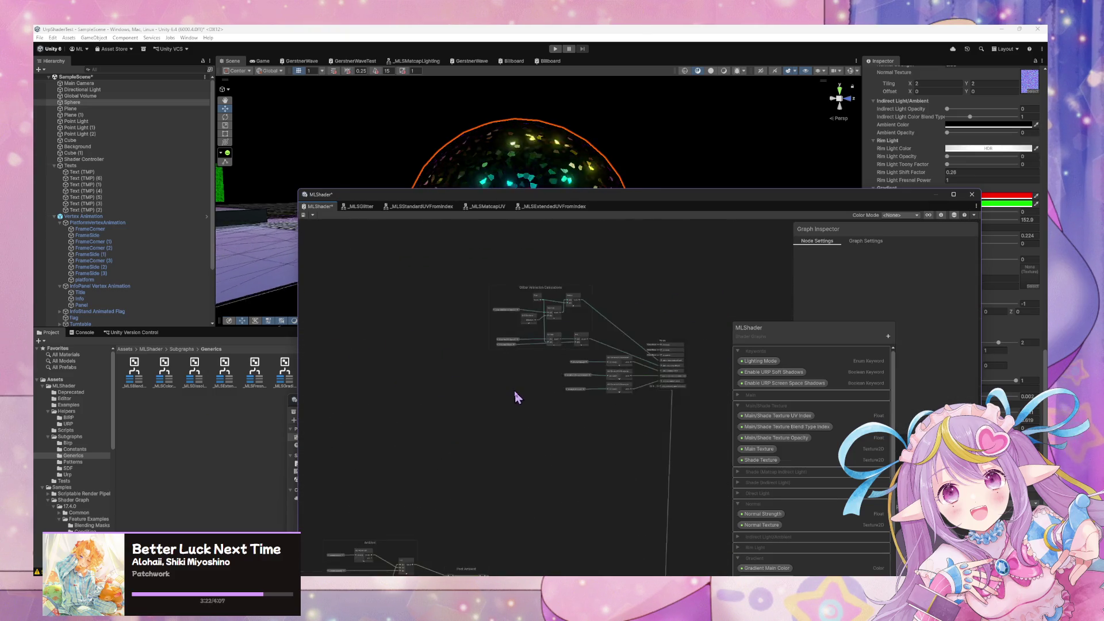
{"action": "key", "text": "ctrl+v"}
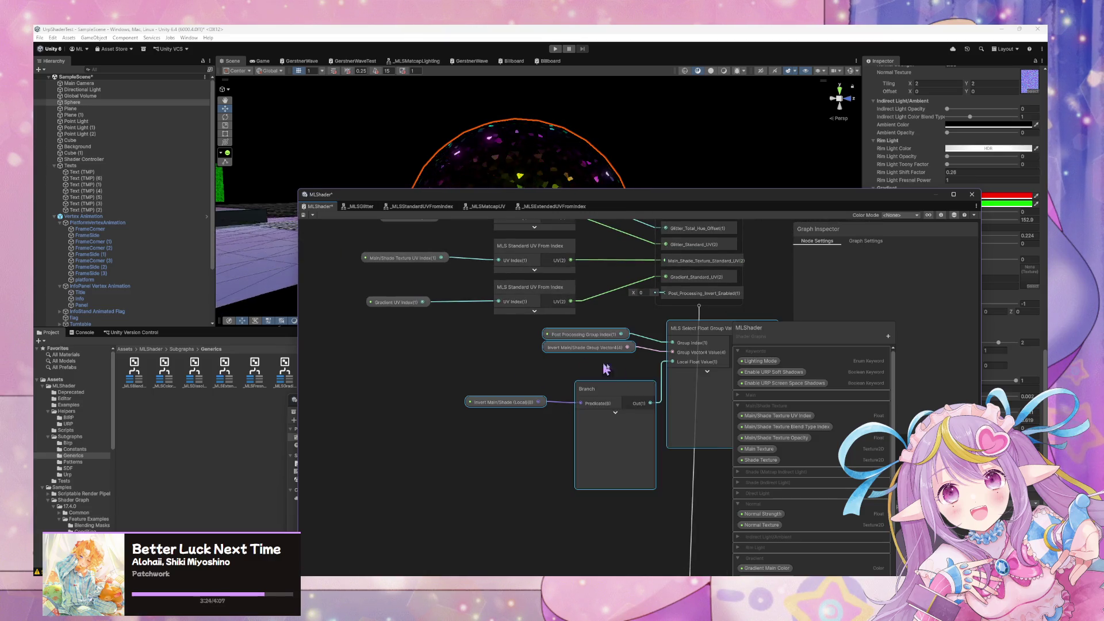
{"action": "left_click_drag", "start_coordinate": [575, 454], "coordinate": [447, 451]}
{"action": "left_click", "coordinate": [442, 438]}
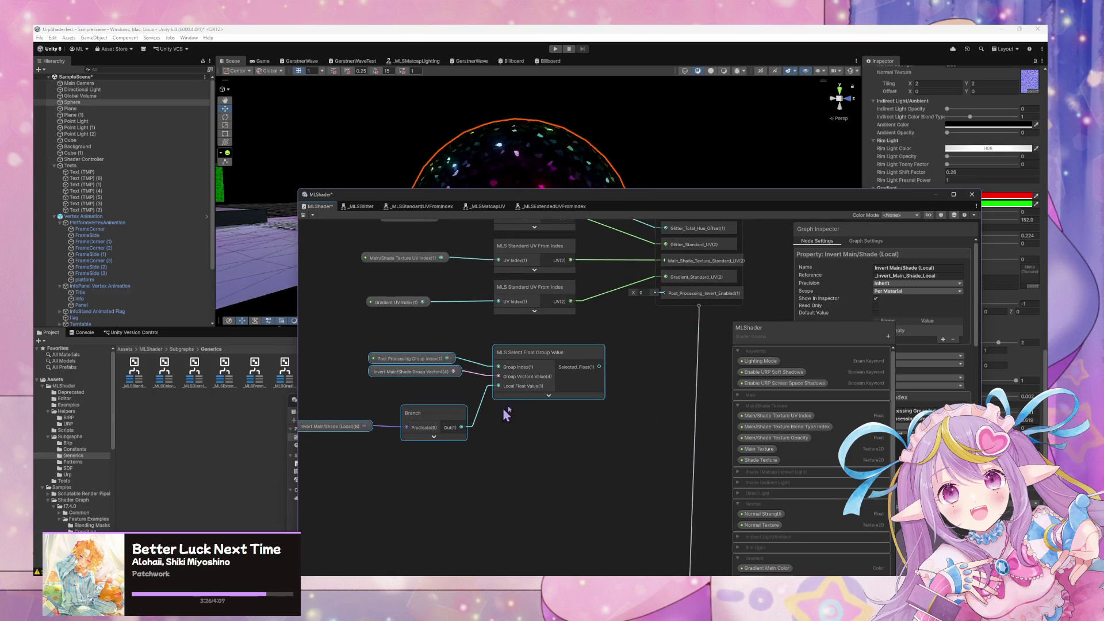
{"action": "left_click_drag", "start_coordinate": [600, 366], "coordinate": [667, 302]}
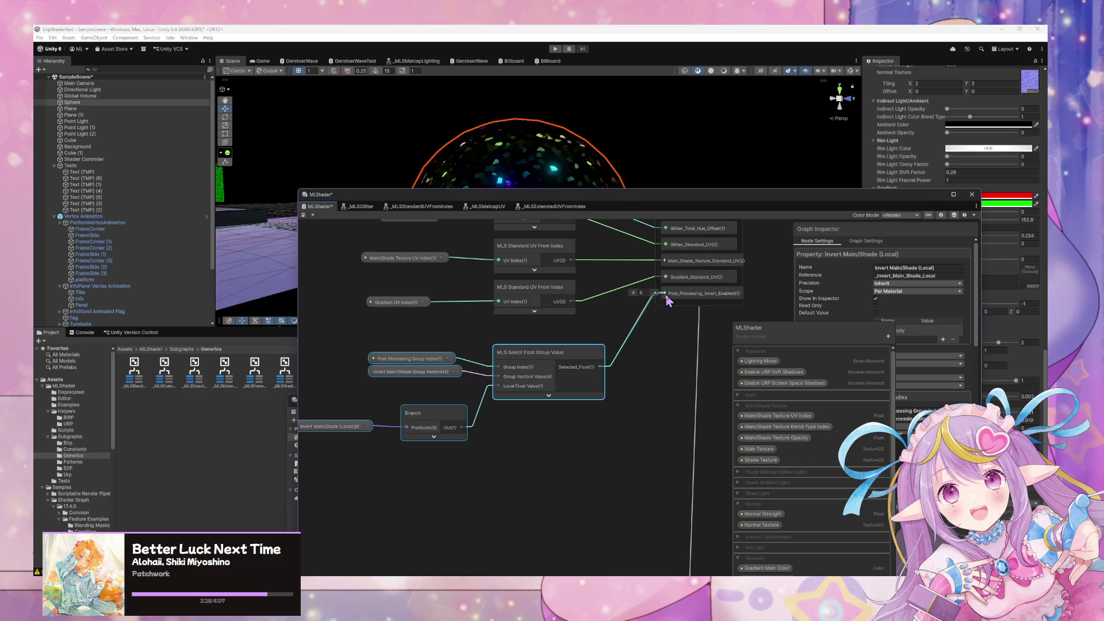
Reposition the property, Branch and MLS Select Float Group Value nodes, toggling the Branch preview
{"action": "left_click", "coordinate": [390, 374]}
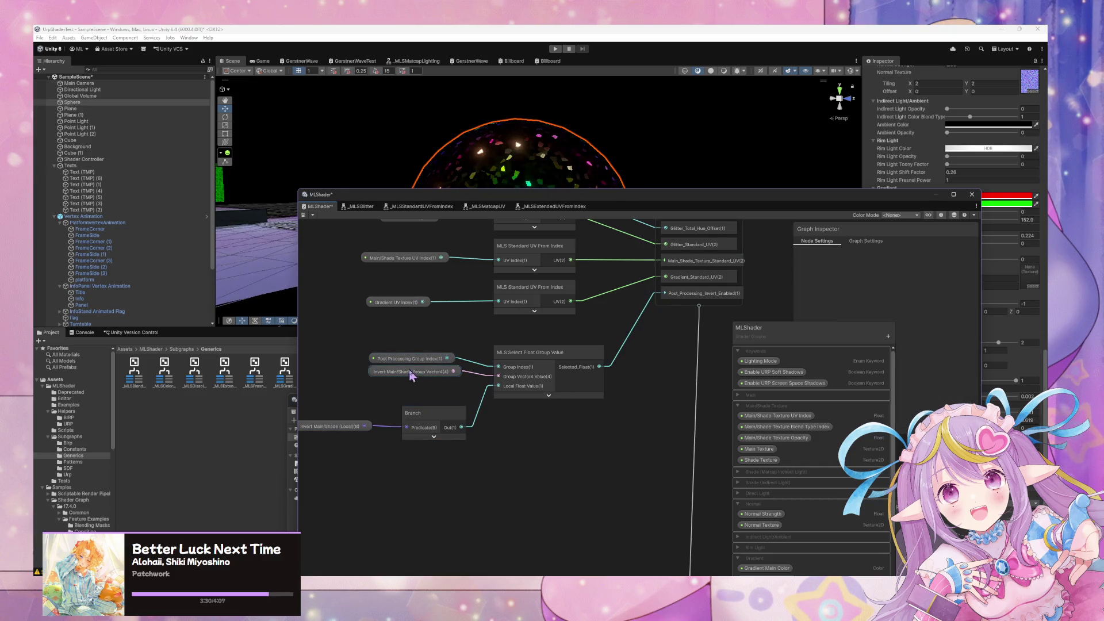
{"action": "mouse_move", "coordinate": [402, 359]}
{"action": "left_mouse_down"}
{"action": "mouse_move", "coordinate": [355, 358]}
{"action": "mouse_move", "coordinate": [356, 373]}
{"action": "left_mouse_up"}
{"action": "left_click_drag", "start_coordinate": [340, 426], "coordinate": [470, 416]}
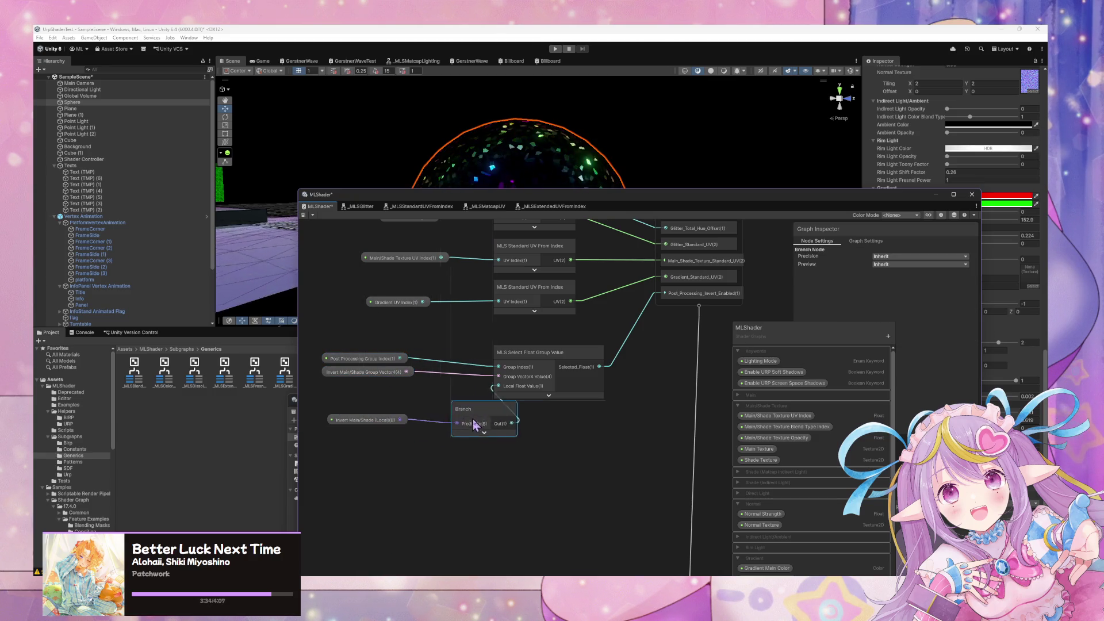
{"action": "left_click_drag", "start_coordinate": [543, 422], "coordinate": [562, 424]}
{"action": "left_click_drag", "start_coordinate": [490, 414], "coordinate": [482, 408]}
{"action": "mouse_move", "coordinate": [572, 379]}
{"action": "left_mouse_down"}
{"action": "mouse_move", "coordinate": [593, 381]}
{"action": "mouse_move", "coordinate": [593, 361]}
{"action": "left_mouse_up"}
{"action": "left_click", "coordinate": [477, 427]}
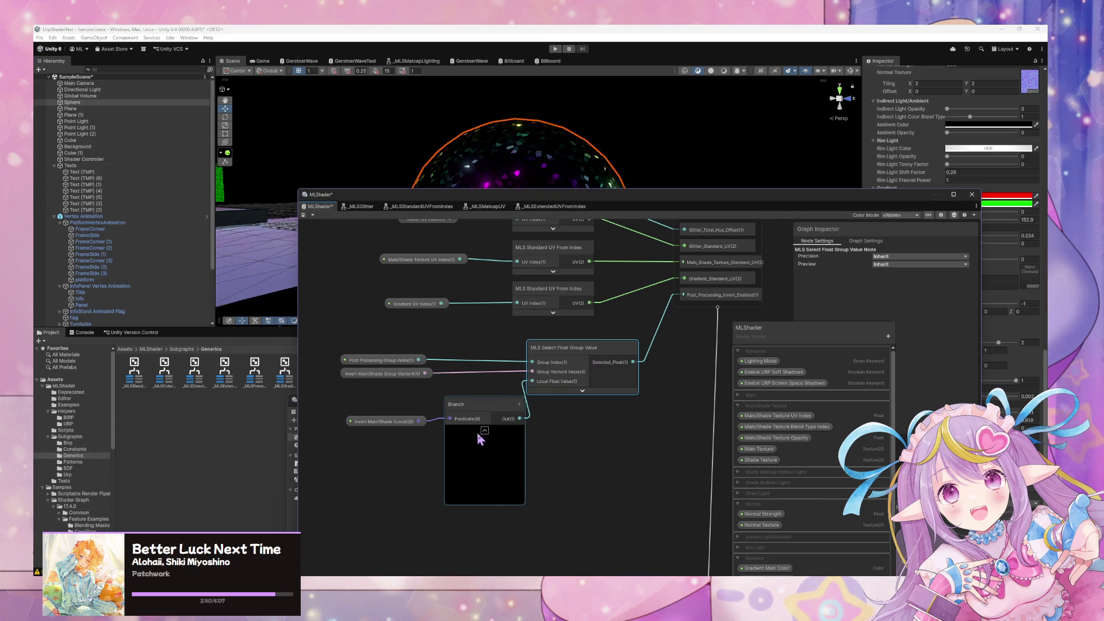
{"action": "left_click", "coordinate": [485, 430]}
{"action": "left_click_drag", "start_coordinate": [384, 423], "coordinate": [373, 417]}
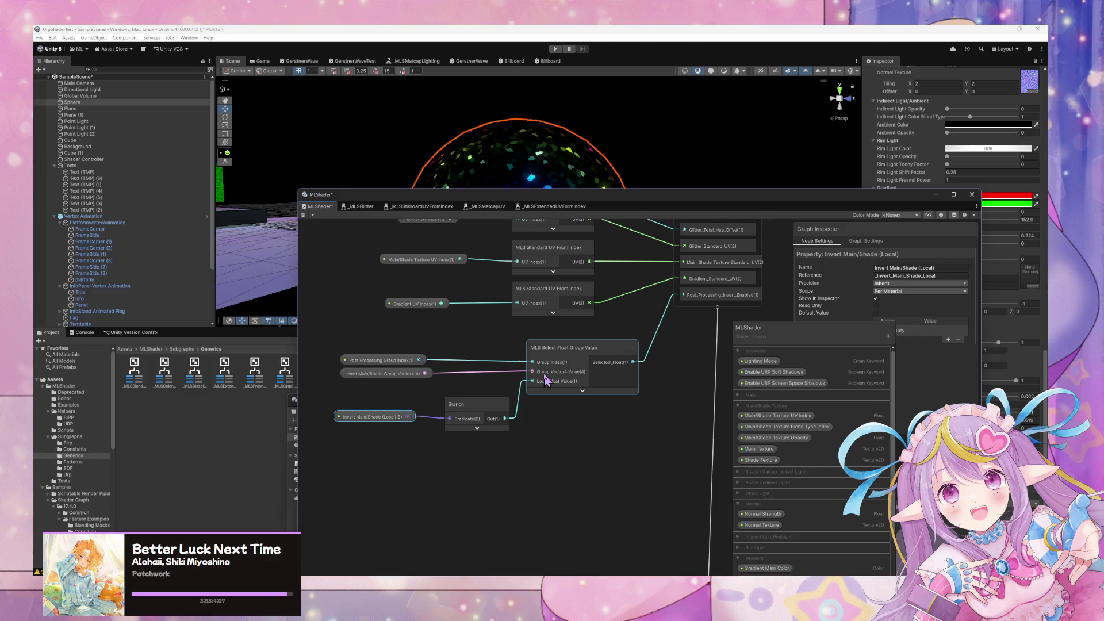
Box-select the property, Branch and select nodes together as one cluster
{"action": "scroll", "coordinate": [545, 380], "scroll_direction": "down", "scroll_amount": 4}
{"action": "mouse_move", "coordinate": [459, 476]}
{"action": "left_mouse_down"}
{"action": "mouse_move", "coordinate": [466, 459]}
{"action": "mouse_move", "coordinate": [669, 348]}
{"action": "mouse_move", "coordinate": [575, 460]}
{"action": "mouse_move", "coordinate": [542, 523]}
{"action": "mouse_move", "coordinate": [701, 336]}
{"action": "mouse_move", "coordinate": [515, 382]}
{"action": "mouse_move", "coordinate": [562, 486]}
{"action": "mouse_move", "coordinate": [597, 424]}
{"action": "mouse_move", "coordinate": [643, 377]}
{"action": "mouse_move", "coordinate": [558, 412]}
{"action": "mouse_move", "coordinate": [562, 468]}
{"action": "mouse_move", "coordinate": [516, 459]}
{"action": "mouse_move", "coordinate": [653, 414]}
{"action": "mouse_move", "coordinate": [661, 382]}
{"action": "mouse_move", "coordinate": [742, 395]}
{"action": "left_mouse_up"}
{"action": "scroll", "coordinate": [653, 414], "scroll_direction": "up", "scroll_amount": 5}
{"action": "left_click_drag", "start_coordinate": [544, 412], "coordinate": [374, 339]}
{"action": "mouse_move", "coordinate": [633, 396]}
{"action": "left_mouse_down"}
{"action": "mouse_move", "coordinate": [543, 383]}
{"action": "mouse_move", "coordinate": [539, 394]}
{"action": "left_mouse_up"}
{"action": "scroll", "coordinate": [571, 384], "scroll_direction": "down", "scroll_amount": 1}
Add a Post_Processing_Invert_Enabled interpolator node via a 'post' search and place it
{"action": "type", "text": "post"}
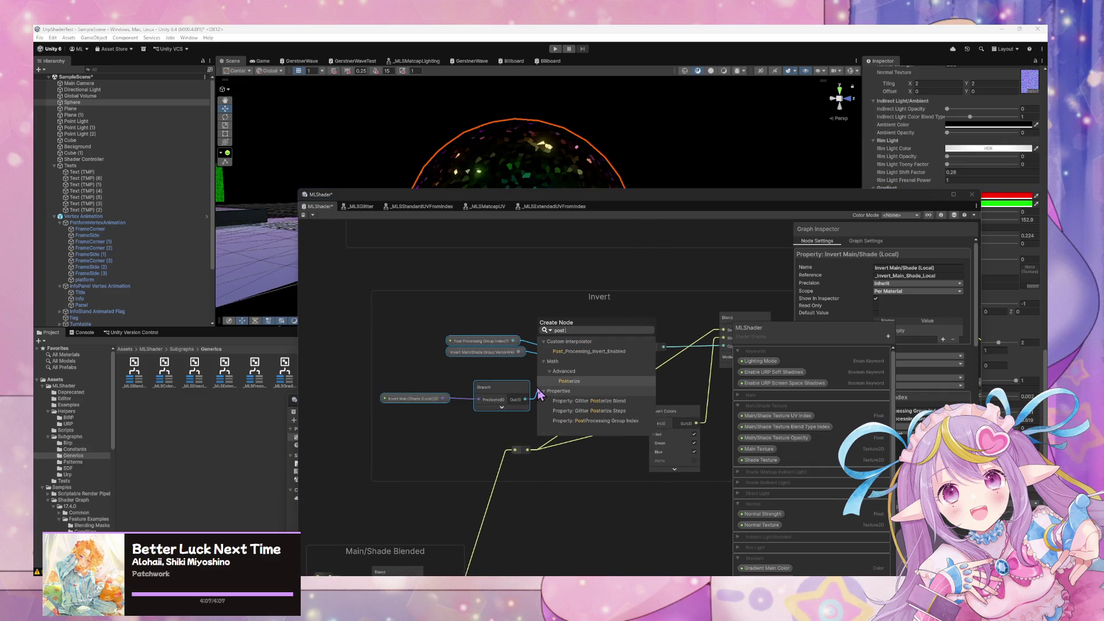
{"action": "key", "text": "Up"}
{"action": "key", "text": "Up"}
{"action": "key", "text": "Up"}
{"action": "key", "text": "Return"}
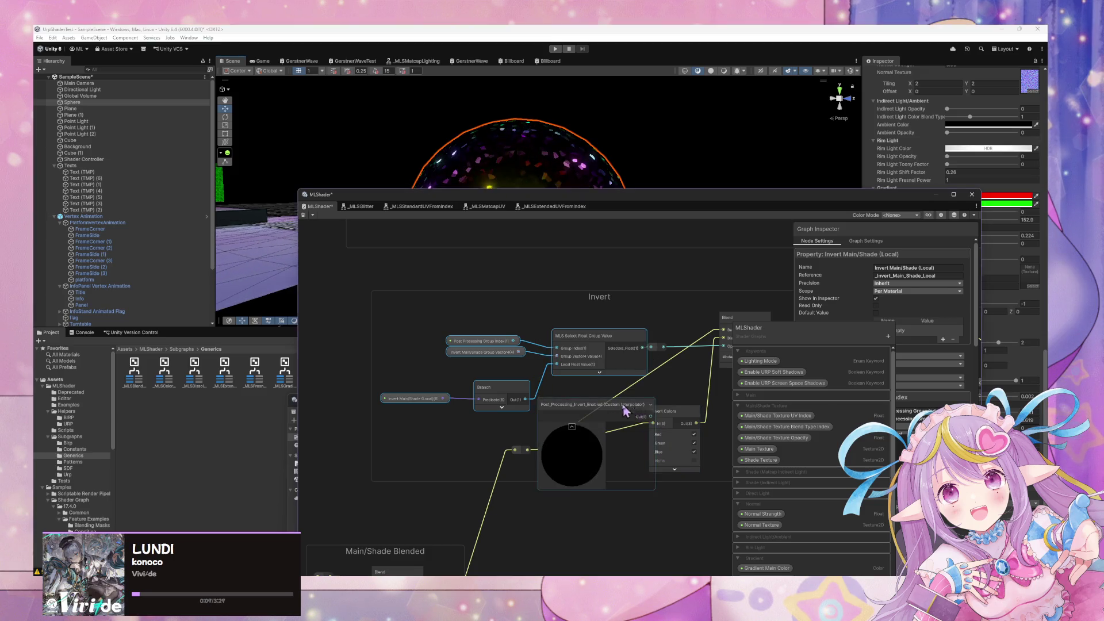
{"action": "left_click_drag", "start_coordinate": [629, 413], "coordinate": [583, 381]}
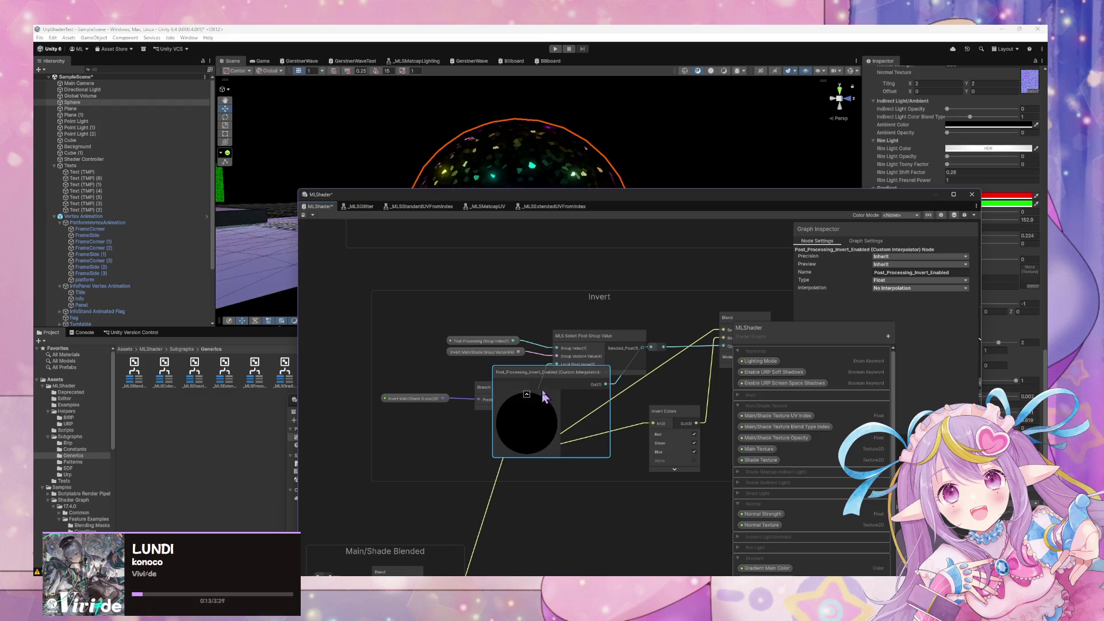
{"action": "left_click", "coordinate": [527, 395]}
{"action": "left_click_drag", "start_coordinate": [538, 397], "coordinate": [538, 454]}
{"action": "left_click", "coordinate": [506, 391]}
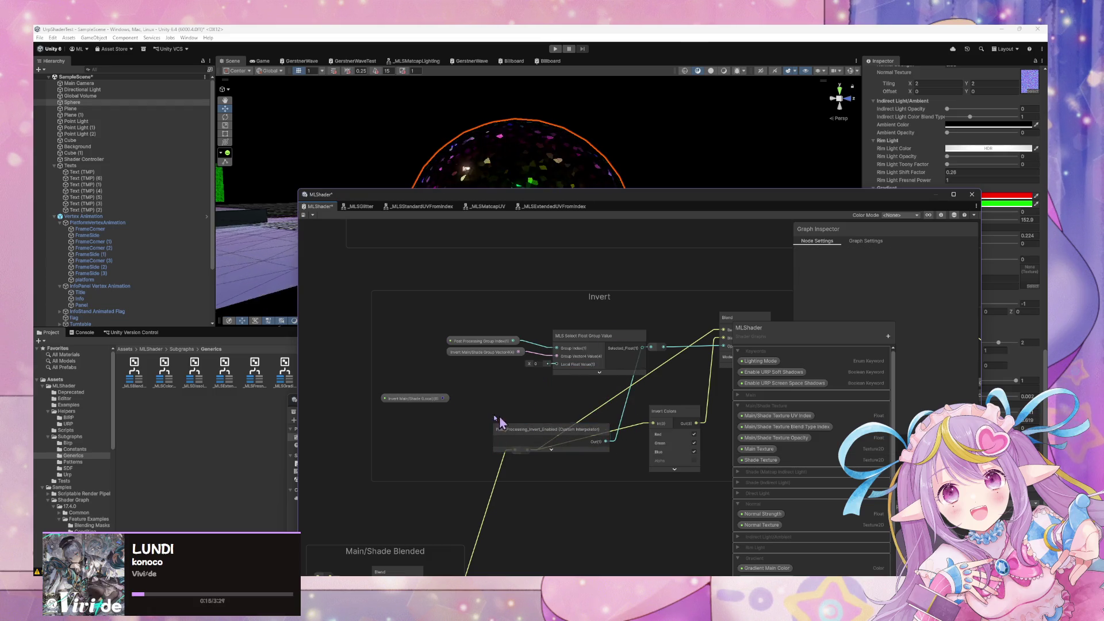
Delete the old property and MLS Select Float Group Value nodes and move the interpolator into their spot
{"action": "left_click", "coordinate": [415, 398]}
{"action": "key", "text": "Delete"}
{"action": "left_click", "coordinate": [482, 352]}
{"action": "key", "text": "Delete"}
{"action": "left_click", "coordinate": [452, 341]}
{"action": "key", "text": "Delete"}
{"action": "left_click", "coordinate": [575, 365]}
{"action": "key", "text": "Delete"}
{"action": "left_click_drag", "start_coordinate": [564, 433], "coordinate": [553, 346]}
Remove the wire's reroute point, save the graph, and nudge the Glitter Intensity Multiplier node up
{"action": "left_click", "coordinate": [305, 218]}
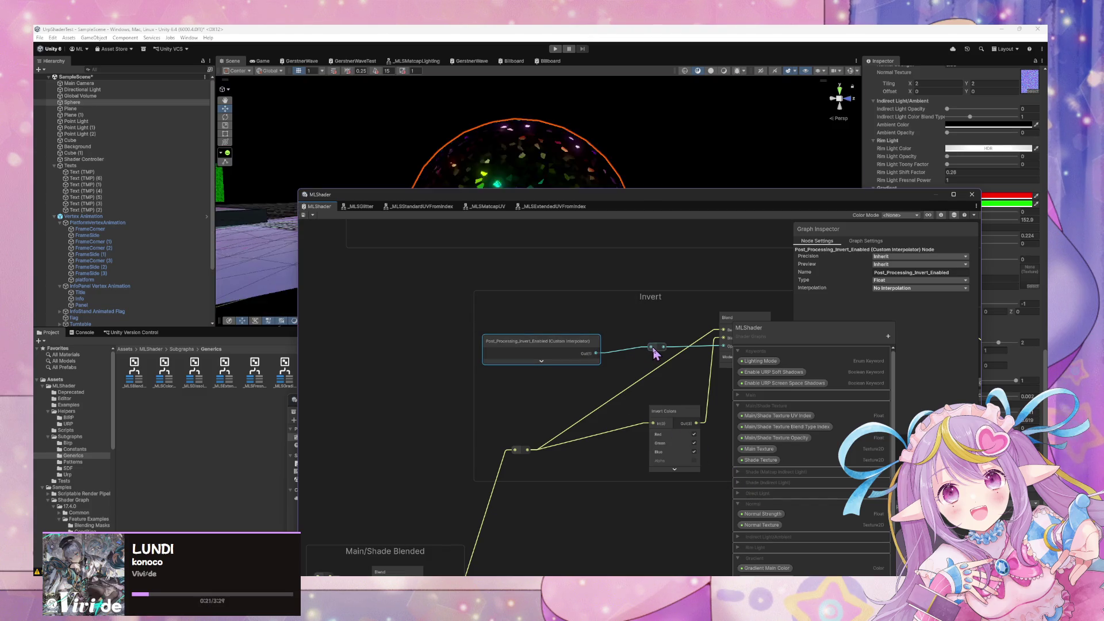
{"action": "left_click", "coordinate": [654, 347]}
{"action": "key", "text": "Delete"}
{"action": "left_click", "coordinate": [303, 215]}
{"action": "left_click_drag", "start_coordinate": [633, 472], "coordinate": [427, 430]}
{"action": "scroll", "coordinate": [523, 461], "scroll_direction": "down", "scroll_amount": 3}
{"action": "scroll", "coordinate": [525, 471], "scroll_direction": "up", "scroll_amount": 3}
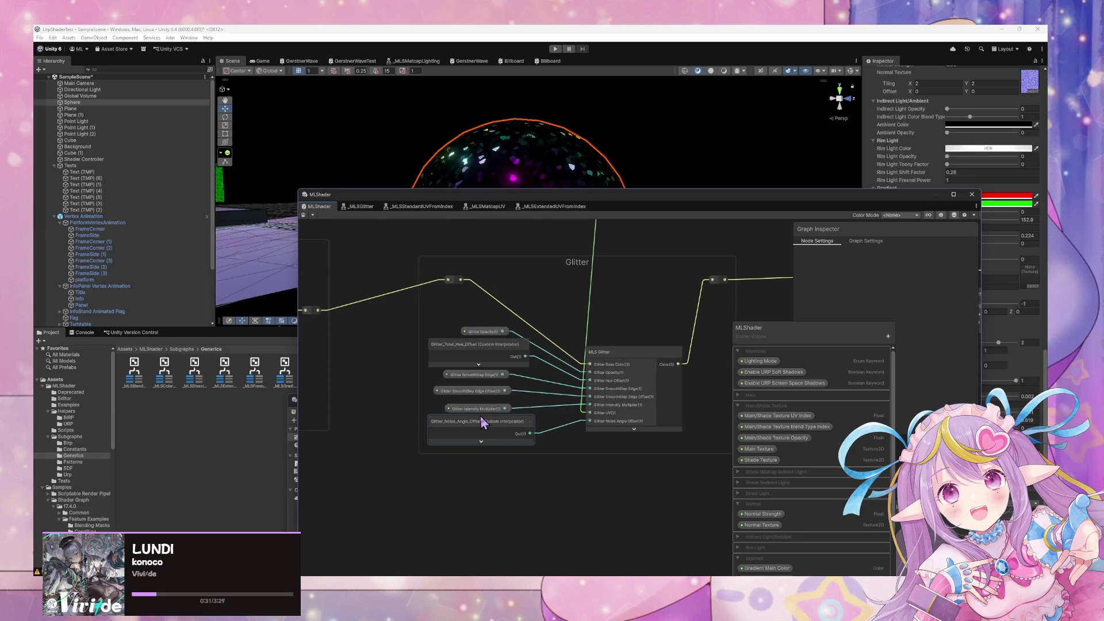
{"action": "left_click_drag", "start_coordinate": [480, 413], "coordinate": [481, 408]}
{"action": "scroll", "coordinate": [482, 411], "scroll_direction": "down", "scroll_amount": 3}
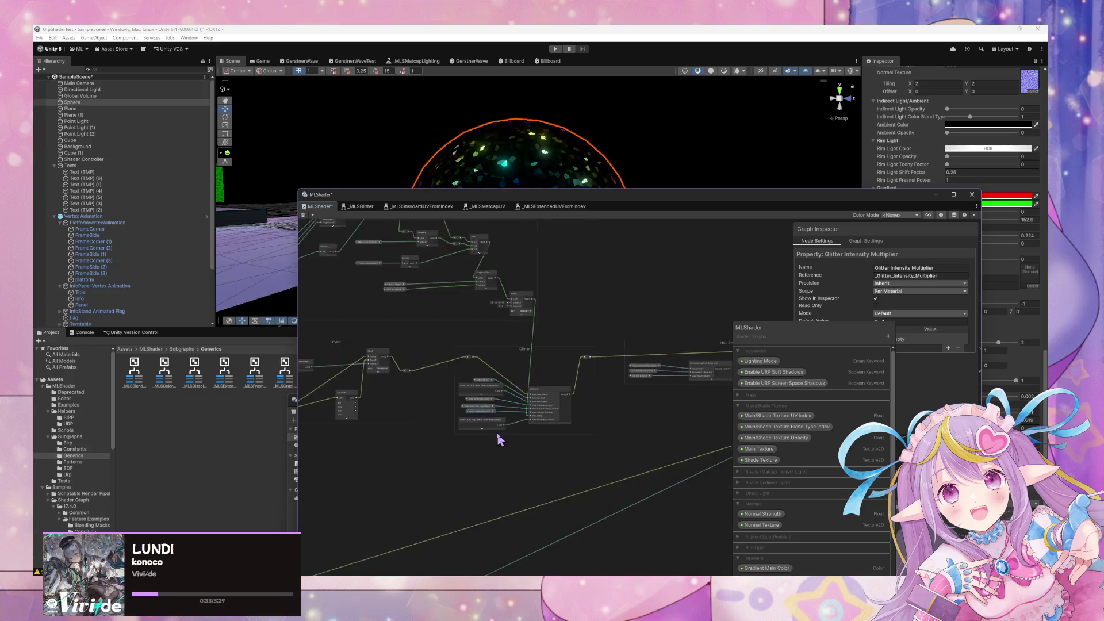
{"action": "scroll", "coordinate": [605, 440], "scroll_direction": "up", "scroll_amount": 3}
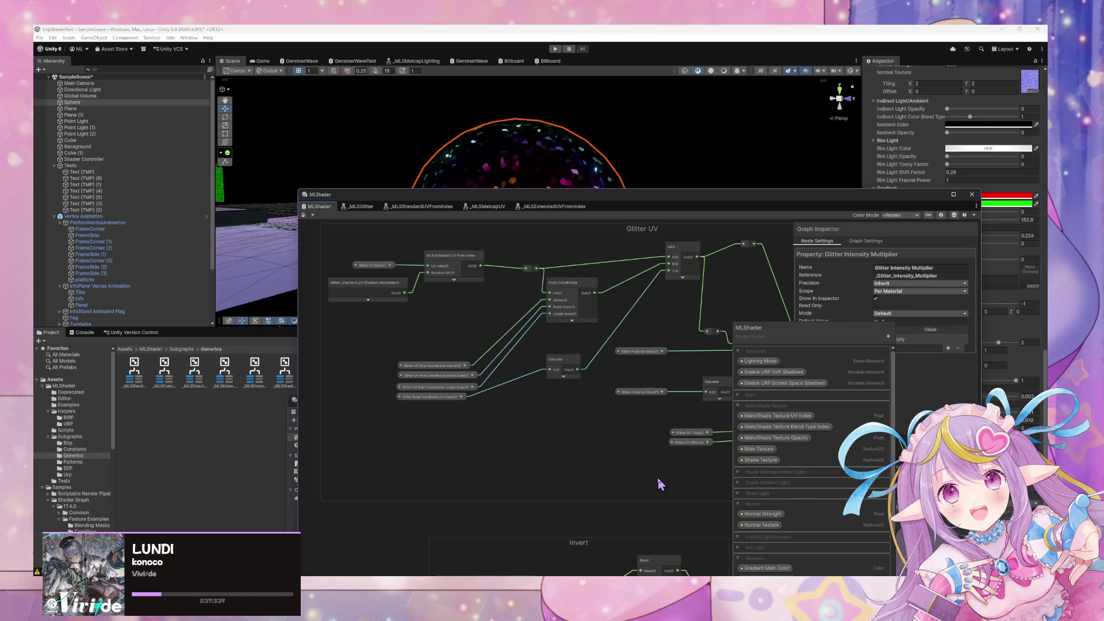
{"action": "scroll", "coordinate": [387, 362], "scroll_direction": "down", "scroll_amount": 5}
{"action": "scroll", "coordinate": [571, 412], "scroll_direction": "up", "scroll_amount": 3}
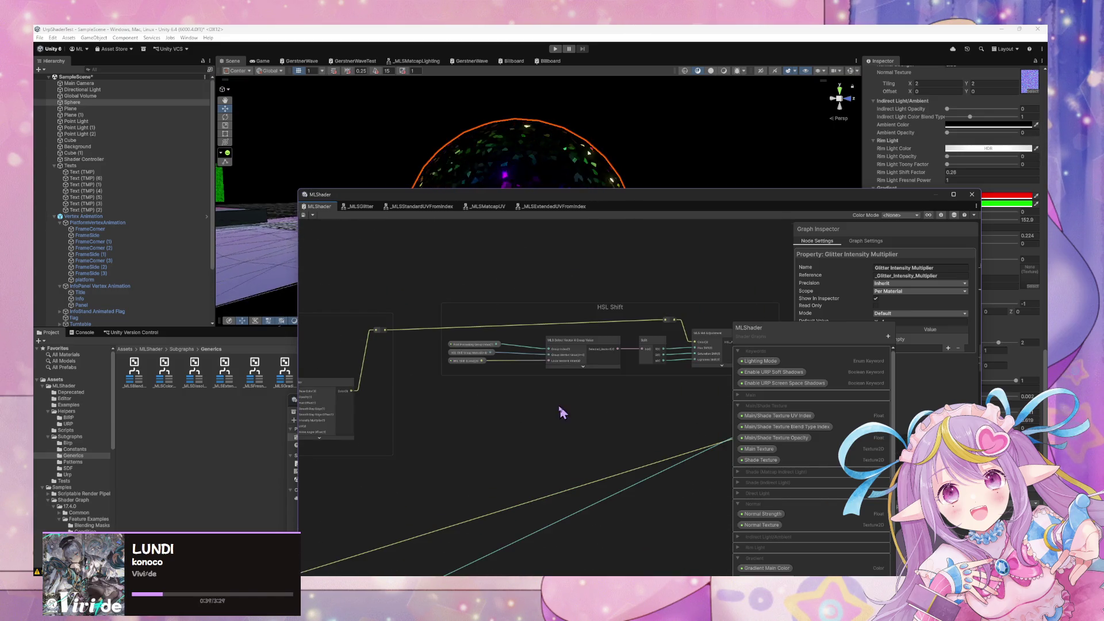
{"action": "scroll", "coordinate": [560, 405], "scroll_direction": "up", "scroll_amount": 4}
{"action": "left_click_drag", "start_coordinate": [575, 415], "coordinate": [492, 422]}
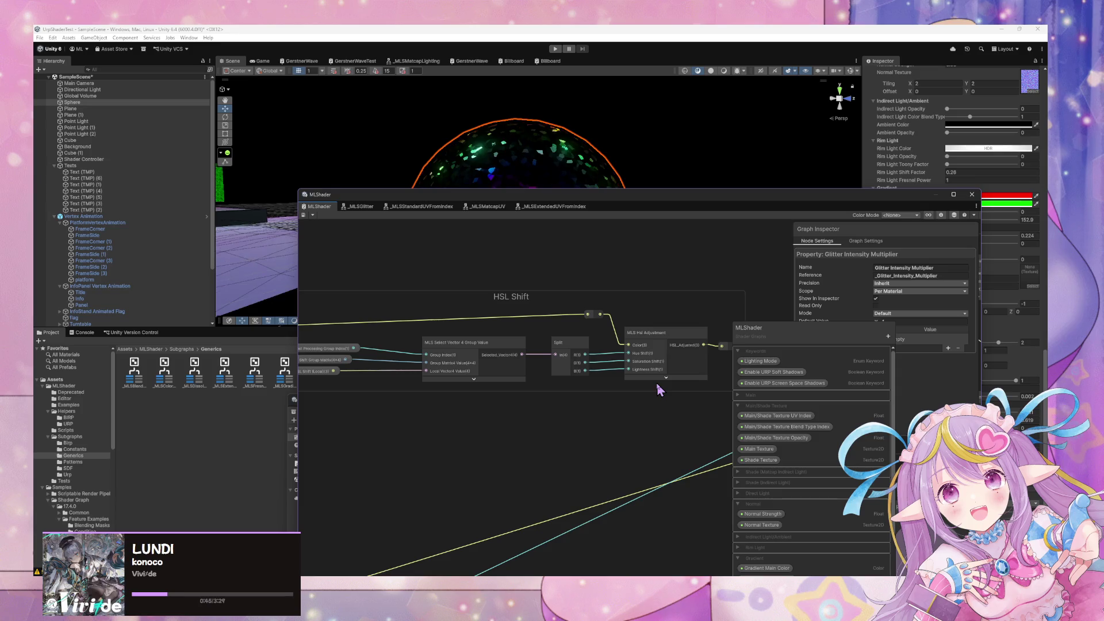
{"action": "scroll", "coordinate": [657, 383], "scroll_direction": "down", "scroll_amount": 8}
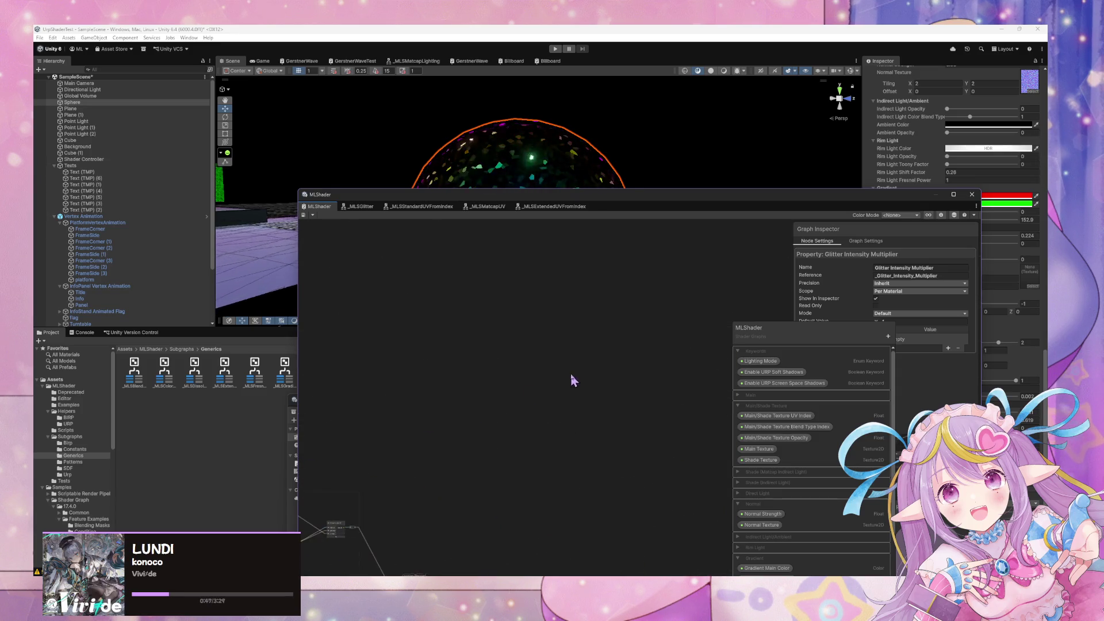
{"action": "scroll", "coordinate": [566, 380], "scroll_direction": "up", "scroll_amount": 6}
{"action": "scroll", "coordinate": [604, 357], "scroll_direction": "down", "scroll_amount": 6}
{"action": "scroll", "coordinate": [579, 383], "scroll_direction": "up", "scroll_amount": 6}
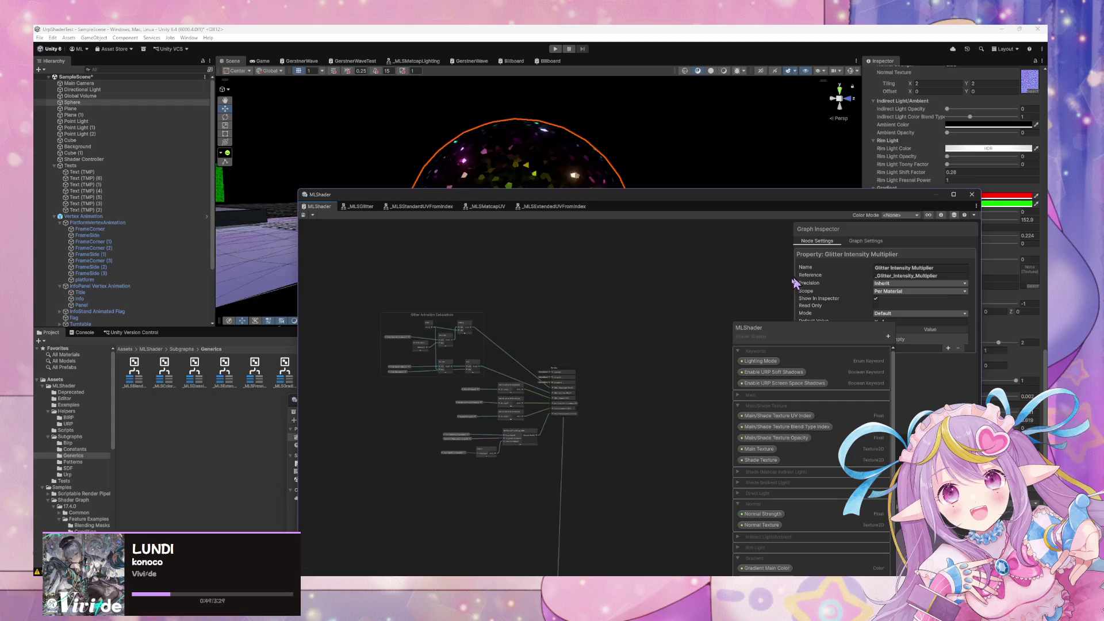
{"action": "scroll", "coordinate": [473, 451], "scroll_direction": "down", "scroll_amount": 3}
{"action": "scroll", "coordinate": [542, 420], "scroll_direction": "up", "scroll_amount": 3}
{"action": "scroll", "coordinate": [542, 420], "scroll_direction": "up", "scroll_amount": 5}
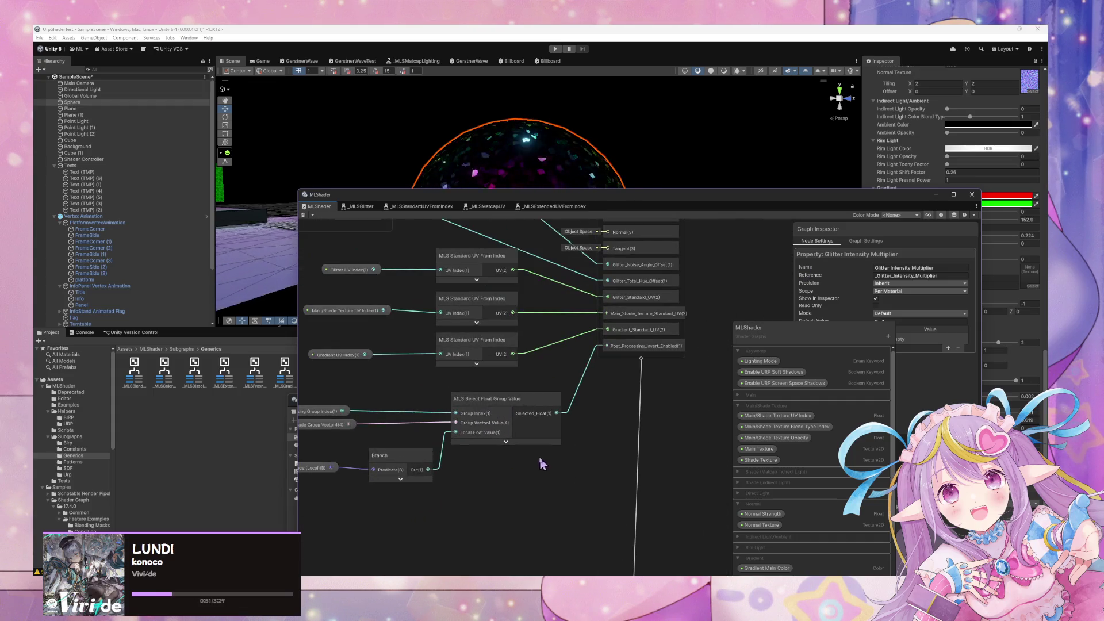
Add a new Custom Interpolator block to the Vertex stack
{"action": "key", "text": "space"}
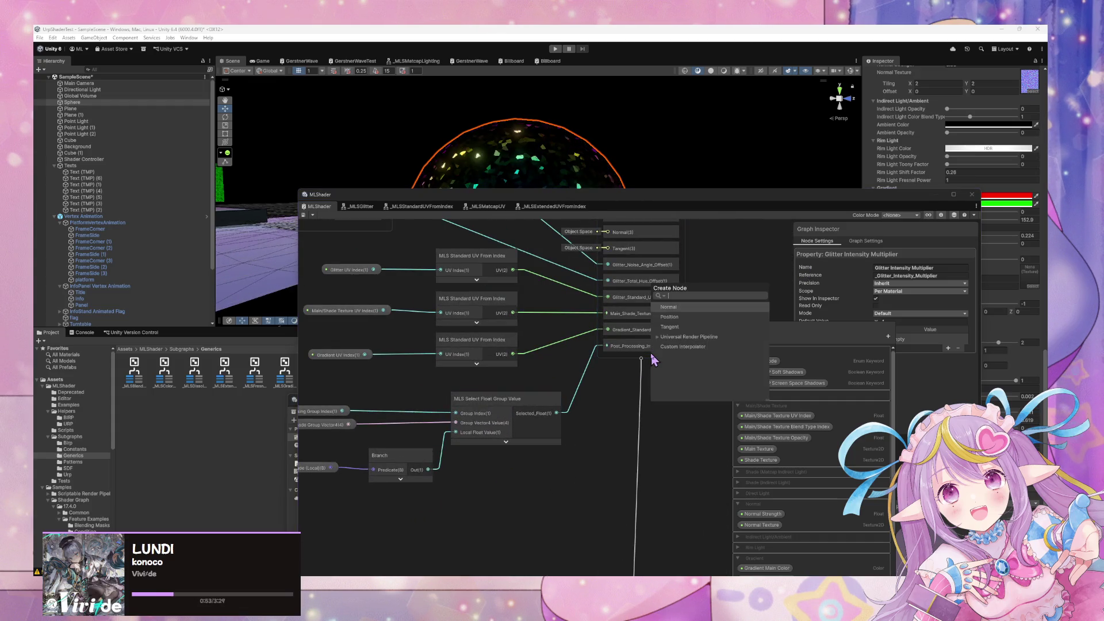
{"action": "key", "text": "Down"}
{"action": "key", "text": "Down"}
{"action": "key", "text": "Down"}
{"action": "key", "text": "Return"}
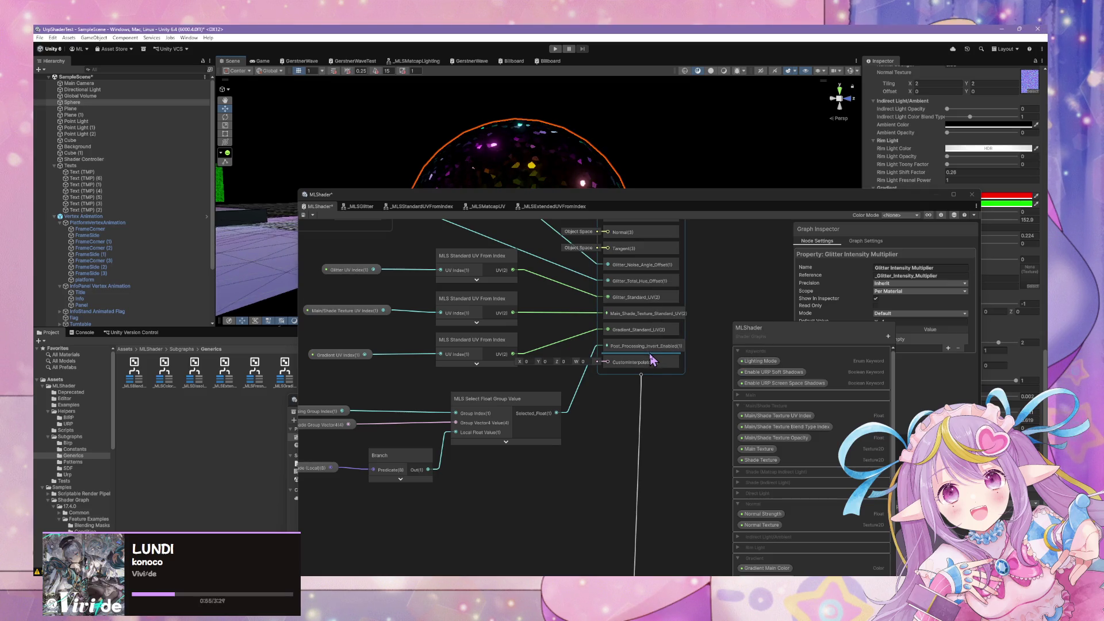
{"action": "left_click", "coordinate": [653, 359]}
{"action": "left_click_drag", "start_coordinate": [507, 397], "coordinate": [542, 397]}
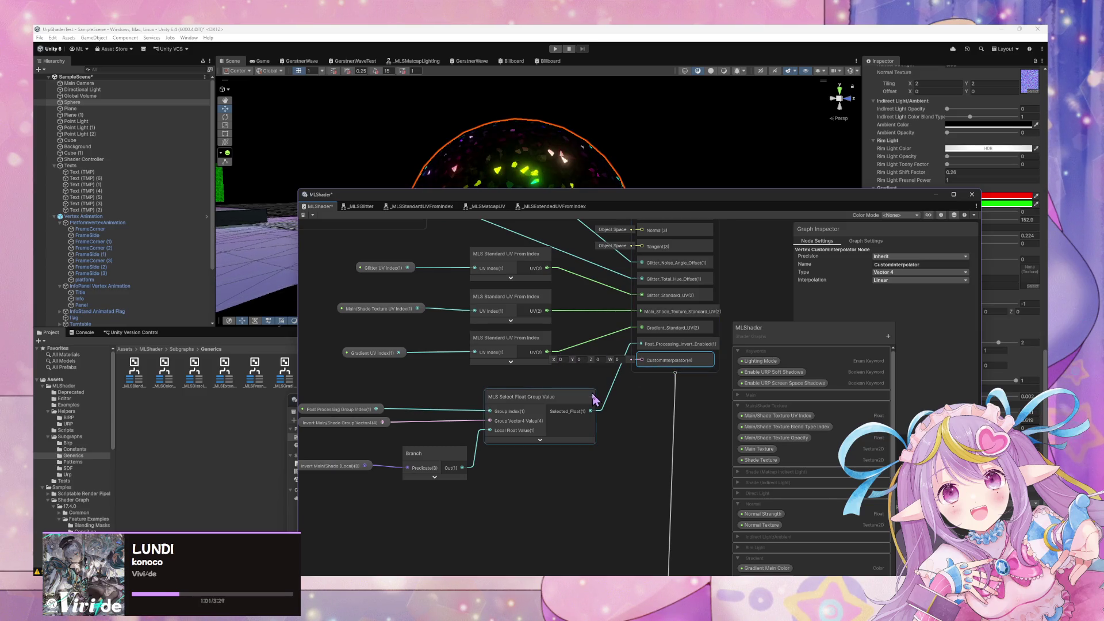
{"action": "left_click_drag", "start_coordinate": [560, 405], "coordinate": [608, 390]}
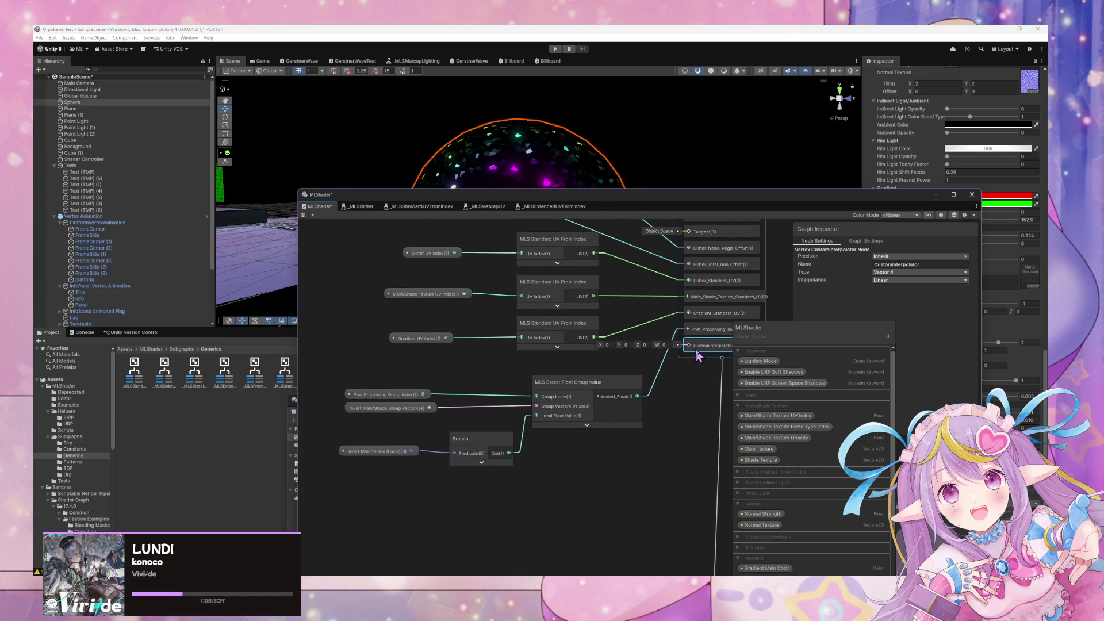
Set the interpolator to Vector 3, name it Post_Processing_HSL_Shift, with No Interpolation
{"action": "left_click", "coordinate": [919, 272]}
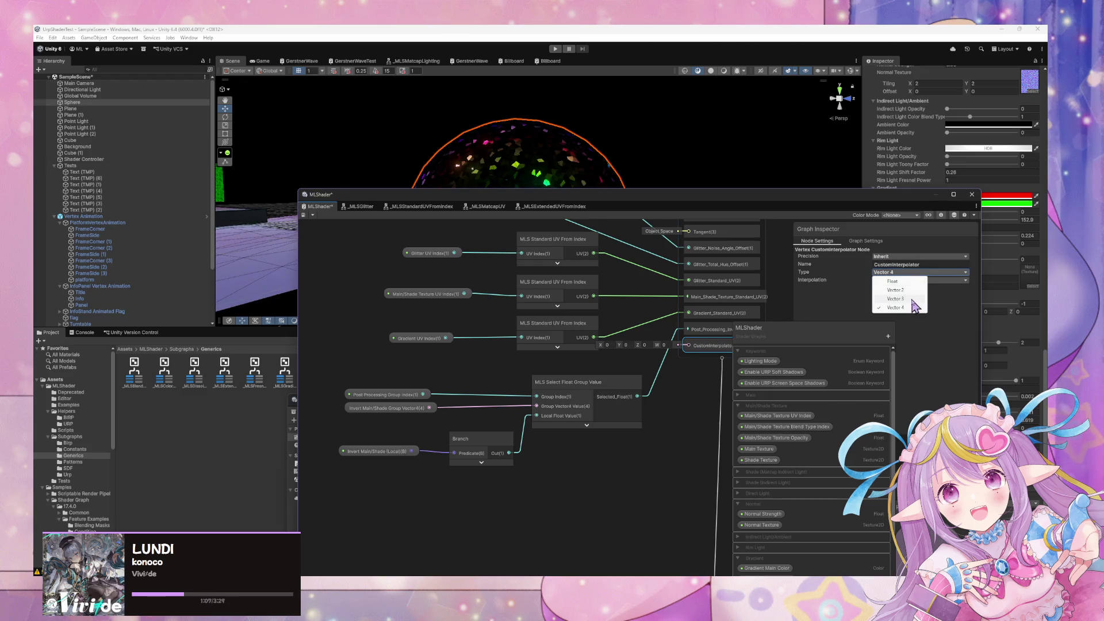
{"action": "left_click", "coordinate": [900, 296]}
{"action": "left_click", "coordinate": [931, 264]}
{"action": "type", "text": "Post_Processing_HSL_Shift"}
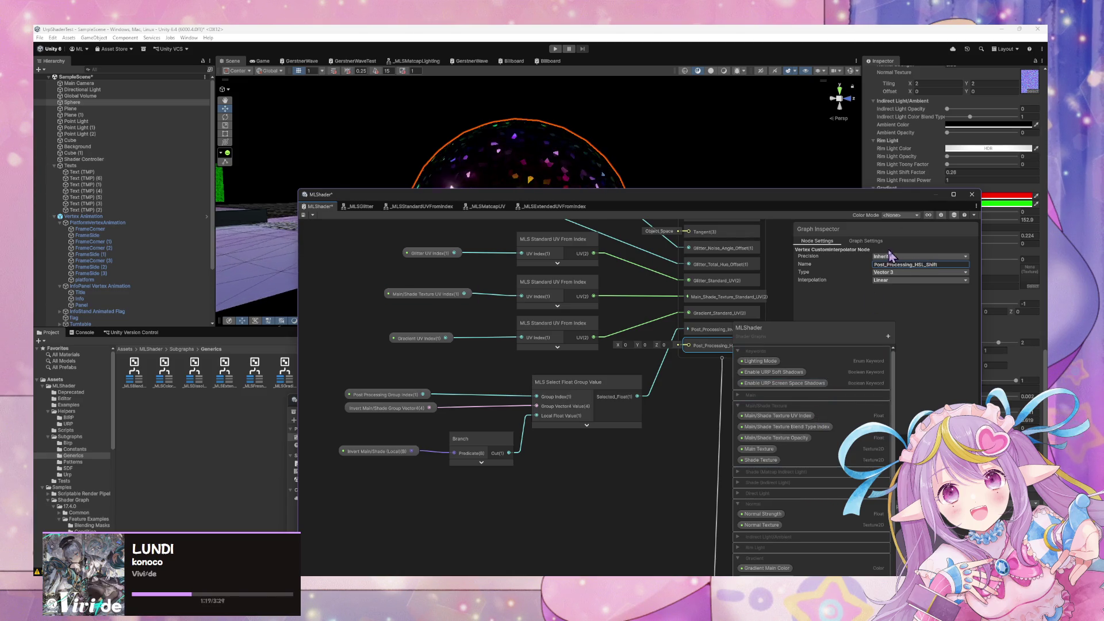
{"action": "left_click_drag", "start_coordinate": [611, 460], "coordinate": [570, 445]}
{"action": "left_click", "coordinate": [920, 280]}
{"action": "left_click", "coordinate": [900, 297]}
{"action": "mouse_move", "coordinate": [504, 489]}
{"action": "left_mouse_down"}
{"action": "mouse_move", "coordinate": [540, 451]}
{"action": "mouse_move", "coordinate": [491, 523]}
{"action": "left_mouse_up"}
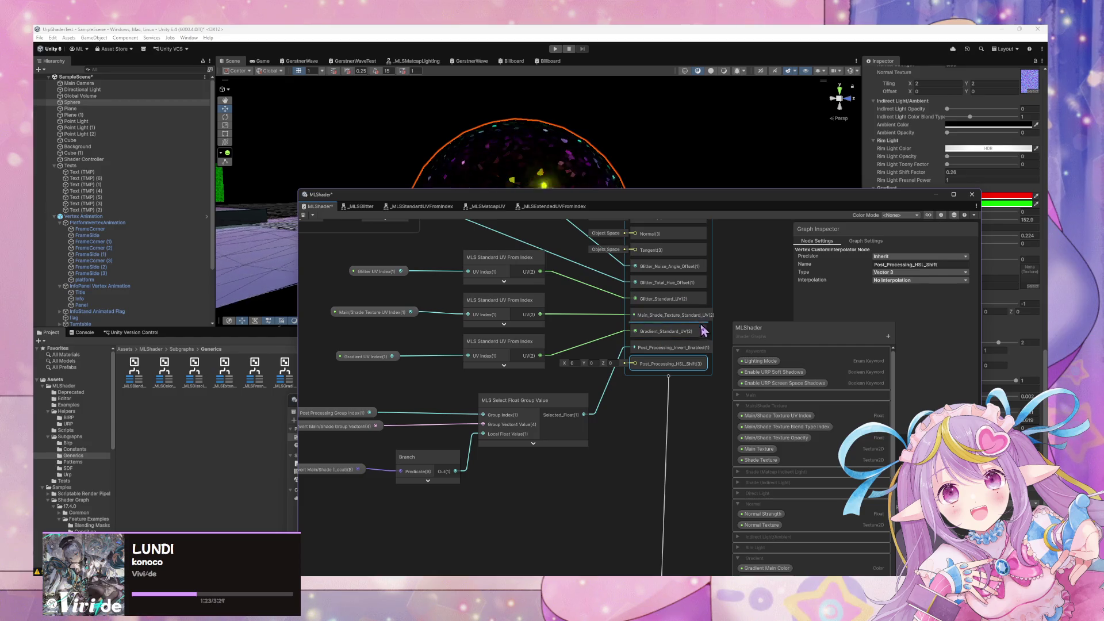
Check that Glitter_Noise_Angle_Offset's interpolation stays Linear
{"action": "left_click", "coordinate": [668, 266]}
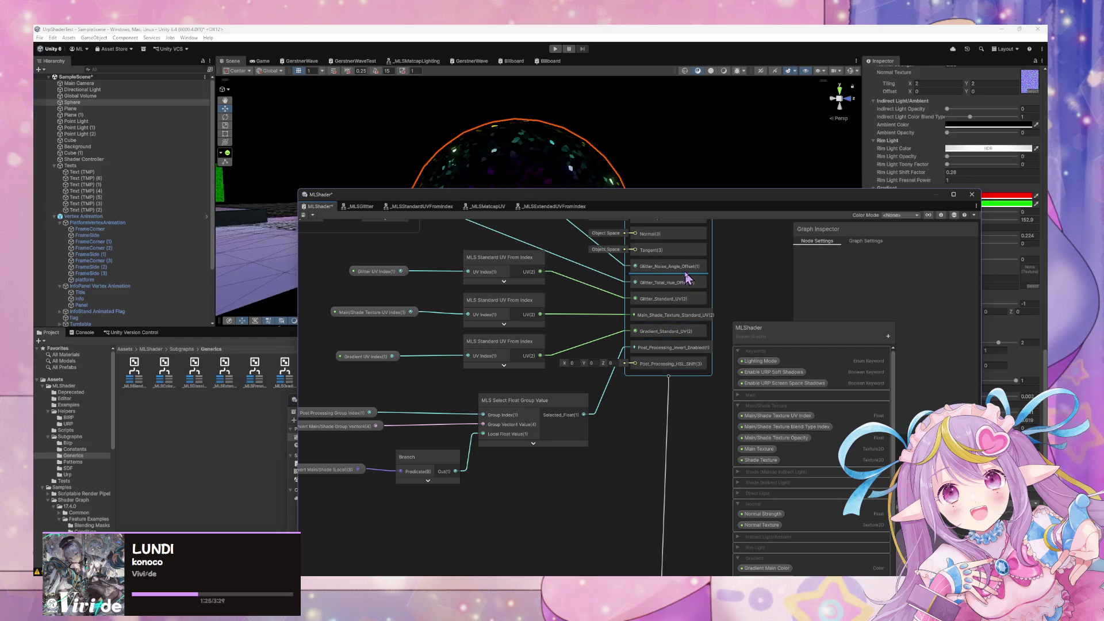
{"action": "mouse_move", "coordinate": [628, 344]}
{"action": "left_mouse_down"}
{"action": "mouse_move", "coordinate": [658, 426]}
{"action": "mouse_move", "coordinate": [765, 484]}
{"action": "mouse_move", "coordinate": [516, 428]}
{"action": "left_mouse_up"}
{"action": "left_click", "coordinate": [935, 281]}
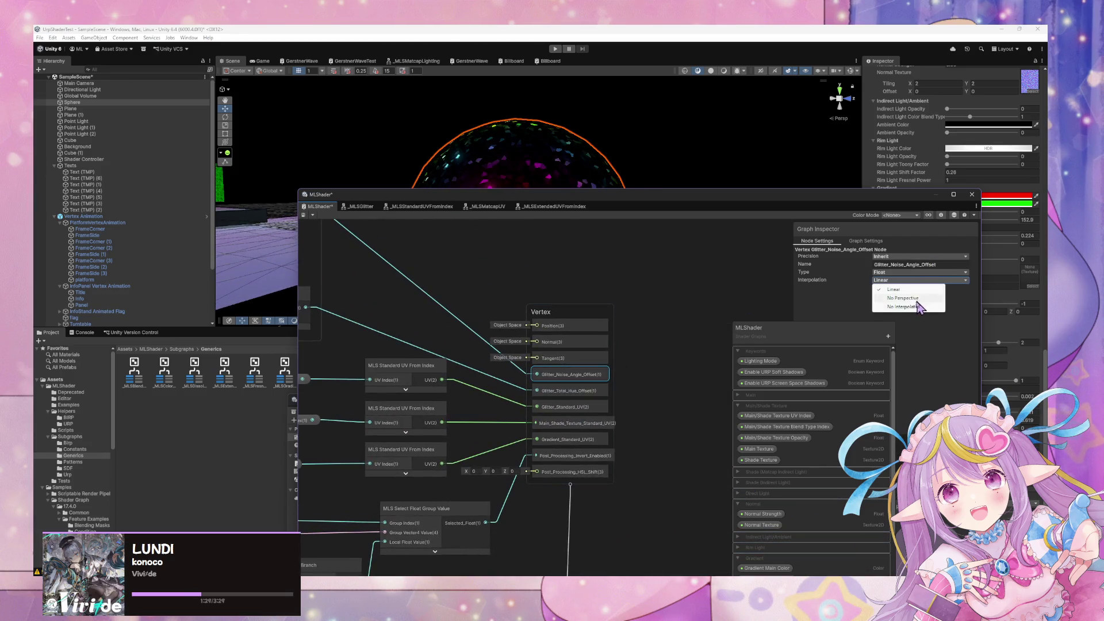
{"action": "left_click", "coordinate": [815, 292]}
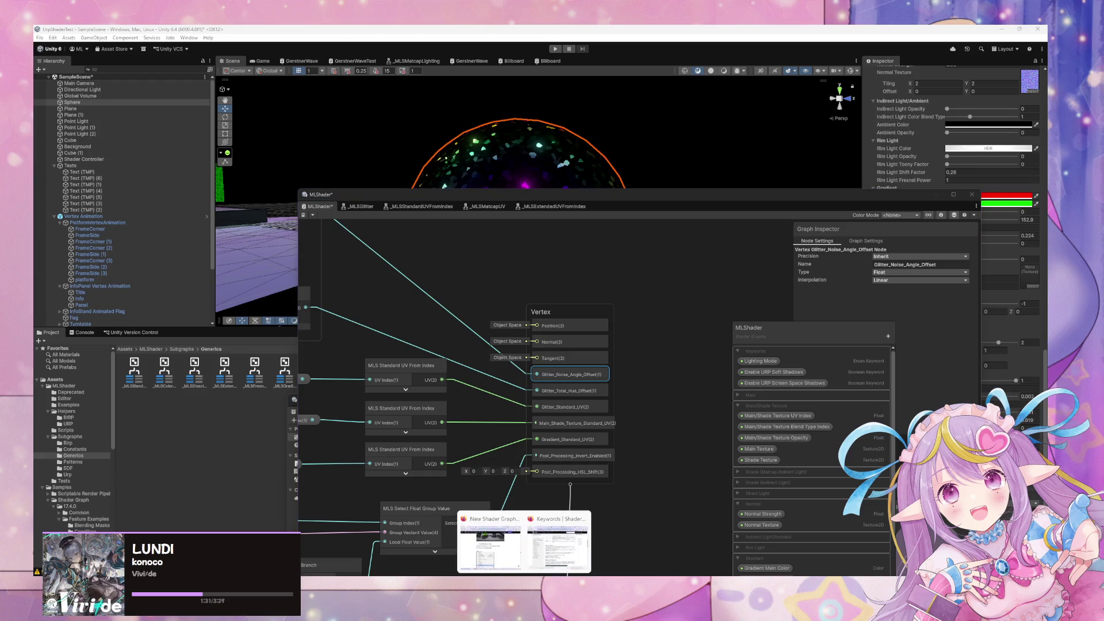
{"action": "left_click", "coordinate": [506, 572]}
Search 'custom interpolation type' and read the Unity Custom Interpolators documentation
{"action": "left_click", "coordinate": [685, 237]}
{"action": "type", "text": "custom"}
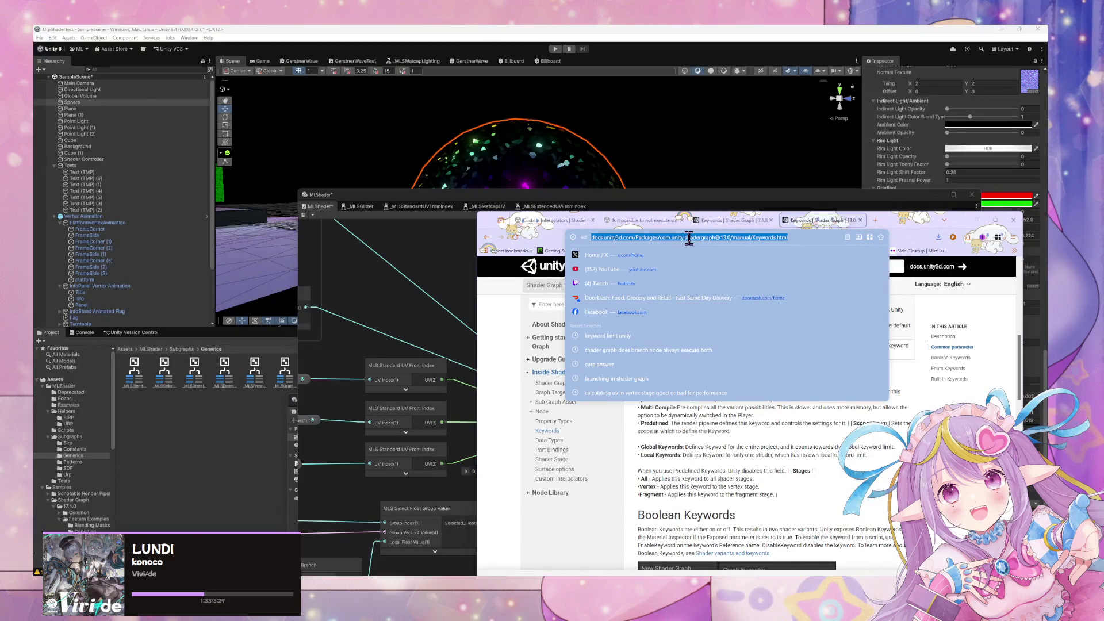
{"action": "type", "text": " io"}
{"action": "key", "text": "BackSpace"}
{"action": "key", "text": "BackSpace"}
{"action": "key", "text": "BackSpace"}
{"action": "type", "text": "nterpolation t"}
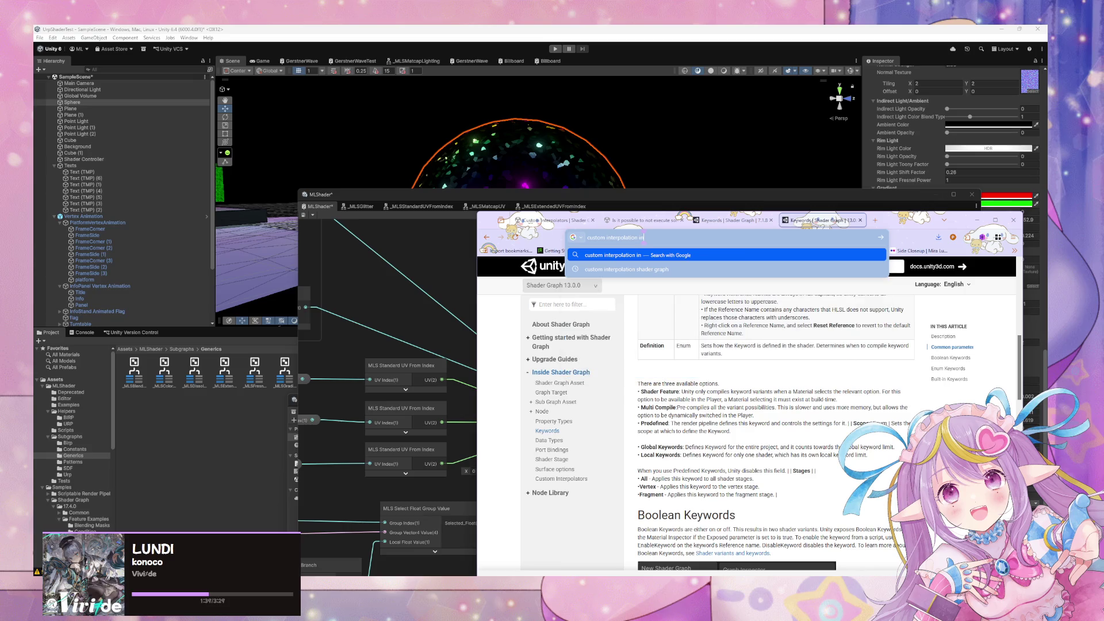
{"action": "type", "text": "ype"}
{"action": "key", "text": "Return"}
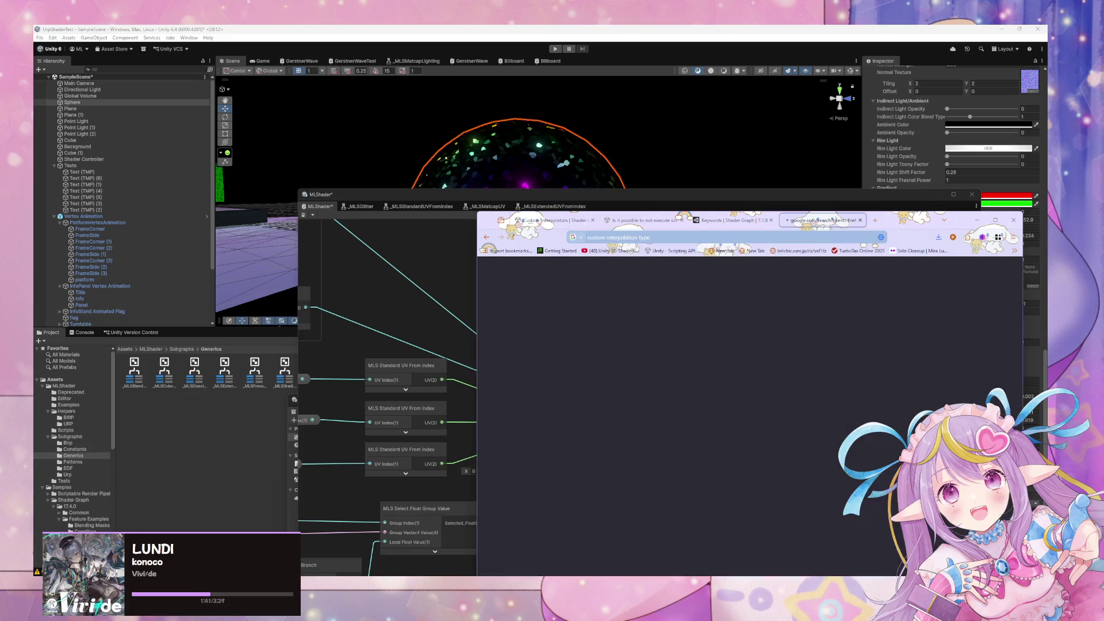
{"action": "left_click", "coordinate": [609, 512]}
{"action": "scroll", "coordinate": [624, 390], "scroll_direction": "down", "scroll_amount": 10}
{"action": "scroll", "coordinate": [624, 390], "scroll_direction": "down", "scroll_amount": 8}
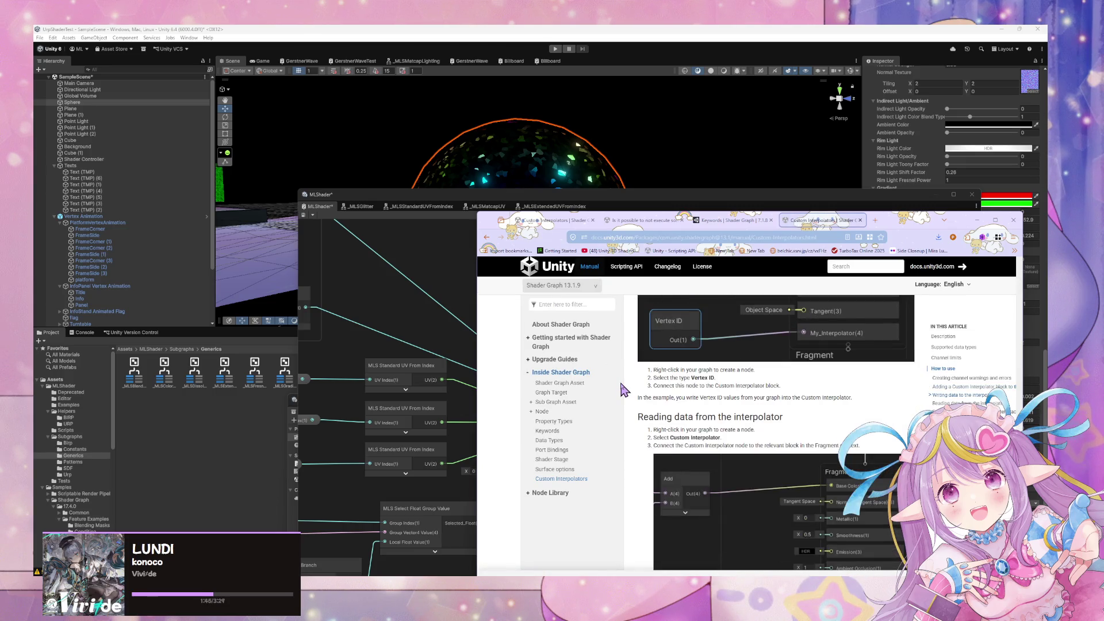
{"action": "scroll", "coordinate": [625, 391], "scroll_direction": "up", "scroll_amount": 4}
{"action": "scroll", "coordinate": [624, 391], "scroll_direction": "up", "scroll_amount": 4}
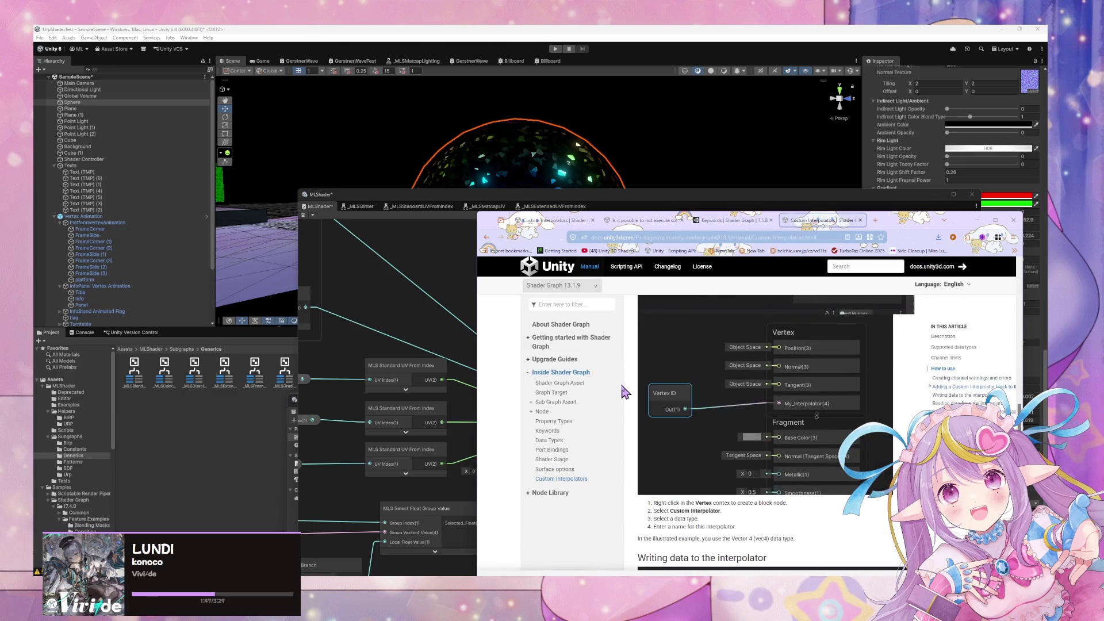
{"action": "scroll", "coordinate": [673, 407], "scroll_direction": "up", "scroll_amount": 6}
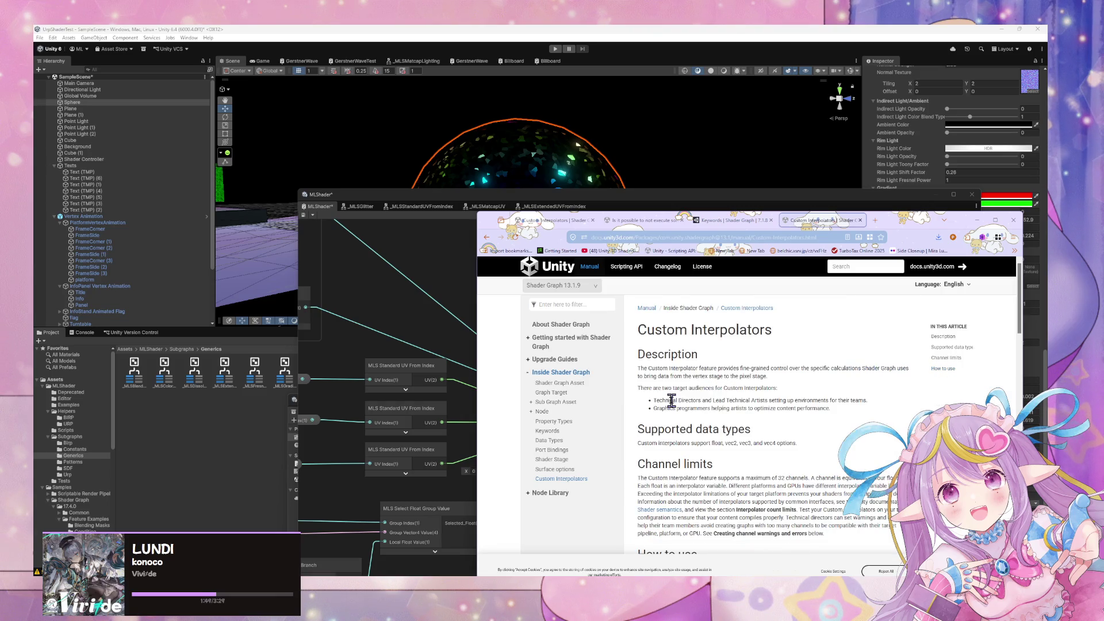
{"action": "scroll", "coordinate": [708, 371], "scroll_direction": "down", "scroll_amount": 8}
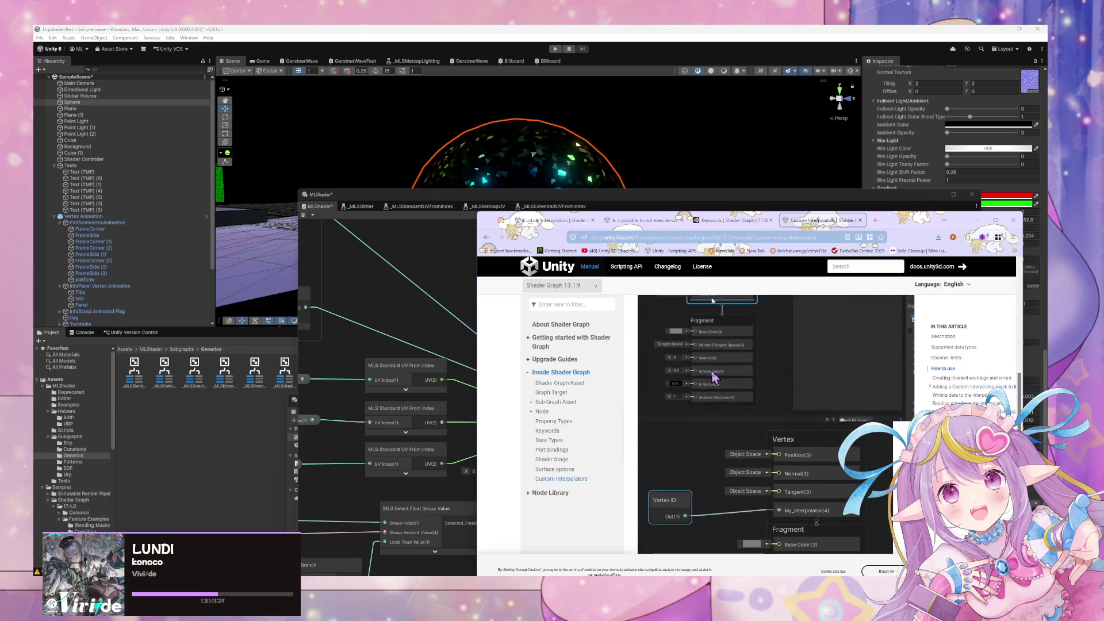
{"action": "scroll", "coordinate": [712, 370], "scroll_direction": "down", "scroll_amount": 8}
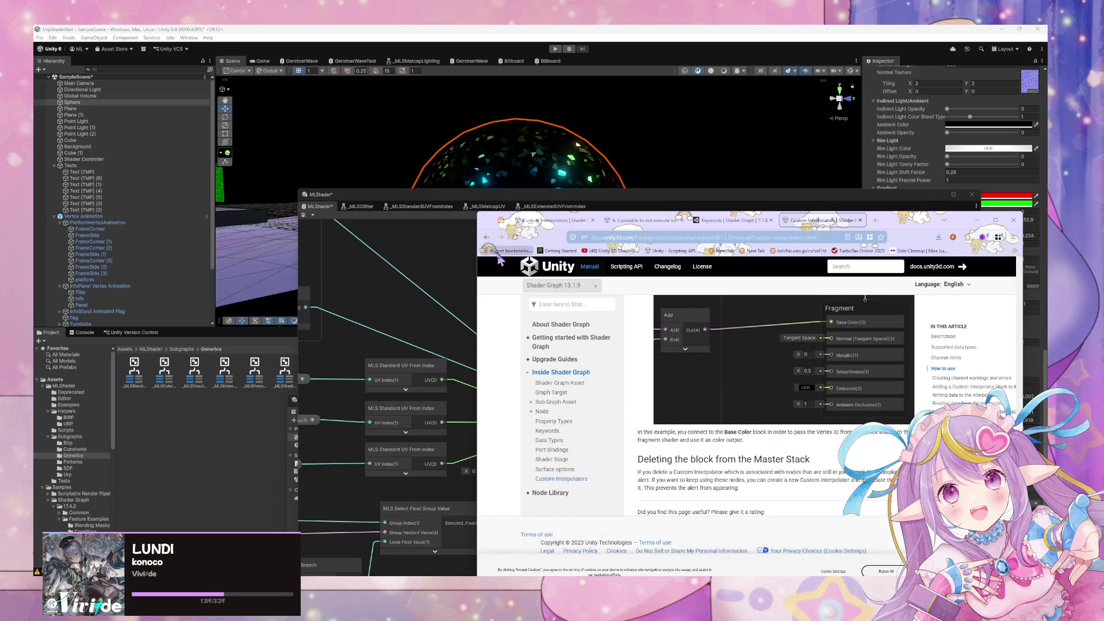
Refine the search with 'unity' and 'shader graph', read the full AI Overview, then return to Unity
{"action": "left_click", "coordinate": [487, 237]}
{"action": "scroll", "coordinate": [604, 302], "scroll_direction": "down", "scroll_amount": 1}
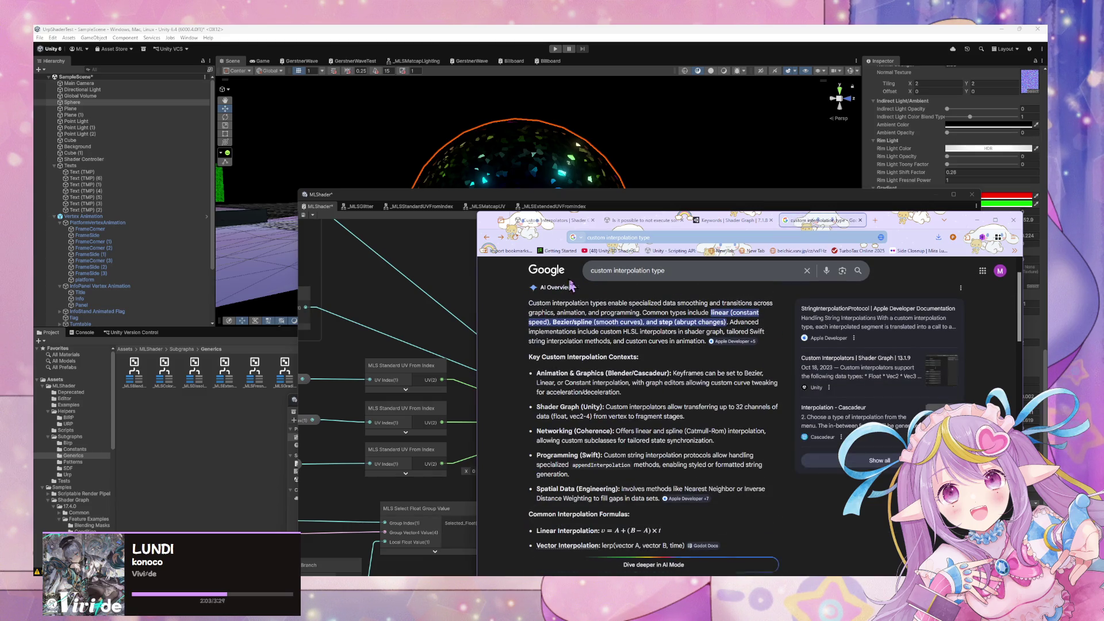
{"action": "scroll", "coordinate": [633, 288], "scroll_direction": "up", "scroll_amount": 1}
{"action": "left_click", "coordinate": [666, 277]}
{"action": "type", "text": "unity"}
{"action": "key", "text": "Return"}
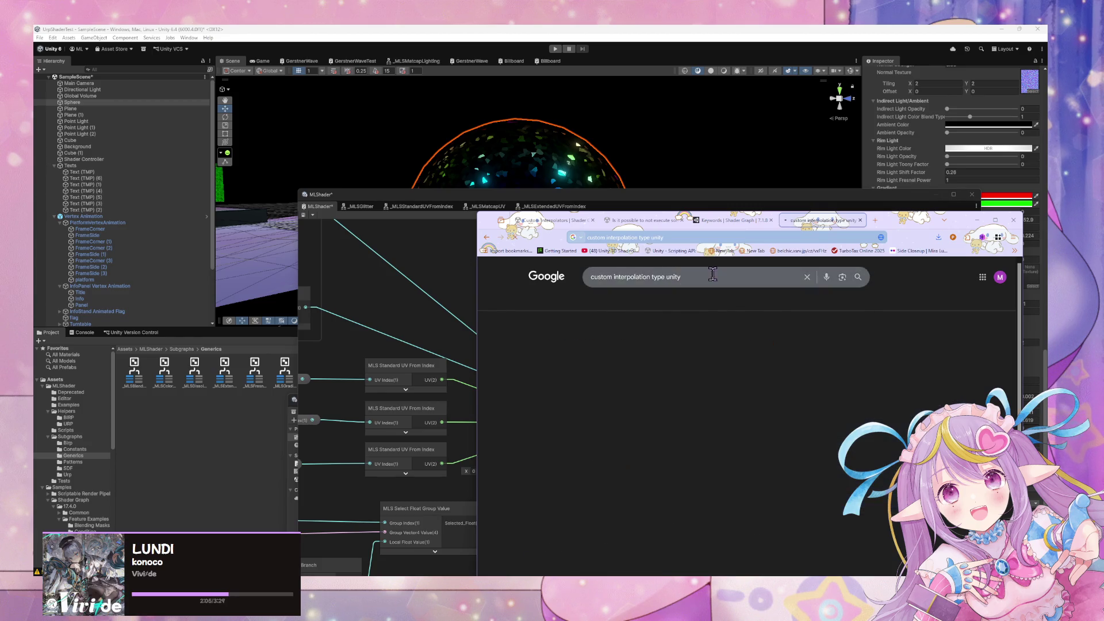
{"action": "left_click", "coordinate": [682, 277]}
{"action": "type", "text": "shader graph"}
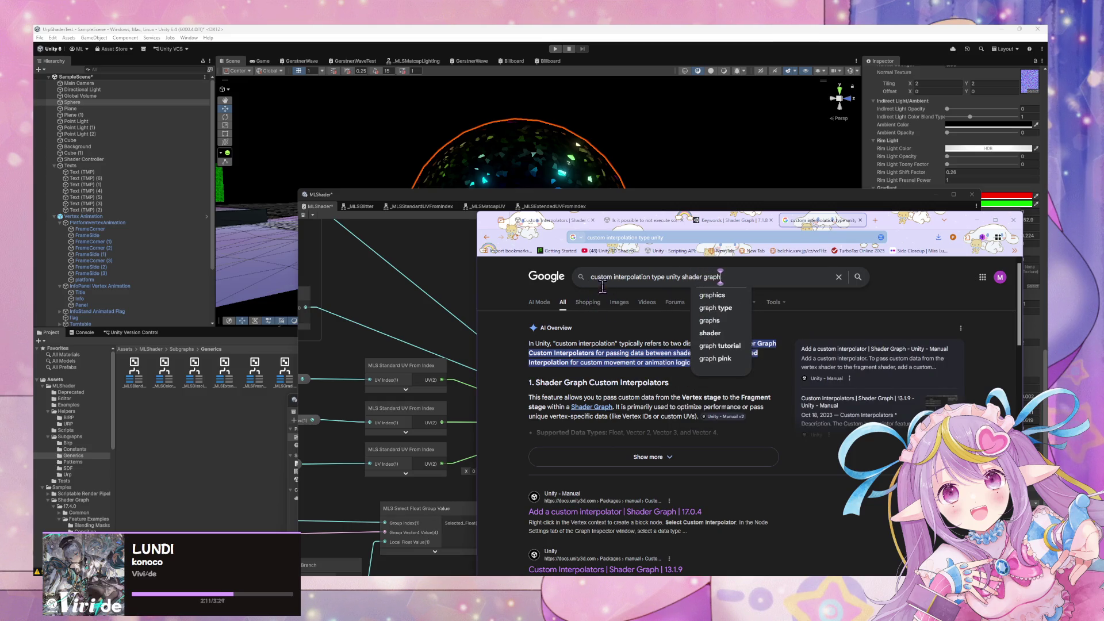
{"action": "left_click", "coordinate": [537, 334]}
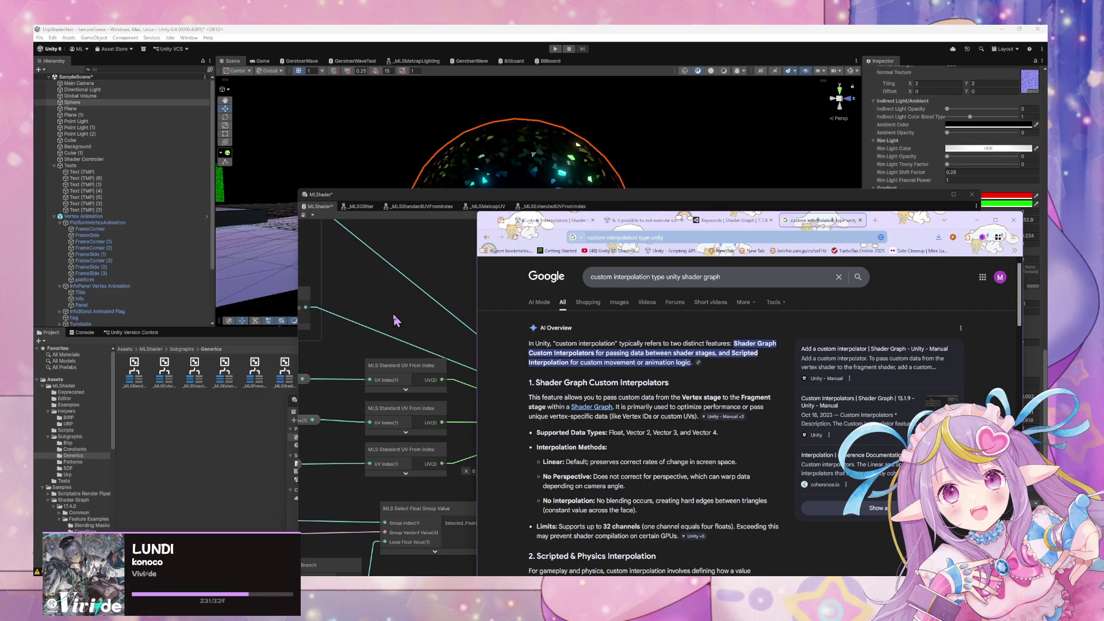
{"action": "left_click", "coordinate": [396, 320]}
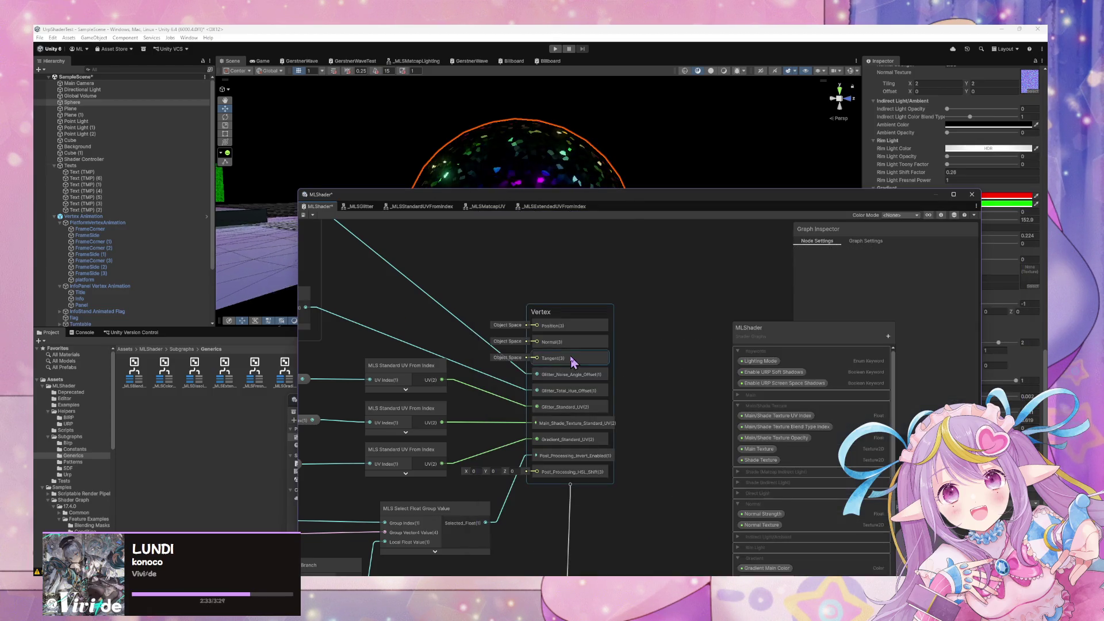
Move the Branch and Invert Main/Shade (Local) nodes up-left, closer together
{"action": "left_click_drag", "start_coordinate": [562, 391], "coordinate": [605, 238]}
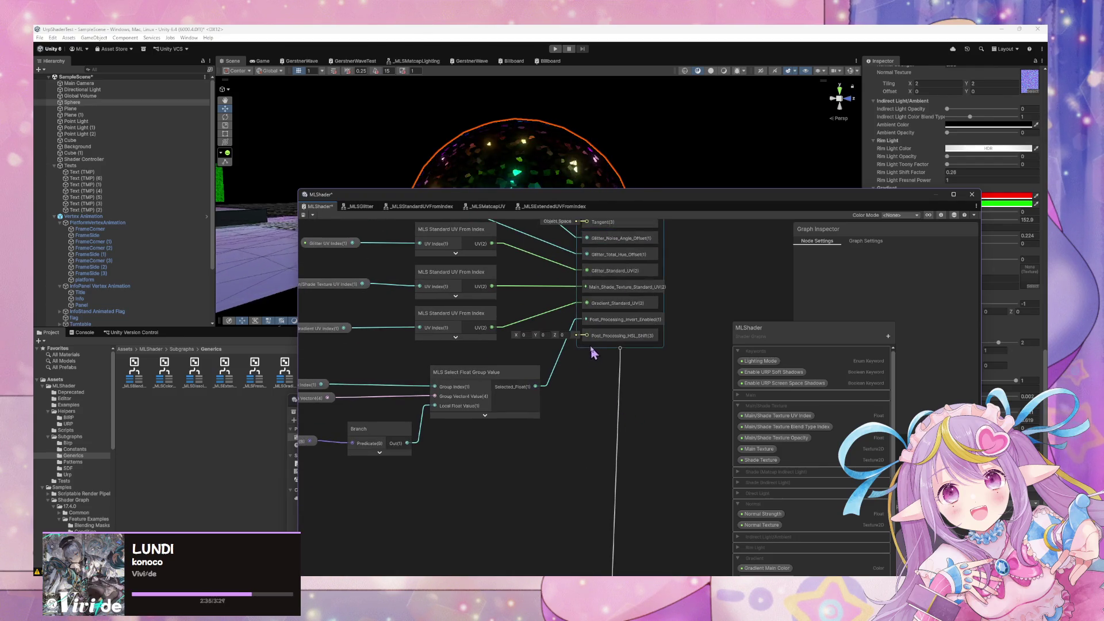
{"action": "left_click_drag", "start_coordinate": [419, 386], "coordinate": [524, 379]}
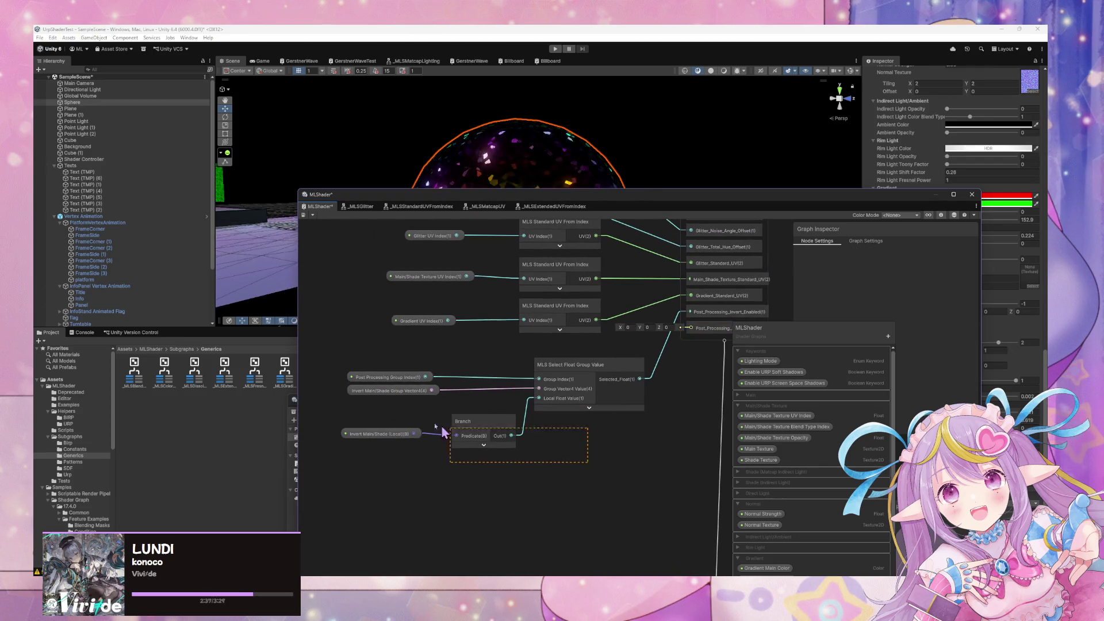
{"action": "left_click_drag", "start_coordinate": [489, 443], "coordinate": [480, 427]}
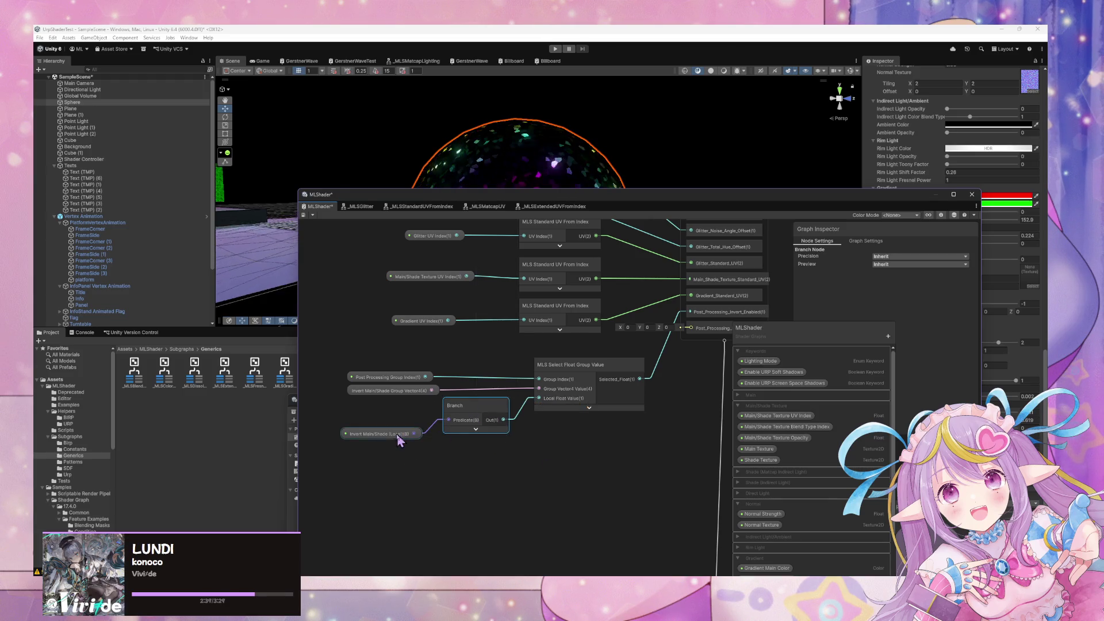
{"action": "left_click_drag", "start_coordinate": [390, 439], "coordinate": [387, 425]}
{"action": "left_click_drag", "start_coordinate": [589, 414], "coordinate": [604, 304]}
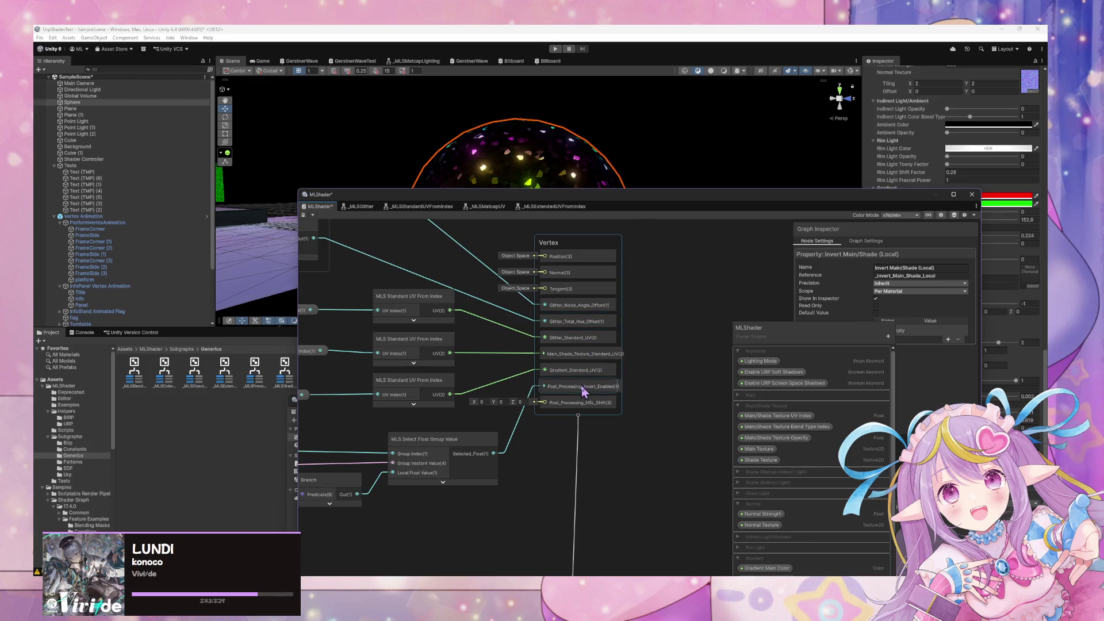
Find the HSL Shift group and box-select its group-value nodes
{"action": "scroll", "coordinate": [498, 380], "scroll_direction": "up", "scroll_amount": 3}
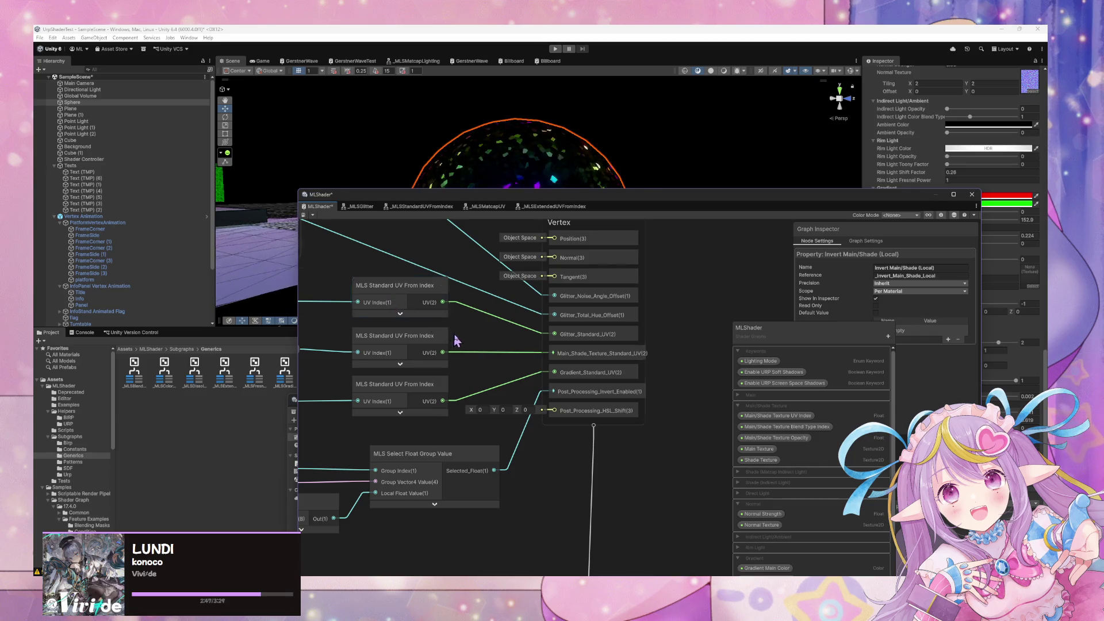
{"action": "scroll", "coordinate": [615, 306], "scroll_direction": "down", "scroll_amount": 3}
{"action": "scroll", "coordinate": [616, 307], "scroll_direction": "down", "scroll_amount": 2}
{"action": "mouse_move", "coordinate": [479, 448]}
{"action": "left_mouse_down"}
{"action": "mouse_move", "coordinate": [506, 365]}
{"action": "mouse_move", "coordinate": [474, 390]}
{"action": "mouse_move", "coordinate": [594, 463]}
{"action": "left_mouse_up"}
{"action": "scroll", "coordinate": [594, 463], "scroll_direction": "up", "scroll_amount": 5}
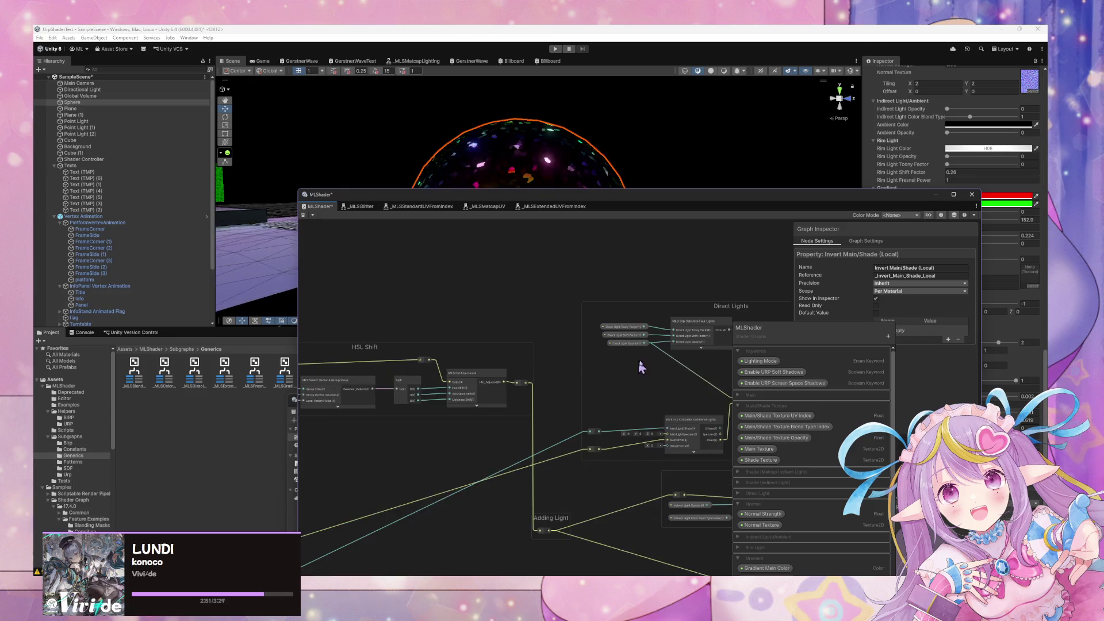
{"action": "scroll", "coordinate": [395, 382], "scroll_direction": "down", "scroll_amount": 2}
{"action": "left_click_drag", "start_coordinate": [394, 382], "coordinate": [584, 451]}
{"action": "scroll", "coordinate": [598, 451], "scroll_direction": "up", "scroll_amount": 4}
{"action": "scroll", "coordinate": [616, 437], "scroll_direction": "down", "scroll_amount": 2}
{"action": "mouse_move", "coordinate": [666, 321]}
{"action": "left_mouse_down"}
{"action": "mouse_move", "coordinate": [560, 276]}
{"action": "mouse_move", "coordinate": [443, 333]}
{"action": "mouse_move", "coordinate": [412, 255]}
{"action": "mouse_move", "coordinate": [310, 327]}
{"action": "left_mouse_up"}
{"action": "scroll", "coordinate": [596, 333], "scroll_direction": "down", "scroll_amount": 1}
{"action": "mouse_move", "coordinate": [595, 333]}
{"action": "left_mouse_down"}
{"action": "mouse_move", "coordinate": [420, 340]}
{"action": "mouse_move", "coordinate": [461, 380]}
{"action": "mouse_move", "coordinate": [666, 382]}
{"action": "mouse_move", "coordinate": [634, 370]}
{"action": "left_mouse_up"}
{"action": "scroll", "coordinate": [634, 370], "scroll_direction": "up", "scroll_amount": 1}
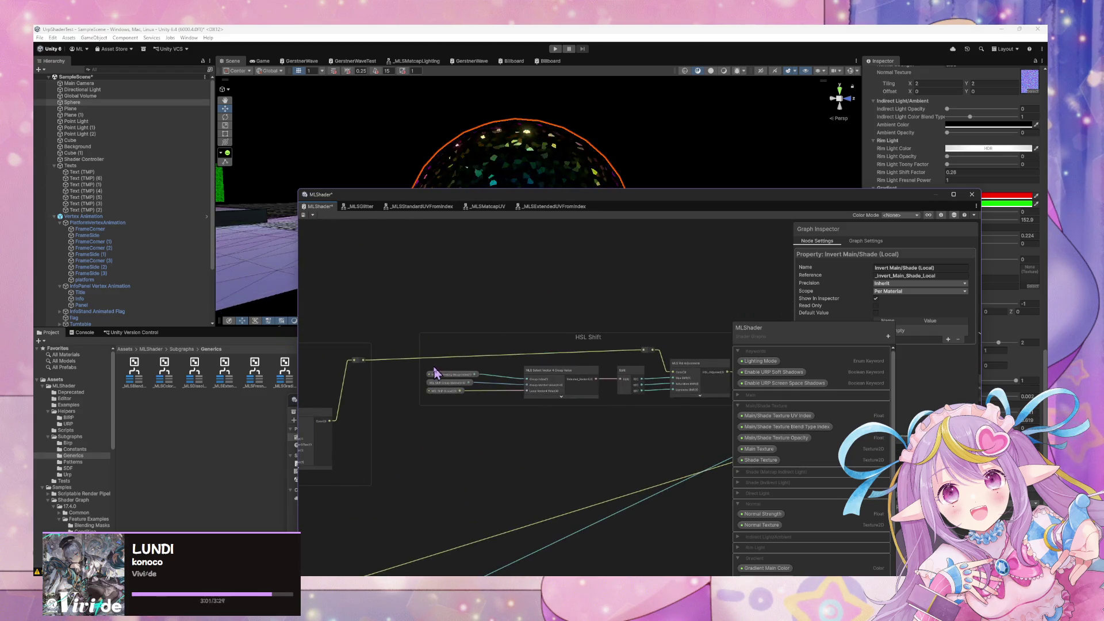
{"action": "mouse_move", "coordinate": [436, 364]}
{"action": "left_mouse_down"}
{"action": "mouse_move", "coordinate": [633, 399]}
{"action": "mouse_move", "coordinate": [596, 404]}
{"action": "left_mouse_up"}
Paste a copy of the HSL Shift selector nodes near the Glitter Animation Calculations area
{"action": "scroll", "coordinate": [644, 314], "scroll_direction": "down", "scroll_amount": 3}
{"action": "mouse_move", "coordinate": [629, 304]}
{"action": "left_mouse_down"}
{"action": "mouse_move", "coordinate": [433, 374]}
{"action": "mouse_move", "coordinate": [500, 340]}
{"action": "left_mouse_up"}
{"action": "scroll", "coordinate": [547, 323], "scroll_direction": "down", "scroll_amount": 2}
{"action": "scroll", "coordinate": [548, 325], "scroll_direction": "up", "scroll_amount": 5}
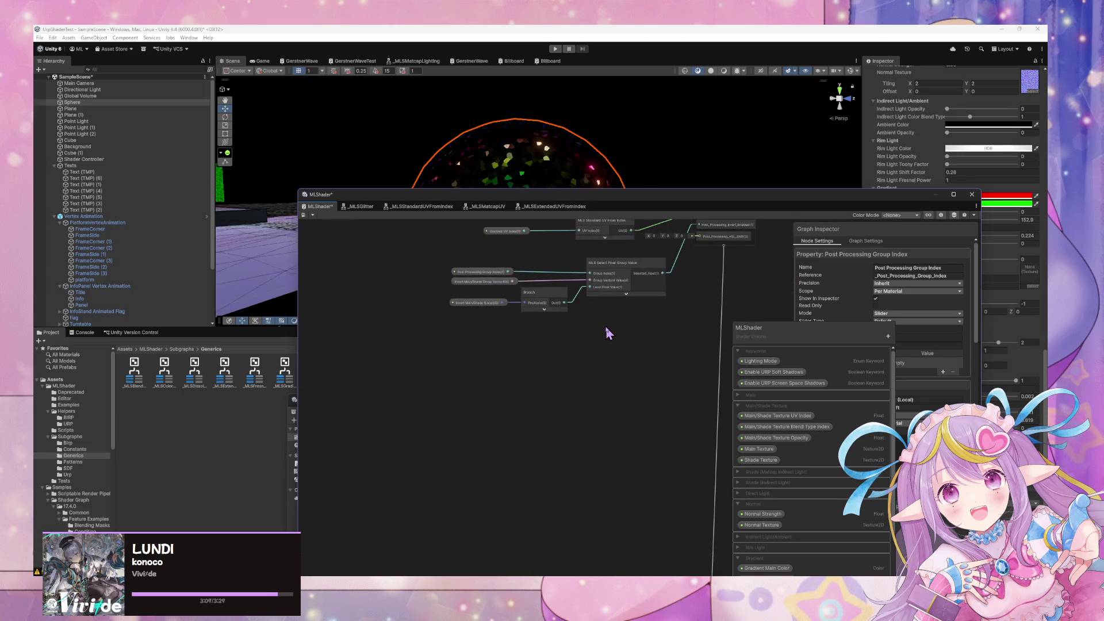
{"action": "key", "text": "ctrl+v"}
Place the pasted selector nodes below the Branch node with their preview collapsed
{"action": "mouse_move", "coordinate": [715, 329]}
{"action": "left_mouse_down"}
{"action": "mouse_move", "coordinate": [488, 349]}
{"action": "mouse_move", "coordinate": [563, 346]}
{"action": "mouse_move", "coordinate": [524, 333]}
{"action": "left_mouse_up"}
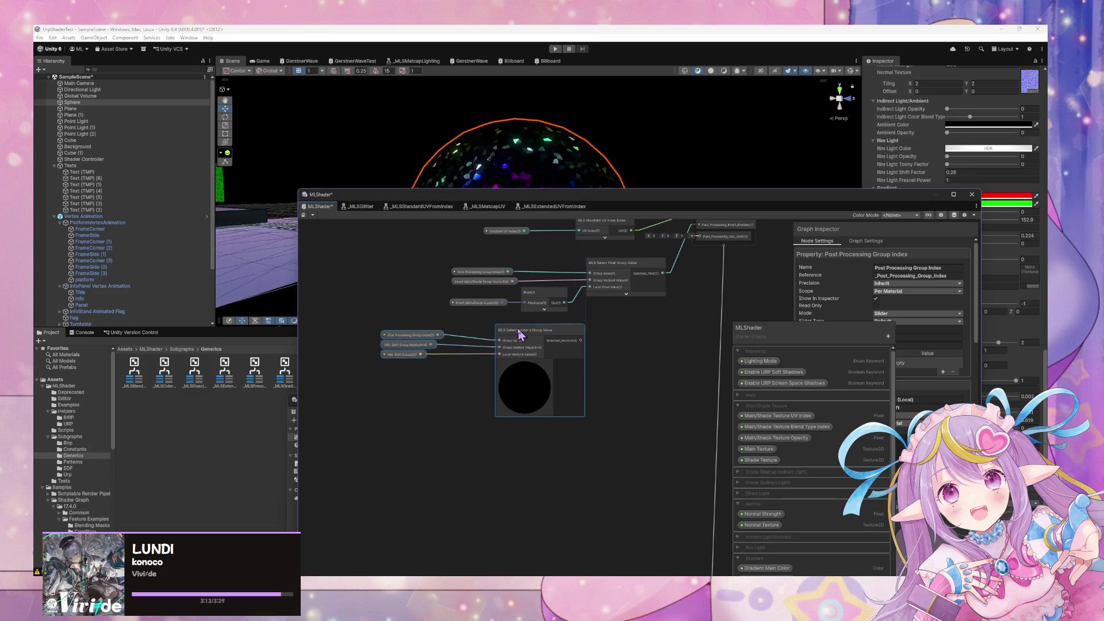
{"action": "left_click", "coordinate": [524, 364]}
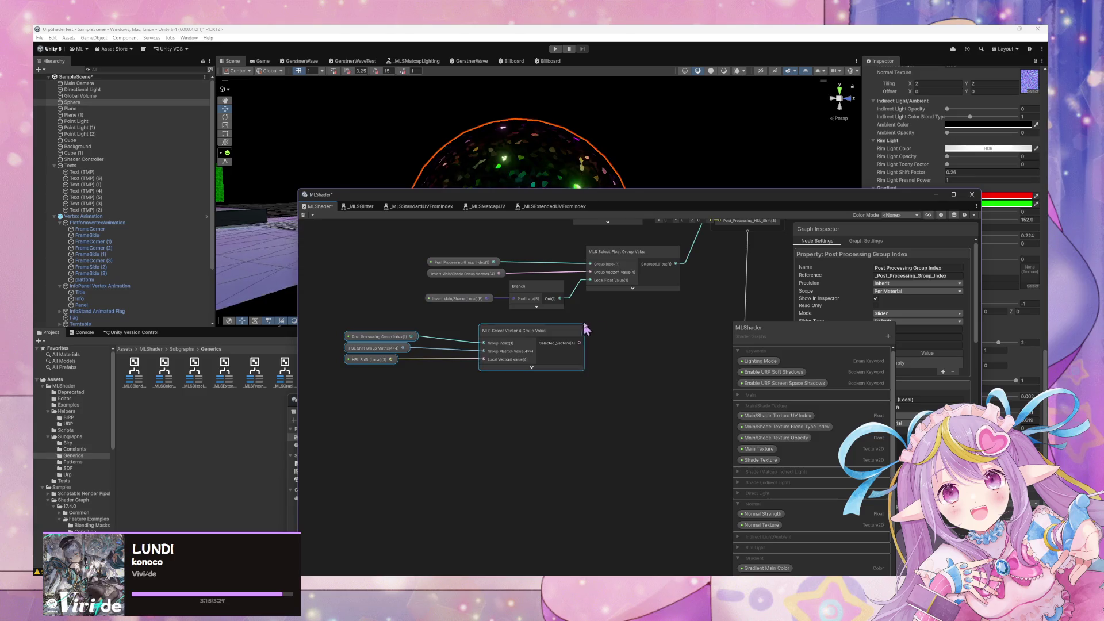
{"action": "scroll", "coordinate": [630, 329], "scroll_direction": "up", "scroll_amount": 1}
{"action": "mouse_move", "coordinate": [532, 400]}
{"action": "left_mouse_down"}
{"action": "mouse_move", "coordinate": [628, 406]}
{"action": "mouse_move", "coordinate": [713, 276]}
{"action": "mouse_move", "coordinate": [680, 287]}
{"action": "left_mouse_up"}
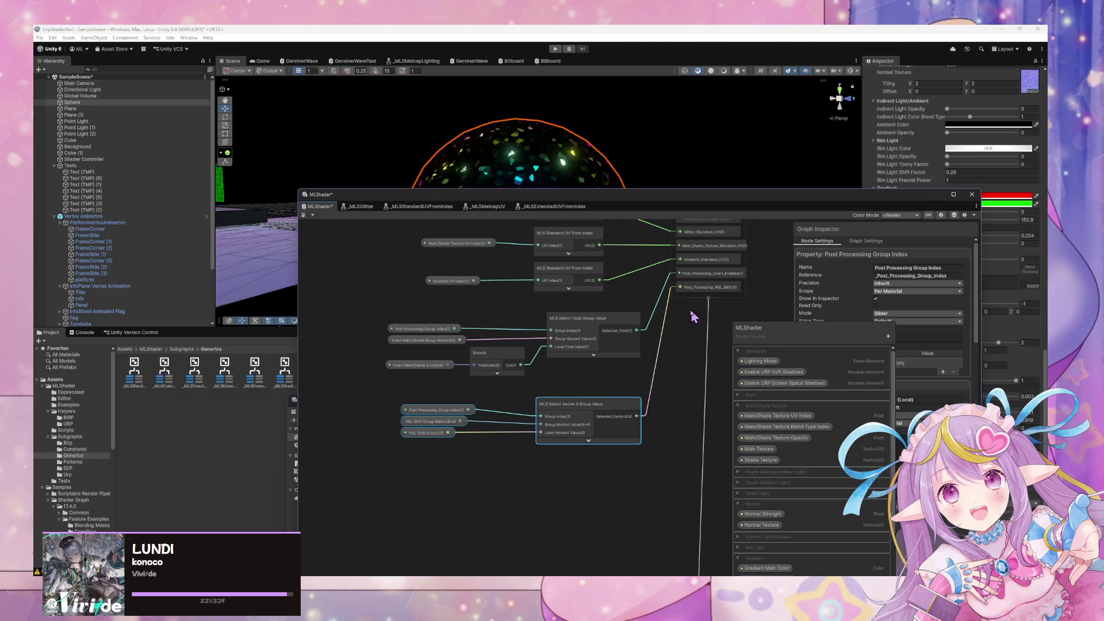
Move the three UV From Index nodes and their properties up-left in the UV Selection group
{"action": "scroll", "coordinate": [690, 322], "scroll_direction": "down", "scroll_amount": 2}
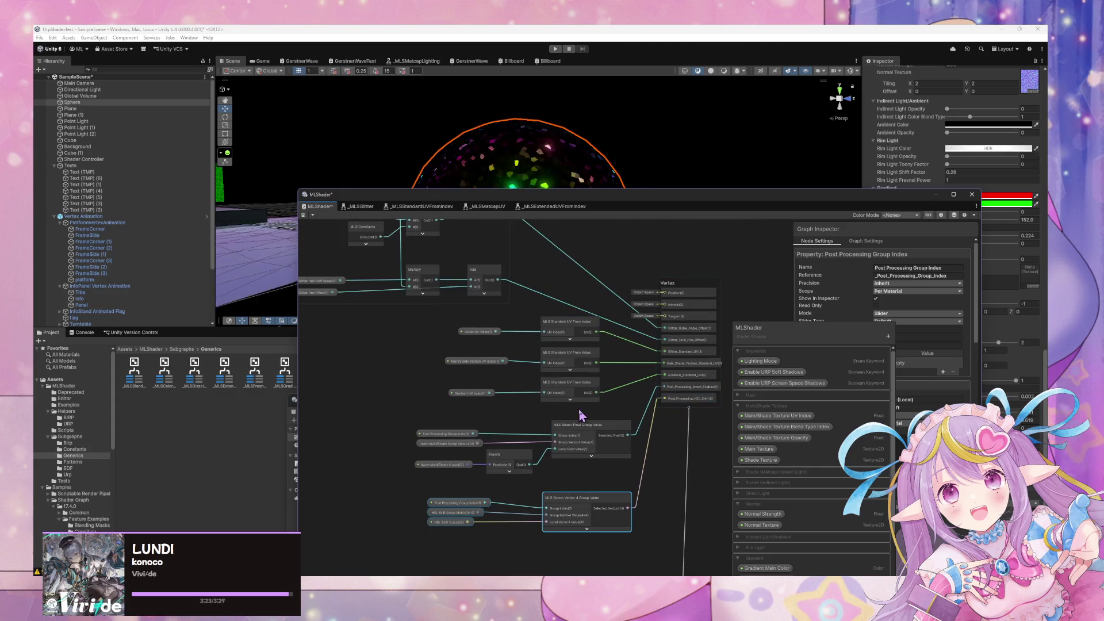
{"action": "scroll", "coordinate": [581, 414], "scroll_direction": "down", "scroll_amount": 2}
{"action": "left_click", "coordinate": [523, 295]}
{"action": "scroll", "coordinate": [562, 224], "scroll_direction": "up", "scroll_amount": 2}
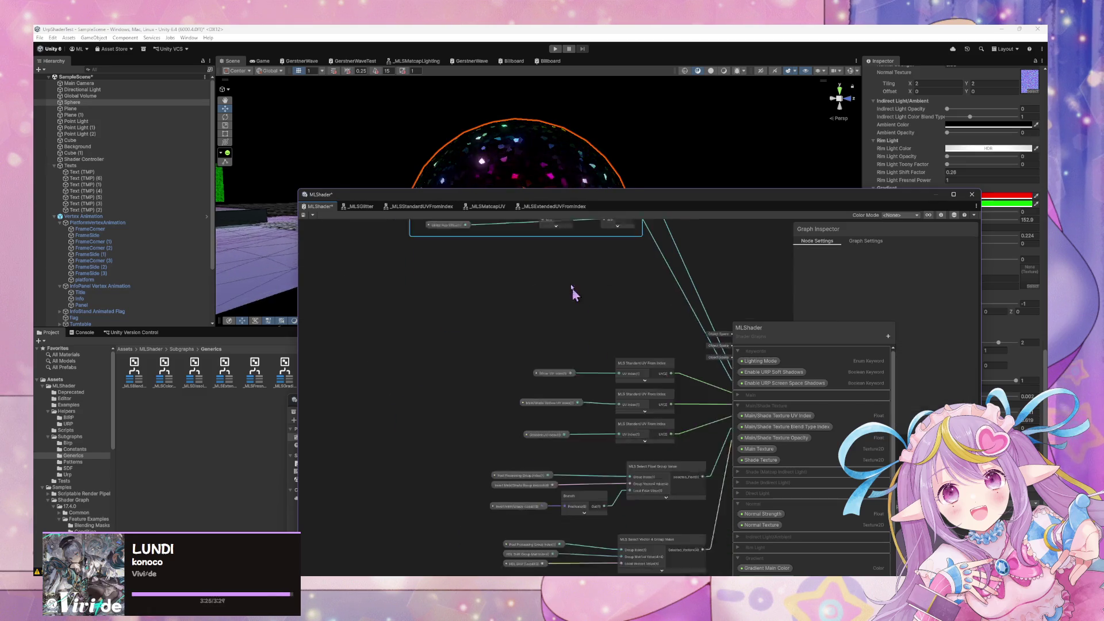
{"action": "left_click_drag", "start_coordinate": [517, 328], "coordinate": [670, 417]}
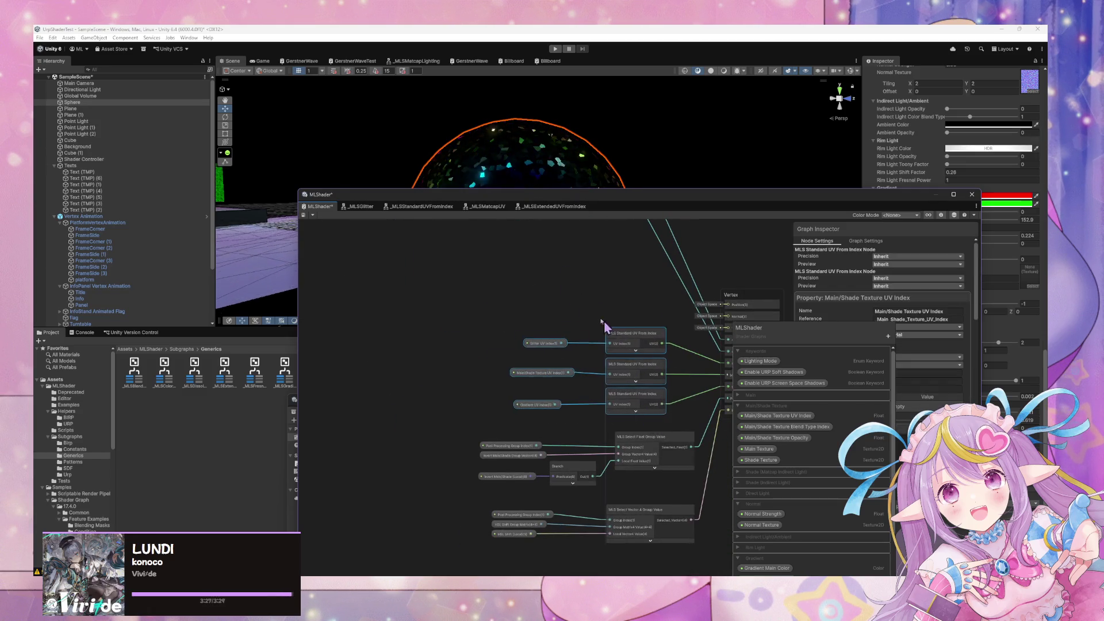
{"action": "left_click_drag", "start_coordinate": [611, 332], "coordinate": [493, 275]}
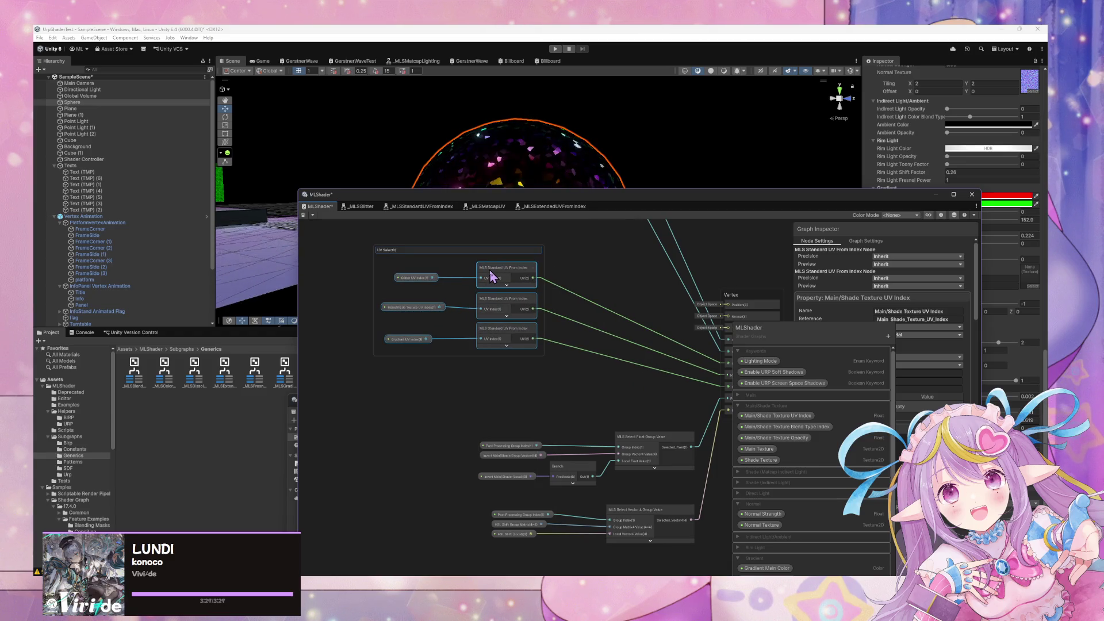
{"action": "scroll", "coordinate": [525, 378], "scroll_direction": "down", "scroll_amount": 3}
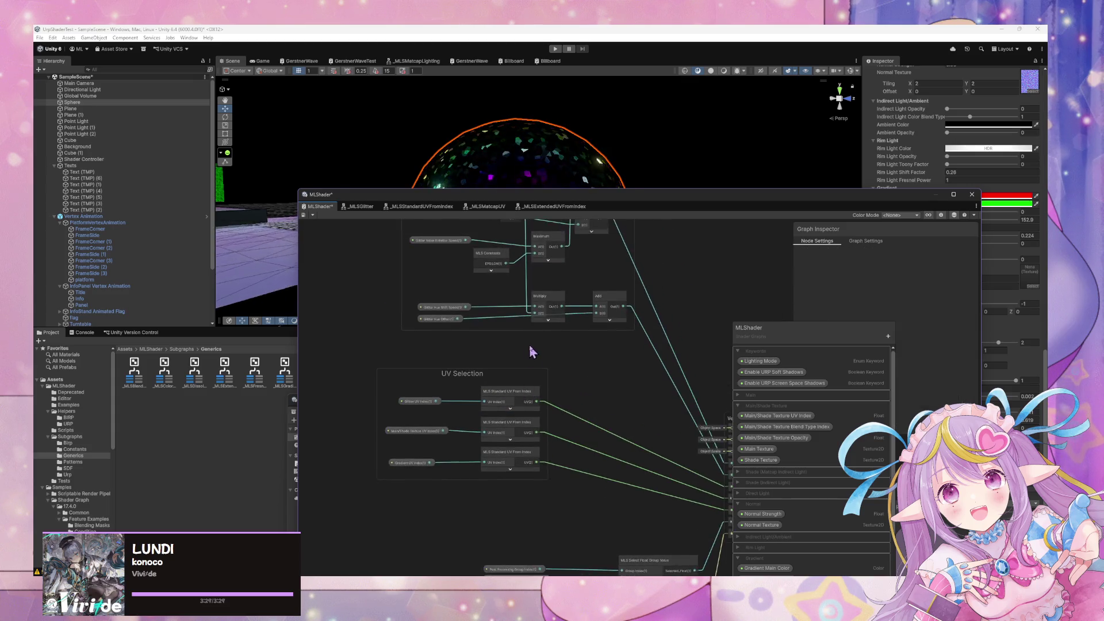
{"action": "left_click_drag", "start_coordinate": [481, 374], "coordinate": [510, 364]}
Shift the Invert and bottom property nodes left, then group all post-processing nodes
{"action": "scroll", "coordinate": [510, 360], "scroll_direction": "down", "scroll_amount": 3}
{"action": "scroll", "coordinate": [509, 443], "scroll_direction": "up", "scroll_amount": 3}
{"action": "mouse_move", "coordinate": [428, 415]}
{"action": "left_mouse_down"}
{"action": "mouse_move", "coordinate": [408, 415]}
{"action": "mouse_move", "coordinate": [394, 384]}
{"action": "left_mouse_up"}
{"action": "mouse_move", "coordinate": [432, 454]}
{"action": "left_mouse_down"}
{"action": "mouse_move", "coordinate": [362, 451]}
{"action": "mouse_move", "coordinate": [401, 455]}
{"action": "left_mouse_up"}
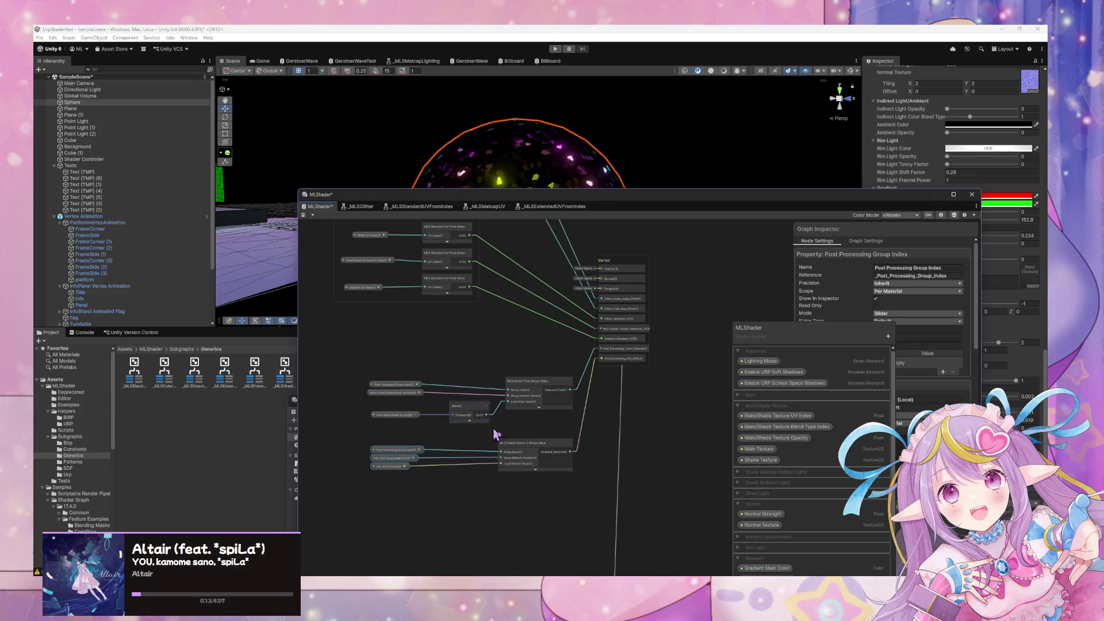
{"action": "left_click_drag", "start_coordinate": [571, 508], "coordinate": [354, 374]}
{"action": "key", "text": "ctrl+g"}
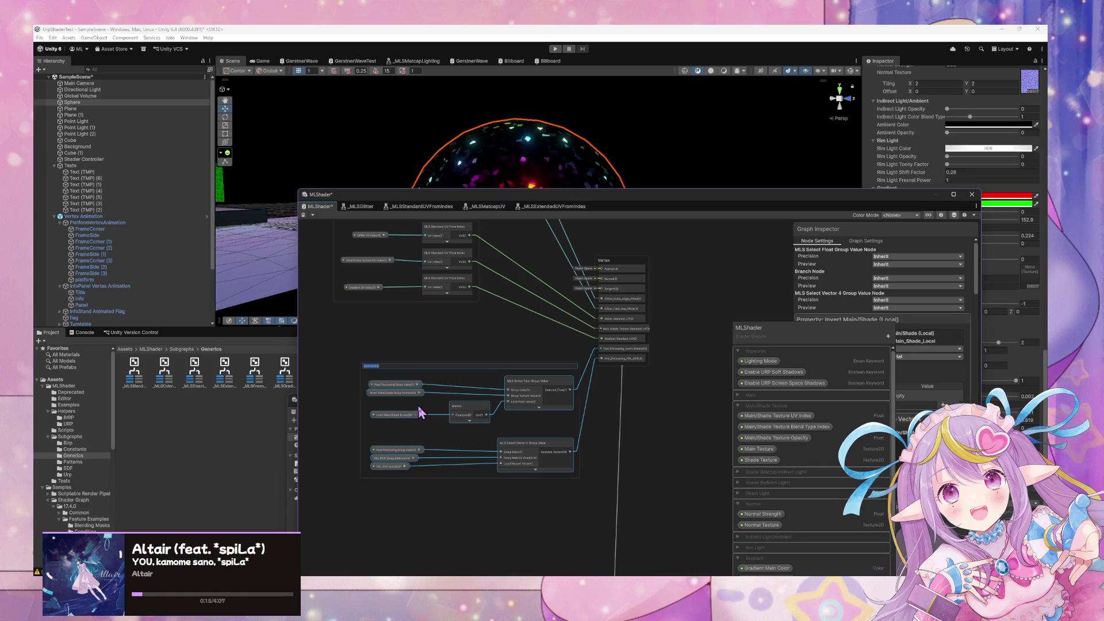
Name the new group 'Post Processing' and move it to the left
{"action": "type", "text": "Post Processing"}
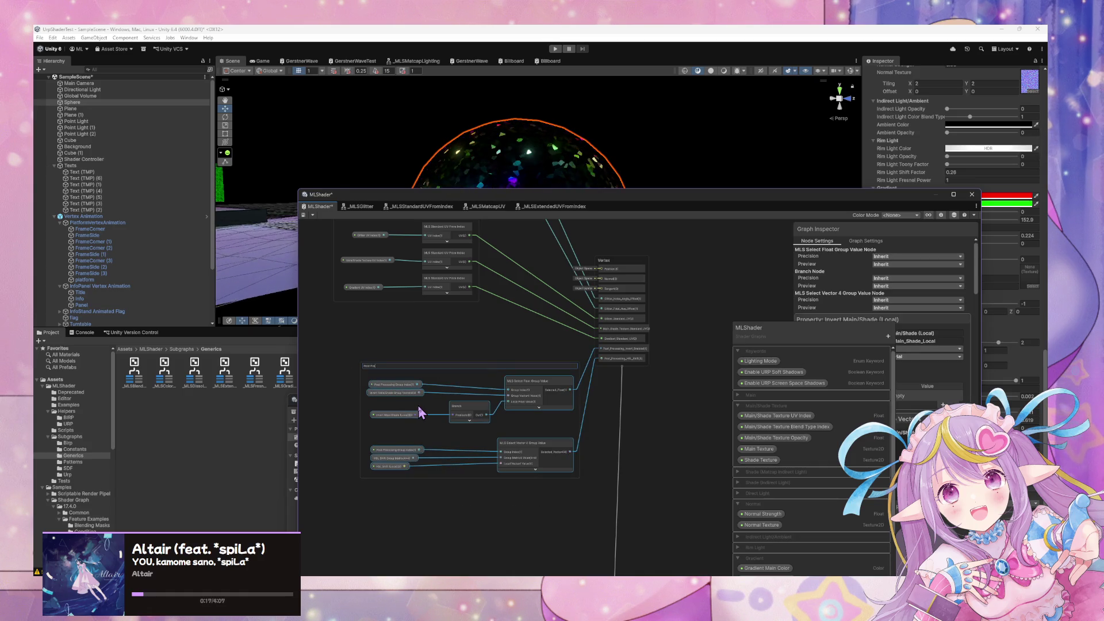
{"action": "key", "text": "Return"}
{"action": "scroll", "coordinate": [422, 412], "scroll_direction": "up", "scroll_amount": 3}
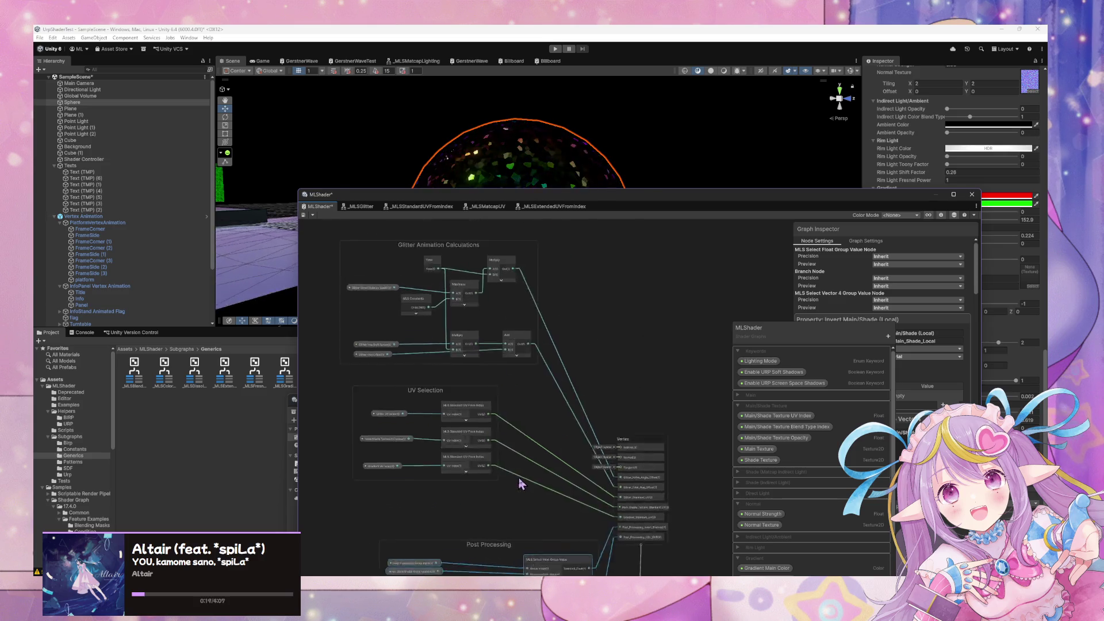
{"action": "mouse_move", "coordinate": [496, 476]}
{"action": "left_mouse_down"}
{"action": "mouse_move", "coordinate": [413, 468]}
{"action": "mouse_move", "coordinate": [351, 343]}
{"action": "left_mouse_up"}
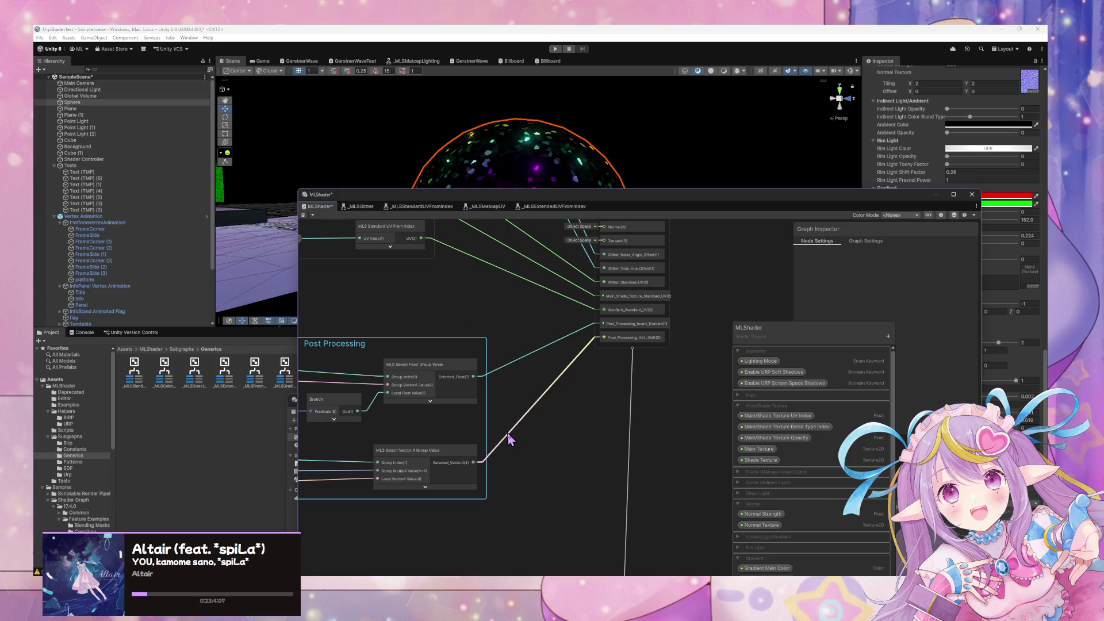
Zoom the canvas to bring the HSL Shift group into view
{"action": "scroll", "coordinate": [360, 526], "scroll_direction": "down", "scroll_amount": 5}
{"action": "scroll", "coordinate": [471, 426], "scroll_direction": "up", "scroll_amount": 5}
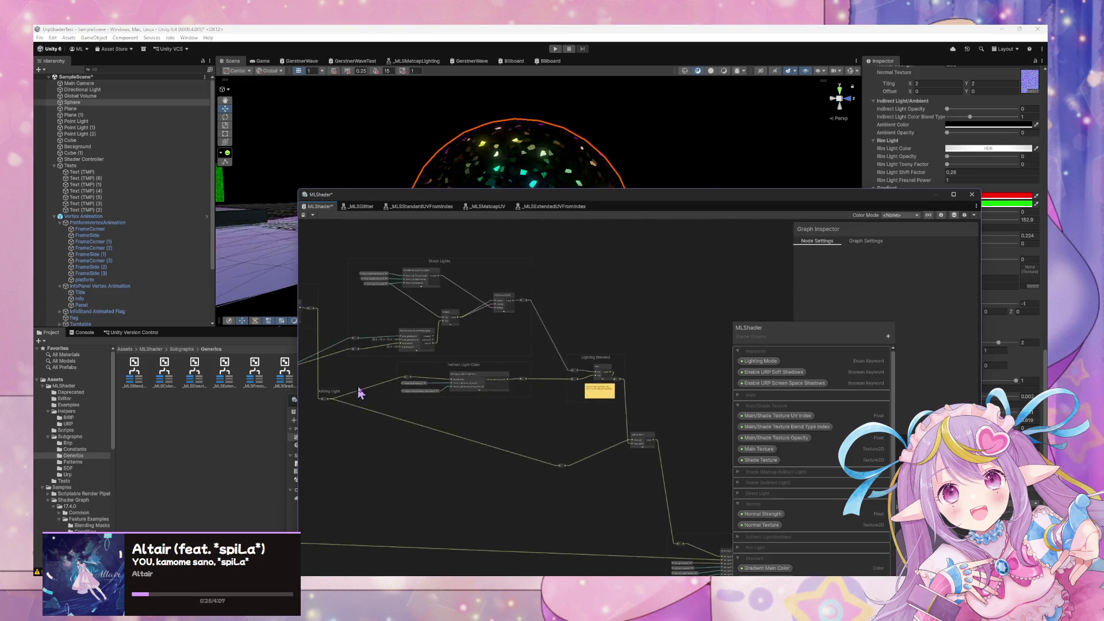
{"action": "scroll", "coordinate": [423, 421], "scroll_direction": "up", "scroll_amount": 2}
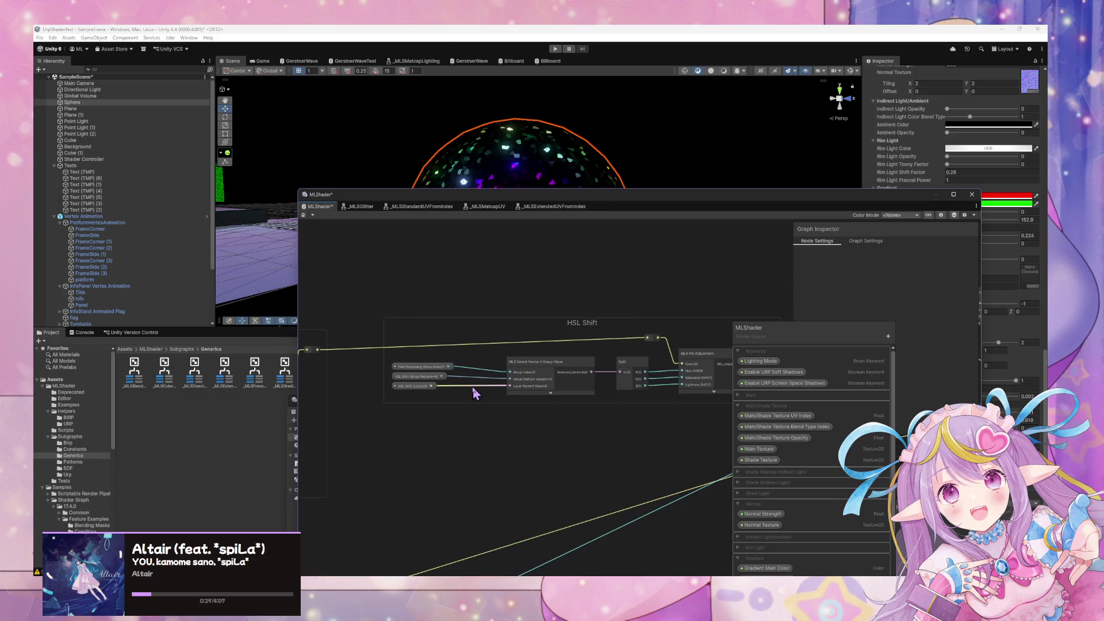
{"action": "scroll", "coordinate": [478, 411], "scroll_direction": "up", "scroll_amount": 2}
{"action": "scroll", "coordinate": [547, 440], "scroll_direction": "down", "scroll_amount": 2}
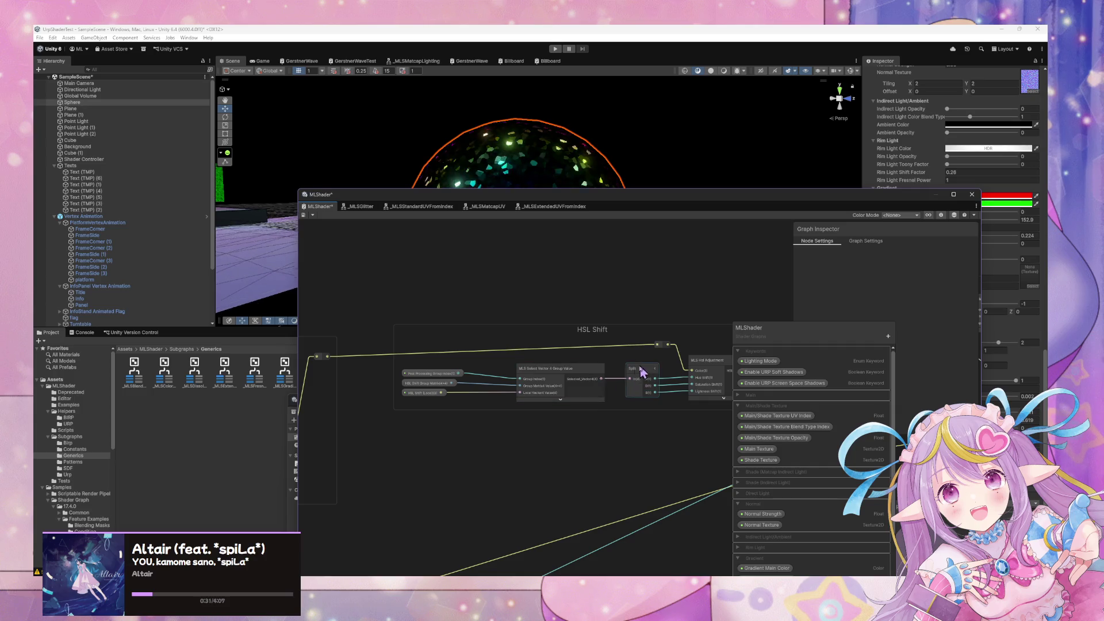
Add a Post_Processing_HSL_Shift interpolator node inside the HSL Shift group
{"action": "key", "text": "space"}
{"action": "type", "text": "h"}
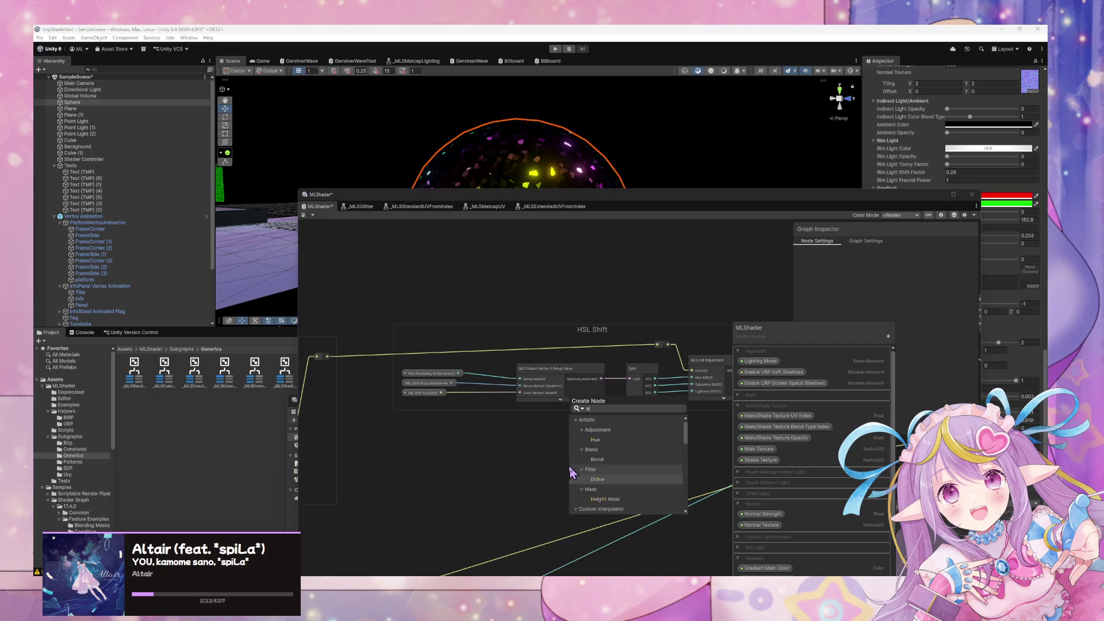
{"action": "key", "text": "Up"}
{"action": "key", "text": "Up"}
{"action": "key", "text": "Up"}
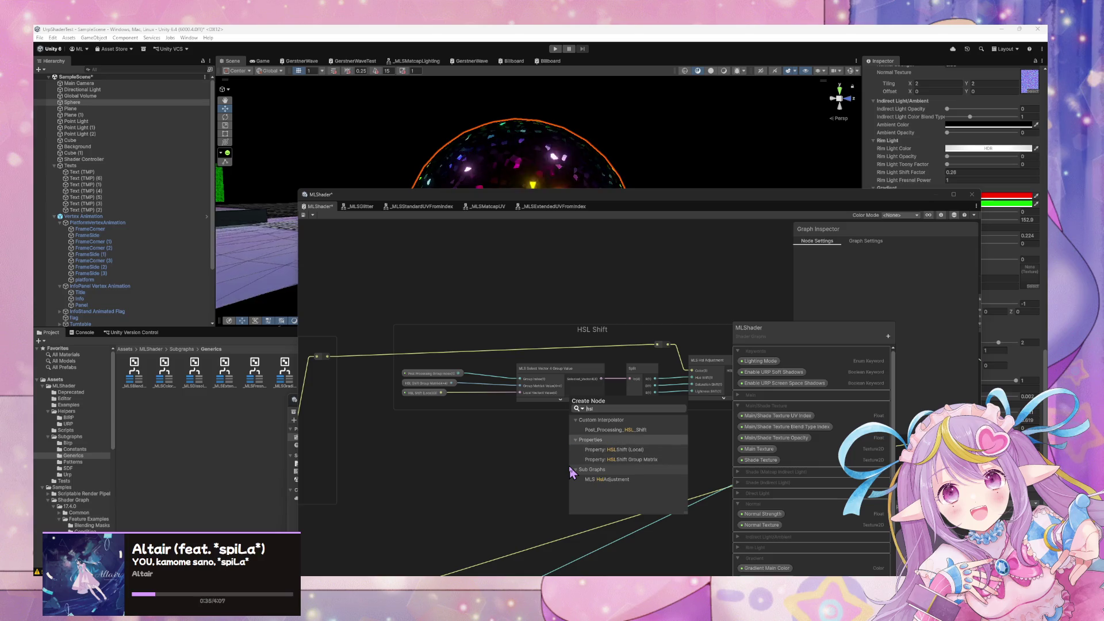
{"action": "key", "text": "Return"}
{"action": "left_click", "coordinate": [599, 501]}
{"action": "left_click_drag", "start_coordinate": [612, 486], "coordinate": [570, 410]}
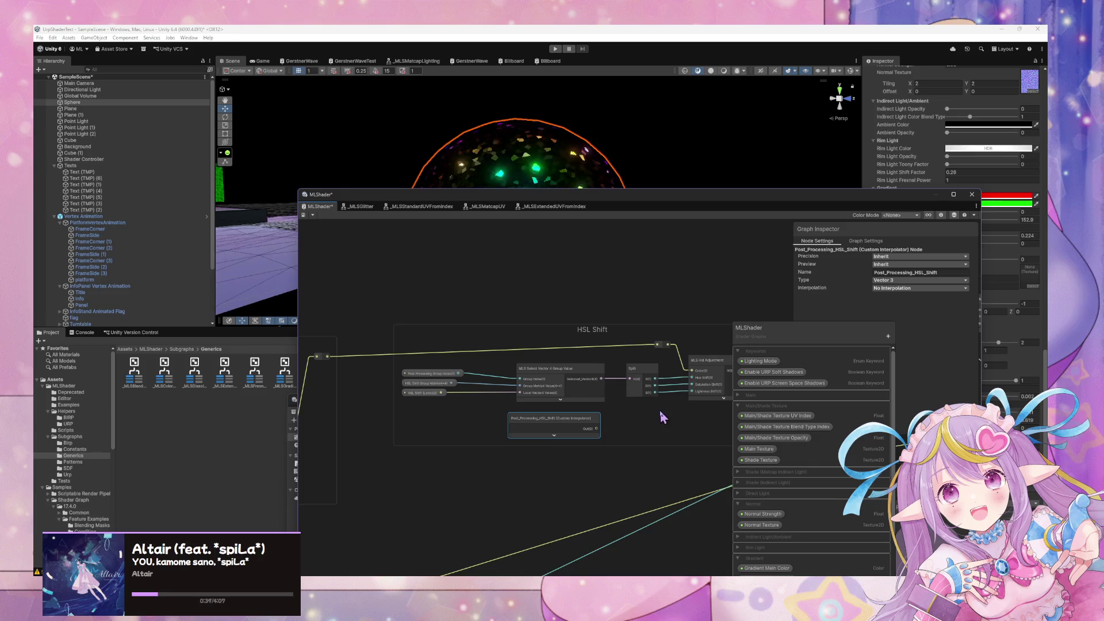
{"action": "left_click_drag", "start_coordinate": [660, 418], "coordinate": [593, 432]}
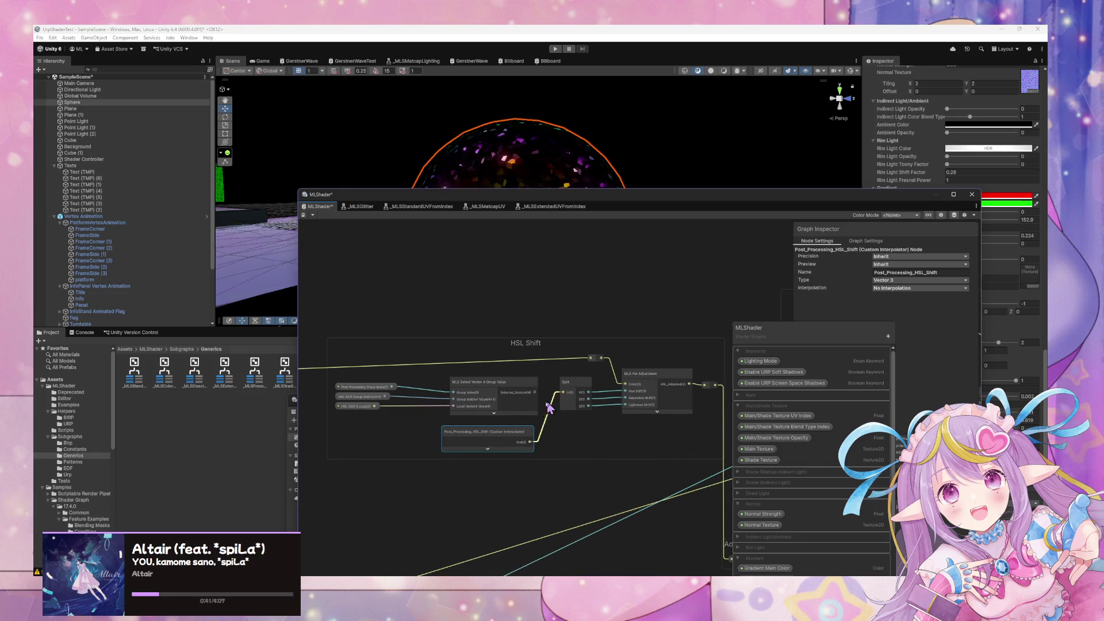
Delete the MLS Select Vector 4 Group Value node and wire Post_Processing_HSL_Shift into Split
{"action": "left_click", "coordinate": [500, 390]}
{"action": "key", "text": "Delete"}
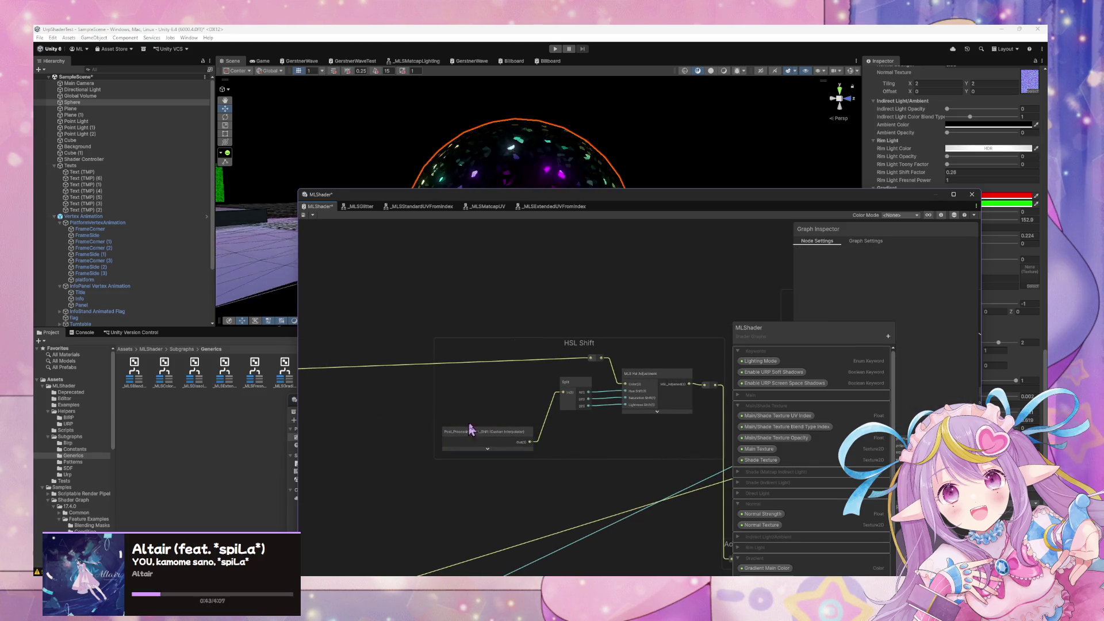
{"action": "left_click", "coordinate": [462, 429]}
{"action": "left_click_drag", "start_coordinate": [484, 432], "coordinate": [482, 390]}
{"action": "left_click_drag", "start_coordinate": [595, 360], "coordinate": [465, 361]}
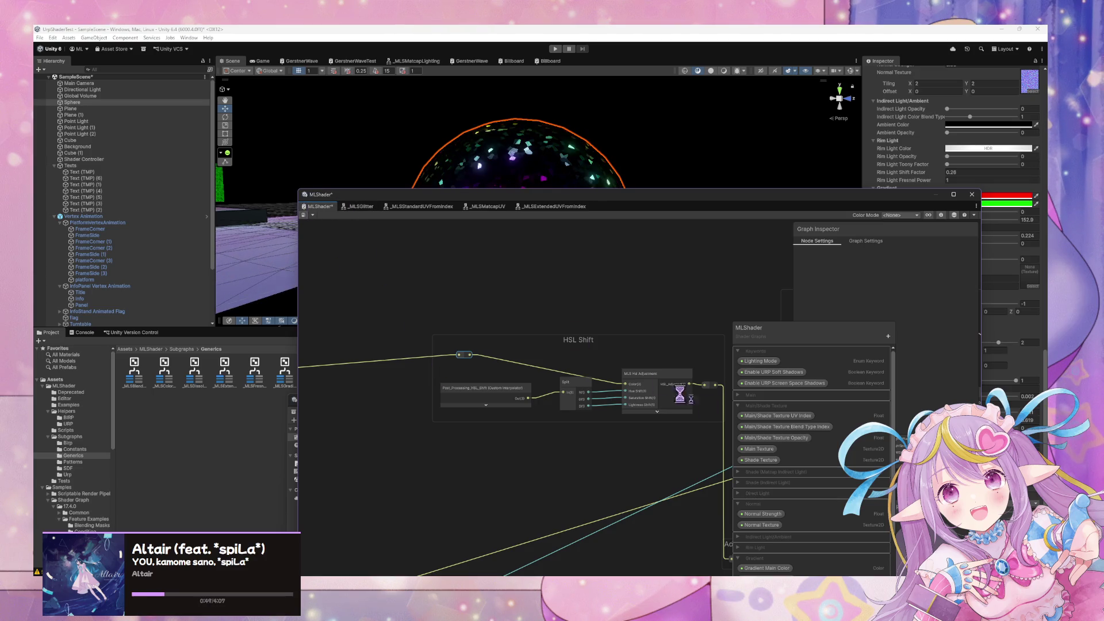
{"action": "scroll", "coordinate": [573, 339], "scroll_direction": "down", "scroll_amount": 5}
{"action": "scroll", "coordinate": [631, 518], "scroll_direction": "up", "scroll_amount": 5}
{"action": "scroll", "coordinate": [353, 394], "scroll_direction": "up", "scroll_amount": 2}
{"action": "scroll", "coordinate": [409, 419], "scroll_direction": "down", "scroll_amount": 5}
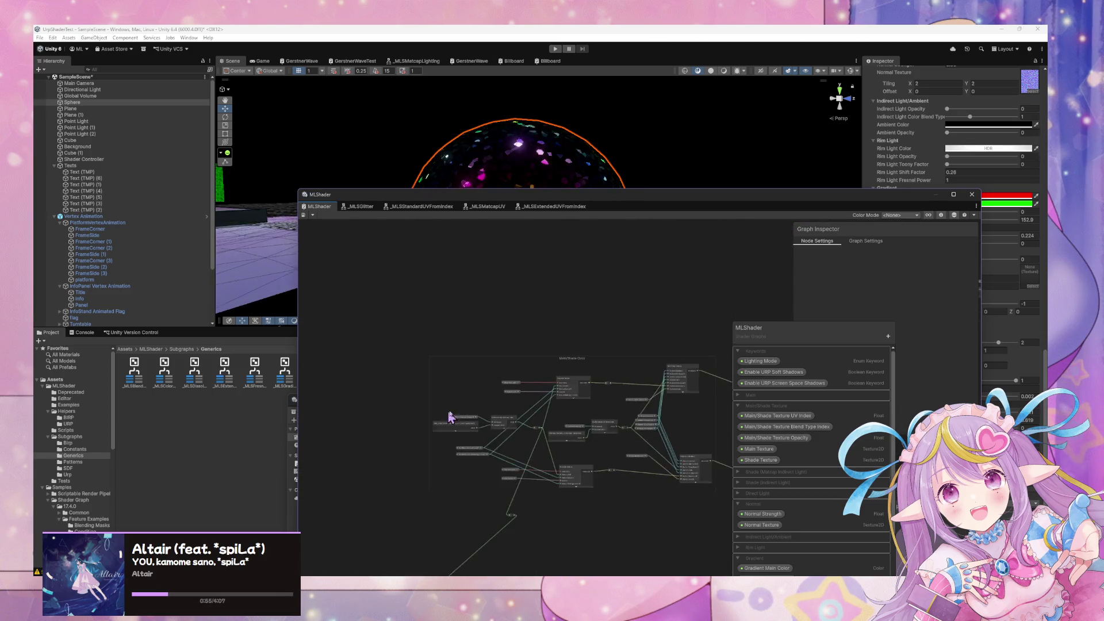
Inspect the Main_Shade_Texture_Standard_UV interpolator and UV Index property, nudging MLS Extended UV From Index down
{"action": "scroll", "coordinate": [518, 402], "scroll_direction": "up", "scroll_amount": 3}
{"action": "left_click", "coordinate": [532, 433]}
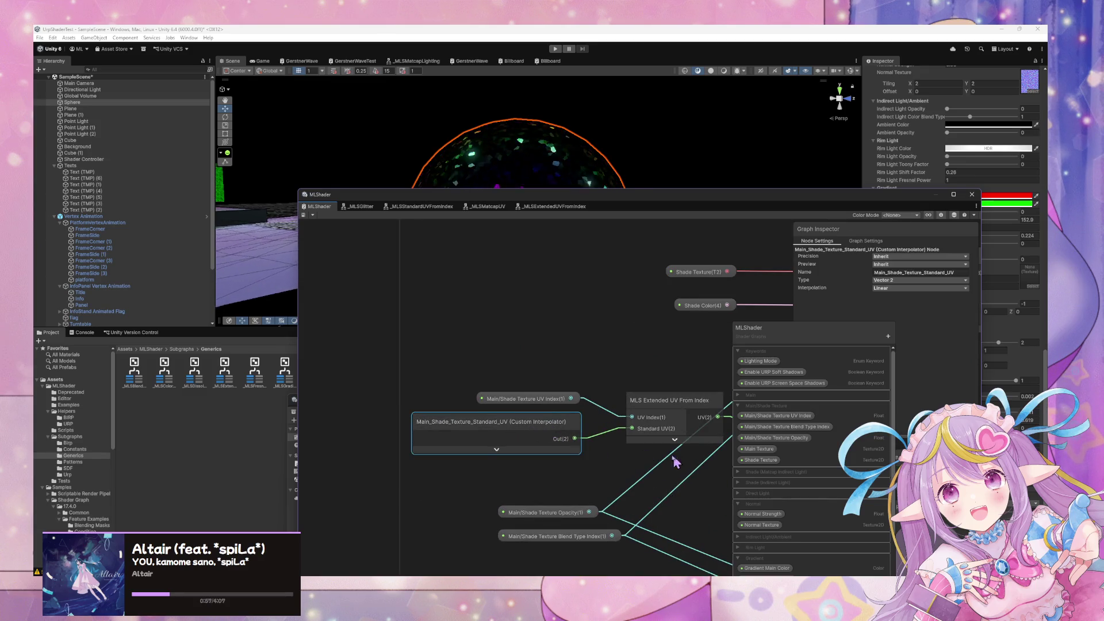
{"action": "left_click_drag", "start_coordinate": [678, 463], "coordinate": [529, 445]}
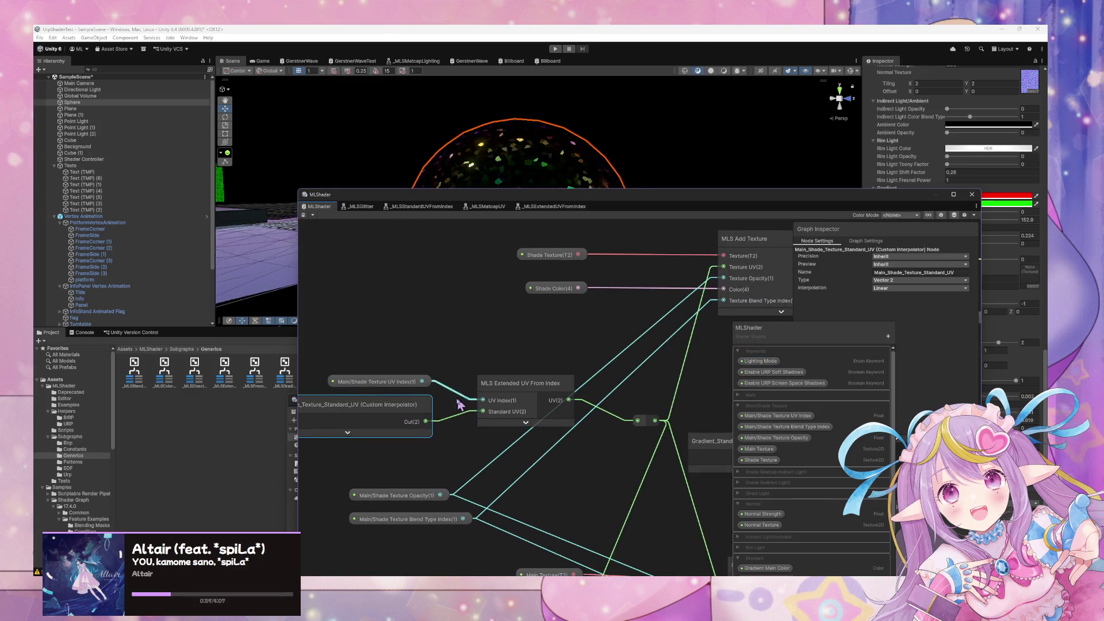
{"action": "left_click", "coordinate": [400, 383]}
{"action": "mouse_move", "coordinate": [847, 340]}
{"action": "left_mouse_down"}
{"action": "mouse_move", "coordinate": [743, 330]}
{"action": "mouse_move", "coordinate": [782, 335]}
{"action": "mouse_move", "coordinate": [753, 337]}
{"action": "left_mouse_up"}
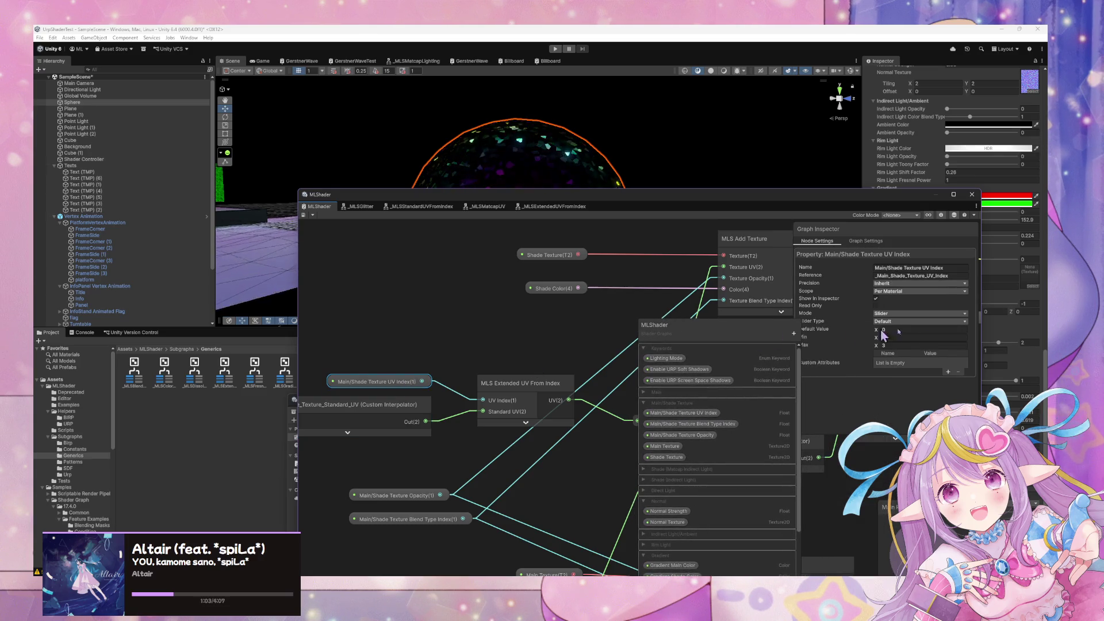
{"action": "scroll", "coordinate": [575, 379], "scroll_direction": "down", "scroll_amount": 5}
{"action": "scroll", "coordinate": [573, 389], "scroll_direction": "up", "scroll_amount": 3}
{"action": "scroll", "coordinate": [574, 386], "scroll_direction": "down", "scroll_amount": 5}
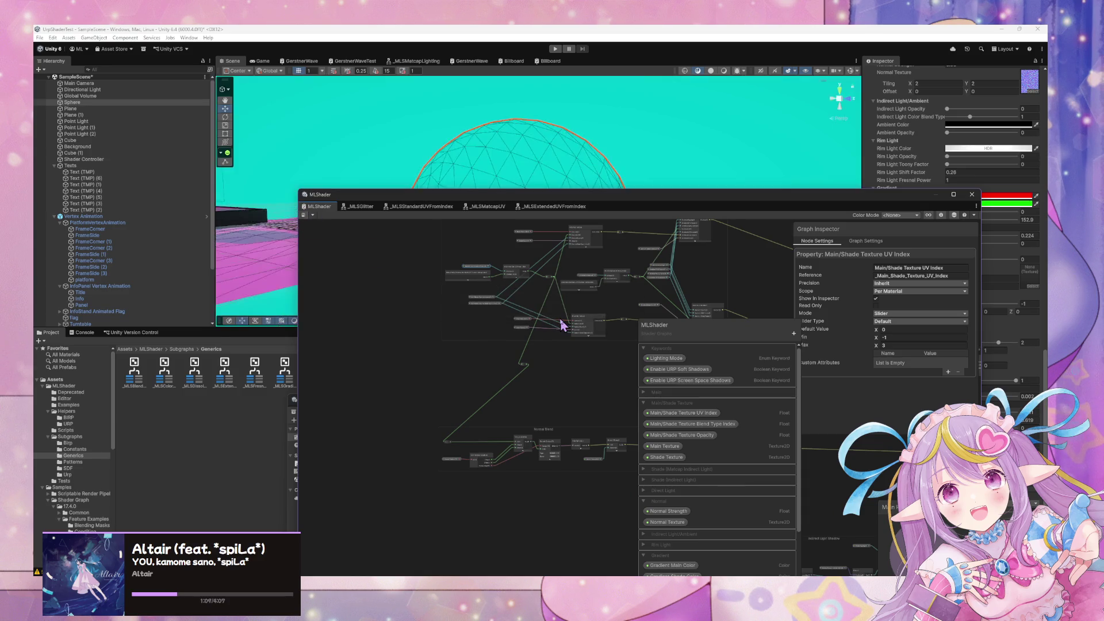
{"action": "scroll", "coordinate": [541, 290], "scroll_direction": "up", "scroll_amount": 5}
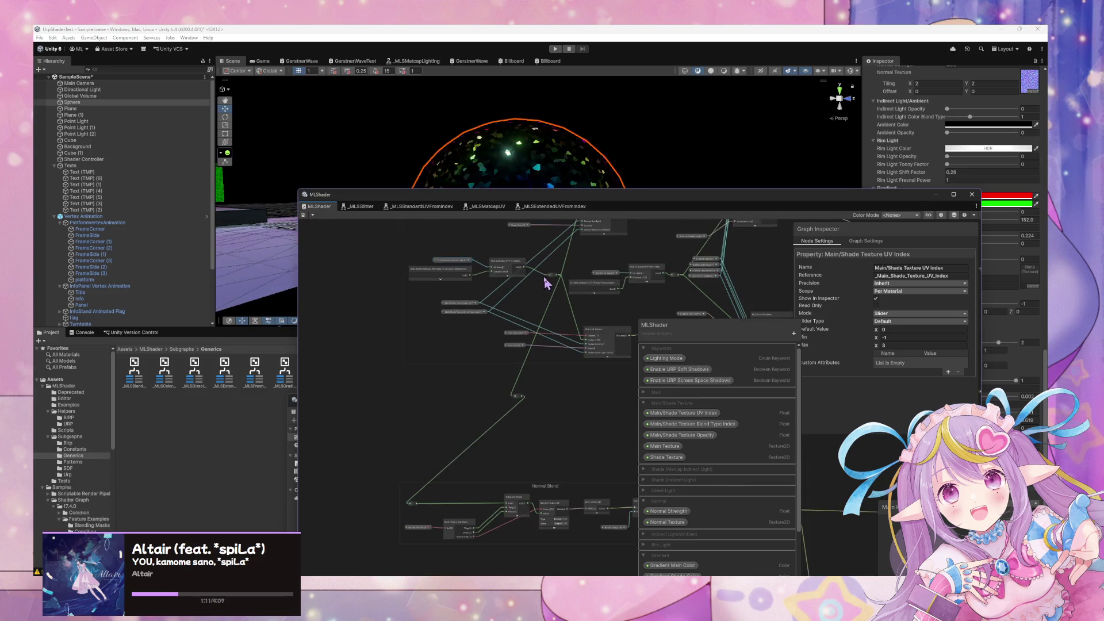
{"action": "scroll", "coordinate": [492, 352], "scroll_direction": "up", "scroll_amount": 5}
{"action": "left_click_drag", "start_coordinate": [572, 362], "coordinate": [582, 403]}
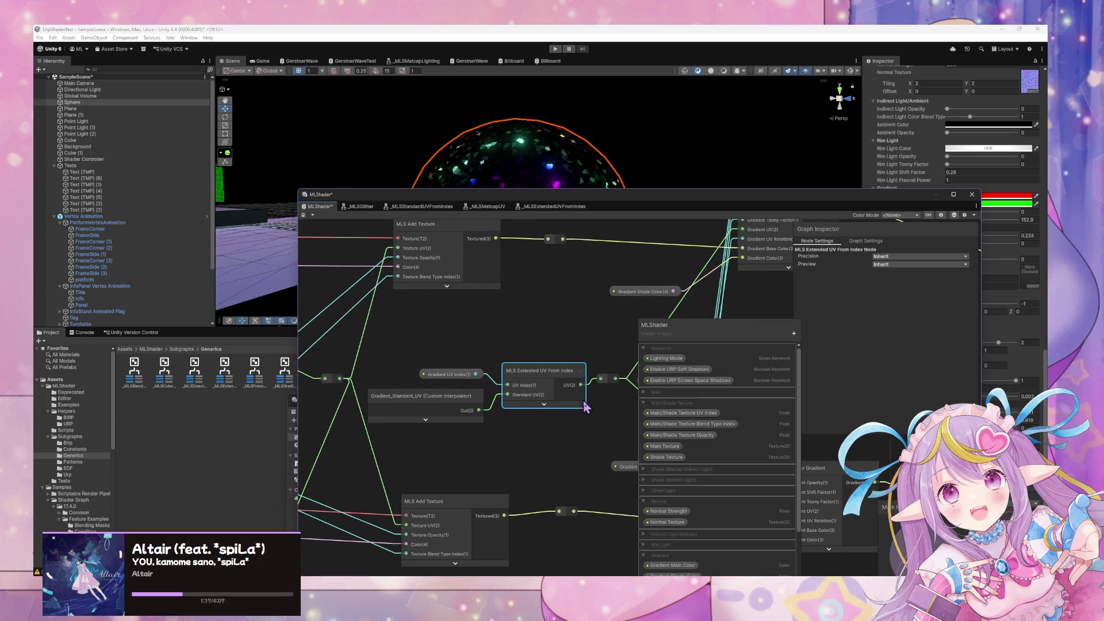
{"action": "scroll", "coordinate": [611, 392], "scroll_direction": "down", "scroll_amount": 5}
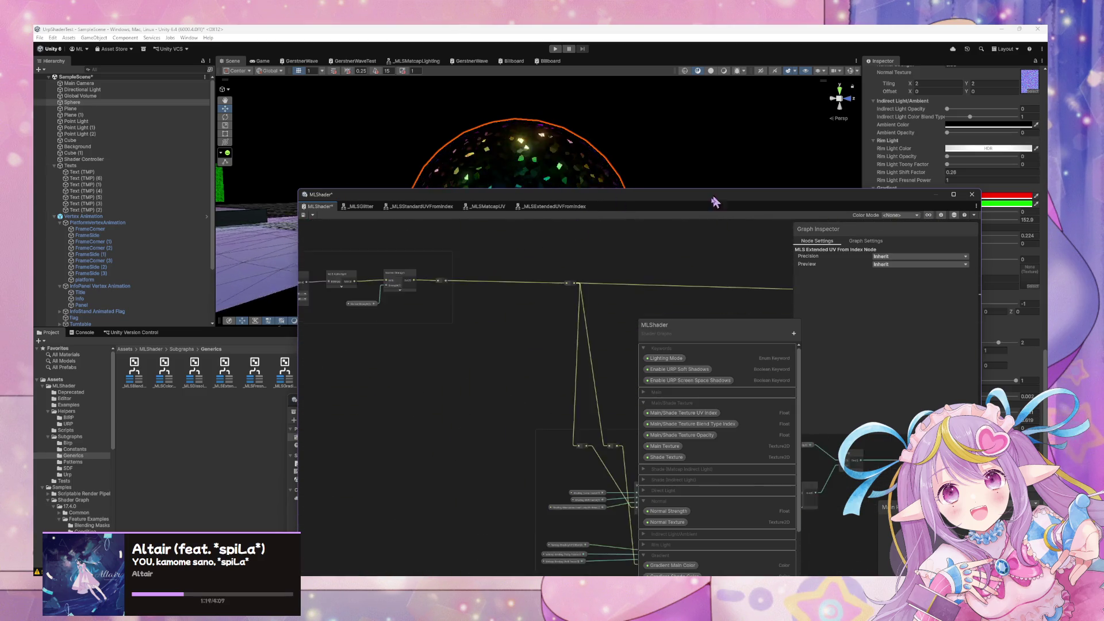
Review the Shade Opacity and Lighting Blended wiring, then save the MLShader graph
{"action": "mouse_move", "coordinate": [675, 460]}
{"action": "left_mouse_down"}
{"action": "mouse_move", "coordinate": [502, 415]}
{"action": "mouse_move", "coordinate": [606, 412]}
{"action": "mouse_move", "coordinate": [562, 375]}
{"action": "mouse_move", "coordinate": [529, 298]}
{"action": "mouse_move", "coordinate": [613, 343]}
{"action": "mouse_move", "coordinate": [485, 364]}
{"action": "mouse_move", "coordinate": [488, 329]}
{"action": "left_mouse_up"}
{"action": "scroll", "coordinate": [488, 329], "scroll_direction": "up", "scroll_amount": 5}
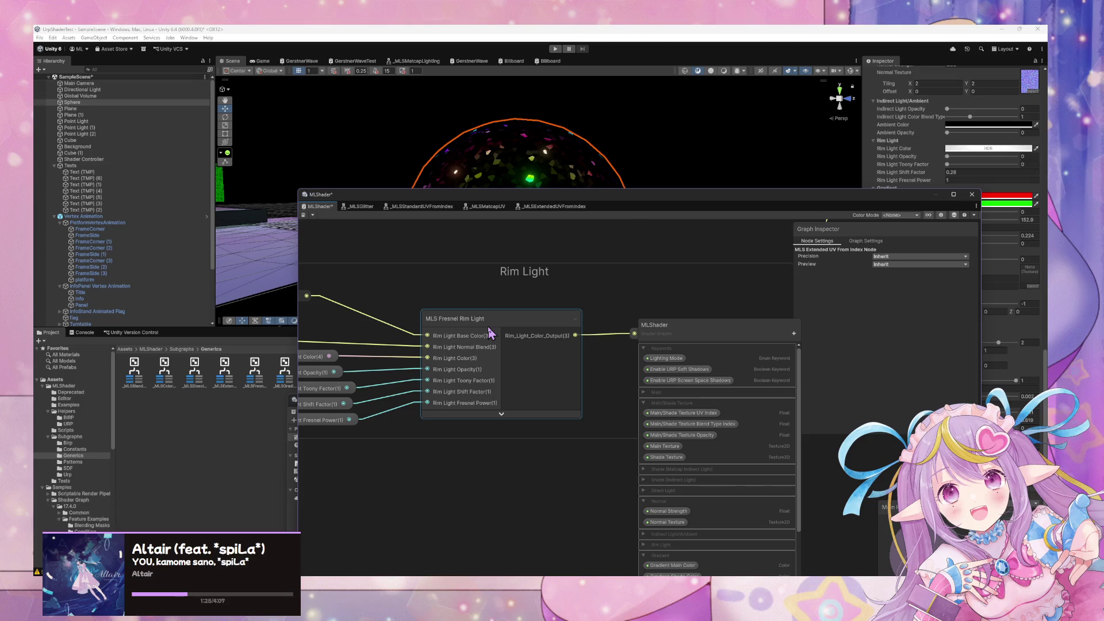
{"action": "scroll", "coordinate": [490, 332], "scroll_direction": "down", "scroll_amount": 3}
{"action": "left_click_drag", "start_coordinate": [490, 333], "coordinate": [528, 472]}
{"action": "mouse_move", "coordinate": [465, 394]}
{"action": "left_mouse_down"}
{"action": "mouse_move", "coordinate": [554, 453]}
{"action": "mouse_move", "coordinate": [443, 437]}
{"action": "left_mouse_up"}
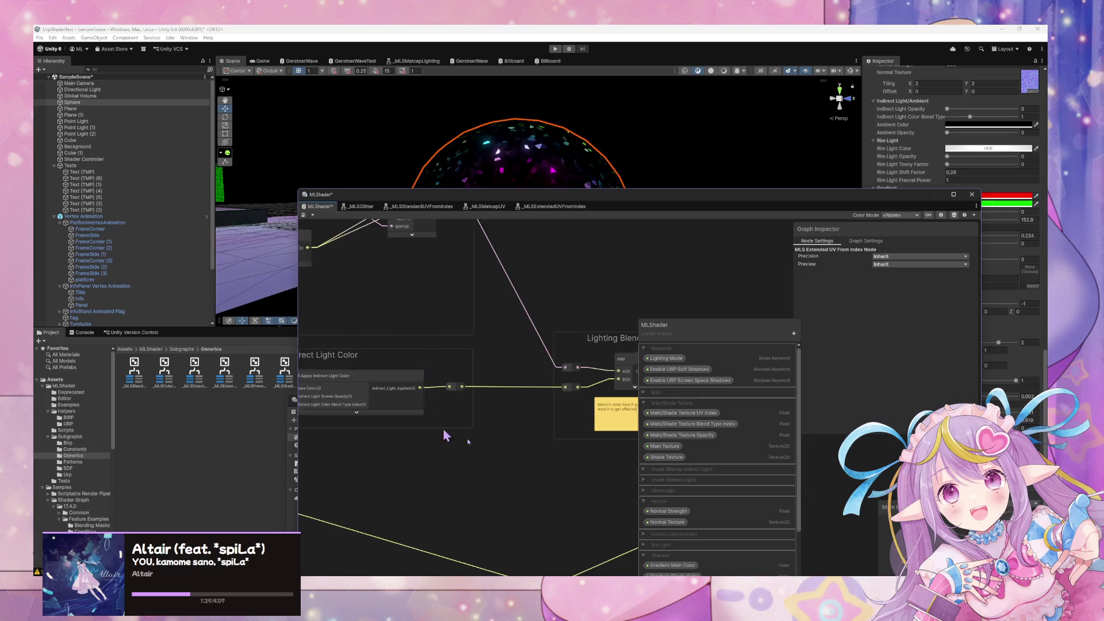
{"action": "scroll", "coordinate": [444, 436], "scroll_direction": "up", "scroll_amount": 3}
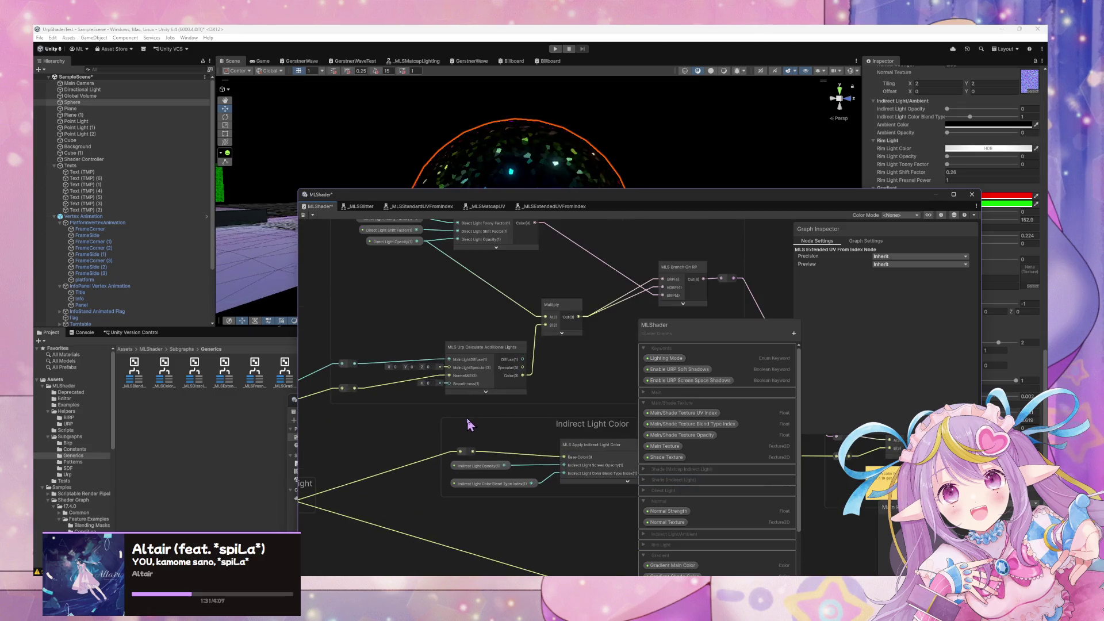
{"action": "left_click", "coordinate": [304, 215]}
Move the graph window down to reveal the scene and Project assets
{"action": "mouse_move", "coordinate": [575, 195]}
{"action": "left_mouse_down"}
{"action": "mouse_move", "coordinate": [405, 321]}
{"action": "mouse_move", "coordinate": [405, 298]}
{"action": "left_mouse_up"}
{"action": "mouse_move", "coordinate": [642, 211]}
{"action": "left_mouse_down"}
{"action": "mouse_move", "coordinate": [506, 185]}
{"action": "mouse_move", "coordinate": [529, 196]}
{"action": "left_mouse_up"}
{"action": "left_click_drag", "start_coordinate": [480, 310], "coordinate": [721, 409]}
{"action": "left_click", "coordinate": [784, 233]}
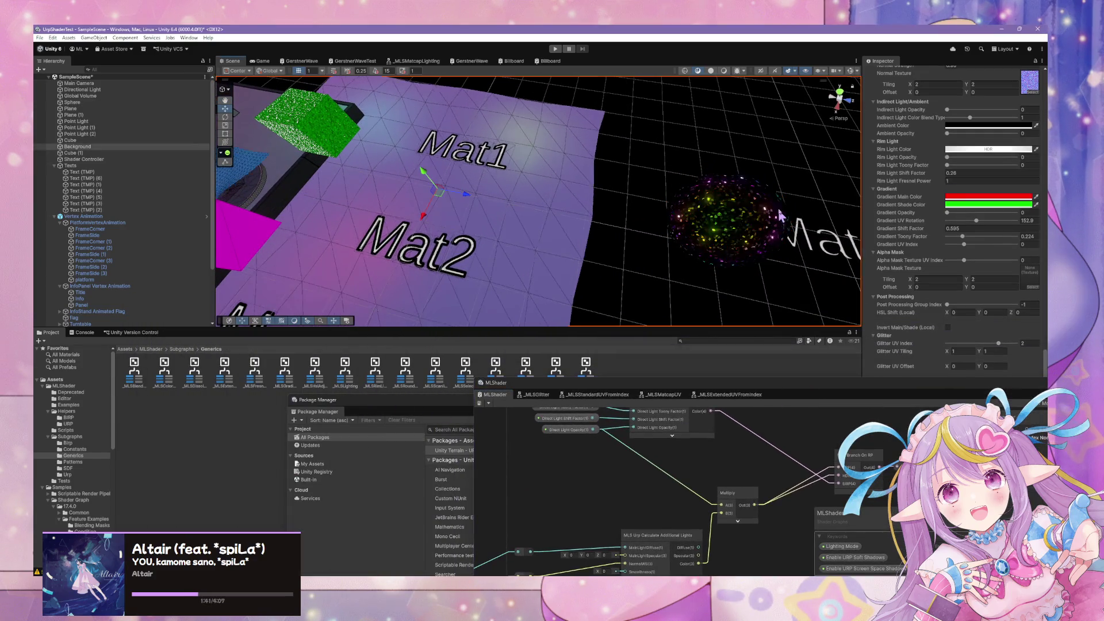
{"action": "left_click", "coordinate": [755, 187]}
{"action": "scroll", "coordinate": [1030, 184], "scroll_direction": "up", "scroll_amount": 10}
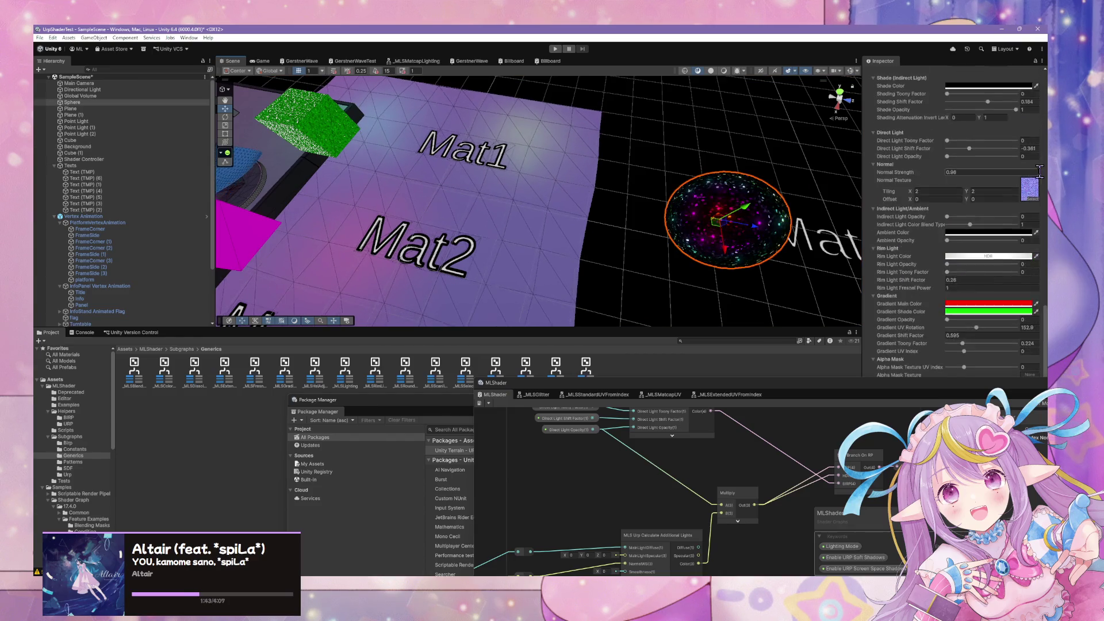
{"action": "scroll", "coordinate": [1036, 190], "scroll_direction": "up", "scroll_amount": 3}
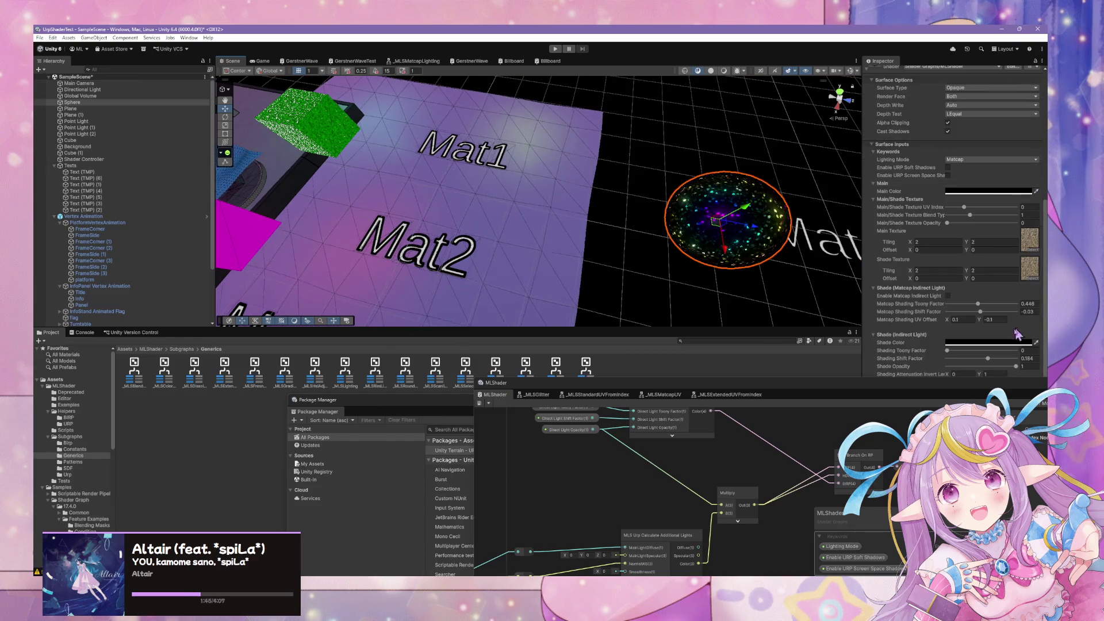
{"action": "left_click", "coordinate": [1006, 343]}
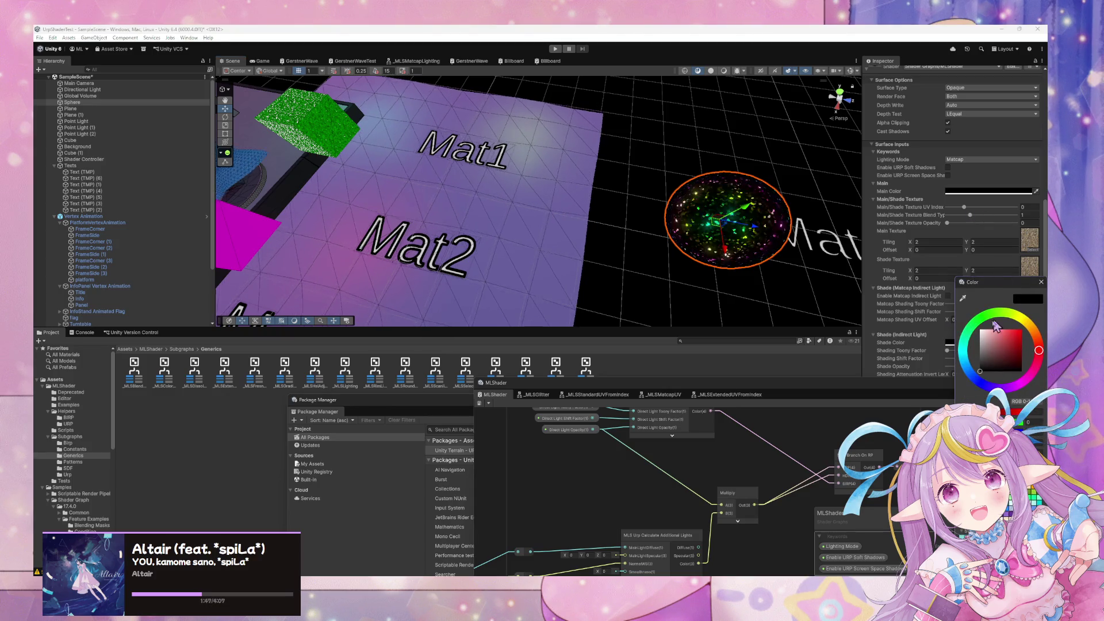
{"action": "left_click", "coordinate": [989, 193]}
{"action": "left_click_drag", "start_coordinate": [990, 256], "coordinate": [976, 259]}
{"action": "left_click", "coordinate": [868, 210]}
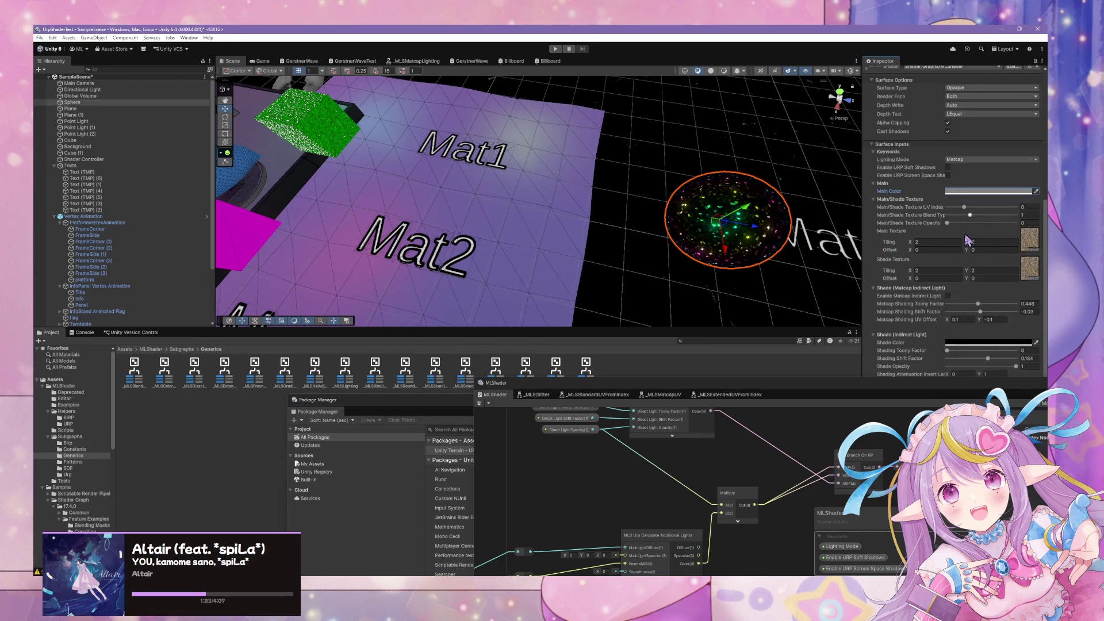
{"action": "scroll", "coordinate": [972, 253], "scroll_direction": "down", "scroll_amount": 3}
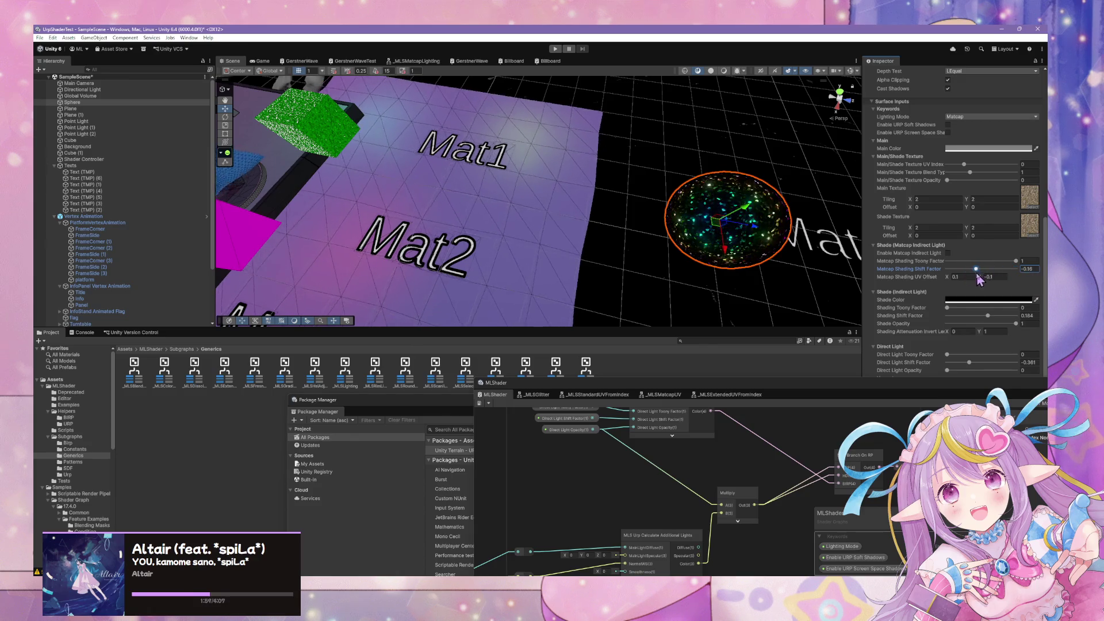
{"action": "scroll", "coordinate": [999, 288], "scroll_direction": "down", "scroll_amount": 1}
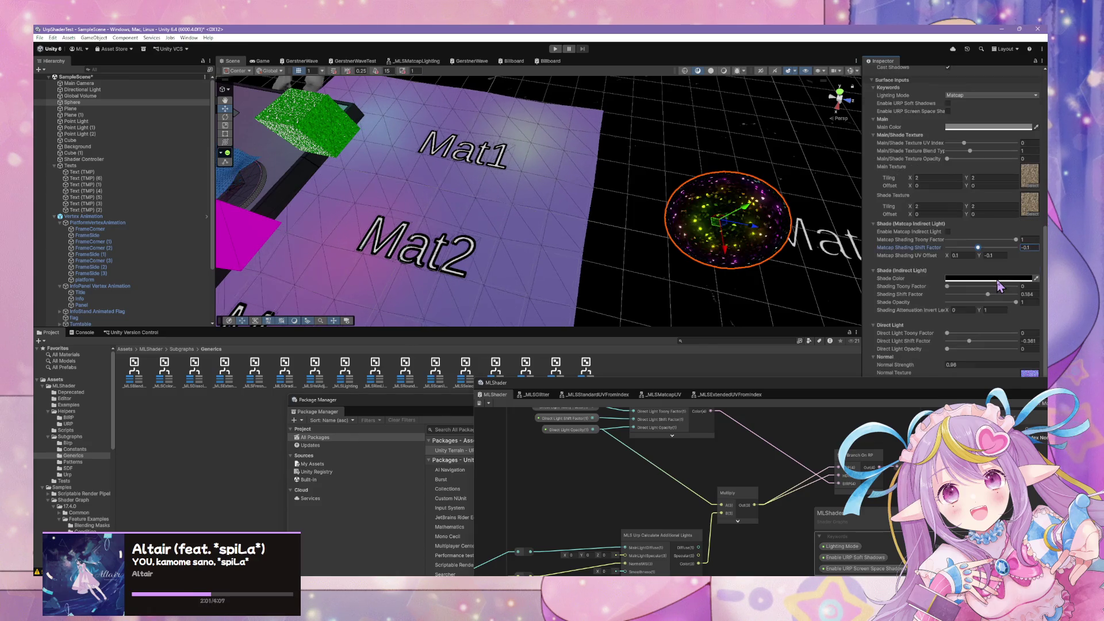
{"action": "scroll", "coordinate": [999, 286], "scroll_direction": "up", "scroll_amount": 4}
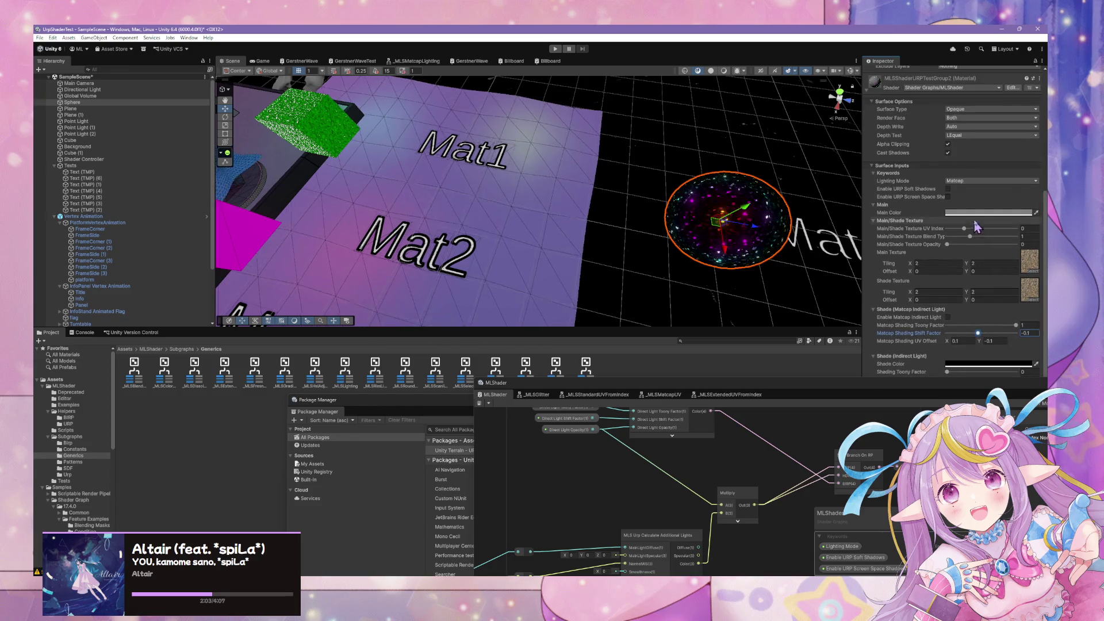
{"action": "scroll", "coordinate": [979, 218], "scroll_direction": "down", "scroll_amount": 3}
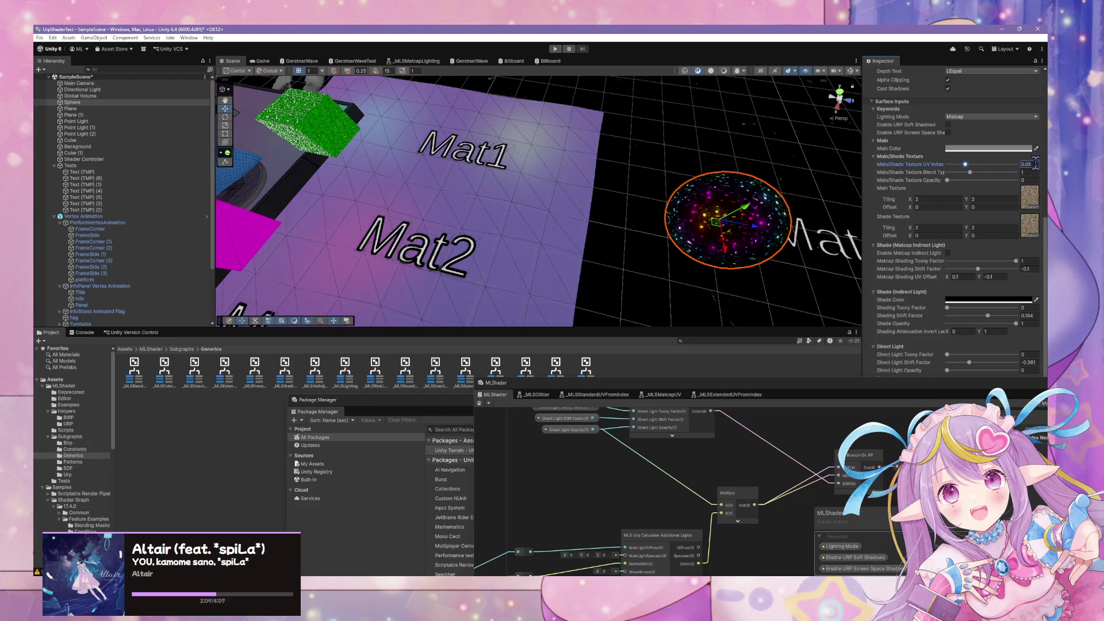
{"action": "left_click", "coordinate": [762, 391]}
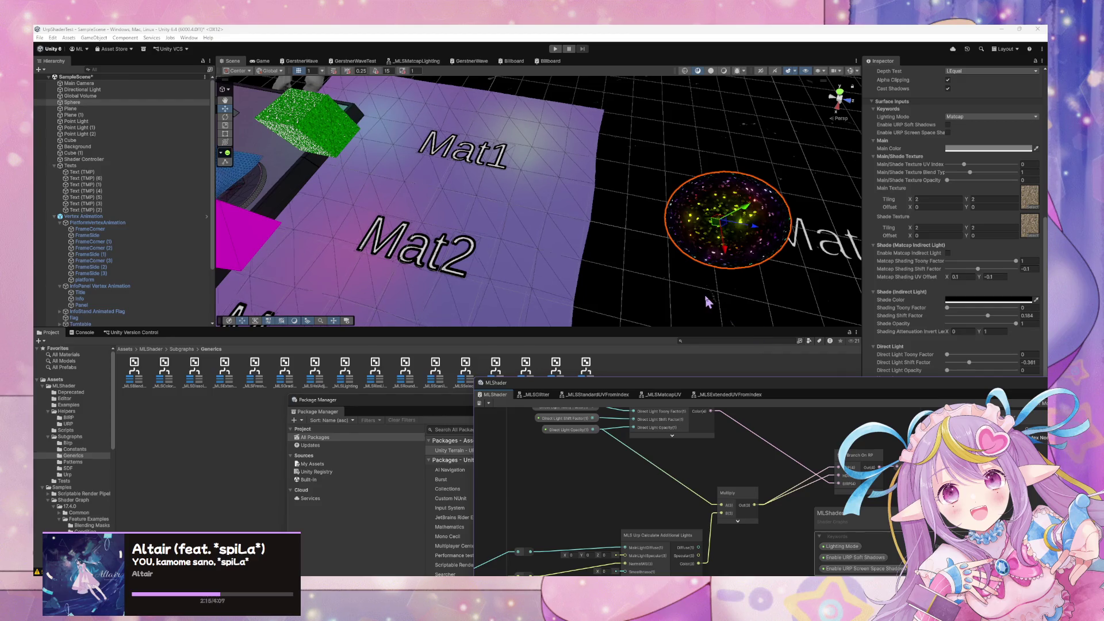
{"action": "left_click", "coordinate": [770, 311]}
{"action": "left_click", "coordinate": [793, 401]}
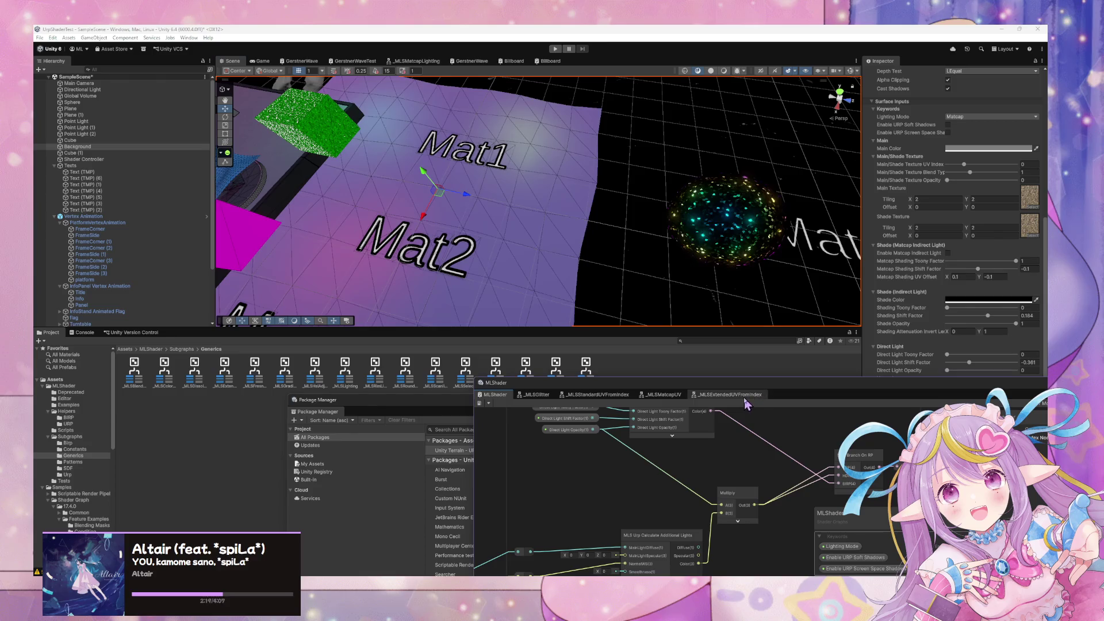
Resize and reposition the Shader Graph window to uncover the scene, showing the Main/Shade groups
{"action": "mouse_move", "coordinate": [315, 238]}
{"action": "left_mouse_down"}
{"action": "mouse_move", "coordinate": [235, 222]}
{"action": "mouse_move", "coordinate": [340, 316]}
{"action": "left_mouse_up"}
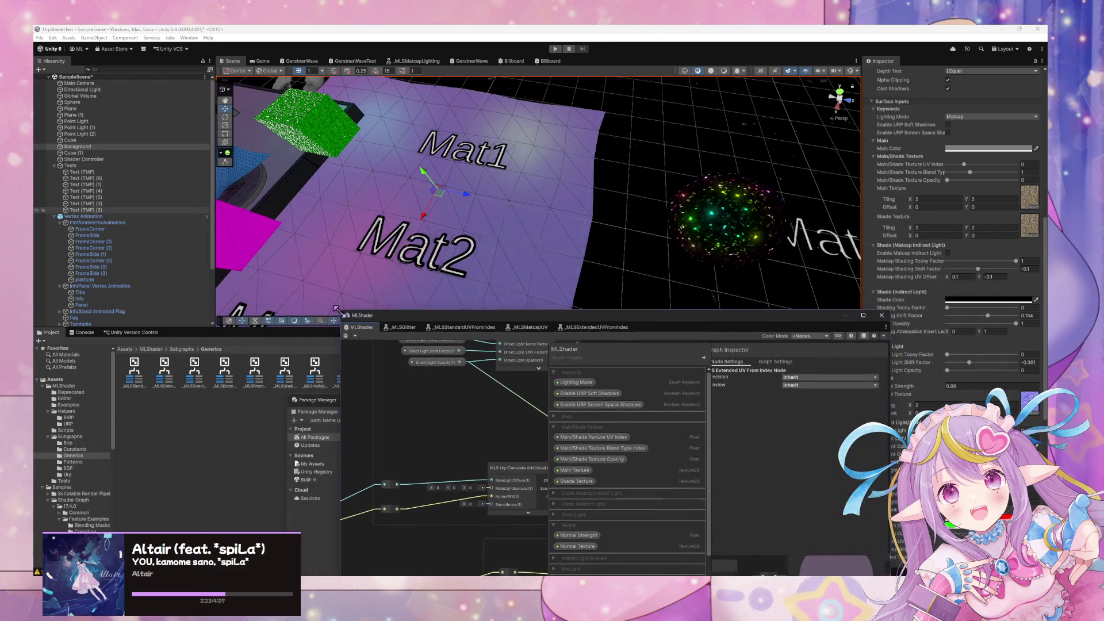
{"action": "left_click_drag", "start_coordinate": [526, 322], "coordinate": [408, 198]}
{"action": "mouse_move", "coordinate": [776, 468]}
{"action": "left_mouse_down"}
{"action": "mouse_move", "coordinate": [769, 502]}
{"action": "mouse_move", "coordinate": [803, 512]}
{"action": "mouse_move", "coordinate": [857, 501]}
{"action": "mouse_move", "coordinate": [847, 491]}
{"action": "mouse_move", "coordinate": [1007, 542]}
{"action": "mouse_move", "coordinate": [975, 532]}
{"action": "left_mouse_up"}
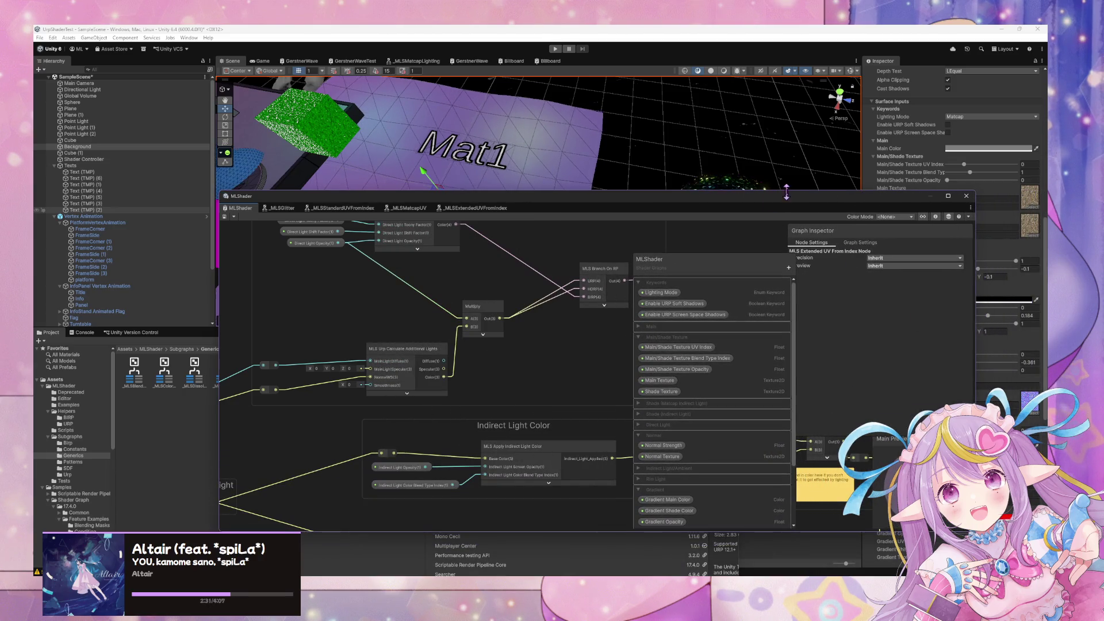
{"action": "left_click_drag", "start_coordinate": [778, 205], "coordinate": [866, 279]}
{"action": "scroll", "coordinate": [454, 348], "scroll_direction": "down", "scroll_amount": 3}
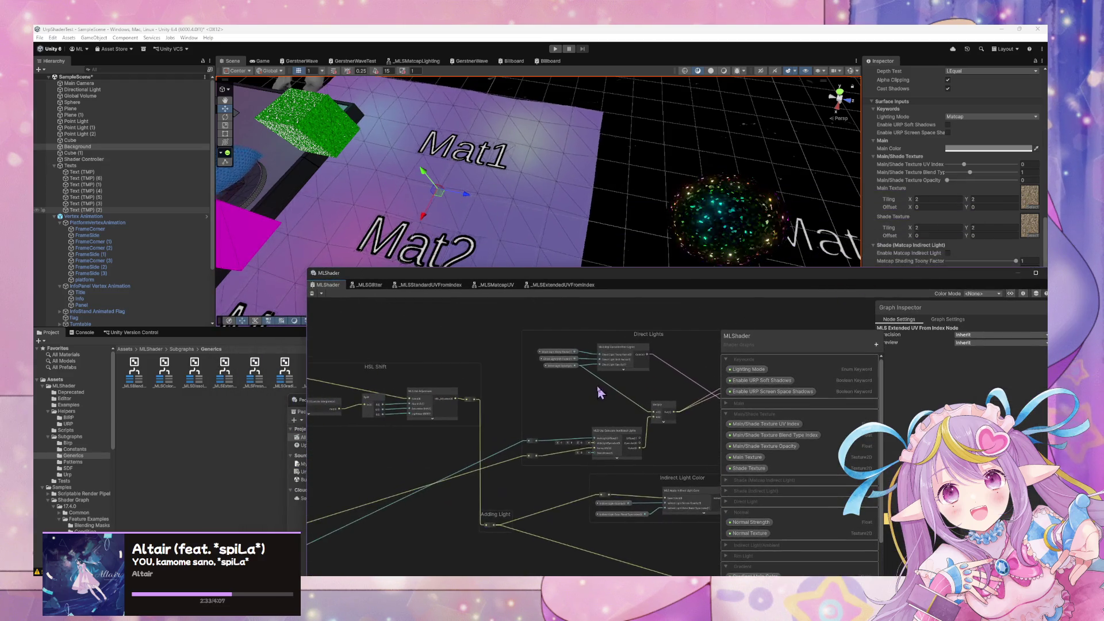
{"action": "mouse_move", "coordinate": [518, 361]}
{"action": "left_mouse_down"}
{"action": "mouse_move", "coordinate": [562, 382]}
{"action": "mouse_move", "coordinate": [726, 391]}
{"action": "left_mouse_up"}
{"action": "left_click_drag", "start_coordinate": [402, 391], "coordinate": [638, 391]}
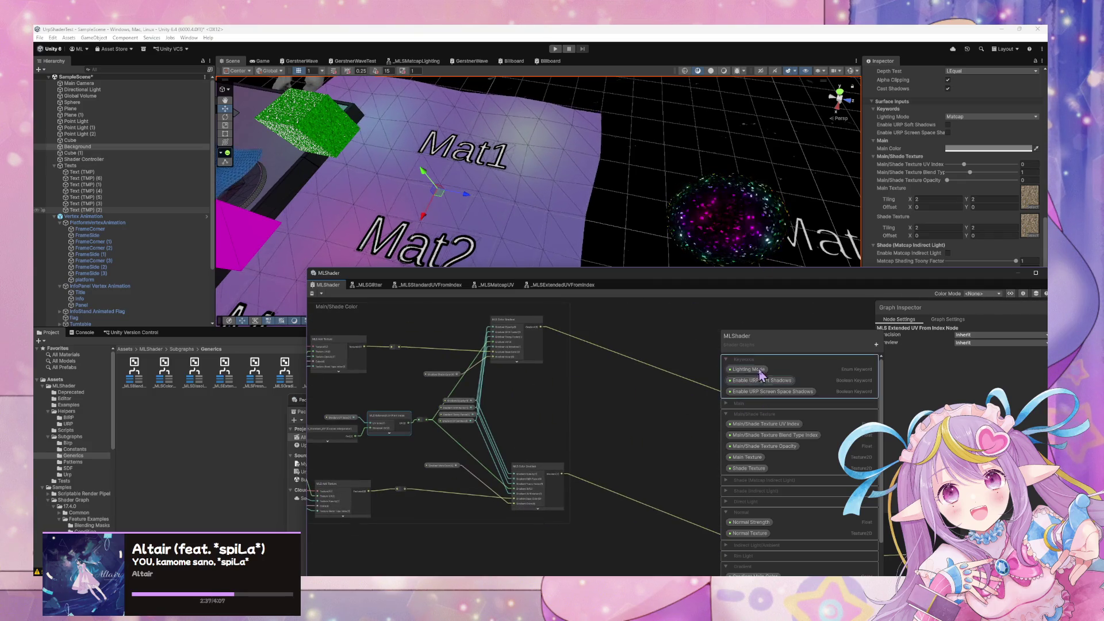
Make Main/Shade Texture UV Index an Integer slider from -1 to 3, default 0
{"action": "left_click", "coordinate": [783, 425]}
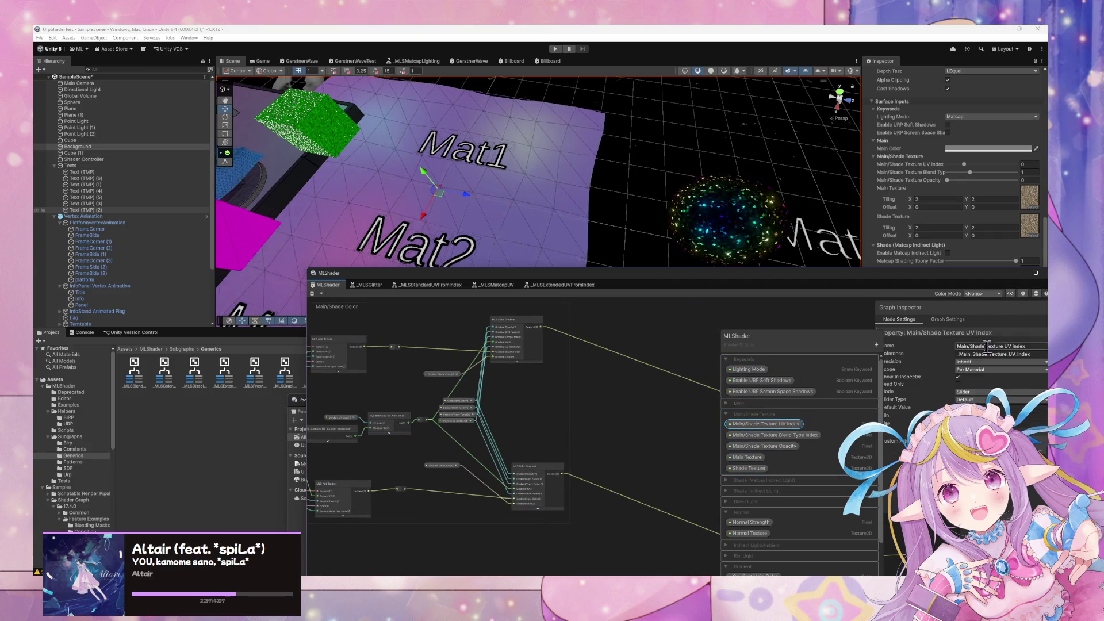
{"action": "left_click_drag", "start_coordinate": [832, 346], "coordinate": [774, 332]}
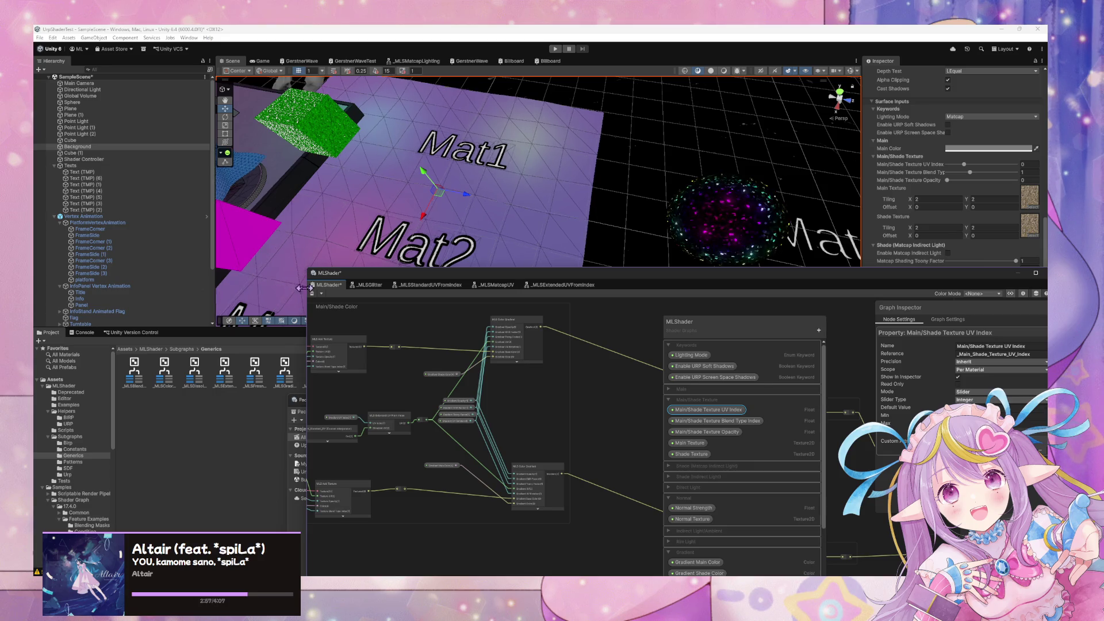
{"action": "left_click_drag", "start_coordinate": [727, 275], "coordinate": [482, 322]}
{"action": "left_click", "coordinate": [768, 220]}
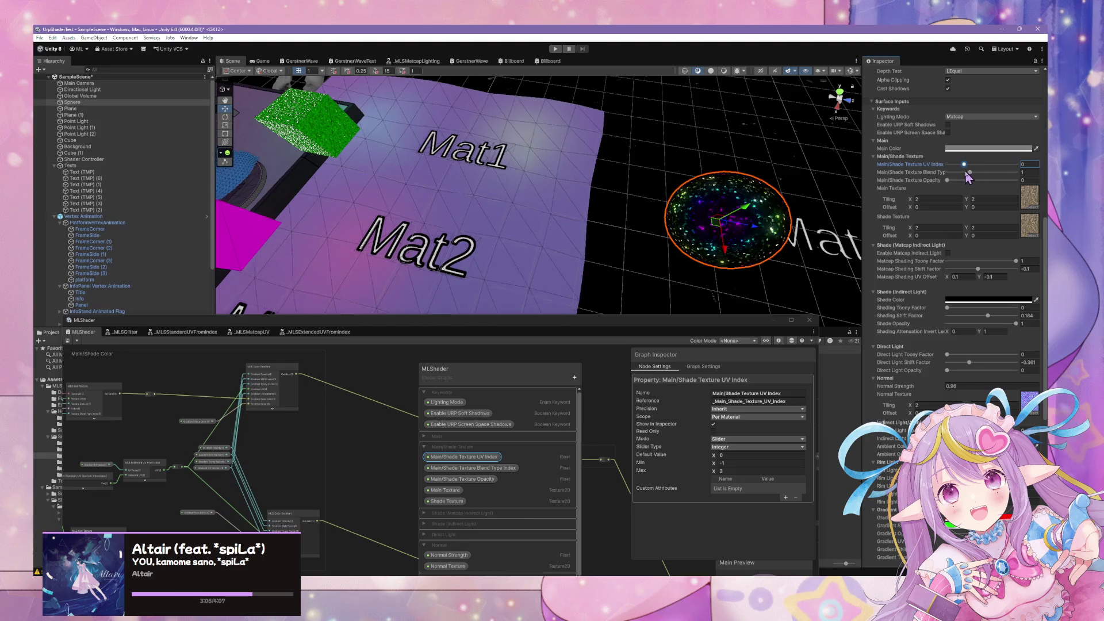
Set the sphere material's Main and Shade Texture to None and Main/Shade Texture Opacity to 0
{"action": "left_click", "coordinate": [1033, 208]}
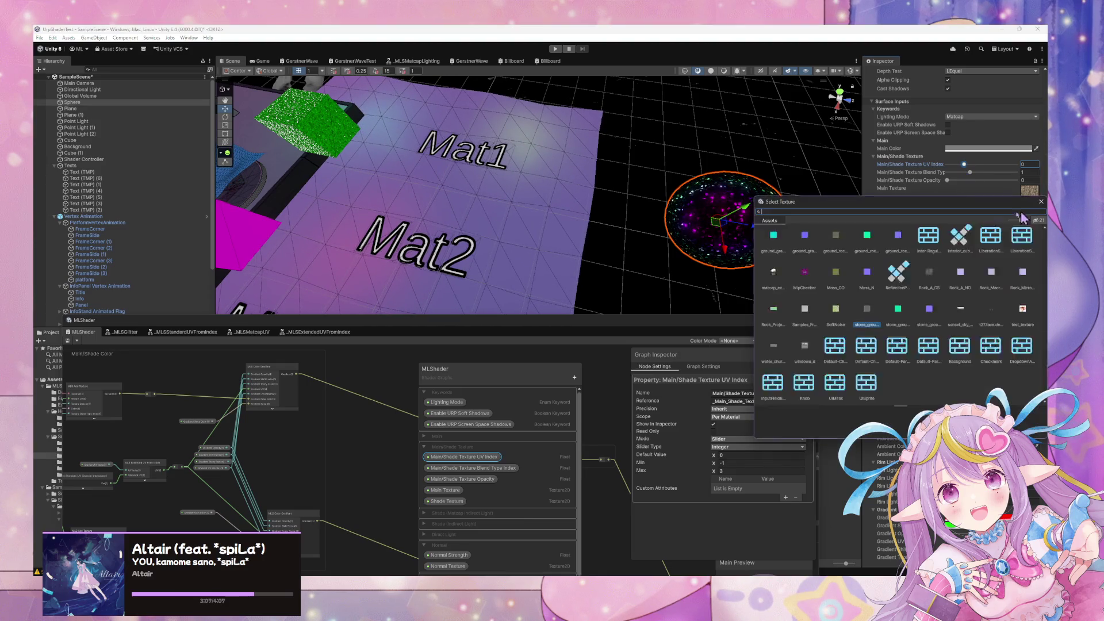
{"action": "left_click", "coordinate": [774, 246]}
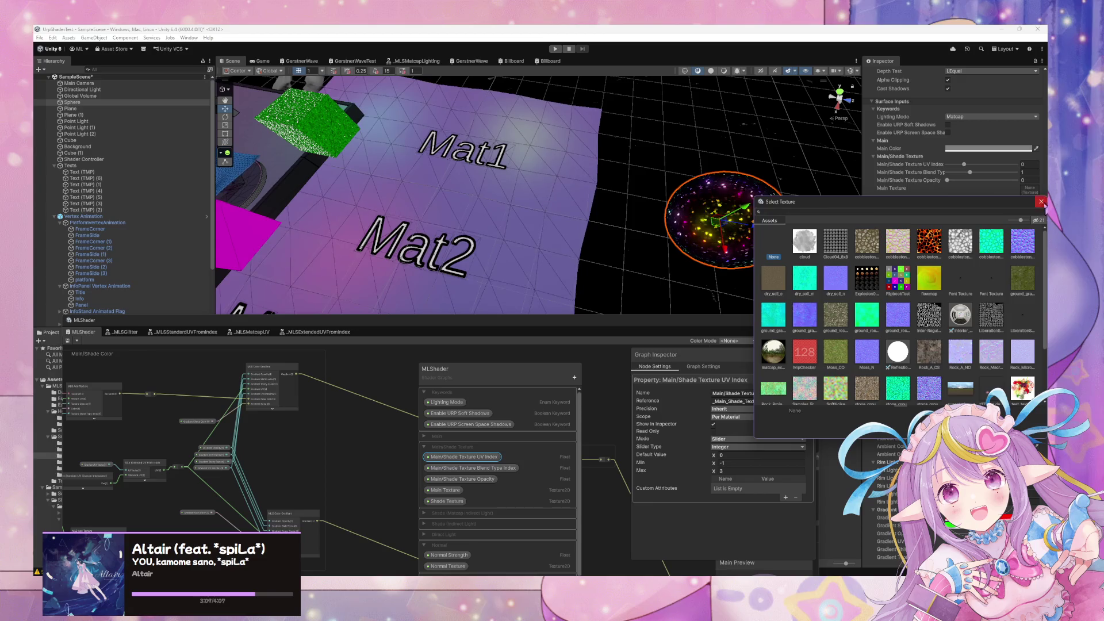
{"action": "left_click", "coordinate": [1042, 202]}
{"action": "left_click", "coordinate": [1033, 225]}
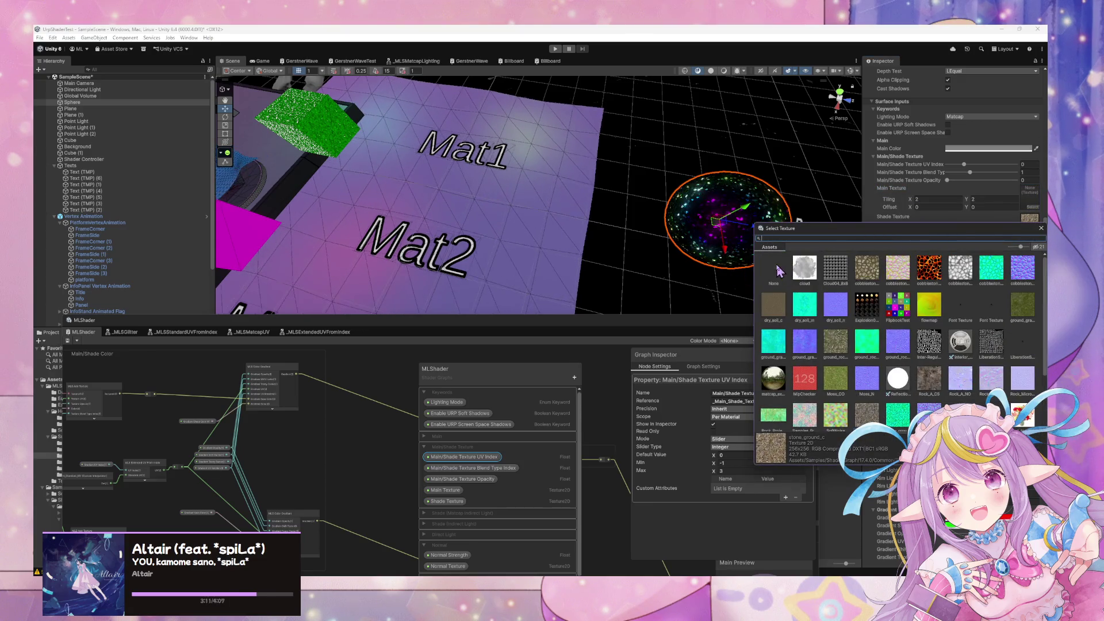
{"action": "left_click", "coordinate": [774, 270]}
{"action": "left_click", "coordinate": [1041, 228]}
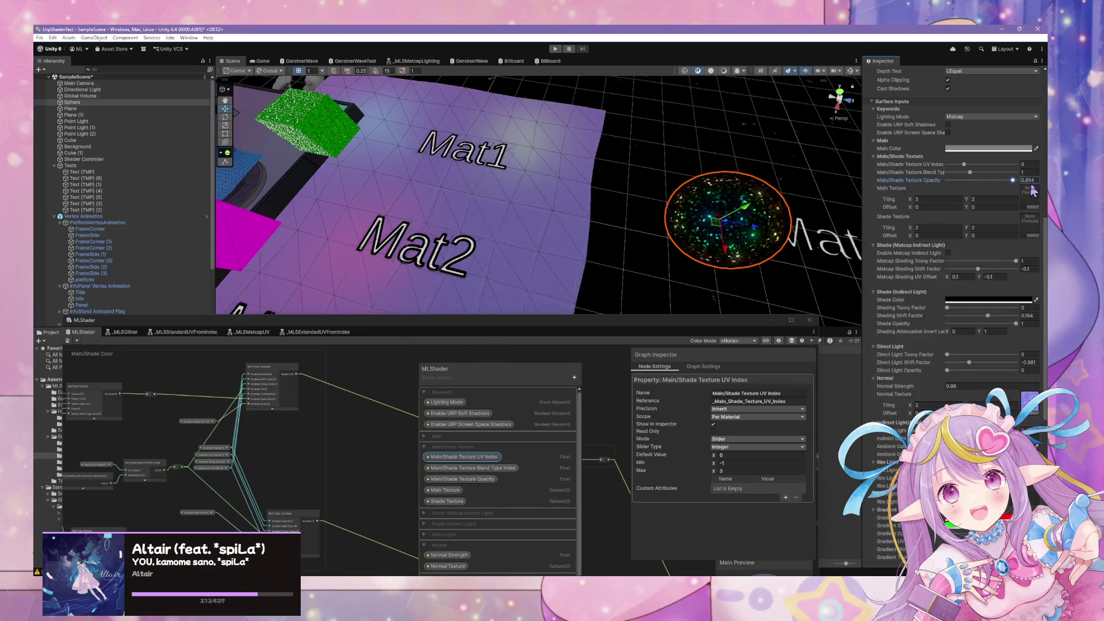
{"action": "left_click_drag", "start_coordinate": [972, 180], "coordinate": [894, 183]}
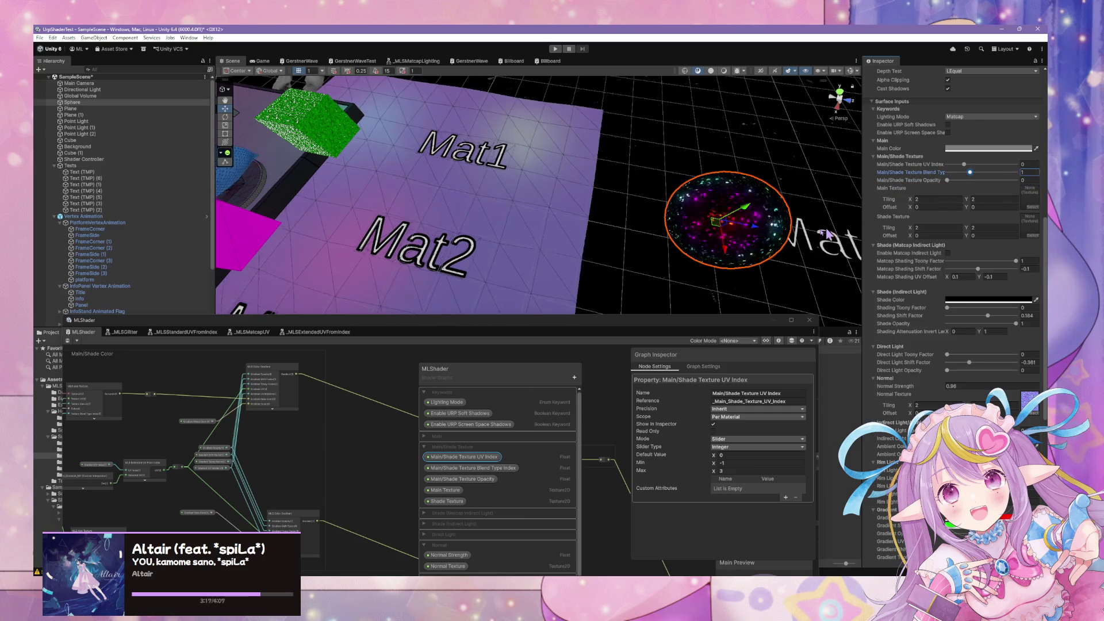
{"action": "left_click_drag", "start_coordinate": [602, 332], "coordinate": [806, 130]}
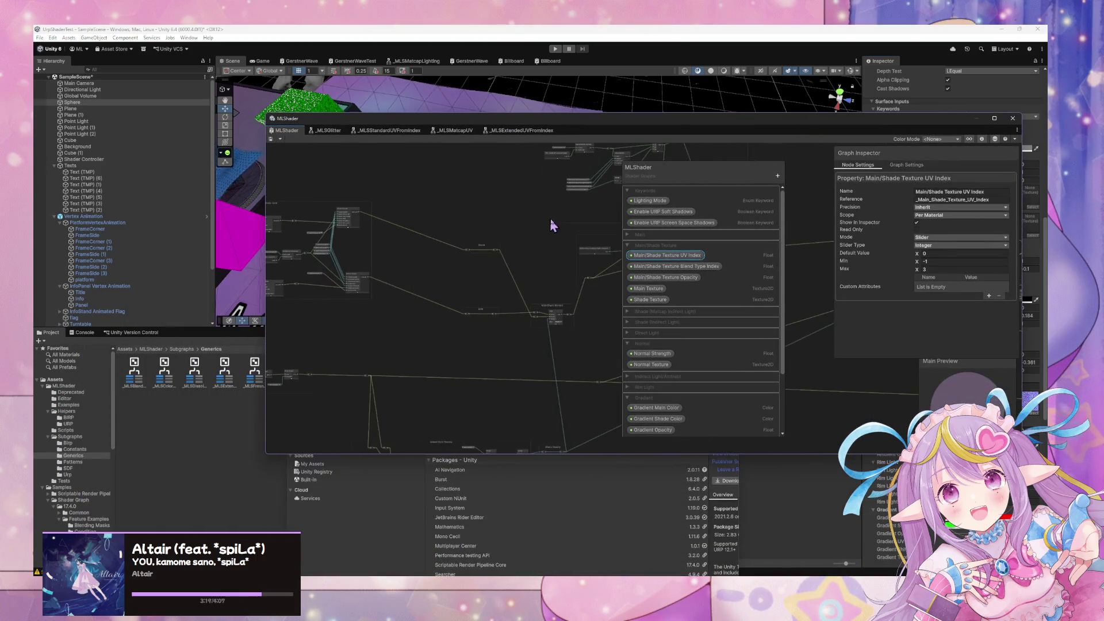
{"action": "scroll", "coordinate": [429, 235], "scroll_direction": "up", "scroll_amount": 5}
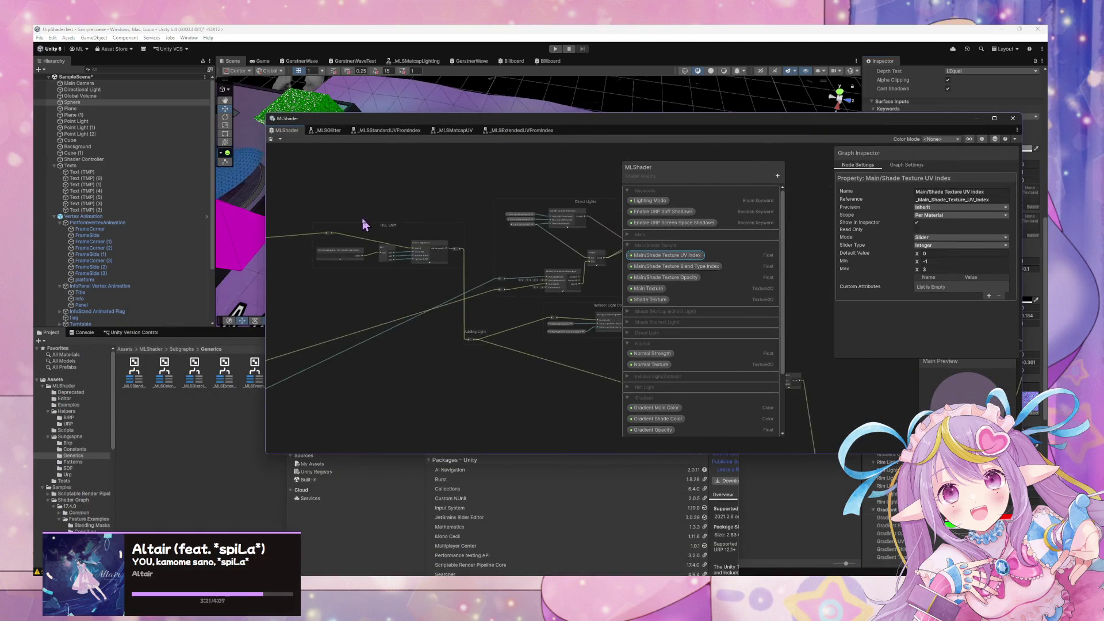
Pan the graph to centre the Adding Light group
{"action": "left_click_drag", "start_coordinate": [429, 235], "coordinate": [729, 245]}
{"action": "mouse_move", "coordinate": [444, 217]}
{"action": "left_mouse_down"}
{"action": "mouse_move", "coordinate": [537, 217]}
{"action": "mouse_move", "coordinate": [382, 230]}
{"action": "mouse_move", "coordinate": [500, 171]}
{"action": "left_mouse_up"}
{"action": "mouse_move", "coordinate": [605, 305]}
{"action": "left_mouse_down"}
{"action": "mouse_move", "coordinate": [584, 261]}
{"action": "mouse_move", "coordinate": [475, 275]}
{"action": "mouse_move", "coordinate": [464, 308]}
{"action": "mouse_move", "coordinate": [616, 365]}
{"action": "left_mouse_up"}
{"action": "left_click", "coordinate": [460, 272]}
{"action": "right_click", "coordinate": [615, 362]}
{"action": "left_click", "coordinate": [562, 232]}
Enable Invert Main/Shade (Local) in the sphere material's Post Processing section
{"action": "left_click_drag", "start_coordinate": [818, 129], "coordinate": [503, 164]}
{"action": "scroll", "coordinate": [916, 261], "scroll_direction": "down", "scroll_amount": 10}
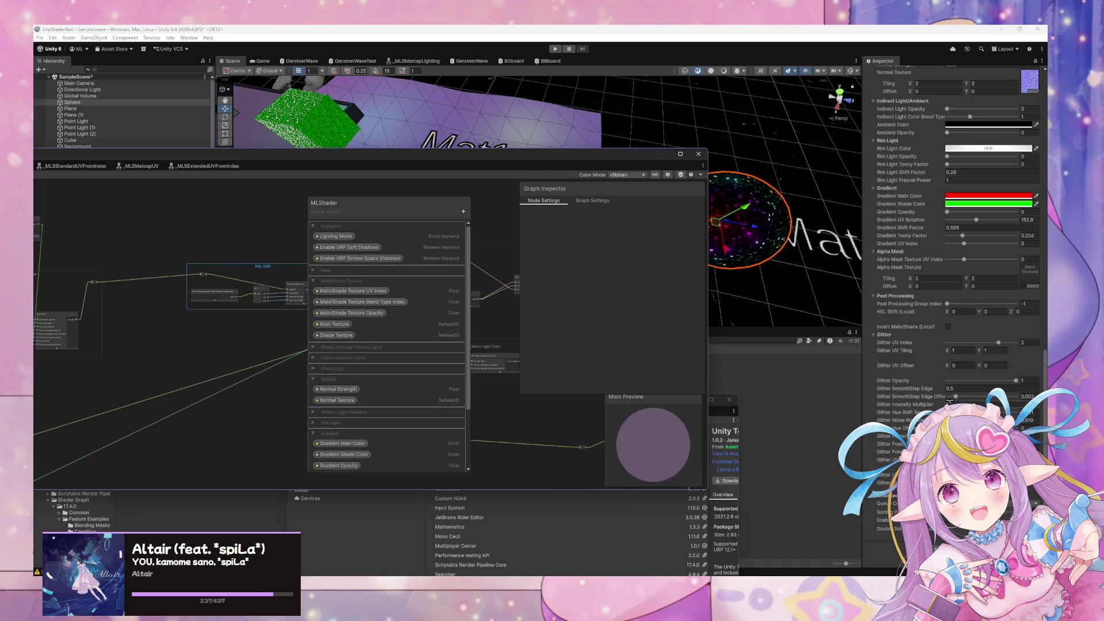
{"action": "left_click", "coordinate": [947, 327]}
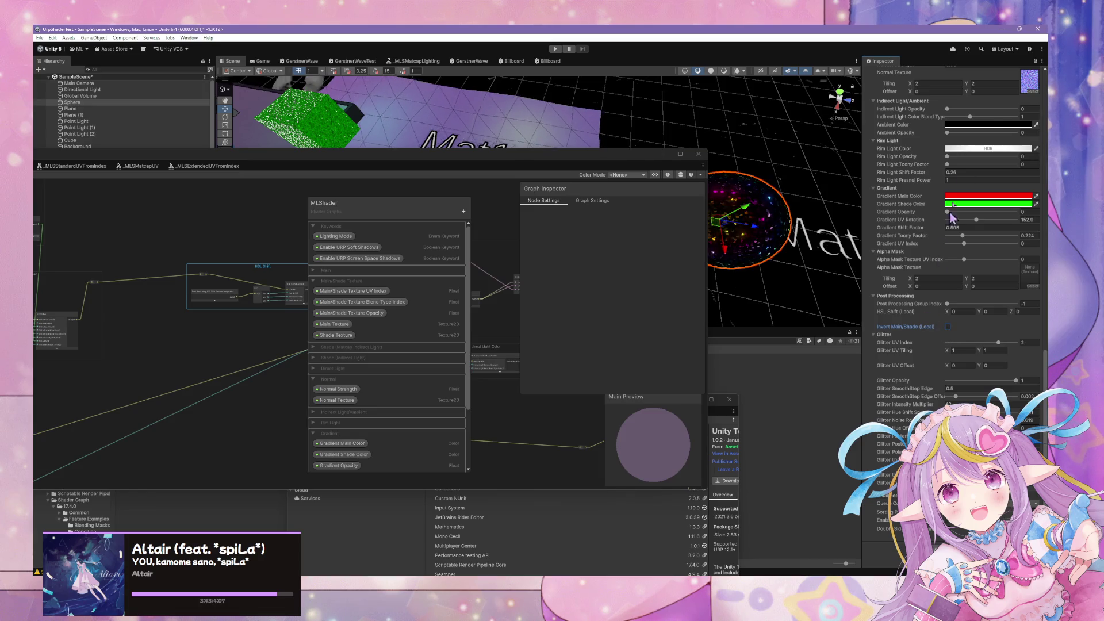
{"action": "scroll", "coordinate": [972, 230], "scroll_direction": "up", "scroll_amount": 12}
{"action": "scroll", "coordinate": [980, 288], "scroll_direction": "up", "scroll_amount": 3}
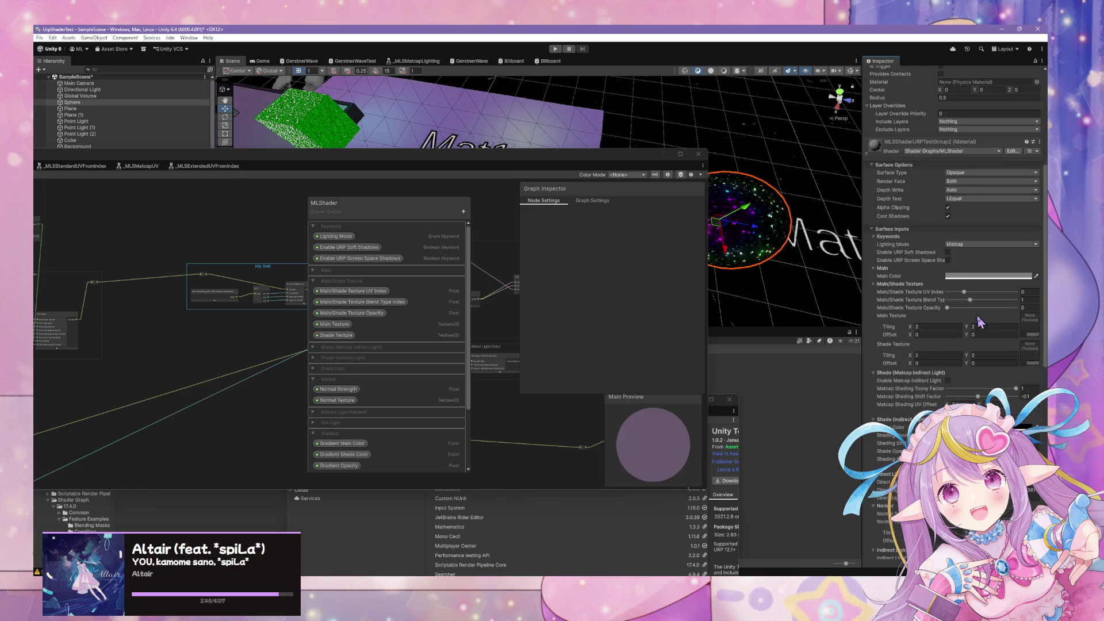
{"action": "left_click", "coordinate": [983, 277]}
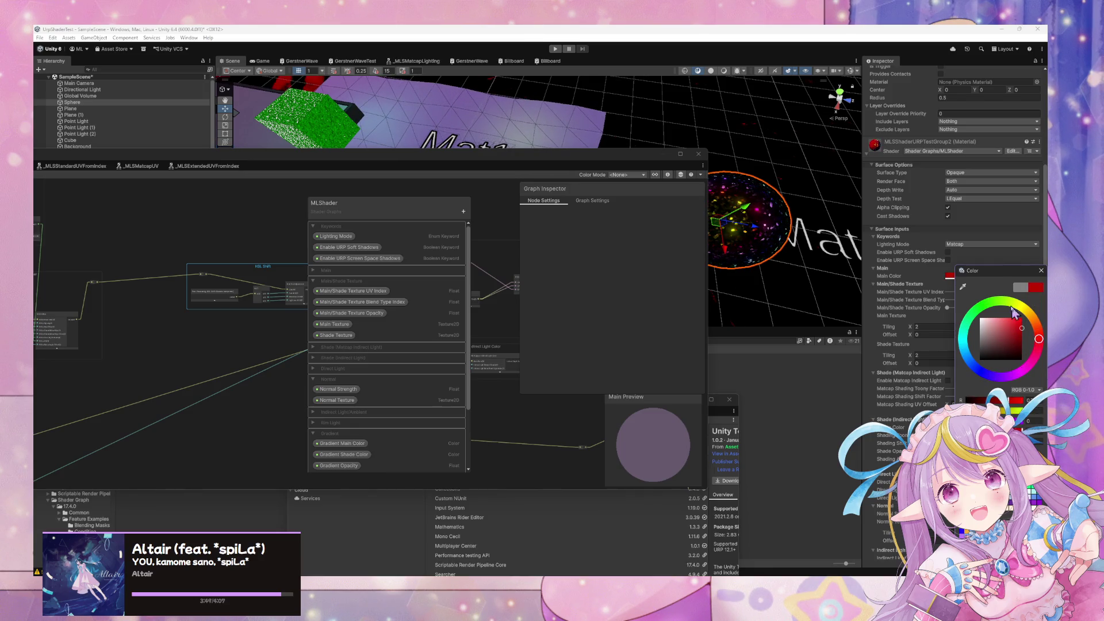
Change the sphere material's Main Color to red, then to white
{"action": "left_click", "coordinate": [1041, 270]}
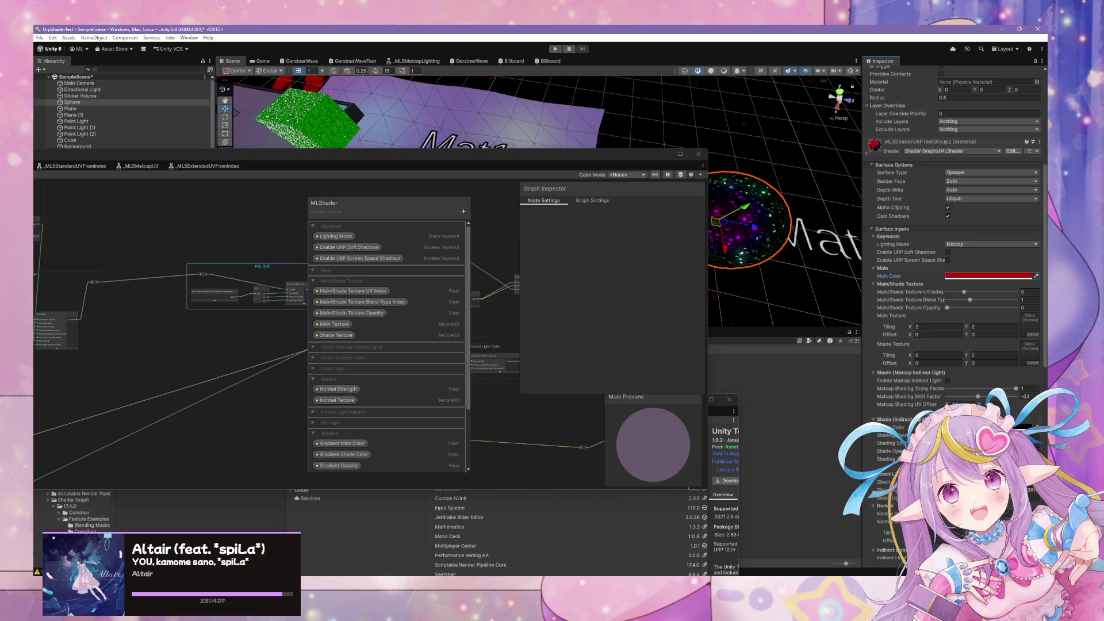
{"action": "left_click", "coordinate": [990, 277]}
{"action": "left_click", "coordinate": [1023, 345]}
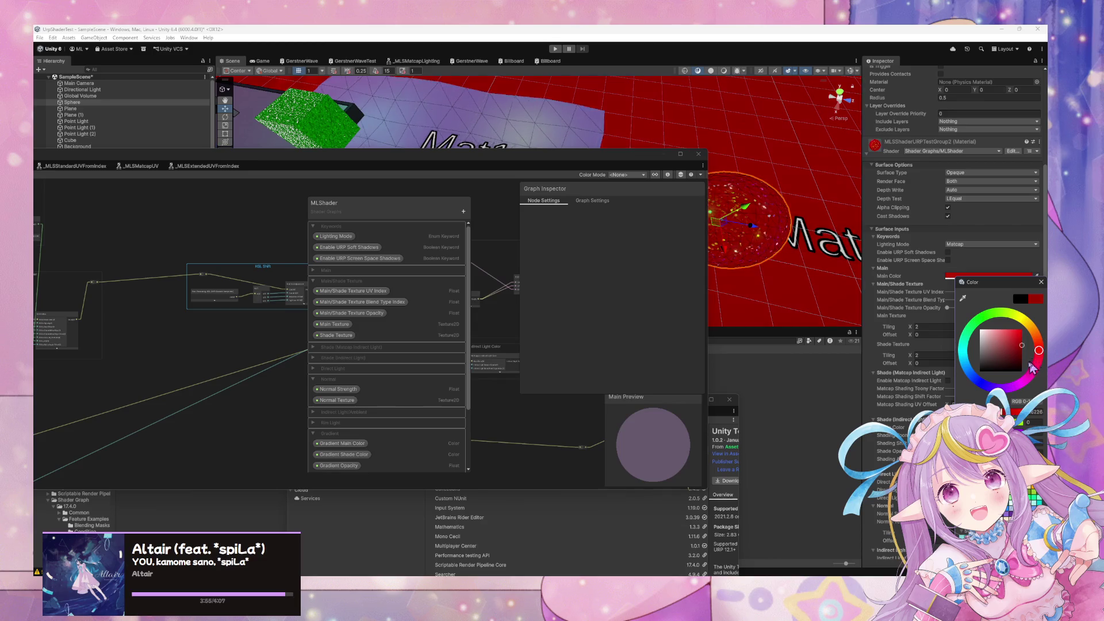
{"action": "mouse_move", "coordinate": [791, 263]}
{"action": "left_mouse_down"}
{"action": "mouse_move", "coordinate": [834, 266]}
{"action": "mouse_move", "coordinate": [832, 210]}
{"action": "mouse_move", "coordinate": [783, 221]}
{"action": "left_mouse_up"}
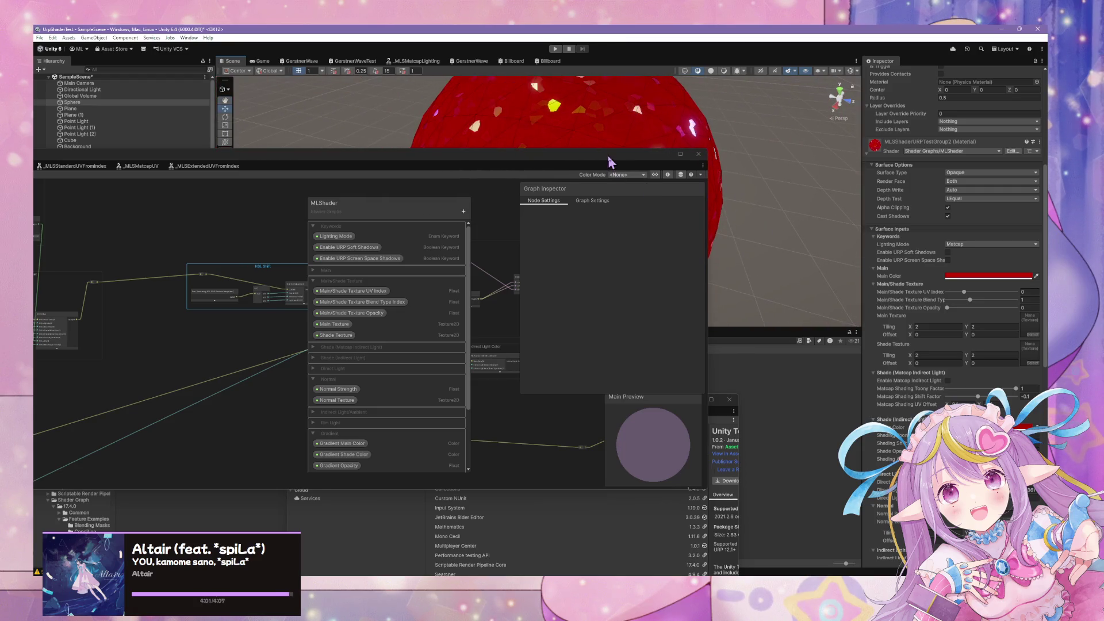
{"action": "left_click_drag", "start_coordinate": [610, 163], "coordinate": [405, 216]}
{"action": "left_click", "coordinate": [990, 276]}
{"action": "left_click", "coordinate": [991, 312]}
{"action": "mouse_move", "coordinate": [991, 312]}
{"action": "left_mouse_down"}
{"action": "mouse_move", "coordinate": [1021, 317]}
{"action": "mouse_move", "coordinate": [981, 316]}
{"action": "left_mouse_up"}
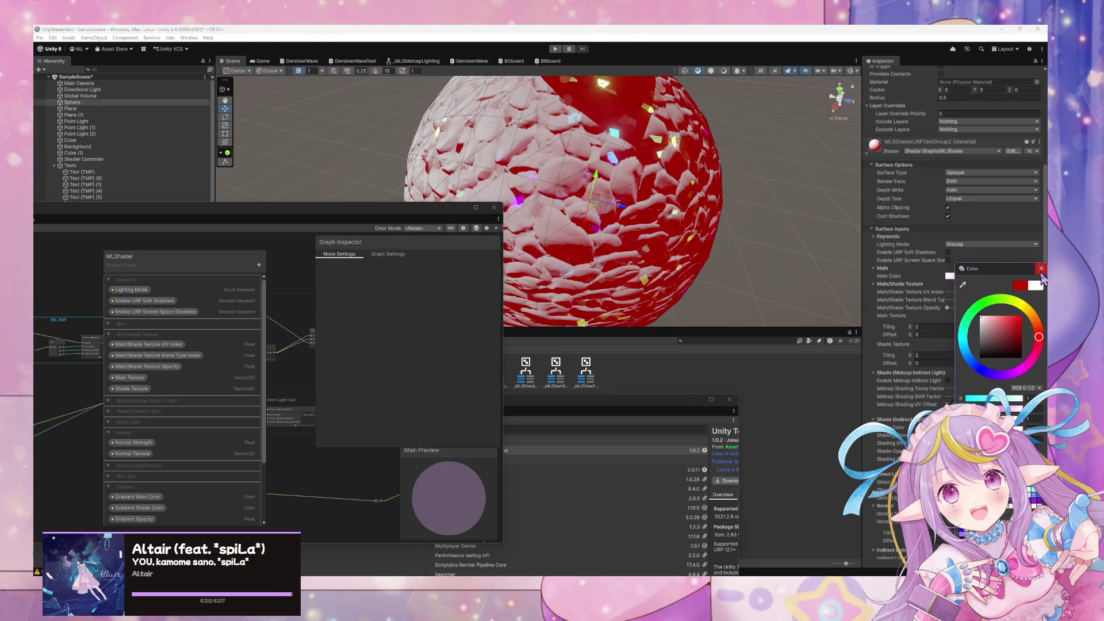
{"action": "left_click", "coordinate": [1041, 269]}
Set the Normal Texture to None, leaving a smooth white sphere
{"action": "scroll", "coordinate": [983, 321], "scroll_direction": "down", "scroll_amount": 10}
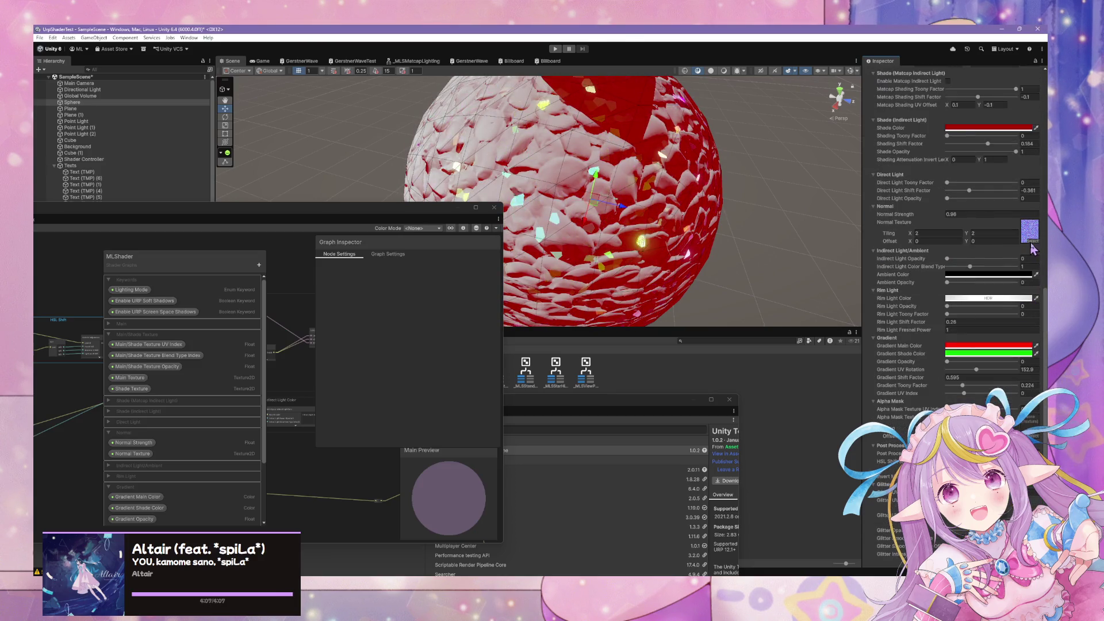
{"action": "left_click", "coordinate": [1029, 245]}
{"action": "left_click", "coordinate": [785, 289]}
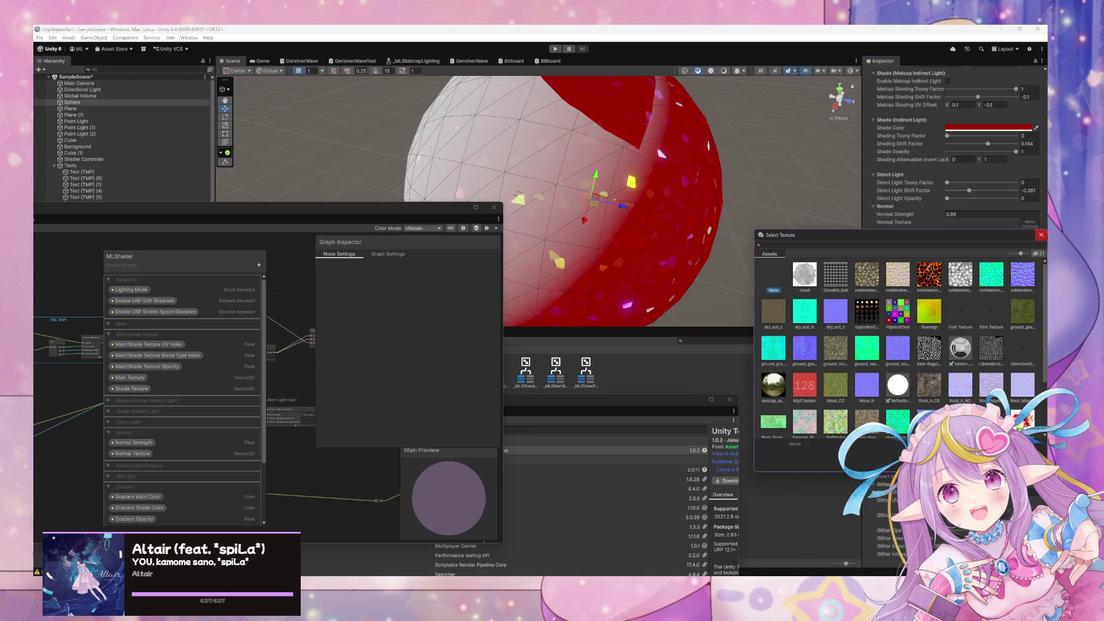
{"action": "left_click", "coordinate": [1041, 235]}
{"action": "mouse_move", "coordinate": [831, 231]}
{"action": "left_mouse_down"}
{"action": "mouse_move", "coordinate": [753, 172]}
{"action": "mouse_move", "coordinate": [783, 184]}
{"action": "left_mouse_up"}
{"action": "scroll", "coordinate": [1018, 244], "scroll_direction": "up", "scroll_amount": 3}
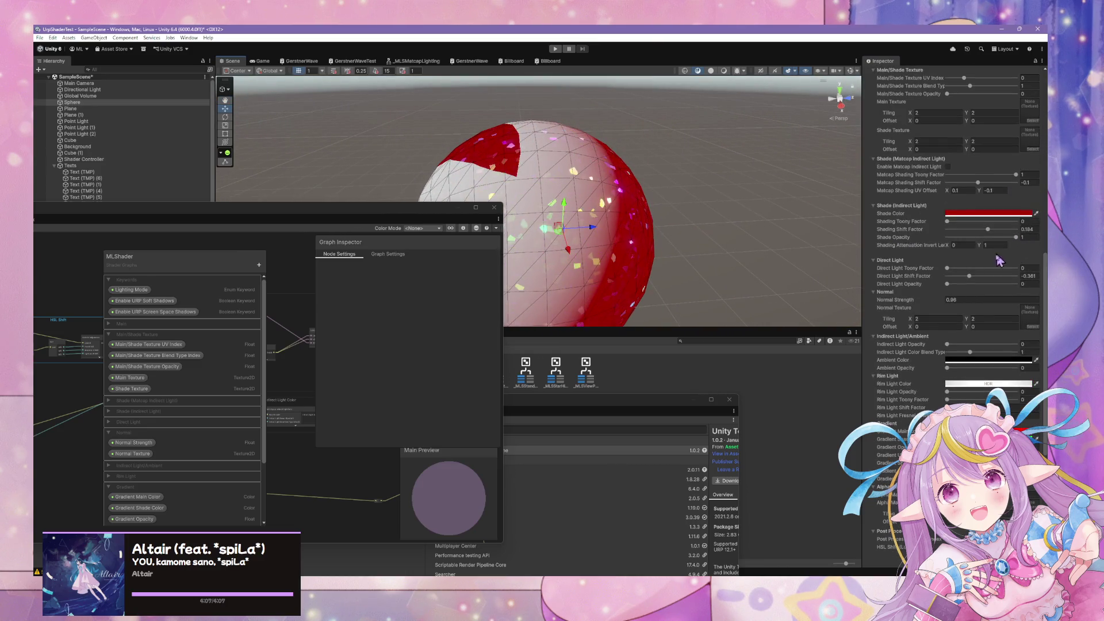
{"action": "scroll", "coordinate": [977, 241], "scroll_direction": "up", "scroll_amount": 8}
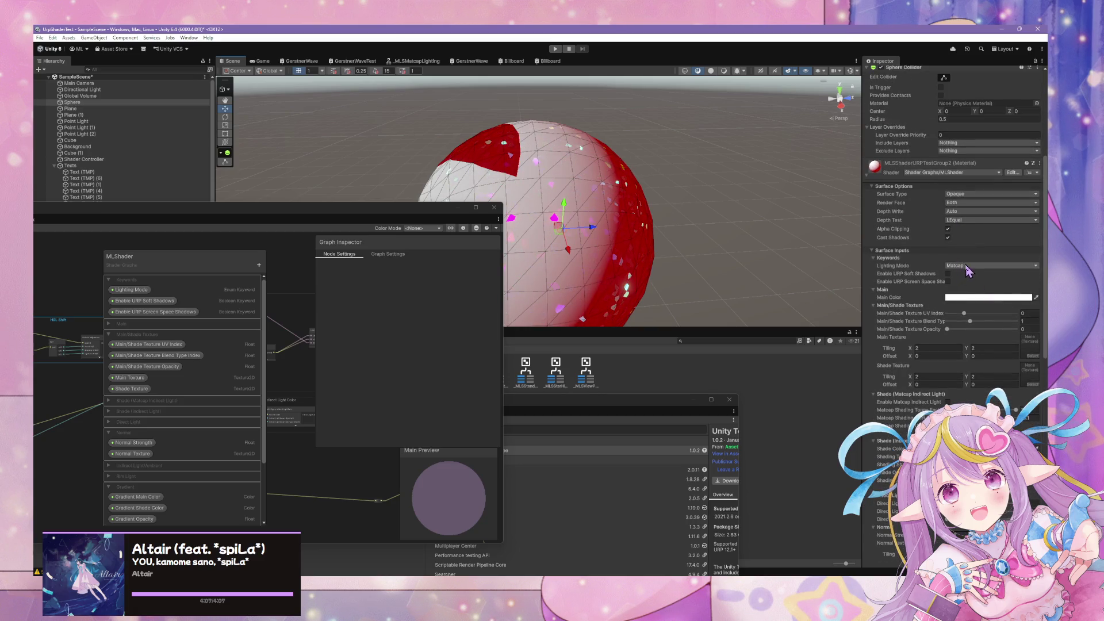
Try the Real Light lighting mode on the sphere material, then switch it back to Matcap
{"action": "left_click", "coordinate": [970, 283]}
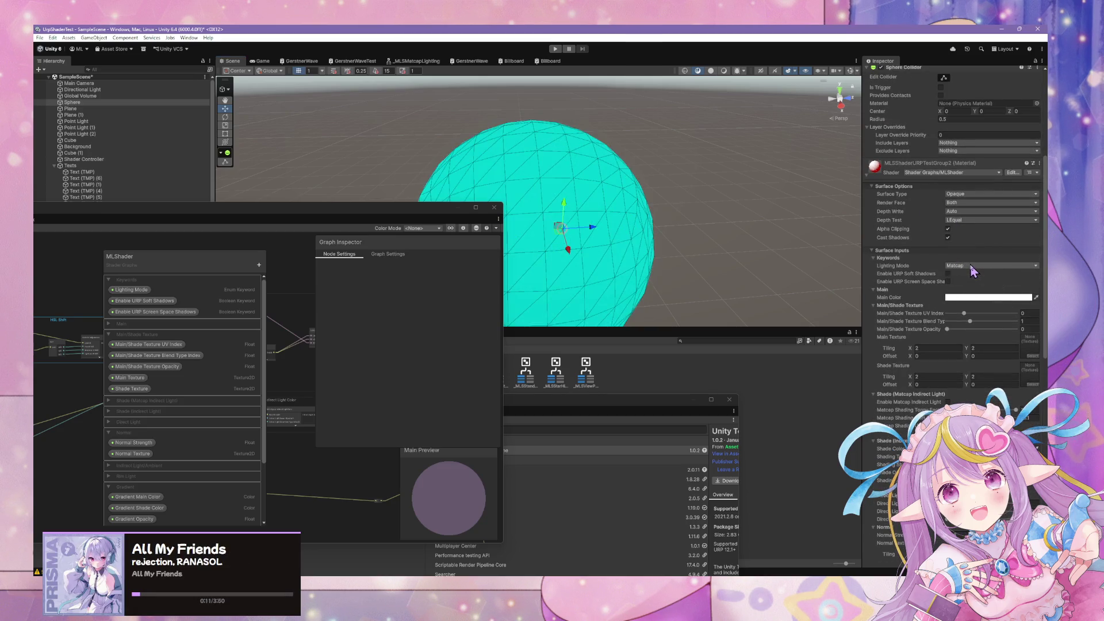
{"action": "left_click_drag", "start_coordinate": [759, 227], "coordinate": [803, 247]}
{"action": "left_click", "coordinate": [964, 265]}
{"action": "left_click", "coordinate": [966, 274]}
{"action": "left_click_drag", "start_coordinate": [627, 213], "coordinate": [627, 201]}
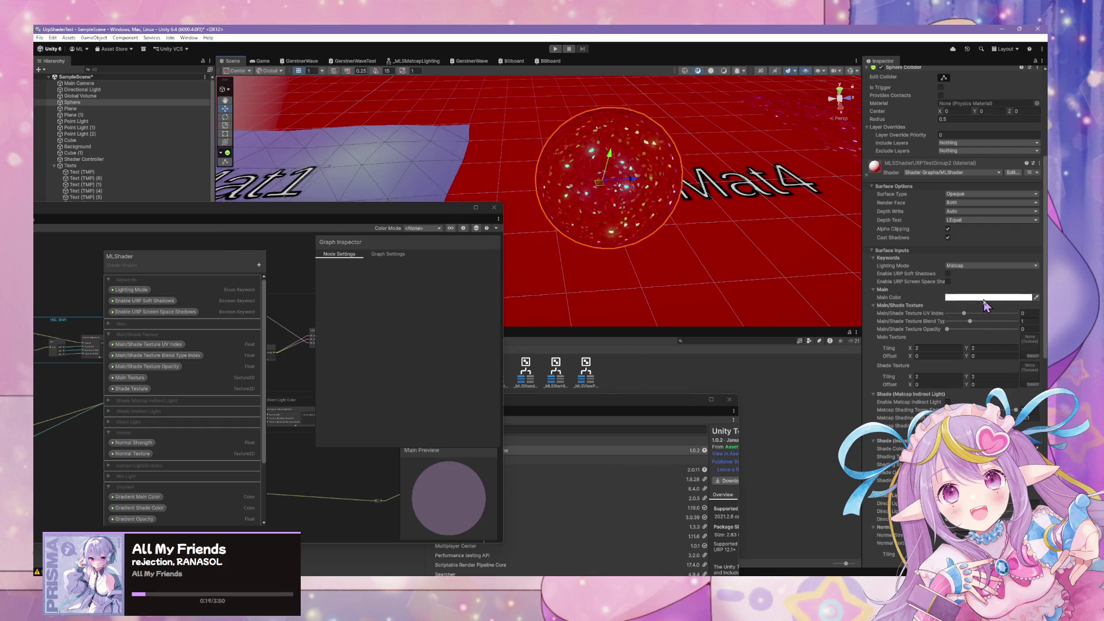
{"action": "left_click", "coordinate": [984, 298]}
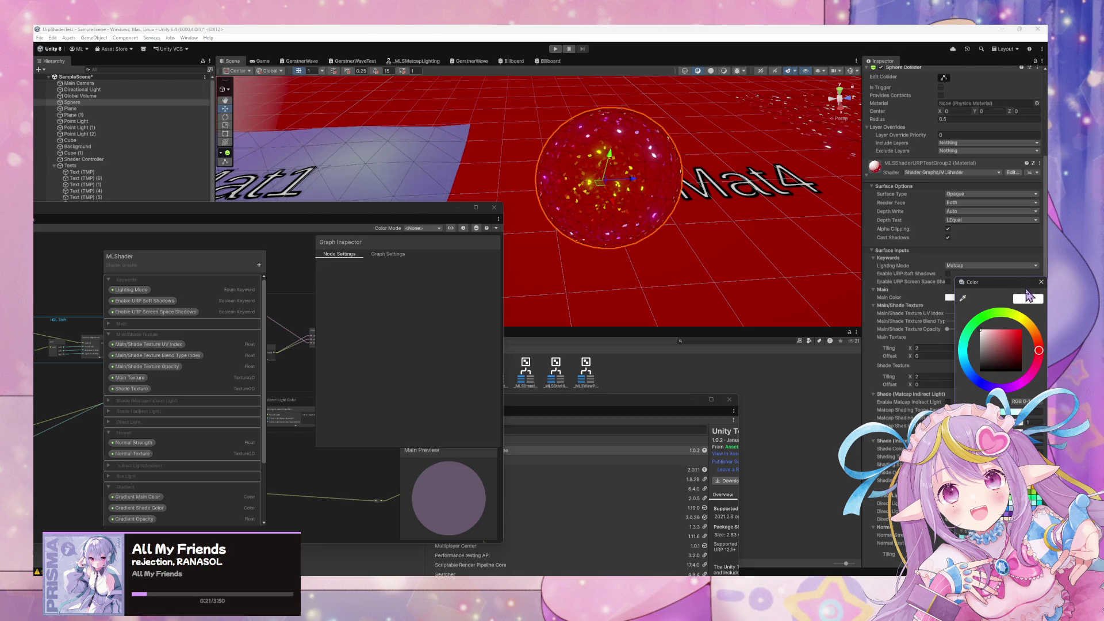
{"action": "left_click", "coordinate": [1040, 282]}
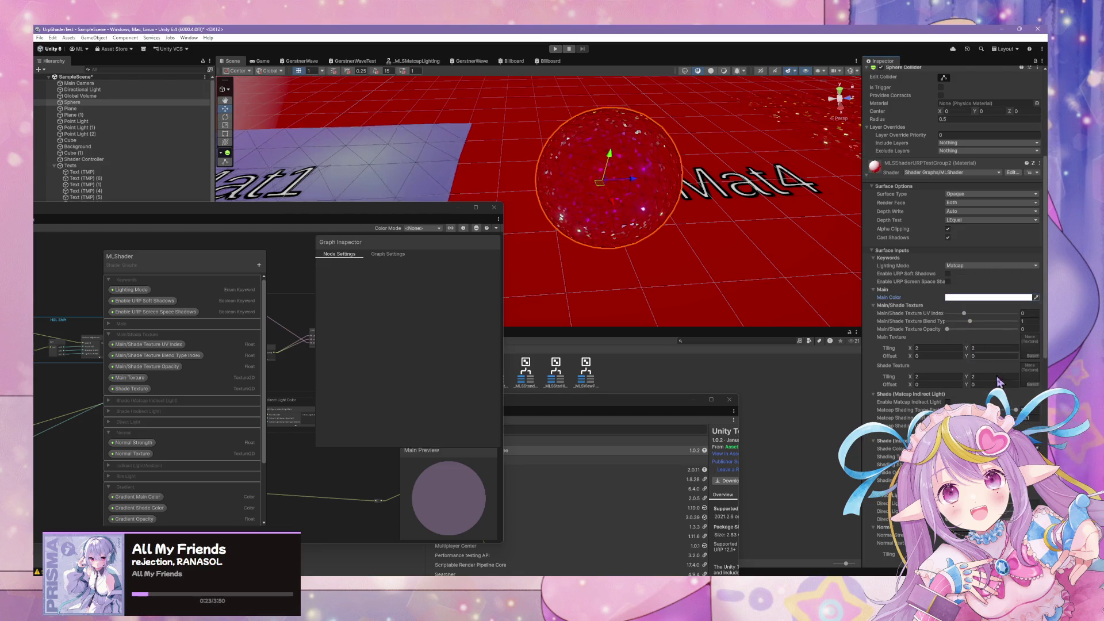
Set Matcap Toony Factor to 1 and Shift Factor to -0.2, and enable Matcap Indirect Light
{"action": "scroll", "coordinate": [997, 376], "scroll_direction": "down", "scroll_amount": 3}
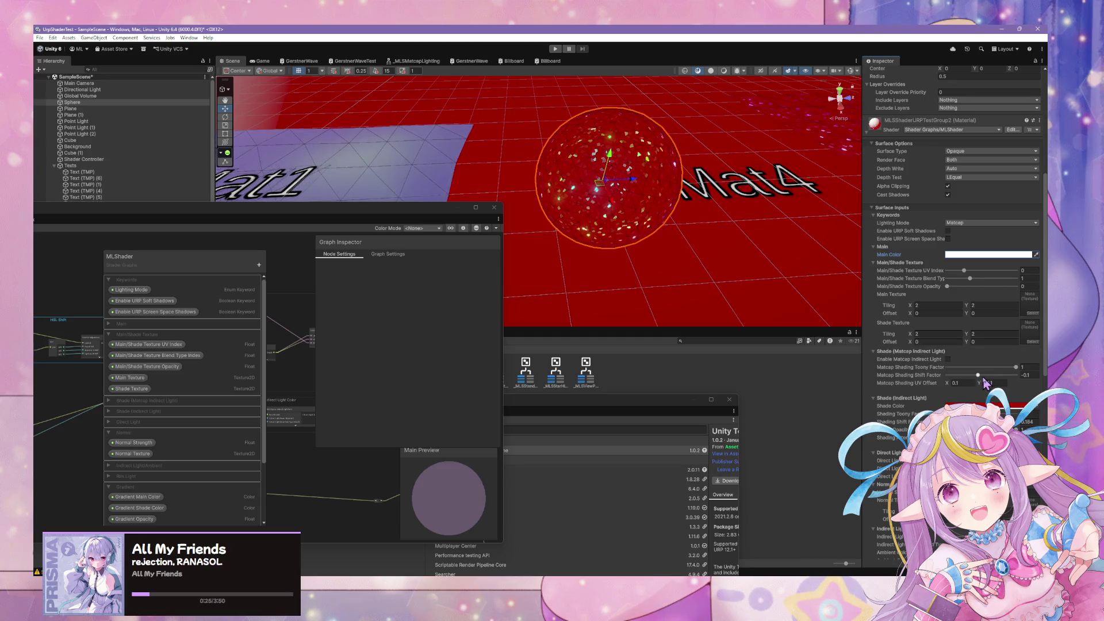
{"action": "mouse_move", "coordinate": [948, 367]}
{"action": "left_mouse_down"}
{"action": "mouse_move", "coordinate": [1016, 367]}
{"action": "mouse_move", "coordinate": [1013, 383]}
{"action": "left_mouse_up"}
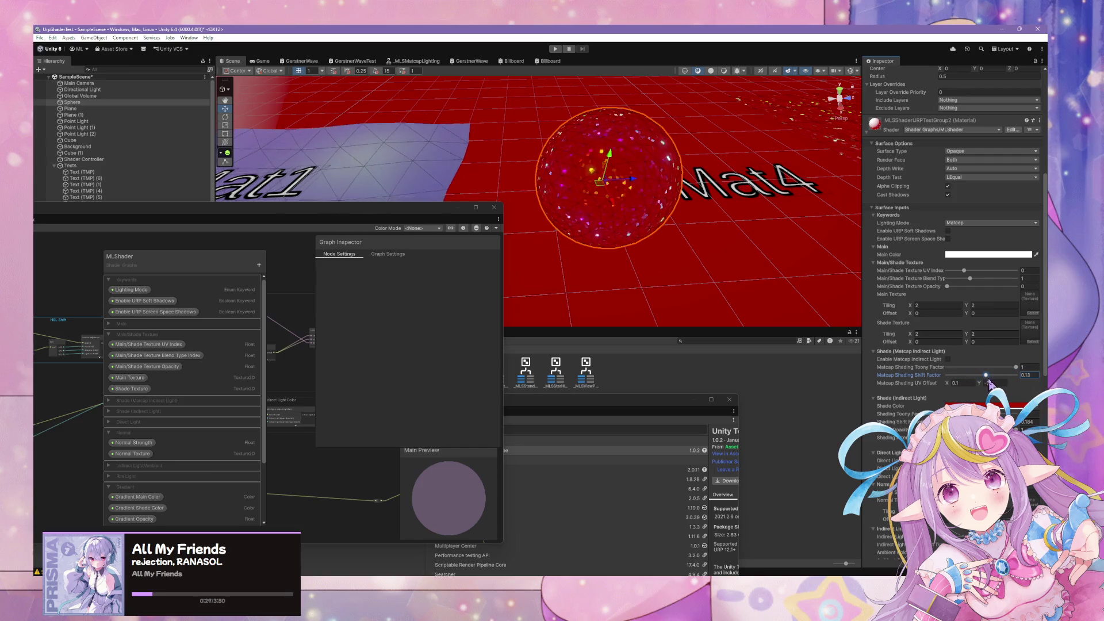
{"action": "type", "text": "-0.2"}
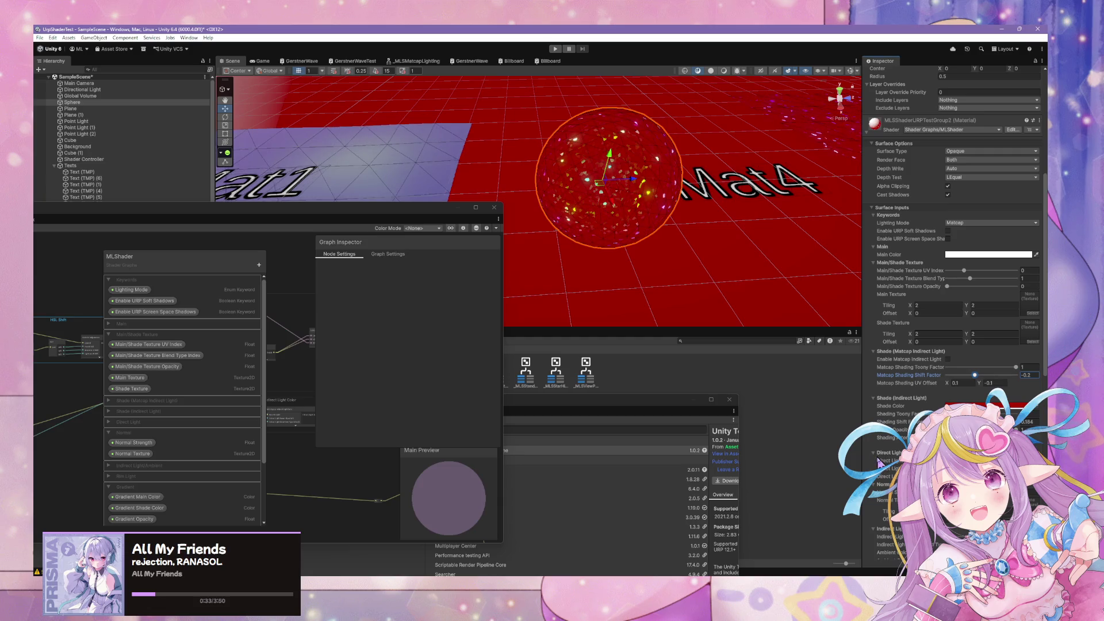
{"action": "left_click", "coordinate": [948, 359]}
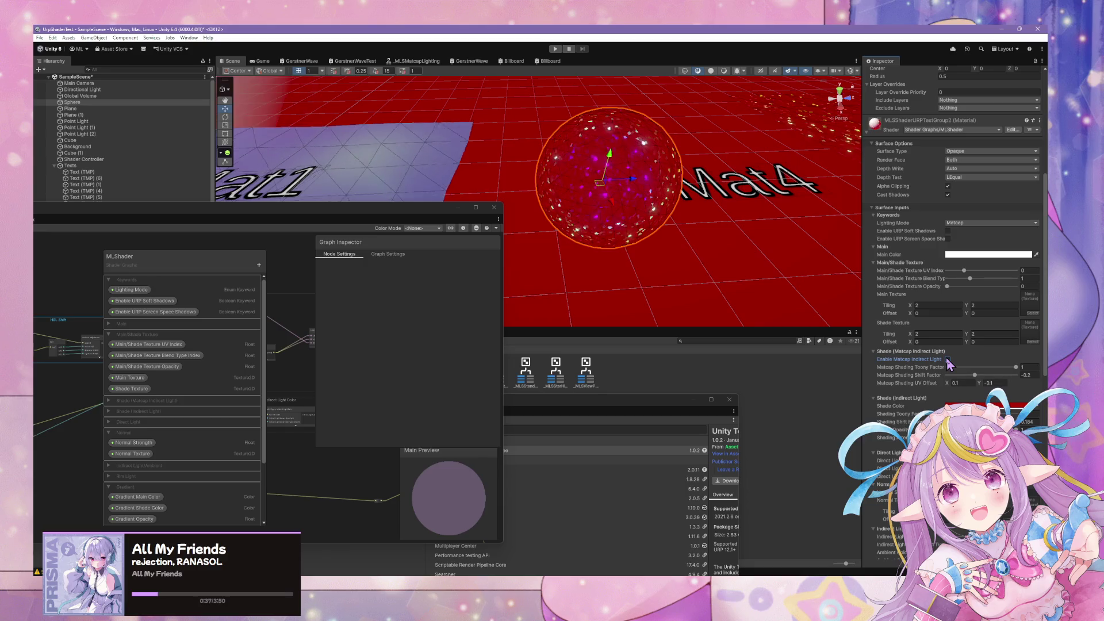
{"action": "scroll", "coordinate": [576, 227], "scroll_direction": "down", "scroll_amount": 5}
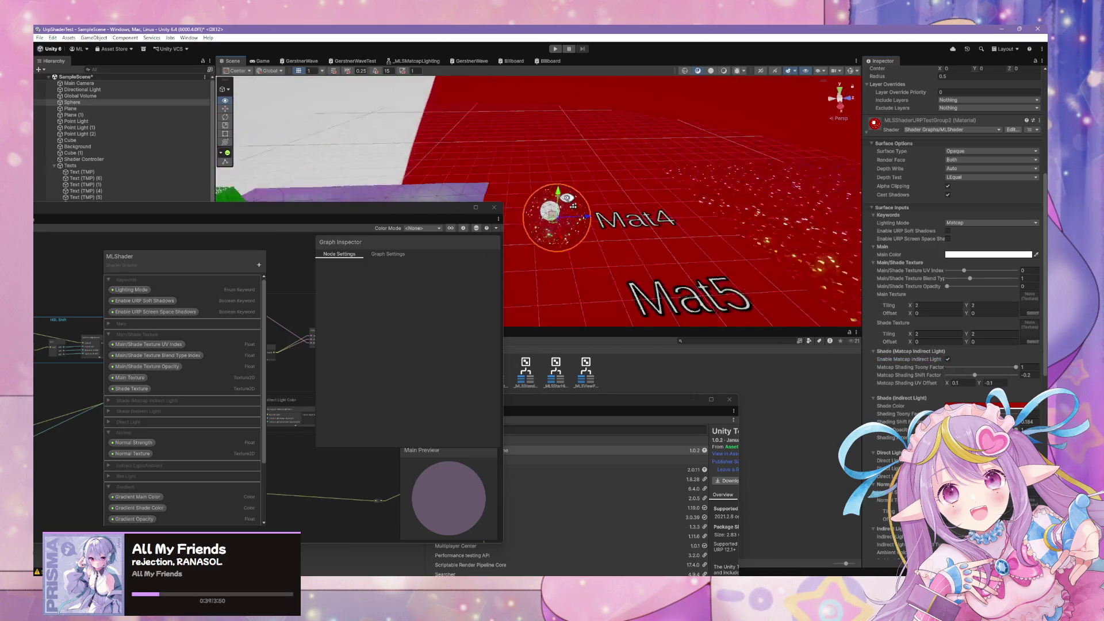
{"action": "left_click_drag", "start_coordinate": [551, 202], "coordinate": [365, 215]}
{"action": "left_click", "coordinate": [364, 214]}
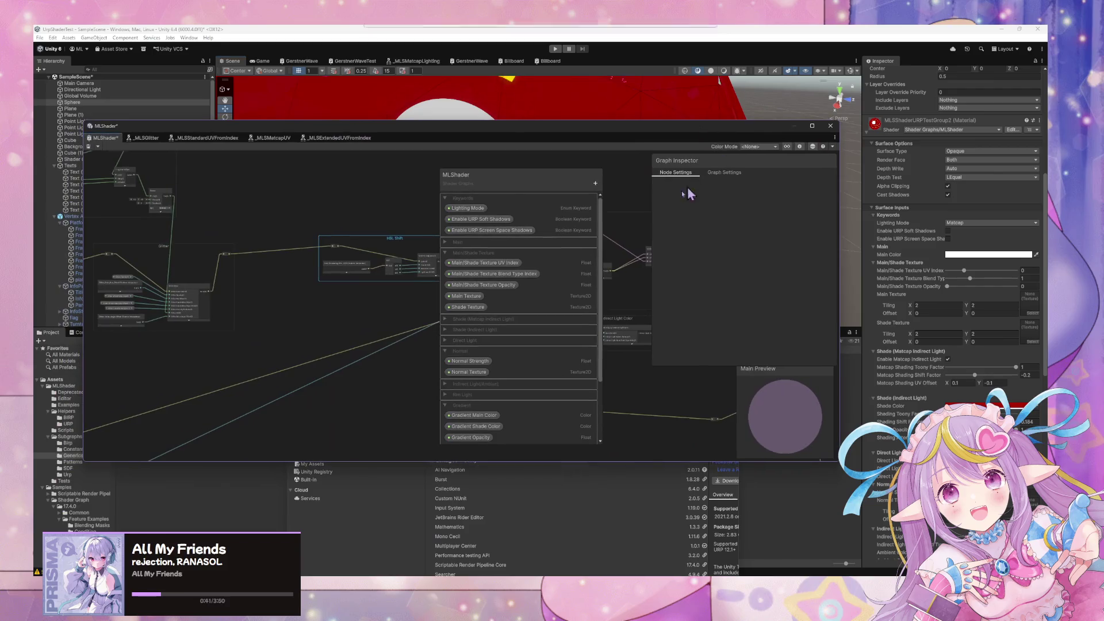
Move the blackboard to the left and pan the graph down to the lower node groups
{"action": "mouse_move", "coordinate": [518, 178]}
{"action": "left_mouse_down"}
{"action": "mouse_move", "coordinate": [288, 199]}
{"action": "mouse_move", "coordinate": [304, 199]}
{"action": "left_mouse_up"}
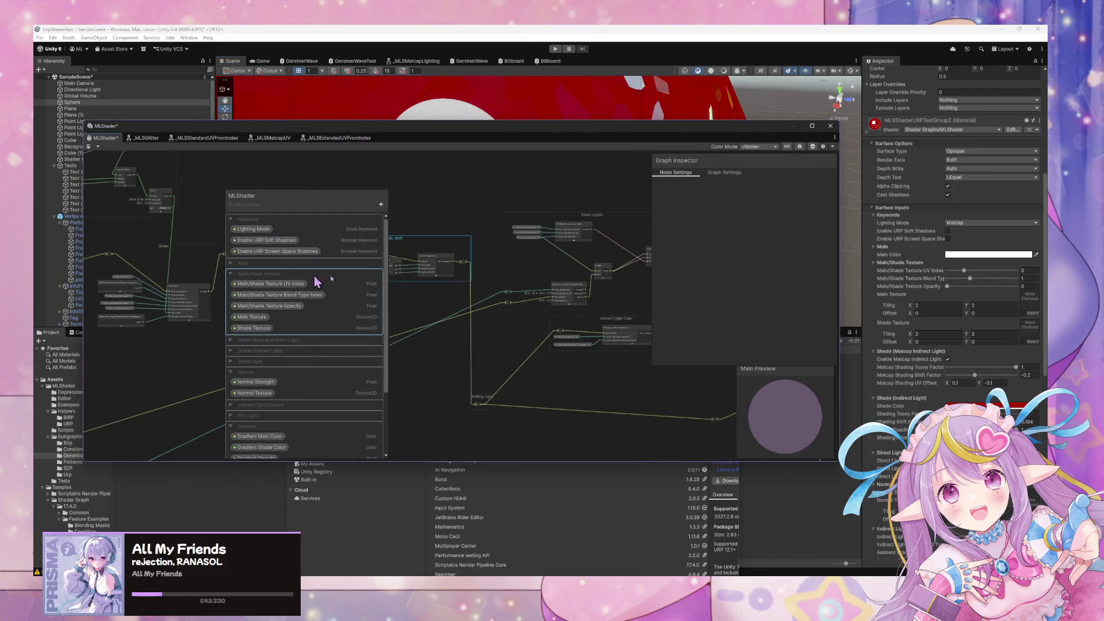
{"action": "mouse_move", "coordinate": [529, 294]}
{"action": "left_mouse_down"}
{"action": "mouse_move", "coordinate": [395, 254]}
{"action": "mouse_move", "coordinate": [510, 271]}
{"action": "mouse_move", "coordinate": [557, 250]}
{"action": "mouse_move", "coordinate": [559, 214]}
{"action": "left_mouse_up"}
{"action": "mouse_move", "coordinate": [602, 349]}
{"action": "left_mouse_down"}
{"action": "mouse_move", "coordinate": [643, 358]}
{"action": "mouse_move", "coordinate": [451, 321]}
{"action": "mouse_move", "coordinate": [746, 394]}
{"action": "mouse_move", "coordinate": [624, 362]}
{"action": "mouse_move", "coordinate": [690, 375]}
{"action": "mouse_move", "coordinate": [673, 422]}
{"action": "mouse_move", "coordinate": [613, 315]}
{"action": "mouse_move", "coordinate": [580, 299]}
{"action": "mouse_move", "coordinate": [683, 249]}
{"action": "mouse_move", "coordinate": [727, 261]}
{"action": "mouse_move", "coordinate": [643, 234]}
{"action": "mouse_move", "coordinate": [515, 262]}
{"action": "mouse_move", "coordinate": [771, 312]}
{"action": "mouse_move", "coordinate": [540, 308]}
{"action": "mouse_move", "coordinate": [613, 269]}
{"action": "left_mouse_up"}
{"action": "scroll", "coordinate": [613, 269], "scroll_direction": "down", "scroll_amount": 5}
{"action": "mouse_move", "coordinate": [511, 306]}
{"action": "left_mouse_down"}
{"action": "mouse_move", "coordinate": [451, 320]}
{"action": "mouse_move", "coordinate": [463, 328]}
{"action": "mouse_move", "coordinate": [458, 246]}
{"action": "left_mouse_up"}
Shift the Indirect Light Shadow group down-left, centre it, and select its Branch node
{"action": "left_click_drag", "start_coordinate": [480, 360], "coordinate": [429, 383]}
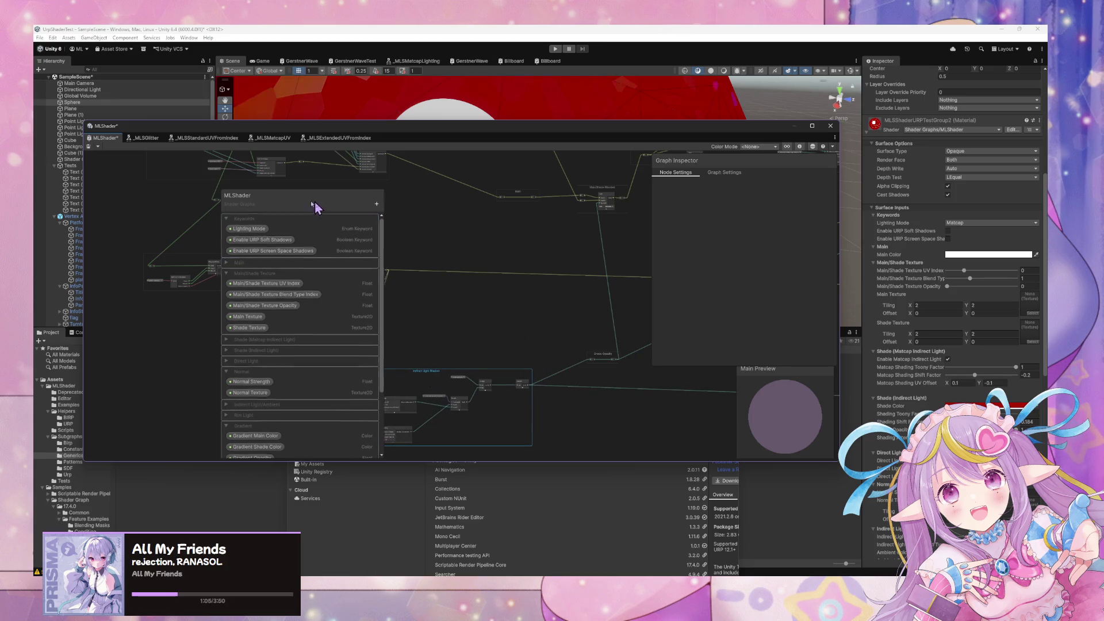
{"action": "left_click_drag", "start_coordinate": [320, 205], "coordinate": [228, 196]}
{"action": "scroll", "coordinate": [422, 267], "scroll_direction": "up", "scroll_amount": 2}
{"action": "mouse_move", "coordinate": [426, 268]}
{"action": "left_mouse_down"}
{"action": "mouse_move", "coordinate": [439, 283]}
{"action": "mouse_move", "coordinate": [591, 308]}
{"action": "mouse_move", "coordinate": [555, 248]}
{"action": "left_mouse_up"}
{"action": "scroll", "coordinate": [572, 340], "scroll_direction": "up", "scroll_amount": 2}
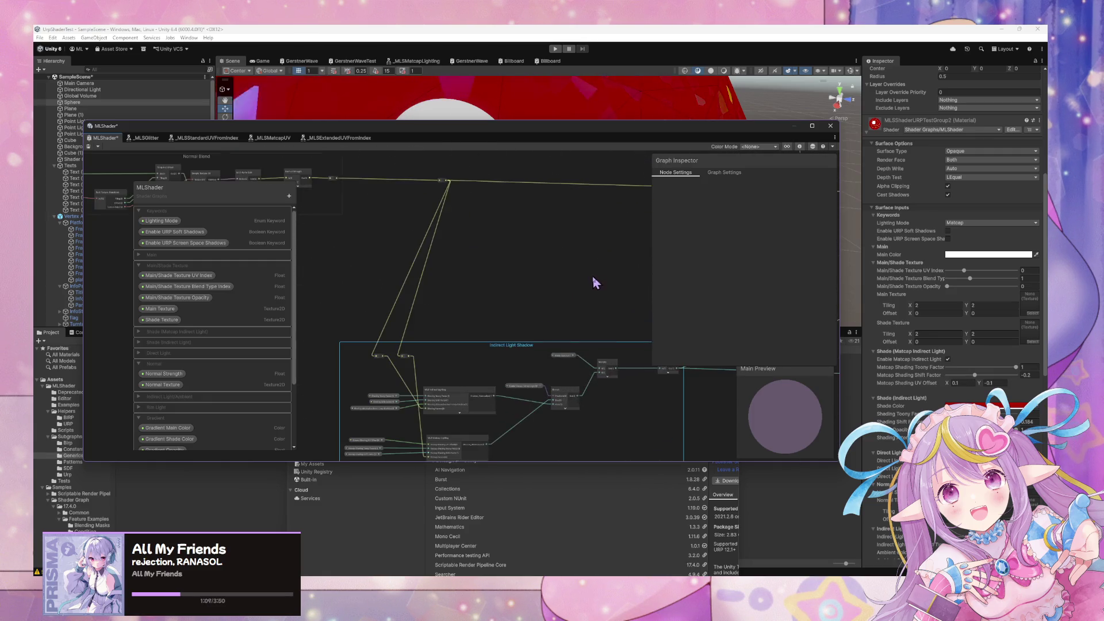
{"action": "left_click_drag", "start_coordinate": [592, 281], "coordinate": [596, 257]}
{"action": "left_click", "coordinate": [555, 309]}
{"action": "scroll", "coordinate": [509, 301], "scroll_direction": "up", "scroll_amount": 2}
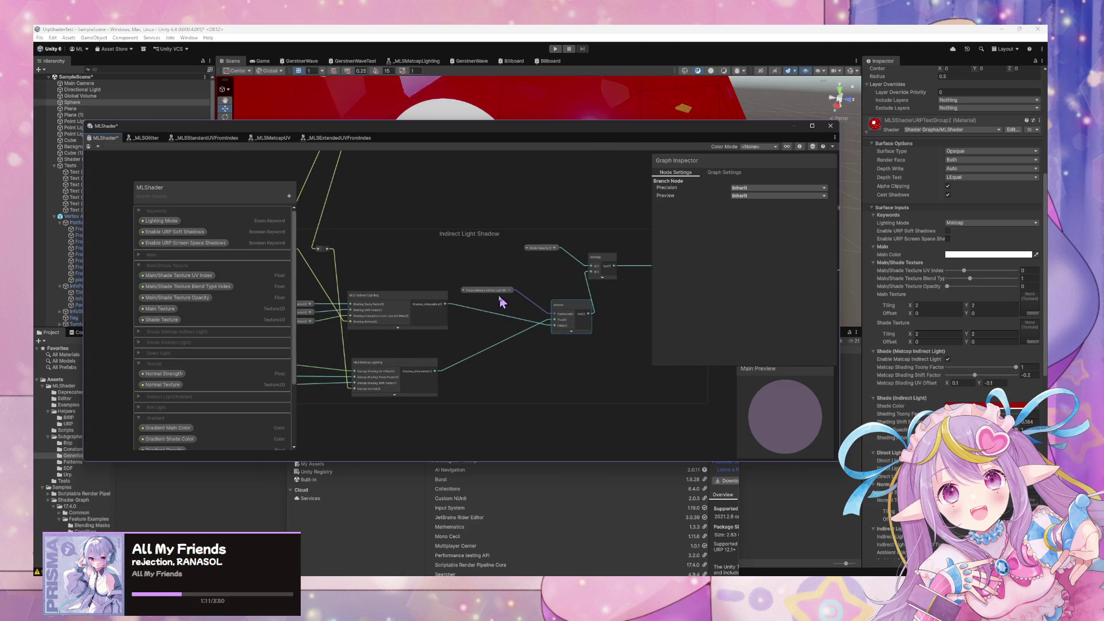
Add a Lighting Mode keyword node, found by searching 'key', inside the Indirect Light Shadow group
{"action": "key", "text": "space"}
{"action": "type", "text": "key"}
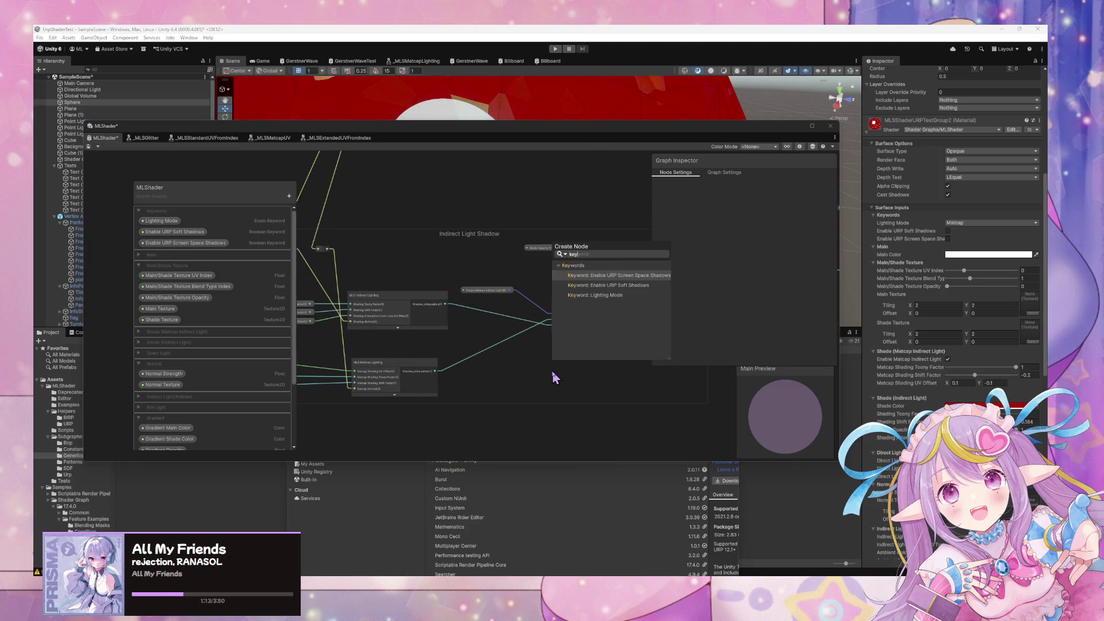
{"action": "key", "text": "Return"}
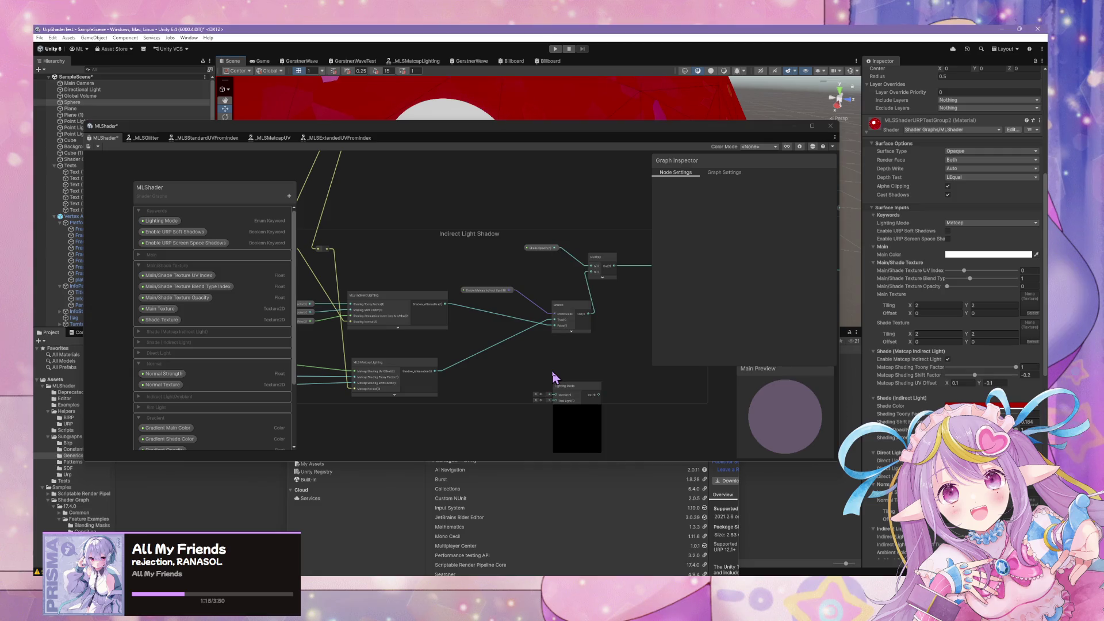
{"action": "left_click_drag", "start_coordinate": [577, 407], "coordinate": [566, 366]}
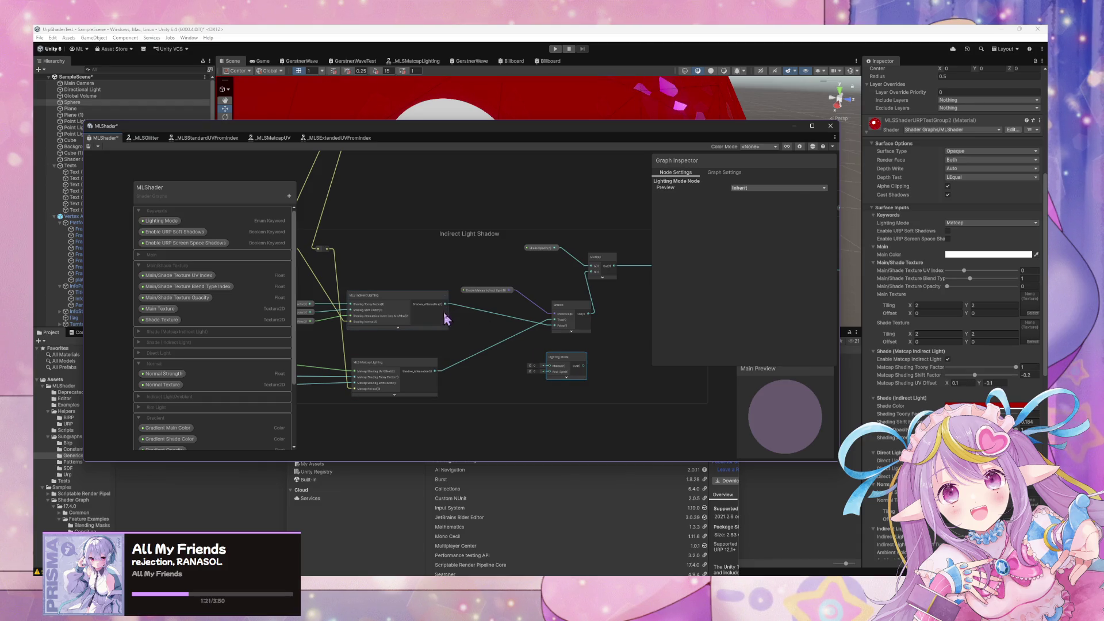
Wire Indirect and Matcap lighting into Lighting Mode, feed Multiply B, and delete the Branch
{"action": "mouse_move", "coordinate": [476, 340]}
{"action": "left_mouse_down"}
{"action": "mouse_move", "coordinate": [550, 370]}
{"action": "mouse_move", "coordinate": [431, 374]}
{"action": "left_mouse_up"}
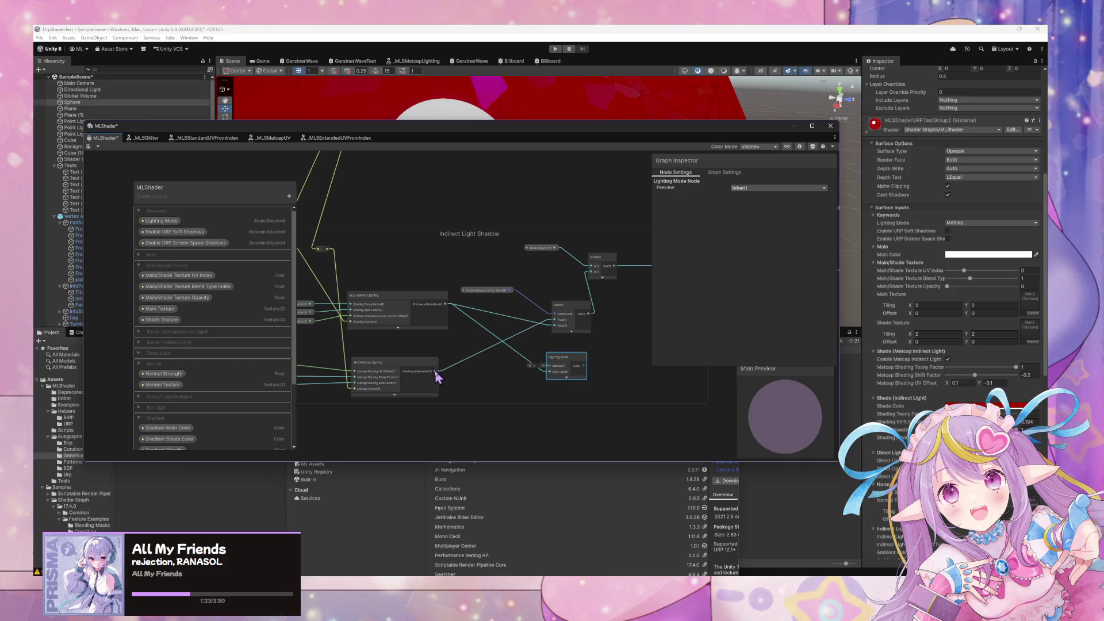
{"action": "left_click_drag", "start_coordinate": [585, 366], "coordinate": [598, 278]}
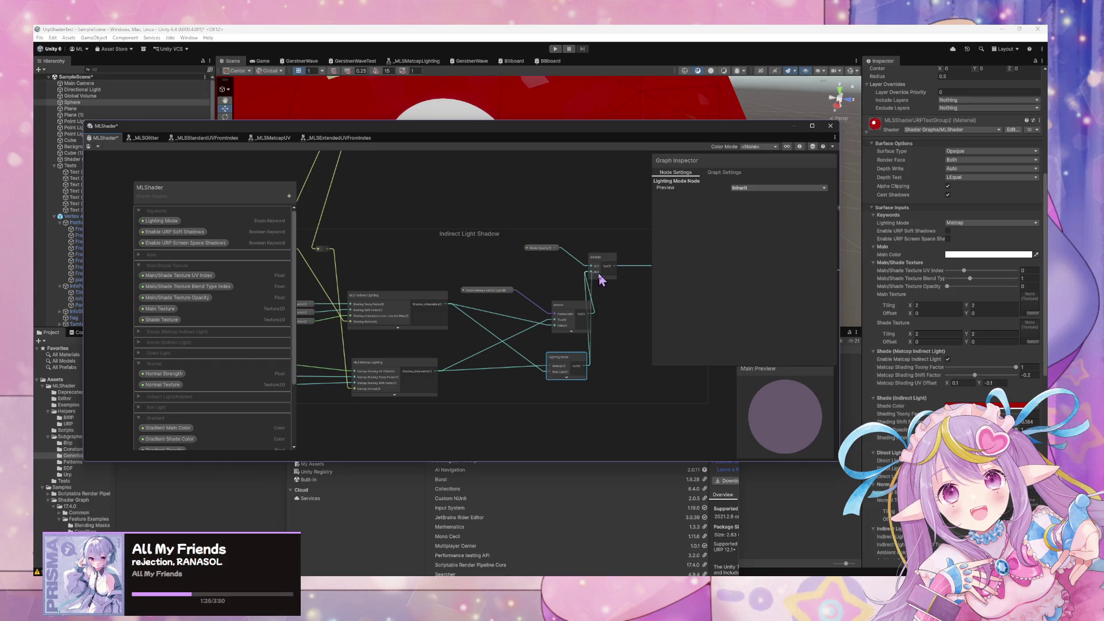
{"action": "left_click", "coordinate": [561, 305]}
{"action": "key", "text": "Delete"}
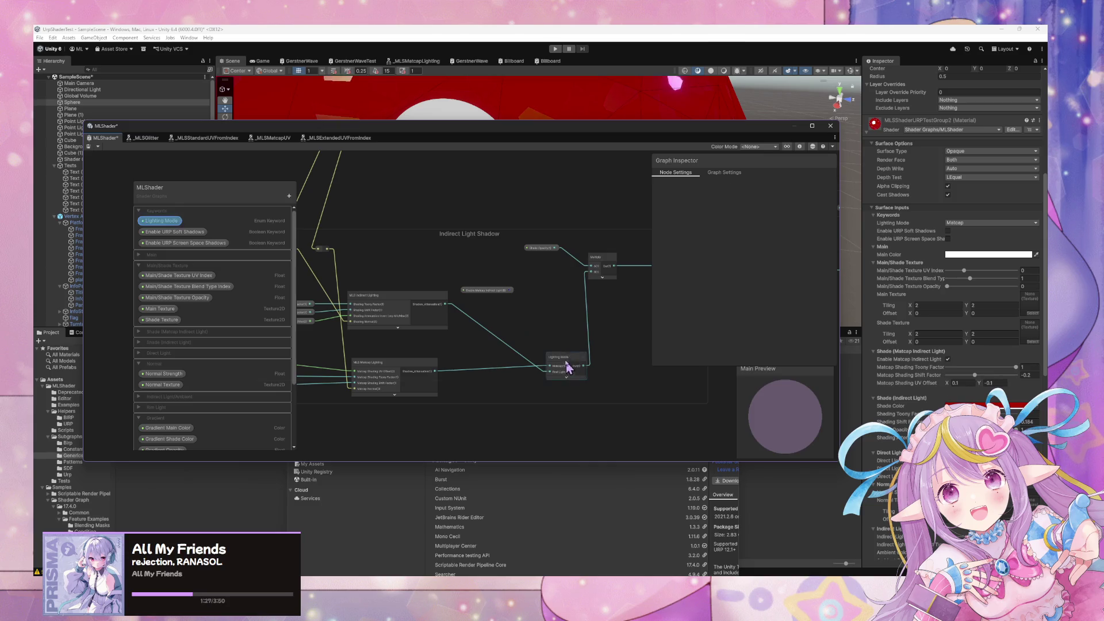
{"action": "left_click_drag", "start_coordinate": [568, 364], "coordinate": [562, 314]}
{"action": "left_click", "coordinate": [503, 301]}
{"action": "scroll", "coordinate": [510, 272], "scroll_direction": "down", "scroll_amount": 4}
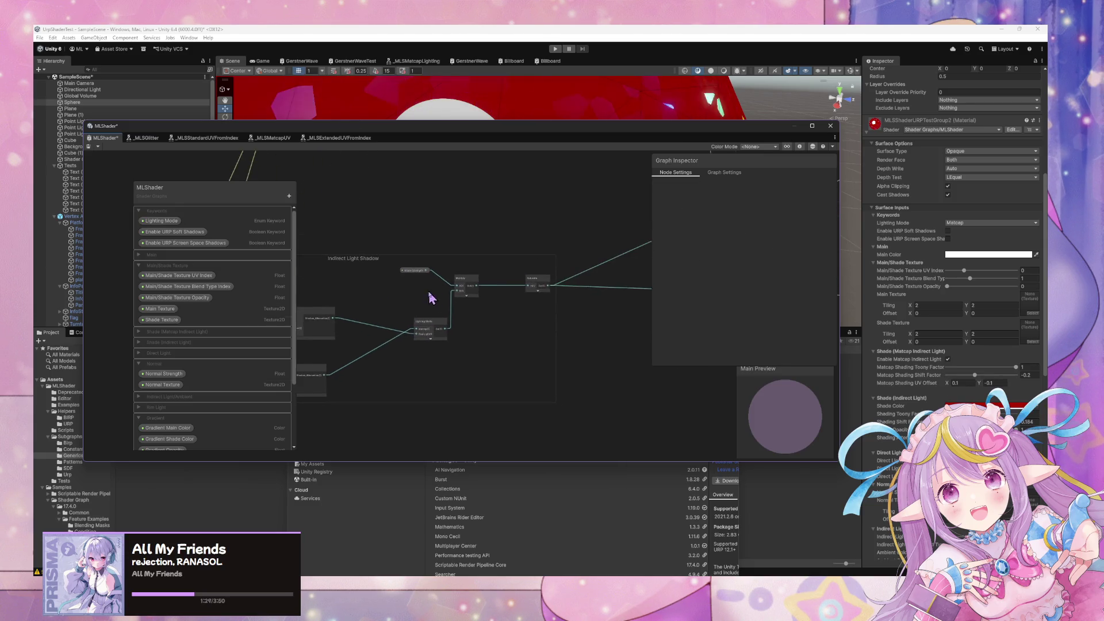
Pan and zoom past the Direct Lights group to centre Lighting Blended and its Lighting Mode node
{"action": "scroll", "coordinate": [548, 299], "scroll_direction": "down", "scroll_amount": 5}
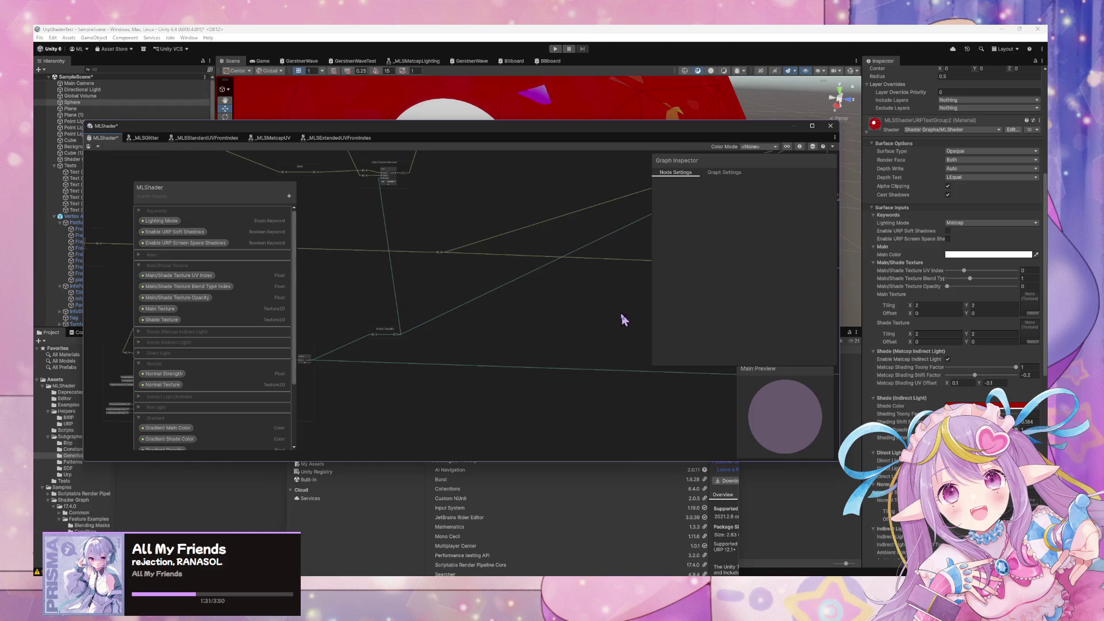
{"action": "scroll", "coordinate": [488, 316], "scroll_direction": "down", "scroll_amount": 3}
{"action": "left_click_drag", "start_coordinate": [463, 321], "coordinate": [411, 301]}
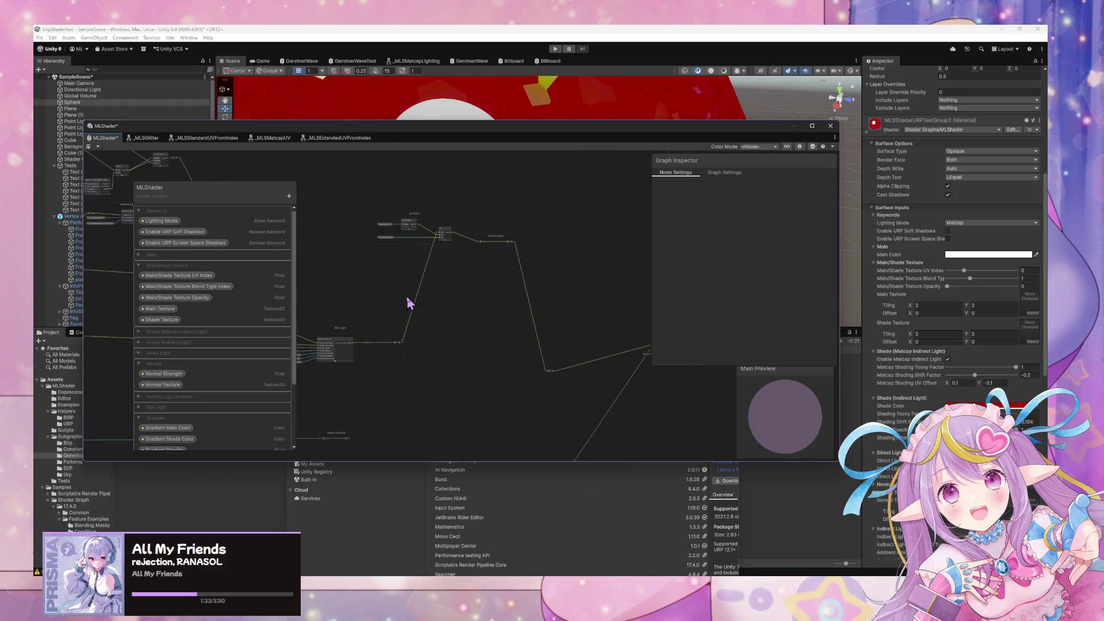
{"action": "mouse_move", "coordinate": [453, 269]}
{"action": "left_mouse_down"}
{"action": "mouse_move", "coordinate": [419, 284]}
{"action": "mouse_move", "coordinate": [535, 313]}
{"action": "left_mouse_up"}
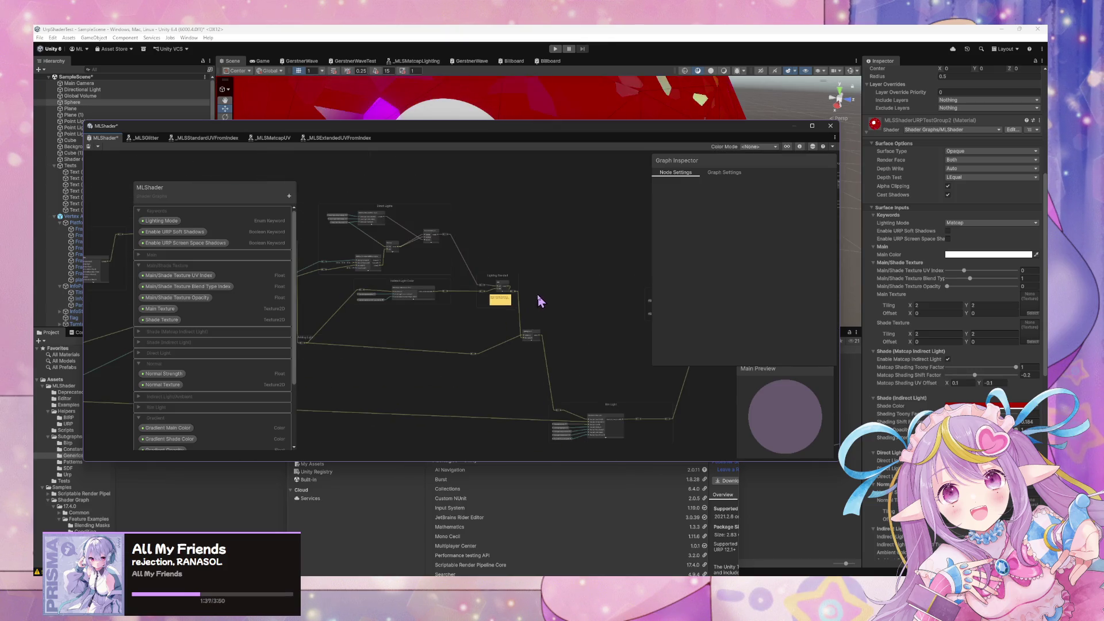
{"action": "scroll", "coordinate": [537, 294], "scroll_direction": "up", "scroll_amount": 2}
{"action": "scroll", "coordinate": [523, 312], "scroll_direction": "up", "scroll_amount": 2}
{"action": "scroll", "coordinate": [579, 316], "scroll_direction": "up", "scroll_amount": 2}
{"action": "mouse_move", "coordinate": [559, 326]}
{"action": "left_mouse_down"}
{"action": "mouse_move", "coordinate": [459, 325]}
{"action": "mouse_move", "coordinate": [395, 264]}
{"action": "mouse_move", "coordinate": [381, 276]}
{"action": "mouse_move", "coordinate": [537, 374]}
{"action": "mouse_move", "coordinate": [410, 353]}
{"action": "mouse_move", "coordinate": [506, 316]}
{"action": "mouse_move", "coordinate": [577, 394]}
{"action": "left_mouse_up"}
{"action": "left_click_drag", "start_coordinate": [471, 336], "coordinate": [527, 387]}
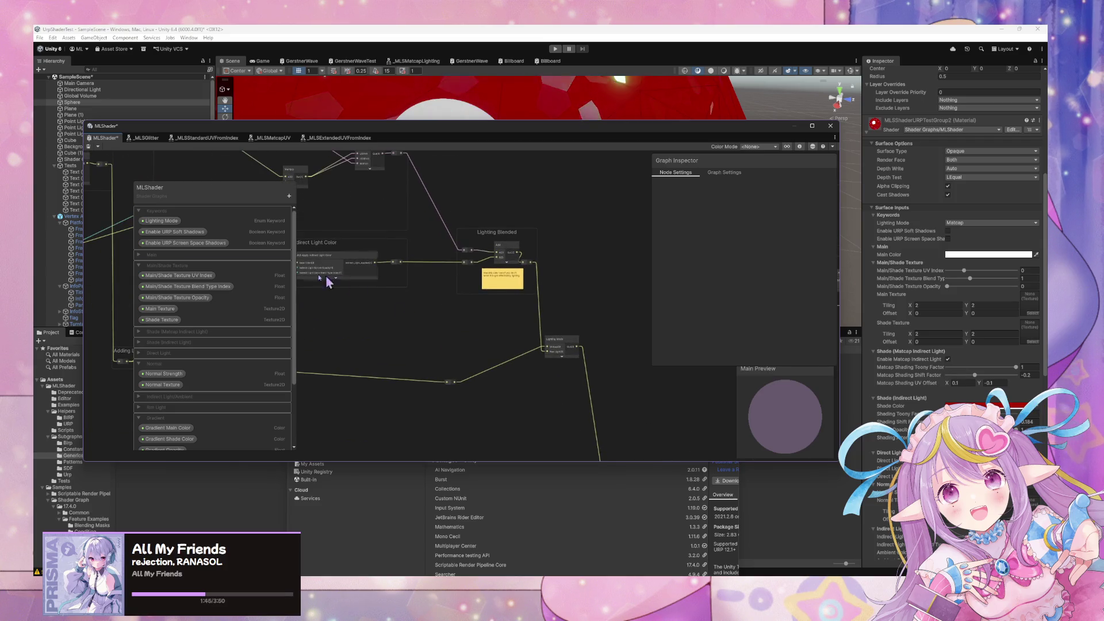
{"action": "scroll", "coordinate": [437, 299], "scroll_direction": "up", "scroll_amount": 3}
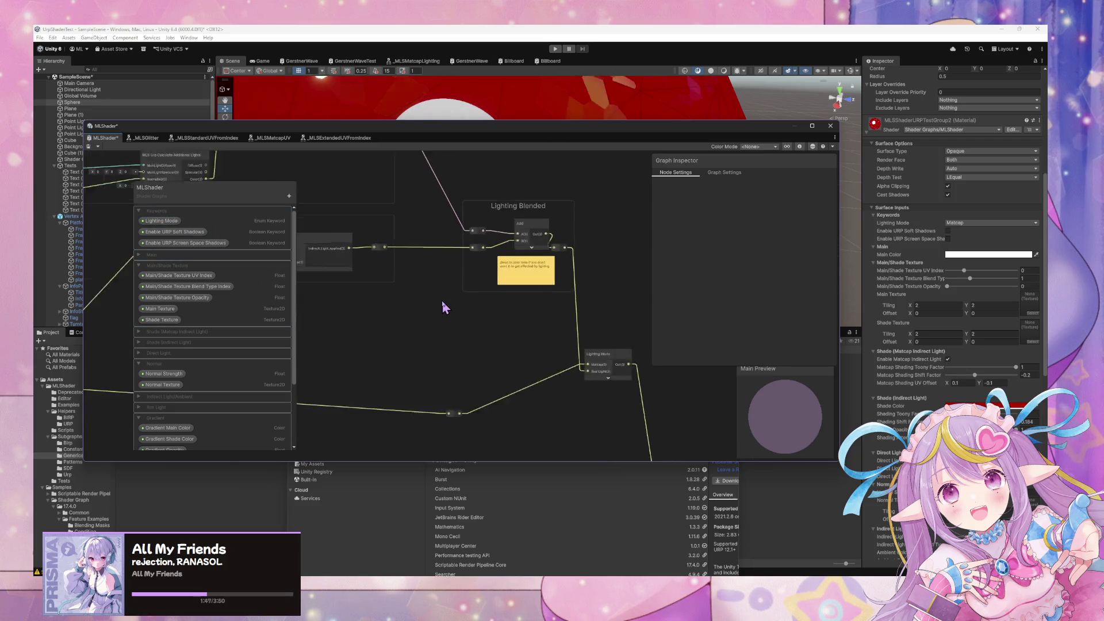
{"action": "left_click", "coordinate": [289, 196]}
Rename the Lighting Mode keyword to 'Indirect Lighting Mode' and pan to the Lighting Blended group
{"action": "left_click", "coordinate": [156, 222]}
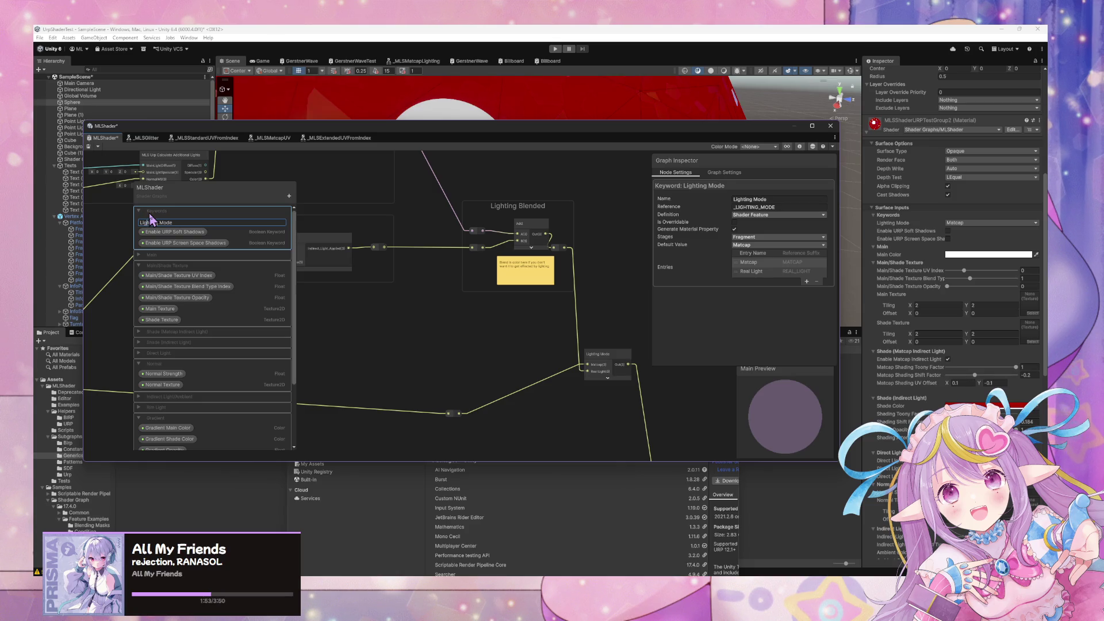
{"action": "type", "text": "Indirect"}
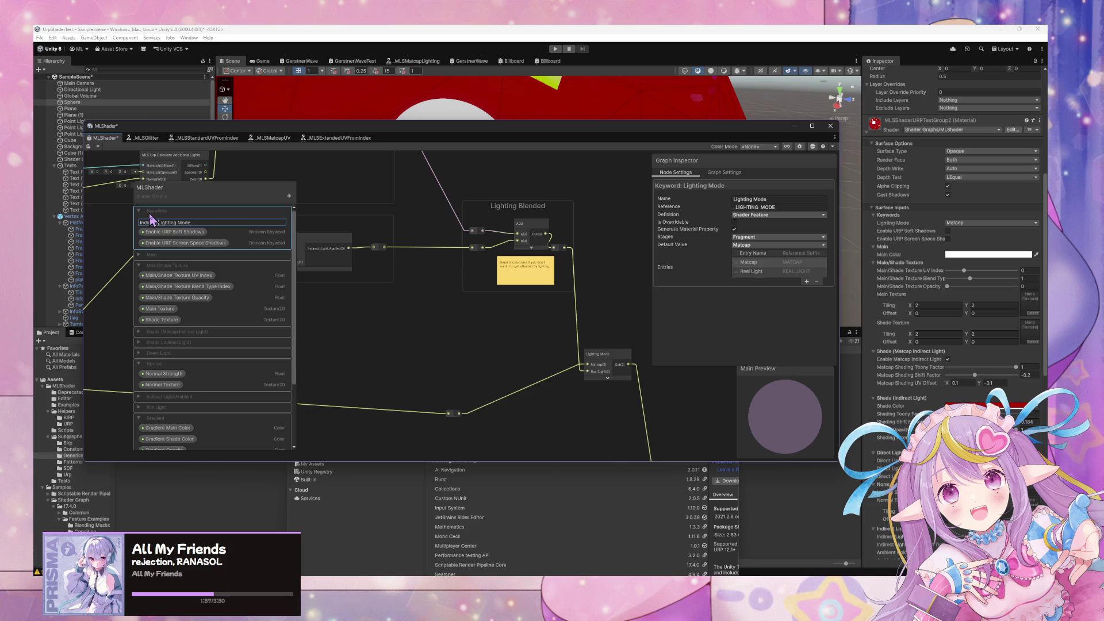
{"action": "key", "text": "Return"}
{"action": "left_click_drag", "start_coordinate": [374, 239], "coordinate": [629, 414]}
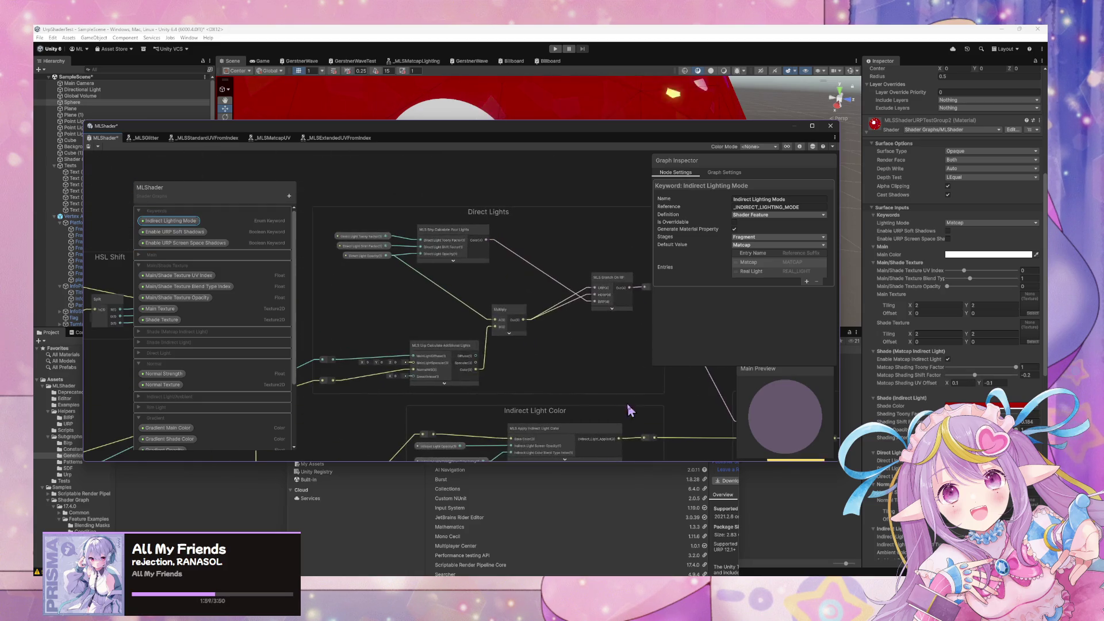
{"action": "mouse_move", "coordinate": [562, 362]}
{"action": "left_mouse_down"}
{"action": "mouse_move", "coordinate": [467, 296]}
{"action": "mouse_move", "coordinate": [575, 351]}
{"action": "mouse_move", "coordinate": [501, 294]}
{"action": "mouse_move", "coordinate": [501, 264]}
{"action": "mouse_move", "coordinate": [461, 246]}
{"action": "mouse_move", "coordinate": [594, 313]}
{"action": "mouse_move", "coordinate": [528, 278]}
{"action": "mouse_move", "coordinate": [506, 290]}
{"action": "mouse_move", "coordinate": [539, 270]}
{"action": "mouse_move", "coordinate": [473, 260]}
{"action": "mouse_move", "coordinate": [561, 286]}
{"action": "mouse_move", "coordinate": [498, 297]}
{"action": "mouse_move", "coordinate": [488, 295]}
{"action": "mouse_move", "coordinate": [542, 266]}
{"action": "left_mouse_up"}
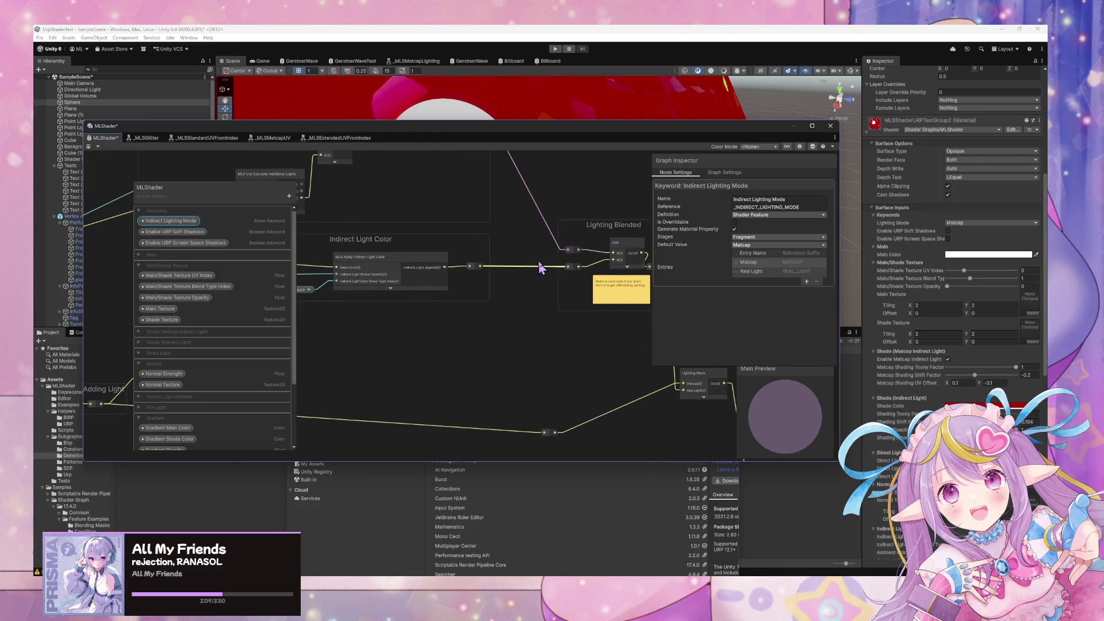
{"action": "mouse_move", "coordinate": [459, 278]}
{"action": "left_mouse_down"}
{"action": "mouse_move", "coordinate": [582, 304]}
{"action": "mouse_move", "coordinate": [604, 296]}
{"action": "mouse_move", "coordinate": [451, 264]}
{"action": "mouse_move", "coordinate": [377, 264]}
{"action": "mouse_move", "coordinate": [450, 279]}
{"action": "mouse_move", "coordinate": [369, 266]}
{"action": "mouse_move", "coordinate": [459, 291]}
{"action": "mouse_move", "coordinate": [333, 380]}
{"action": "mouse_move", "coordinate": [345, 272]}
{"action": "mouse_move", "coordinate": [355, 291]}
{"action": "left_mouse_up"}
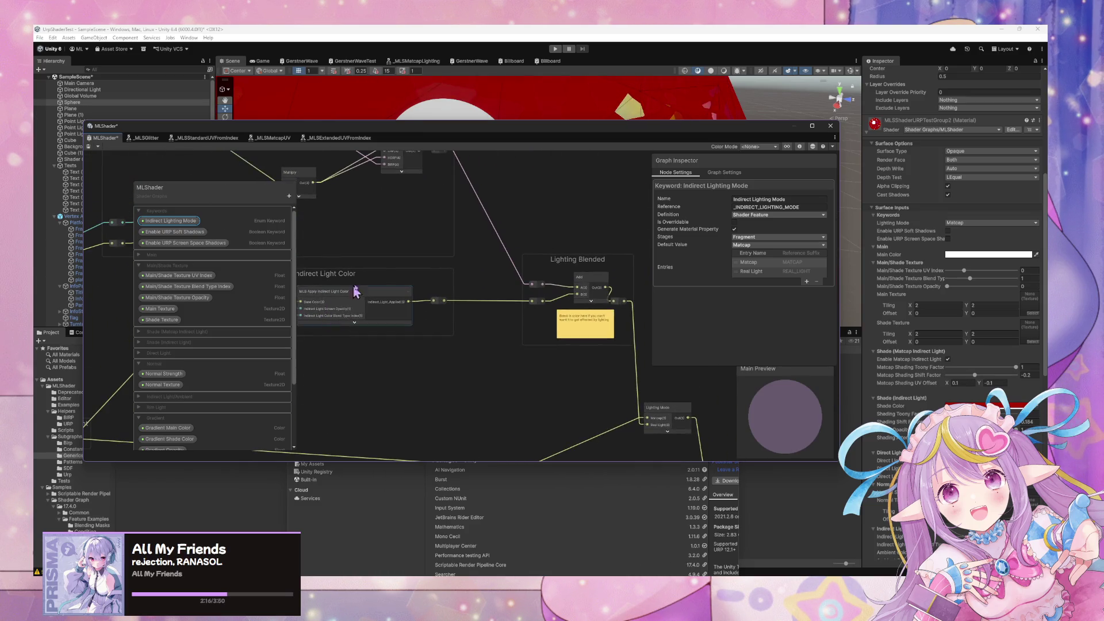
Add a Boolean keyword named 'Enable Direct Lighting' to the MLShader blackboard
{"action": "left_click", "coordinate": [289, 197]}
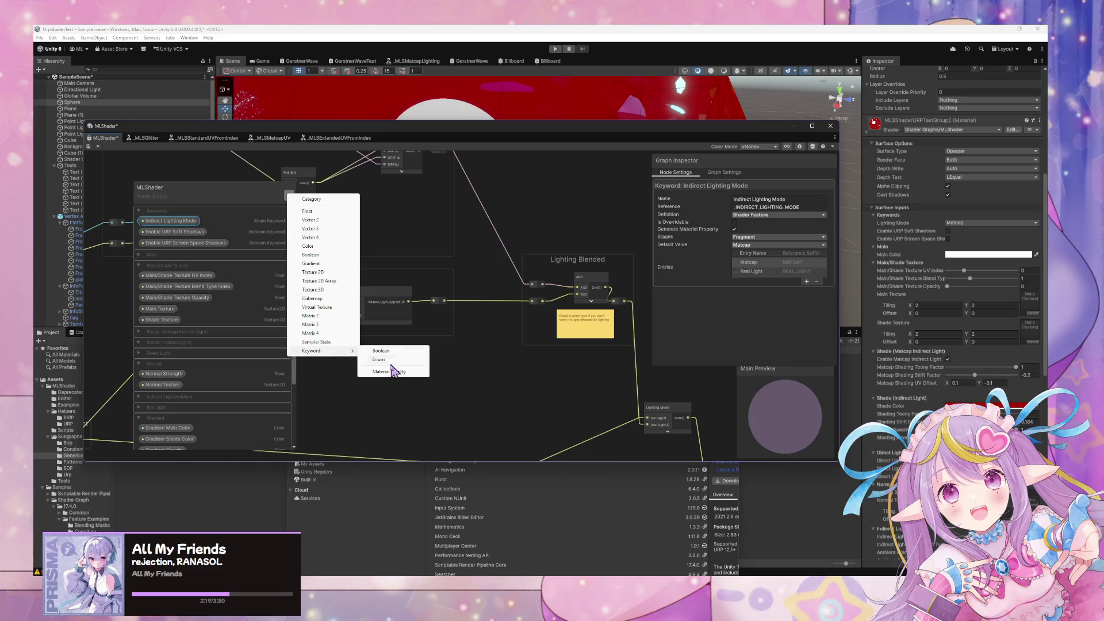
{"action": "left_click", "coordinate": [399, 352]}
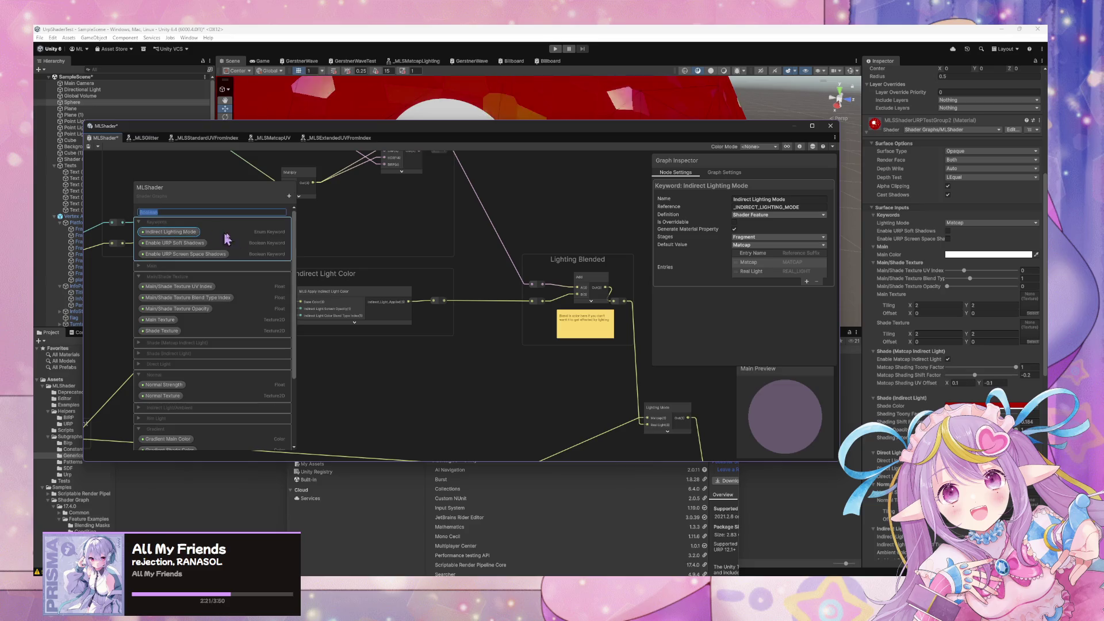
{"action": "type", "text": "Enab"}
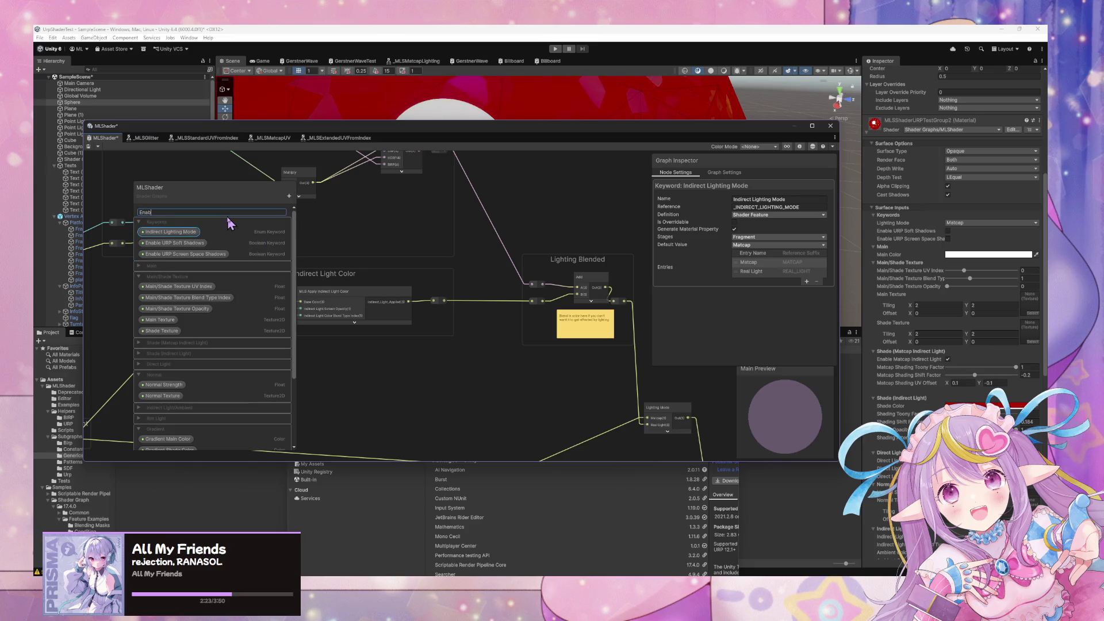
{"action": "type", "text": "le Direct Light"}
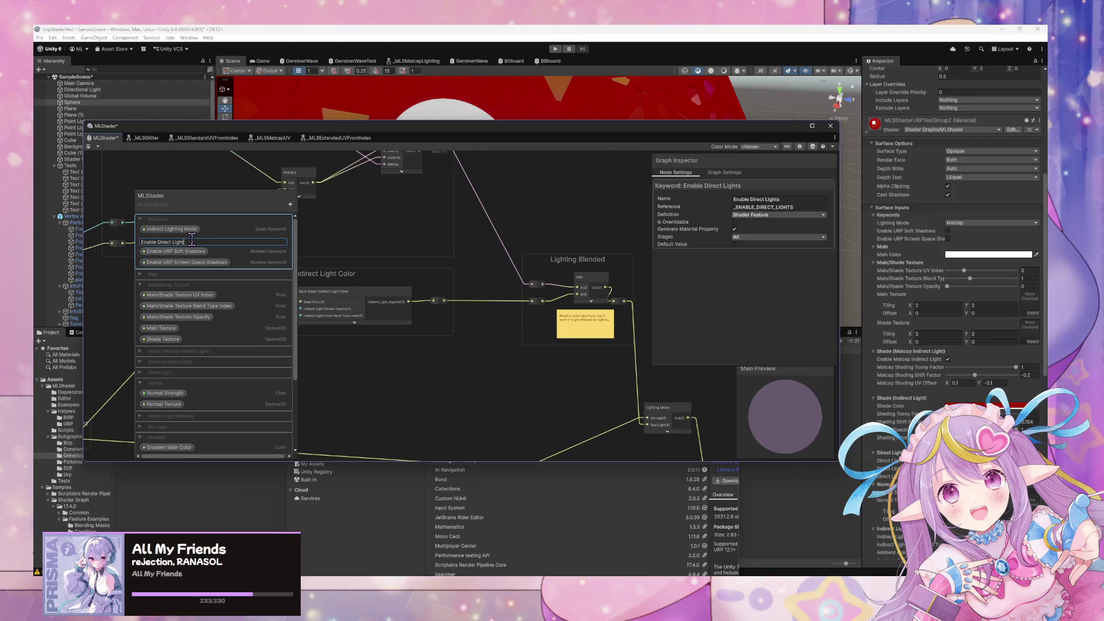
{"action": "type", "text": "ing"}
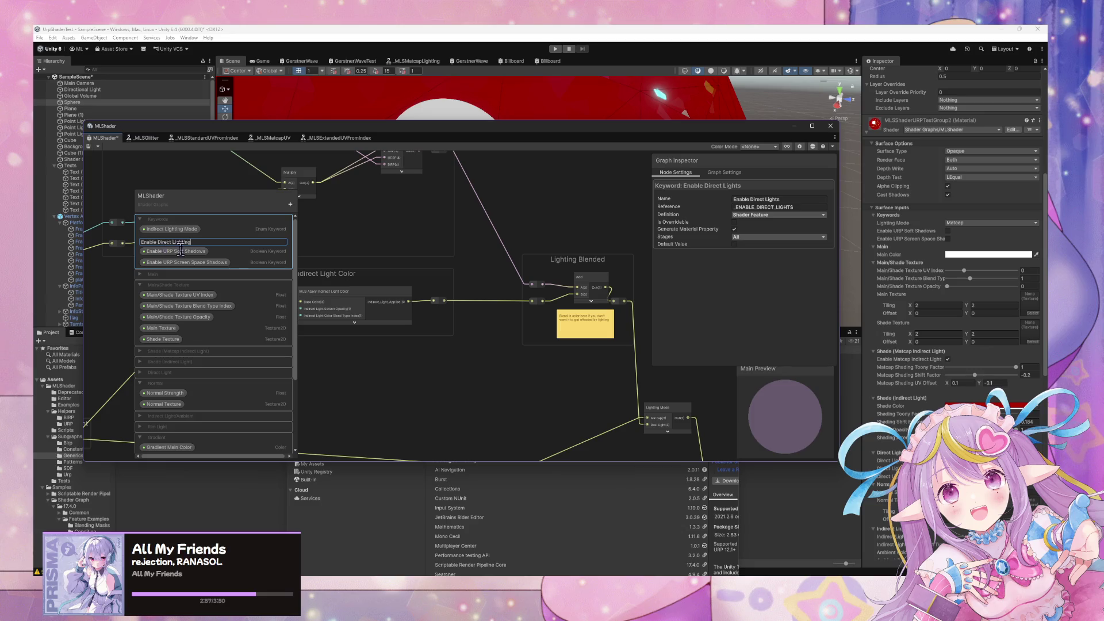
{"action": "key", "text": "Return"}
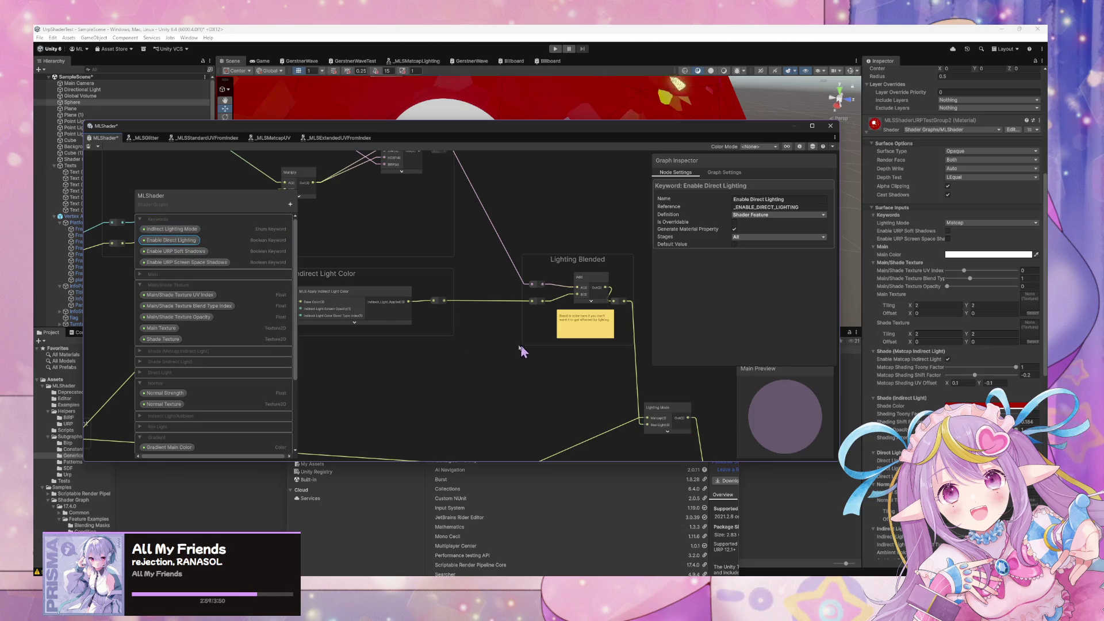
{"action": "left_click_drag", "start_coordinate": [525, 351], "coordinate": [370, 320]}
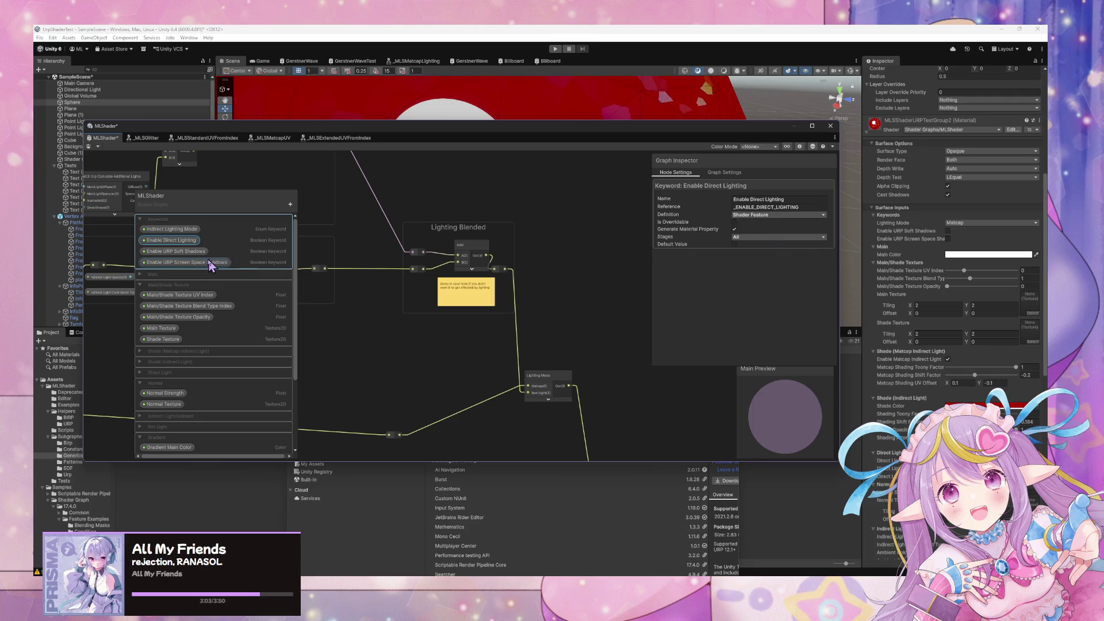
Place an Enable Direct Lighting keyword node and feed the lighting sum into its On input
{"action": "mouse_move", "coordinate": [172, 240]}
{"action": "left_mouse_down"}
{"action": "mouse_move", "coordinate": [446, 341]}
{"action": "mouse_move", "coordinate": [467, 361]}
{"action": "mouse_move", "coordinate": [565, 332]}
{"action": "left_mouse_up"}
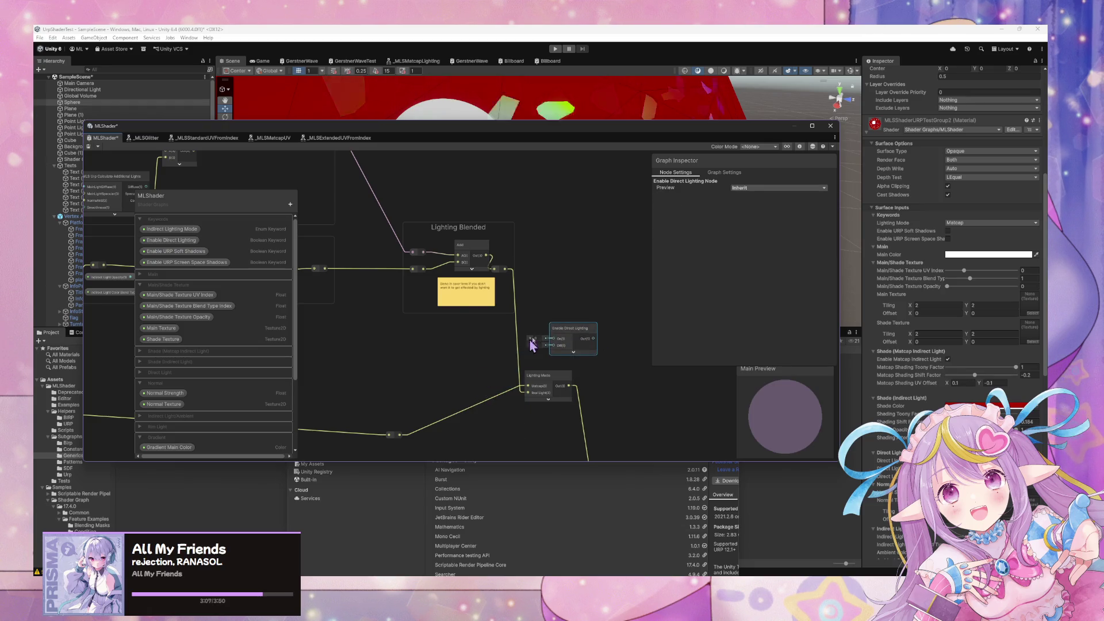
{"action": "scroll", "coordinate": [515, 298], "scroll_direction": "down", "scroll_amount": 3}
{"action": "scroll", "coordinate": [542, 337], "scroll_direction": "up", "scroll_amount": 2}
{"action": "scroll", "coordinate": [678, 353], "scroll_direction": "down", "scroll_amount": 2}
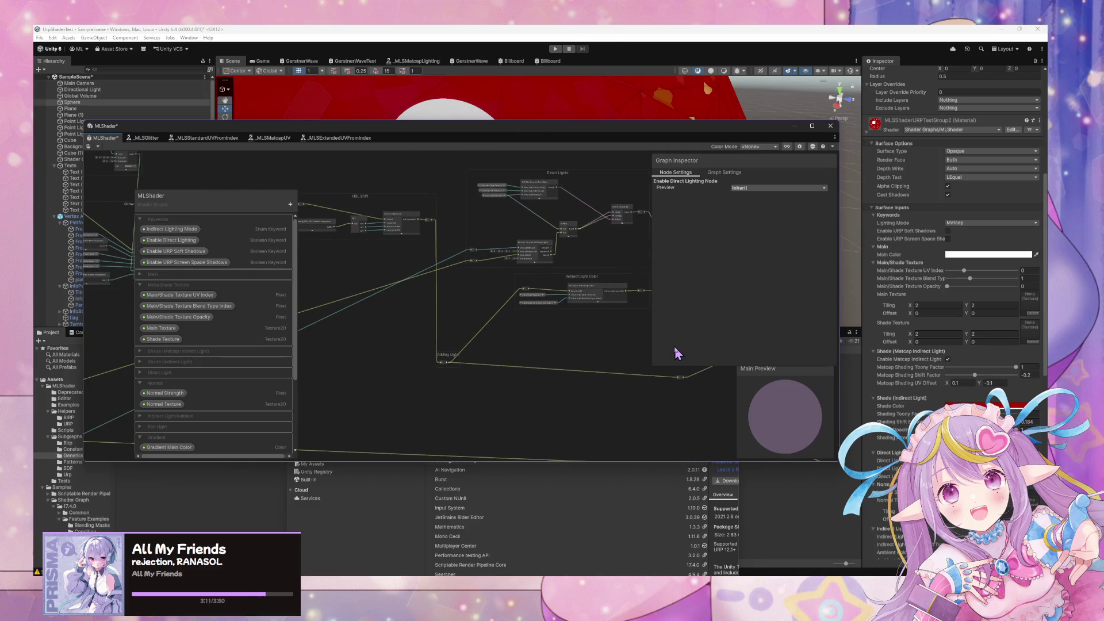
{"action": "scroll", "coordinate": [407, 313], "scroll_direction": "up", "scroll_amount": 3}
{"action": "scroll", "coordinate": [505, 278], "scroll_direction": "up", "scroll_amount": 1}
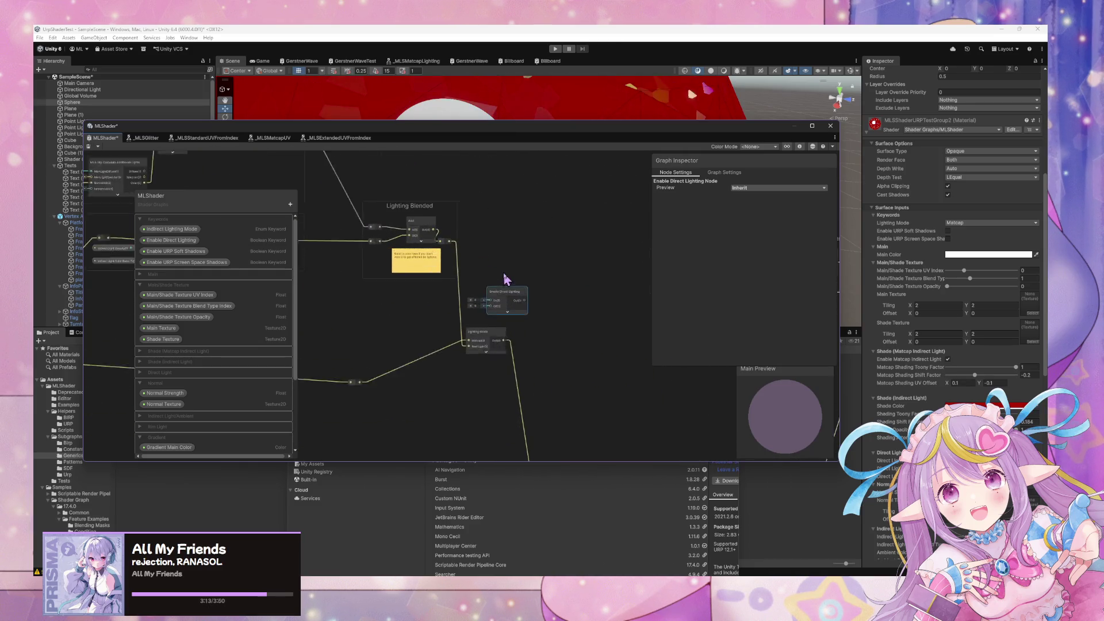
{"action": "scroll", "coordinate": [495, 267], "scroll_direction": "up", "scroll_amount": 1}
{"action": "left_click_drag", "start_coordinate": [440, 236], "coordinate": [493, 310]}
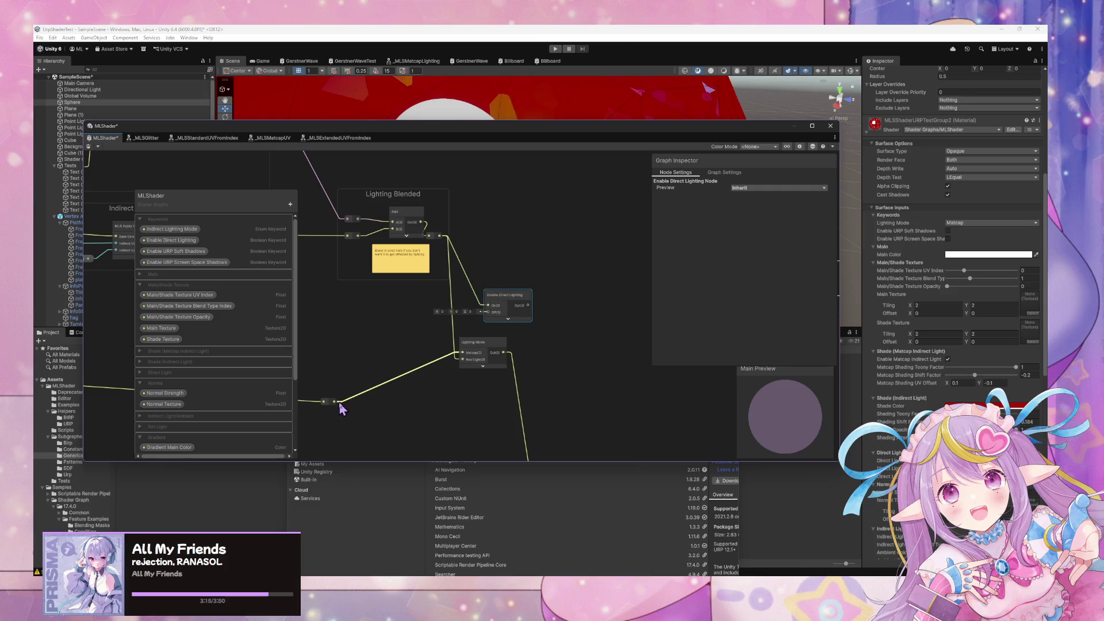
Connect the keyword node's output to Rim Light and delete the old Lighting Mode node
{"action": "scroll", "coordinate": [583, 385], "scroll_direction": "down", "scroll_amount": 1}
{"action": "left_click_drag", "start_coordinate": [584, 384], "coordinate": [528, 294]}
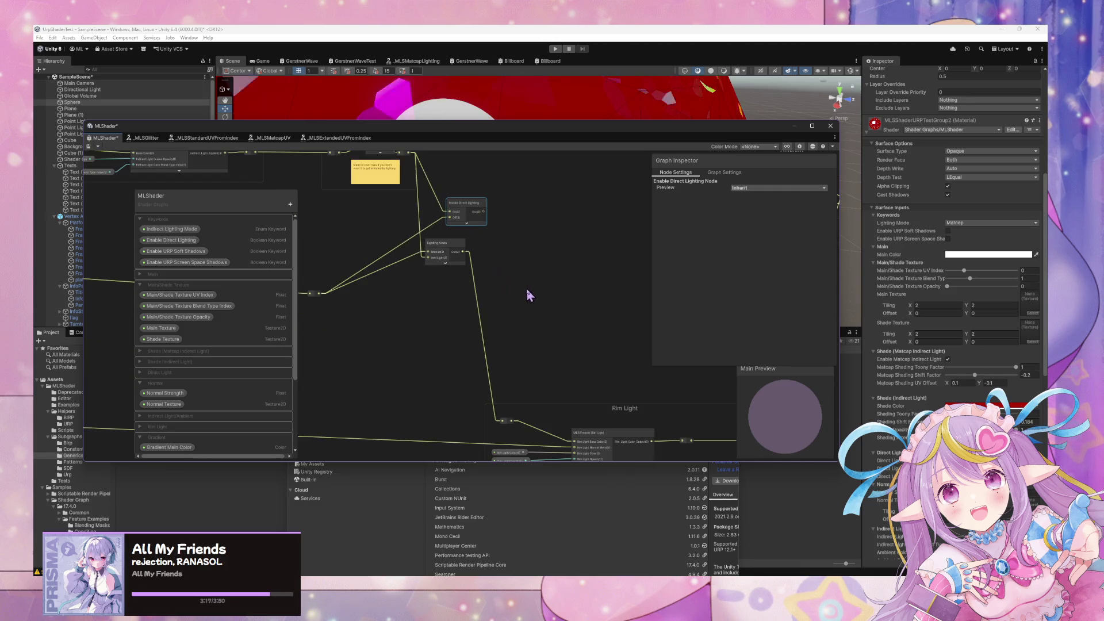
{"action": "left_click", "coordinate": [446, 239]}
{"action": "mouse_move", "coordinate": [486, 210]}
{"action": "left_mouse_down"}
{"action": "mouse_move", "coordinate": [512, 423]}
{"action": "mouse_move", "coordinate": [507, 408]}
{"action": "left_mouse_up"}
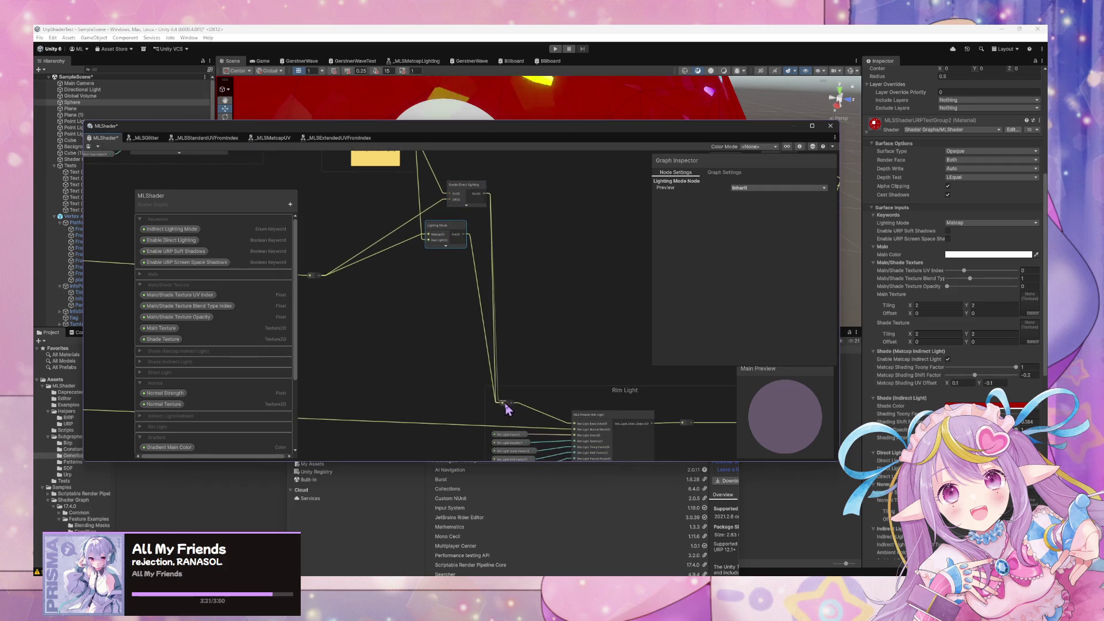
{"action": "mouse_move", "coordinate": [458, 214]}
{"action": "left_mouse_down"}
{"action": "mouse_move", "coordinate": [525, 440]}
{"action": "mouse_move", "coordinate": [530, 332]}
{"action": "mouse_move", "coordinate": [485, 394]}
{"action": "left_mouse_up"}
{"action": "key", "text": "Delete"}
{"action": "left_click", "coordinate": [380, 396]}
{"action": "scroll", "coordinate": [363, 338], "scroll_direction": "down", "scroll_amount": 5}
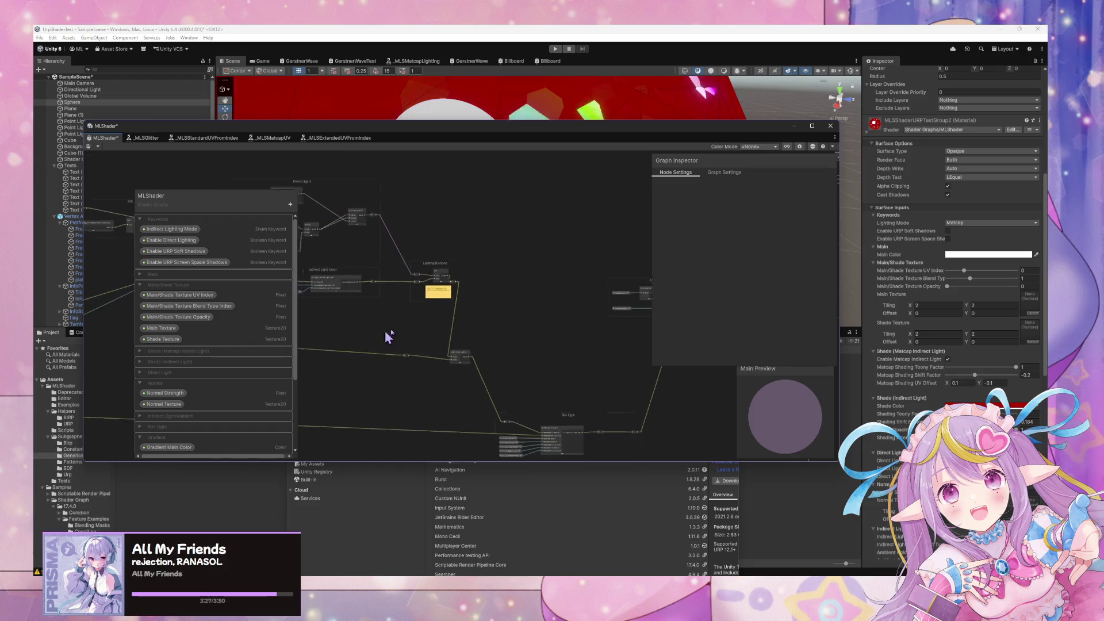
{"action": "scroll", "coordinate": [518, 335], "scroll_direction": "up", "scroll_amount": 3}
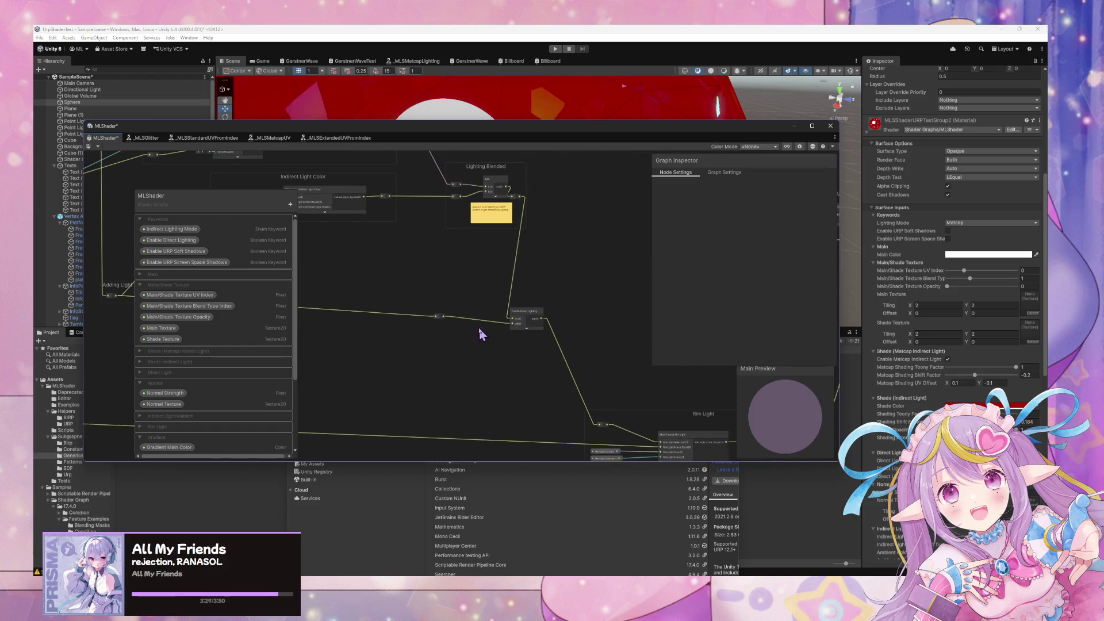
{"action": "mouse_move", "coordinate": [524, 324]}
{"action": "left_mouse_down"}
{"action": "mouse_move", "coordinate": [529, 298]}
{"action": "mouse_move", "coordinate": [524, 307]}
{"action": "left_mouse_up"}
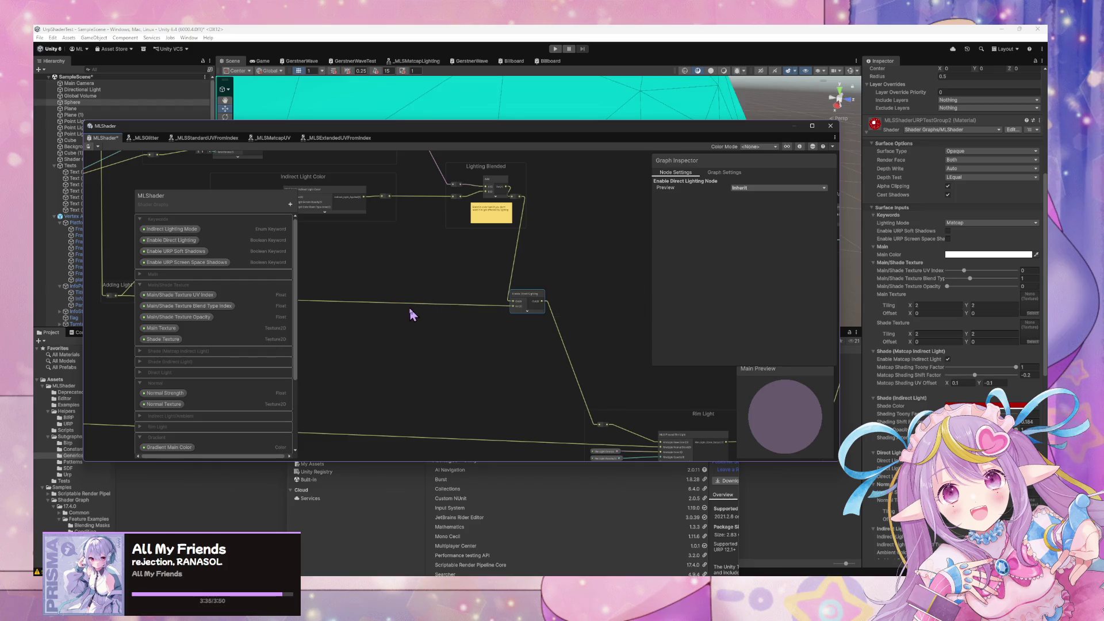
Review the Indirect Light Shadow group, then move the Shader Graph window down to reveal the Scene view
{"action": "scroll", "coordinate": [410, 309], "scroll_direction": "down", "scroll_amount": 6}
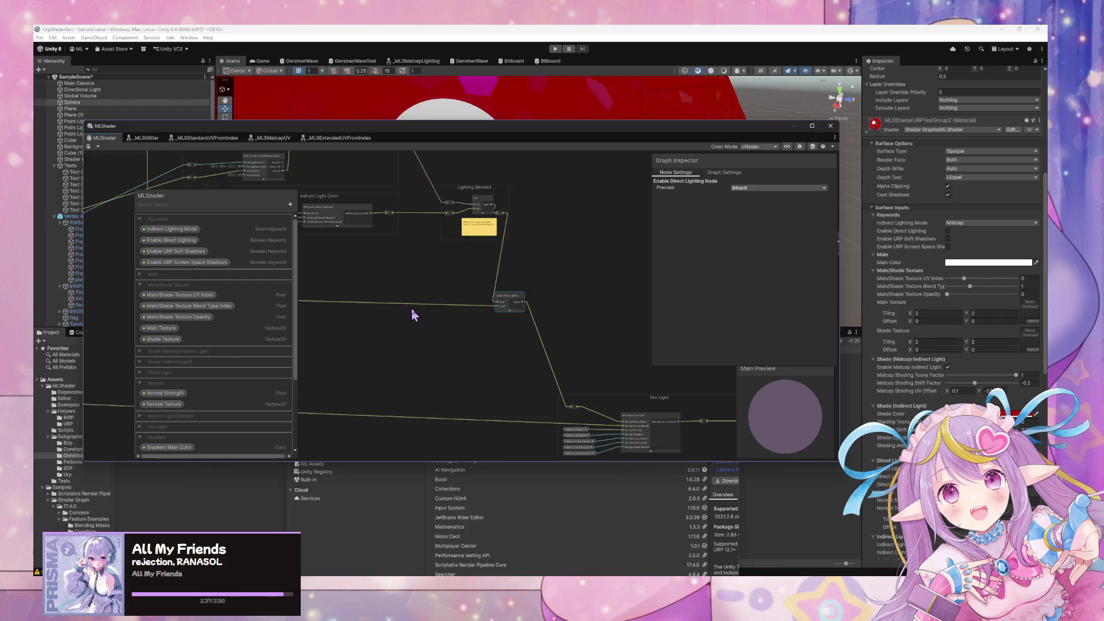
{"action": "scroll", "coordinate": [420, 306], "scroll_direction": "up", "scroll_amount": 5}
{"action": "scroll", "coordinate": [517, 320], "scroll_direction": "down", "scroll_amount": 5}
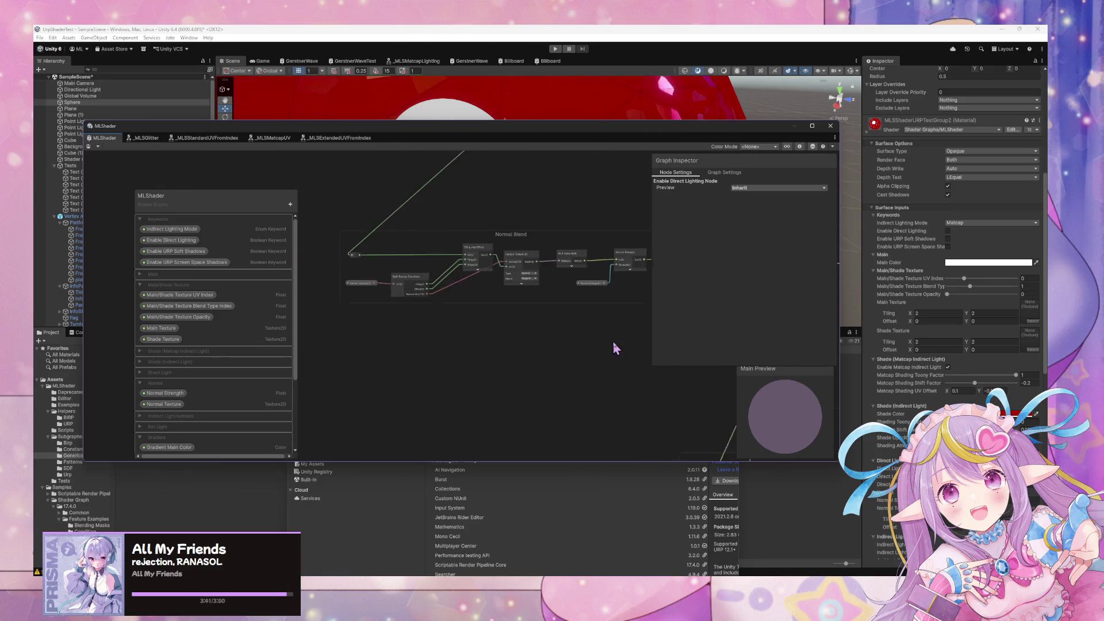
{"action": "scroll", "coordinate": [562, 306], "scroll_direction": "up", "scroll_amount": 5}
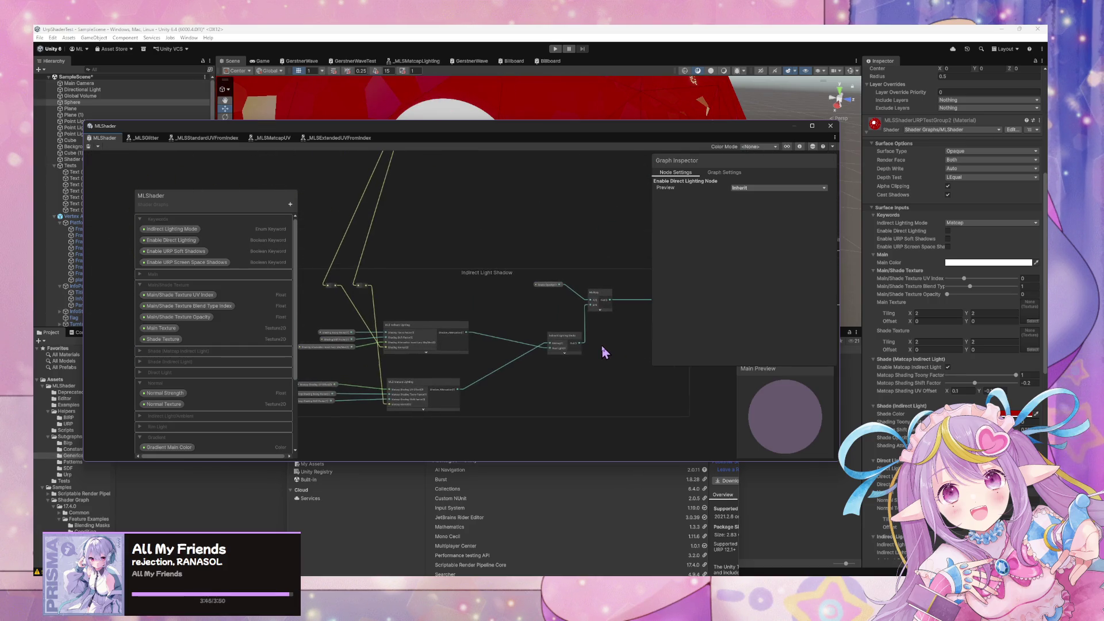
{"action": "left_click_drag", "start_coordinate": [602, 346], "coordinate": [539, 337]}
{"action": "scroll", "coordinate": [368, 348], "scroll_direction": "up", "scroll_amount": 5}
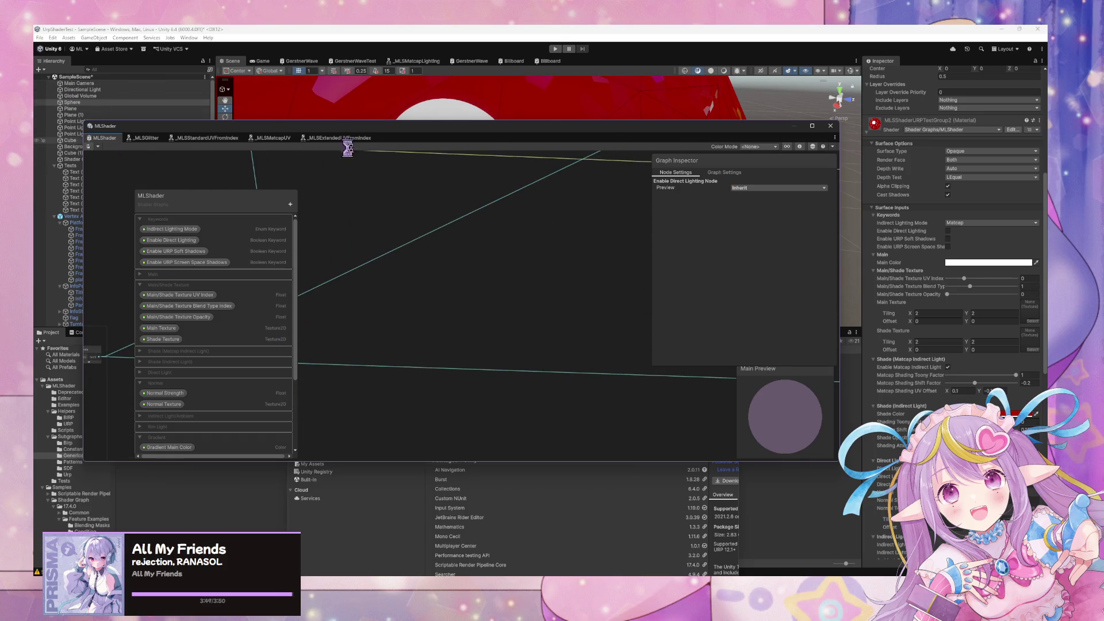
{"action": "left_click_drag", "start_coordinate": [495, 138], "coordinate": [353, 312]}
{"action": "scroll", "coordinate": [633, 265], "scroll_direction": "down", "scroll_amount": 10}
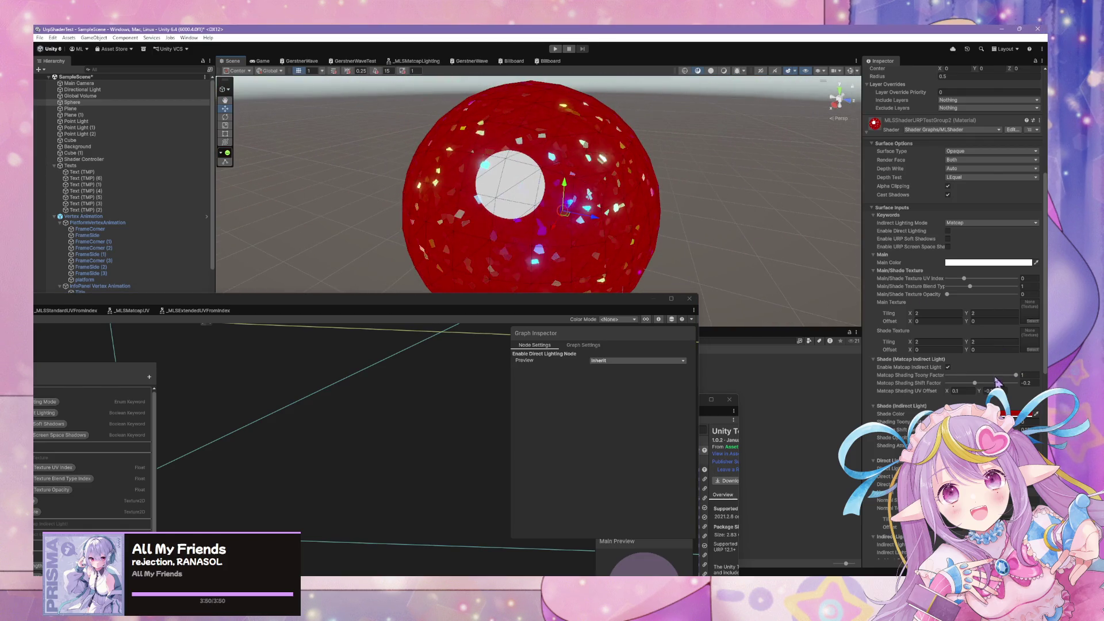
Raise Matcap Shading Shift Factor to 0.43 and orbit the scene to view the sphere and test planes
{"action": "left_click_drag", "start_coordinate": [987, 384], "coordinate": [996, 385]}
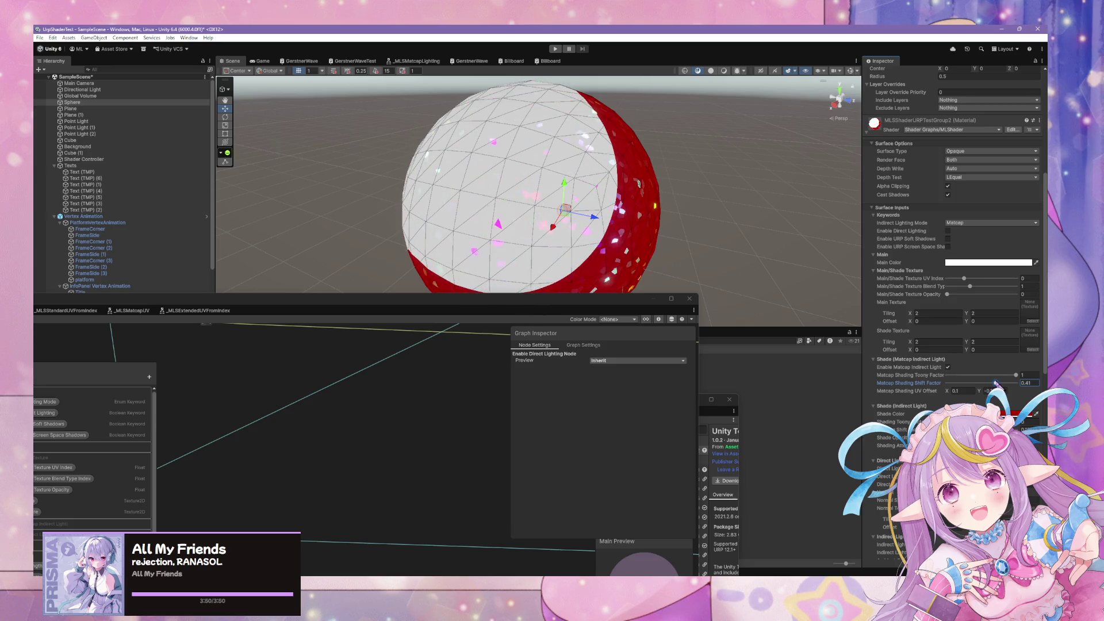
{"action": "mouse_move", "coordinate": [714, 236]}
{"action": "left_mouse_down"}
{"action": "mouse_move", "coordinate": [702, 199]}
{"action": "mouse_move", "coordinate": [727, 185]}
{"action": "mouse_move", "coordinate": [722, 247]}
{"action": "mouse_move", "coordinate": [826, 197]}
{"action": "mouse_move", "coordinate": [772, 261]}
{"action": "mouse_move", "coordinate": [475, 279]}
{"action": "mouse_move", "coordinate": [525, 133]}
{"action": "mouse_move", "coordinate": [444, 143]}
{"action": "mouse_move", "coordinate": [433, 98]}
{"action": "mouse_move", "coordinate": [456, 148]}
{"action": "mouse_move", "coordinate": [547, 218]}
{"action": "left_mouse_up"}
{"action": "mouse_move", "coordinate": [633, 274]}
{"action": "left_mouse_down"}
{"action": "mouse_move", "coordinate": [725, 264]}
{"action": "mouse_move", "coordinate": [774, 184]}
{"action": "mouse_move", "coordinate": [721, 216]}
{"action": "mouse_move", "coordinate": [321, 210]}
{"action": "left_mouse_up"}
{"action": "mouse_move", "coordinate": [514, 207]}
{"action": "left_mouse_down"}
{"action": "mouse_move", "coordinate": [734, 190]}
{"action": "mouse_move", "coordinate": [788, 170]}
{"action": "left_mouse_up"}
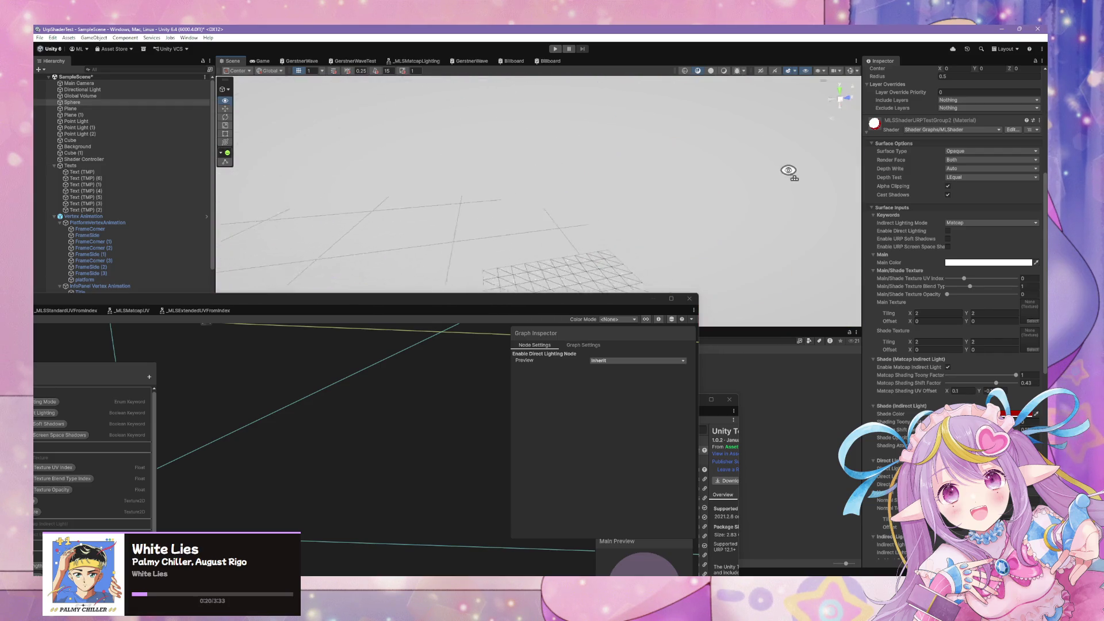
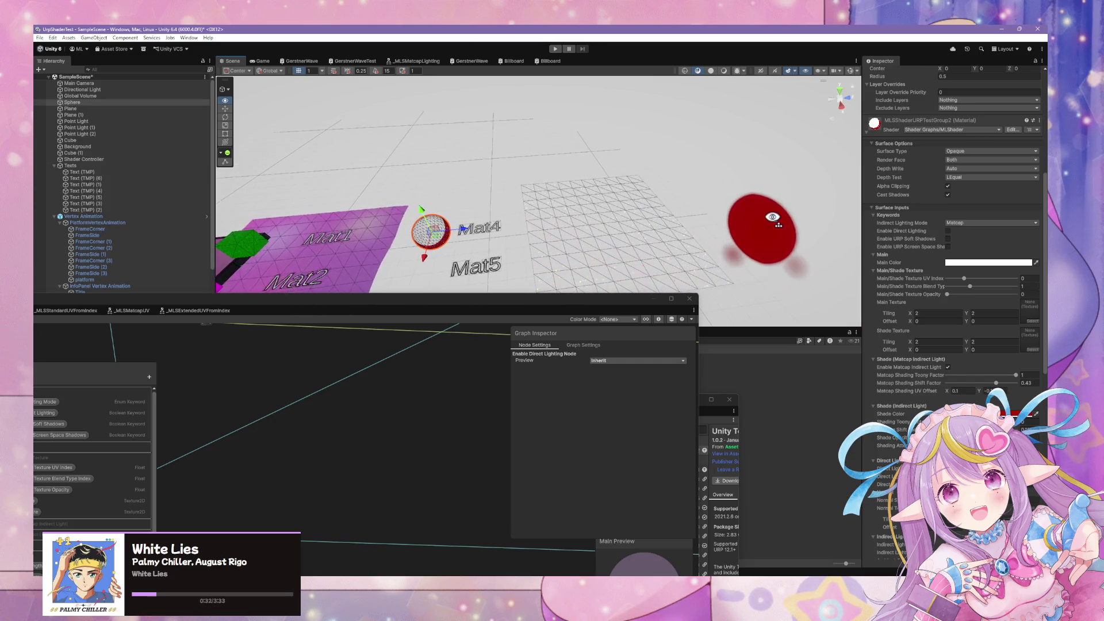
Assign the MLSShaderURPTestGroup2 material to the purple plane by searching 'catest' in the material picker
{"action": "mouse_move", "coordinate": [769, 217]}
{"action": "left_mouse_down"}
{"action": "mouse_move", "coordinate": [637, 206]}
{"action": "mouse_move", "coordinate": [713, 212]}
{"action": "left_mouse_up"}
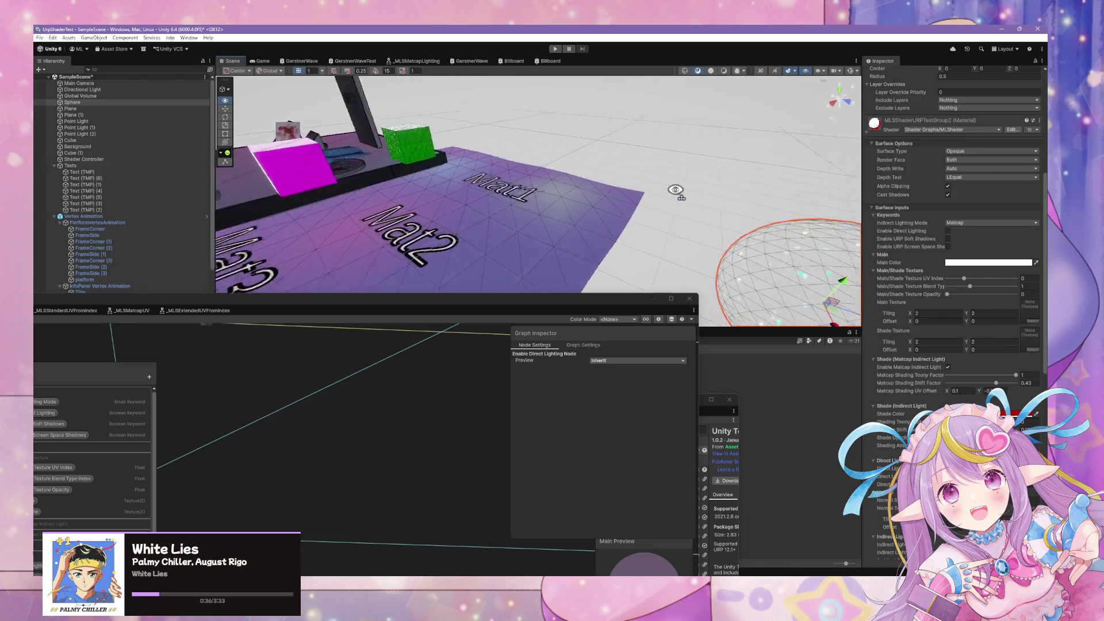
{"action": "mouse_move", "coordinate": [522, 303]}
{"action": "left_mouse_down"}
{"action": "mouse_move", "coordinate": [599, 309]}
{"action": "mouse_move", "coordinate": [809, 458]}
{"action": "left_mouse_up"}
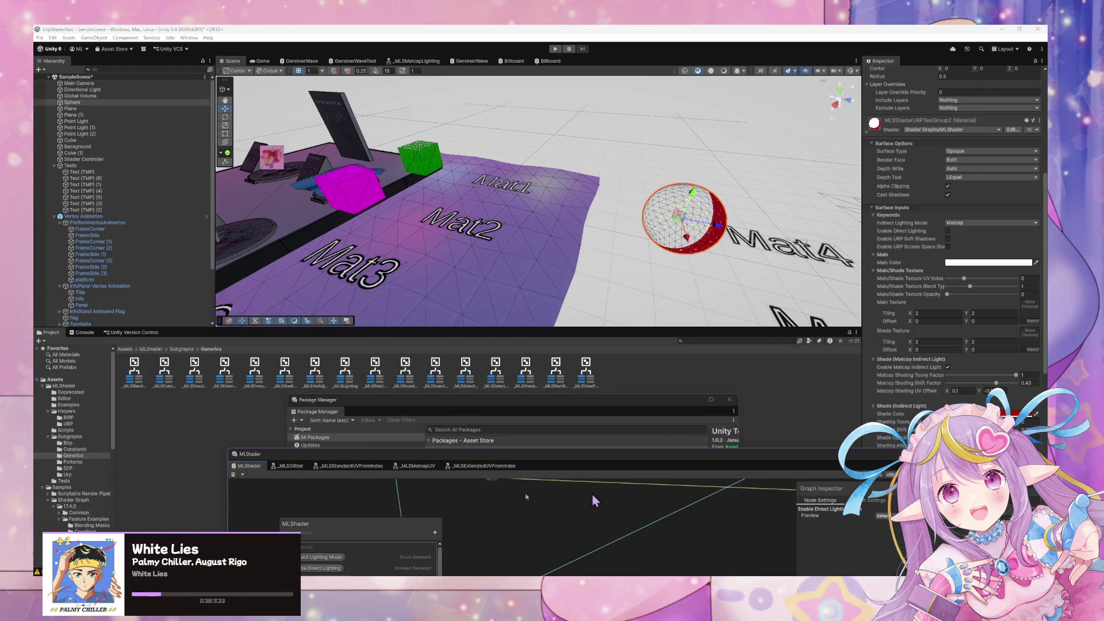
{"action": "left_click", "coordinate": [496, 240]}
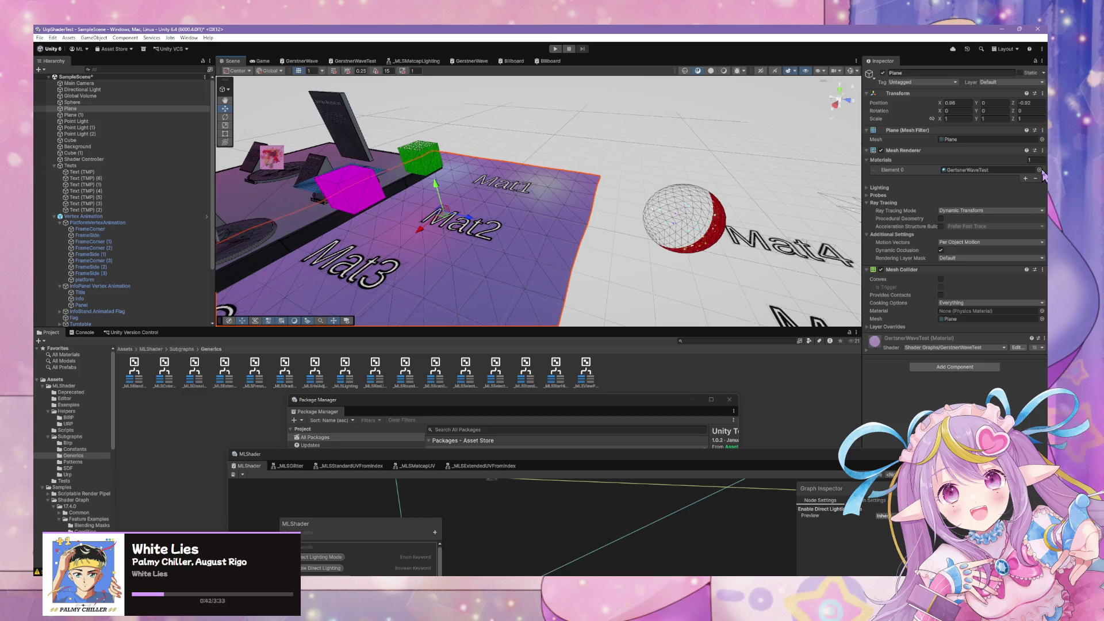
{"action": "left_click", "coordinate": [1039, 170]}
{"action": "type", "text": "ca"}
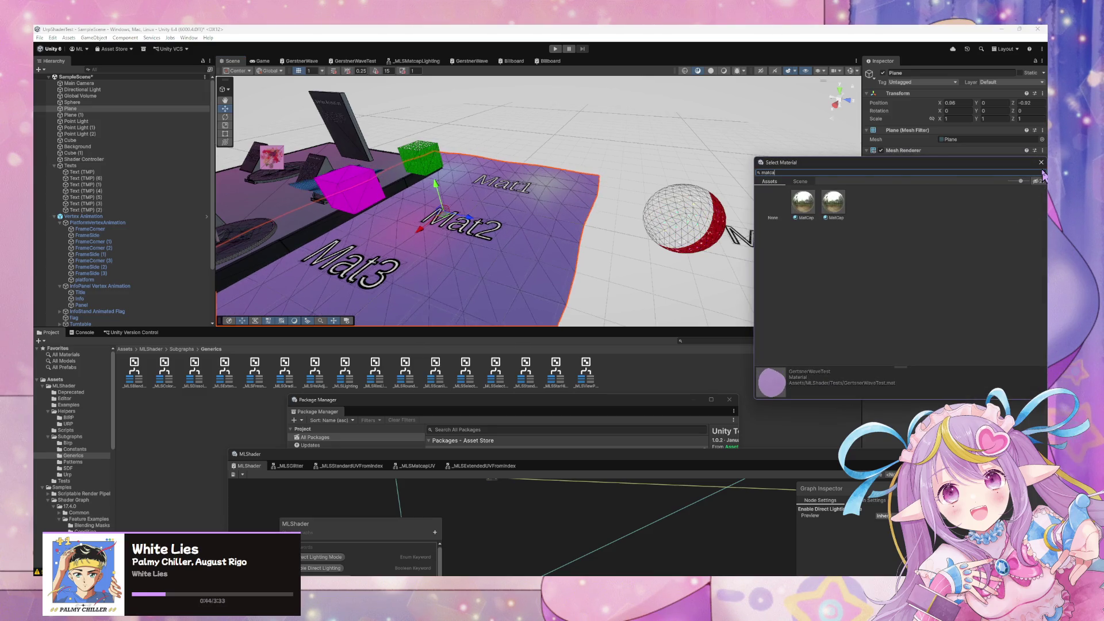
{"action": "type", "text": "test"}
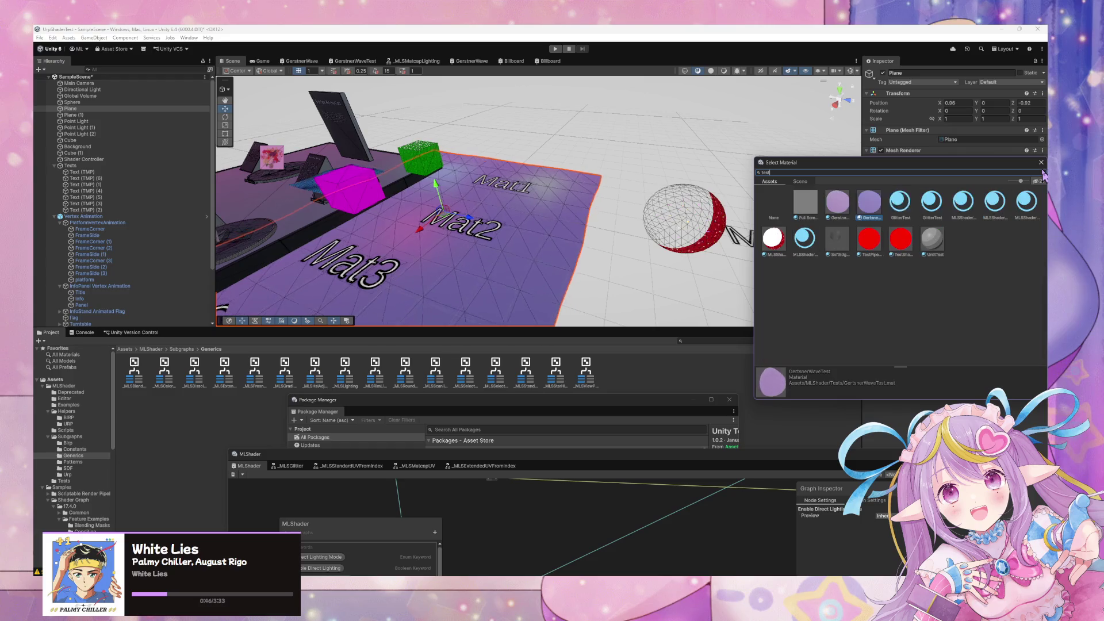
{"action": "left_click", "coordinate": [766, 246]}
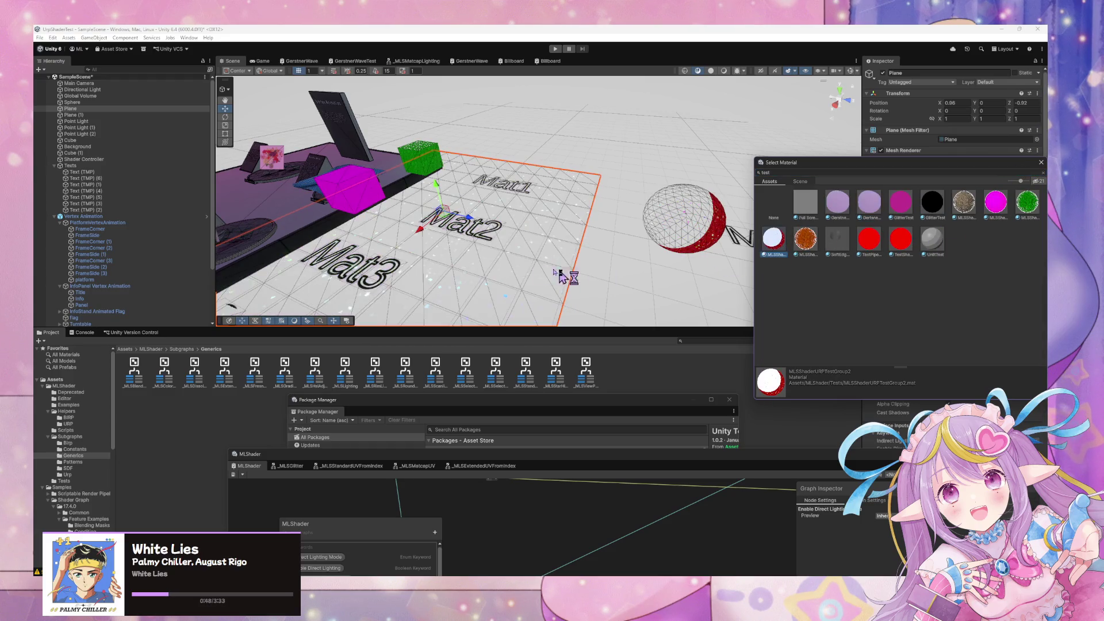
{"action": "mouse_move", "coordinate": [518, 267]}
{"action": "left_mouse_down"}
{"action": "mouse_move", "coordinate": [493, 289]}
{"action": "mouse_move", "coordinate": [616, 254]}
{"action": "mouse_move", "coordinate": [572, 225]}
{"action": "mouse_move", "coordinate": [424, 209]}
{"action": "mouse_move", "coordinate": [569, 274]}
{"action": "mouse_move", "coordinate": [370, 296]}
{"action": "mouse_move", "coordinate": [226, 233]}
{"action": "left_mouse_up"}
{"action": "scroll", "coordinate": [527, 199], "scroll_direction": "down", "scroll_amount": 3}
{"action": "scroll", "coordinate": [468, 249], "scroll_direction": "up", "scroll_amount": 5}
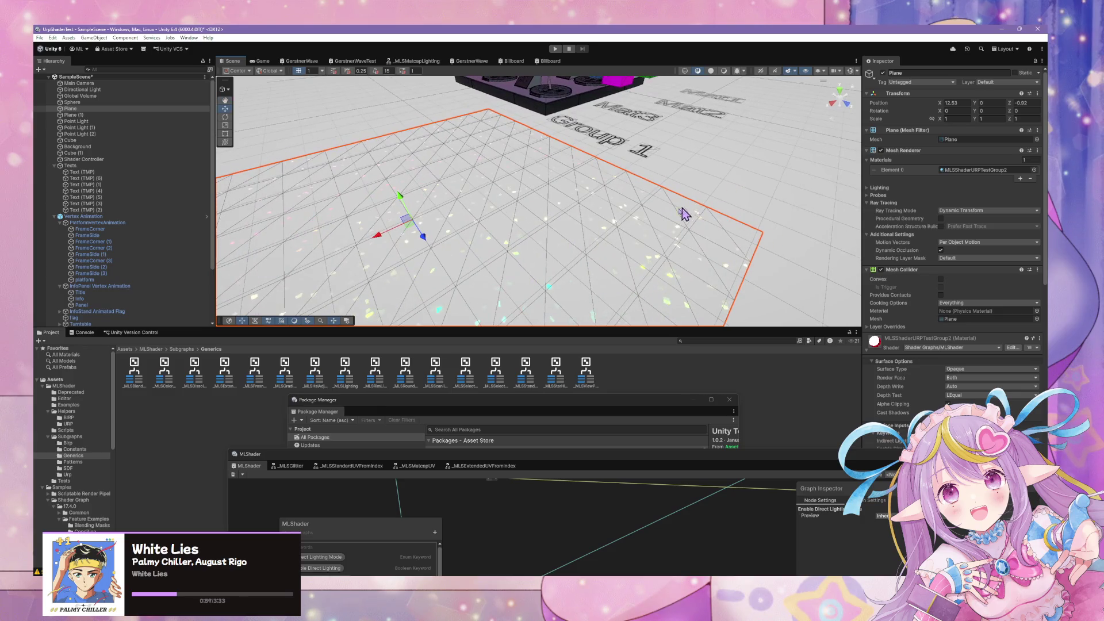
{"action": "scroll", "coordinate": [684, 214], "scroll_direction": "down", "scroll_amount": 3}
{"action": "mouse_move", "coordinate": [665, 217]}
{"action": "left_mouse_down"}
{"action": "mouse_move", "coordinate": [820, 210]}
{"action": "mouse_move", "coordinate": [746, 148]}
{"action": "mouse_move", "coordinate": [815, 171]}
{"action": "mouse_move", "coordinate": [816, 155]}
{"action": "mouse_move", "coordinate": [727, 155]}
{"action": "mouse_move", "coordinate": [715, 211]}
{"action": "mouse_move", "coordinate": [847, 166]}
{"action": "mouse_move", "coordinate": [794, 177]}
{"action": "mouse_move", "coordinate": [796, 130]}
{"action": "mouse_move", "coordinate": [769, 190]}
{"action": "mouse_move", "coordinate": [697, 259]}
{"action": "mouse_move", "coordinate": [744, 301]}
{"action": "mouse_move", "coordinate": [565, 217]}
{"action": "mouse_move", "coordinate": [669, 238]}
{"action": "mouse_move", "coordinate": [456, 191]}
{"action": "left_mouse_up"}
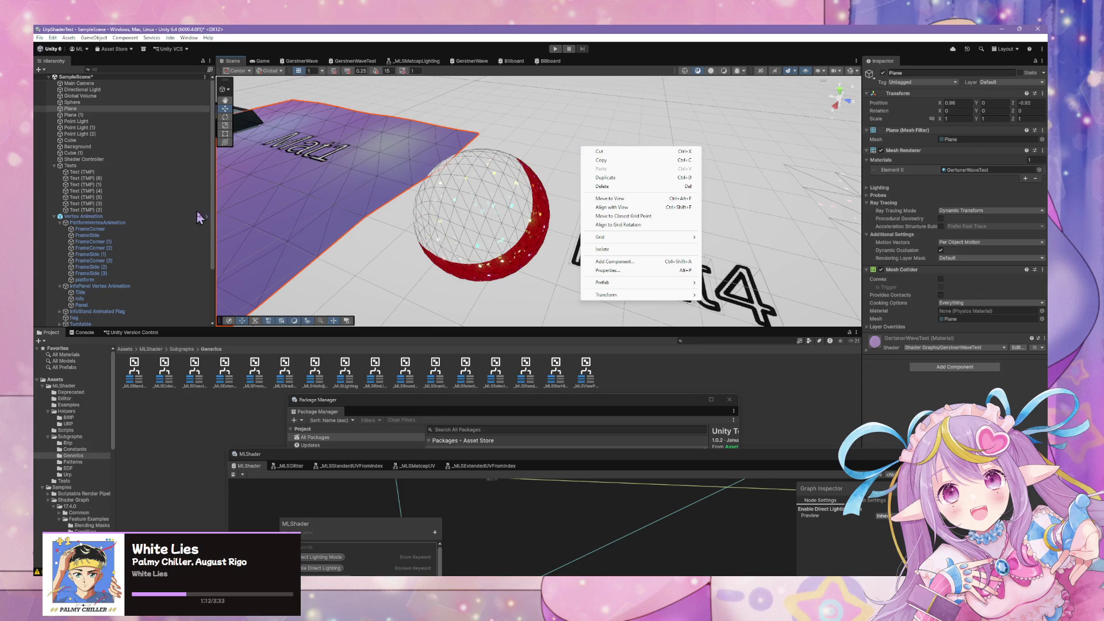
Select the platform object near the Mat2 and Mat3 area and fly in over it
{"action": "left_click", "coordinate": [55, 166]}
{"action": "mouse_move", "coordinate": [373, 172]}
{"action": "left_mouse_down"}
{"action": "mouse_move", "coordinate": [344, 128]}
{"action": "mouse_move", "coordinate": [385, 279]}
{"action": "left_mouse_up"}
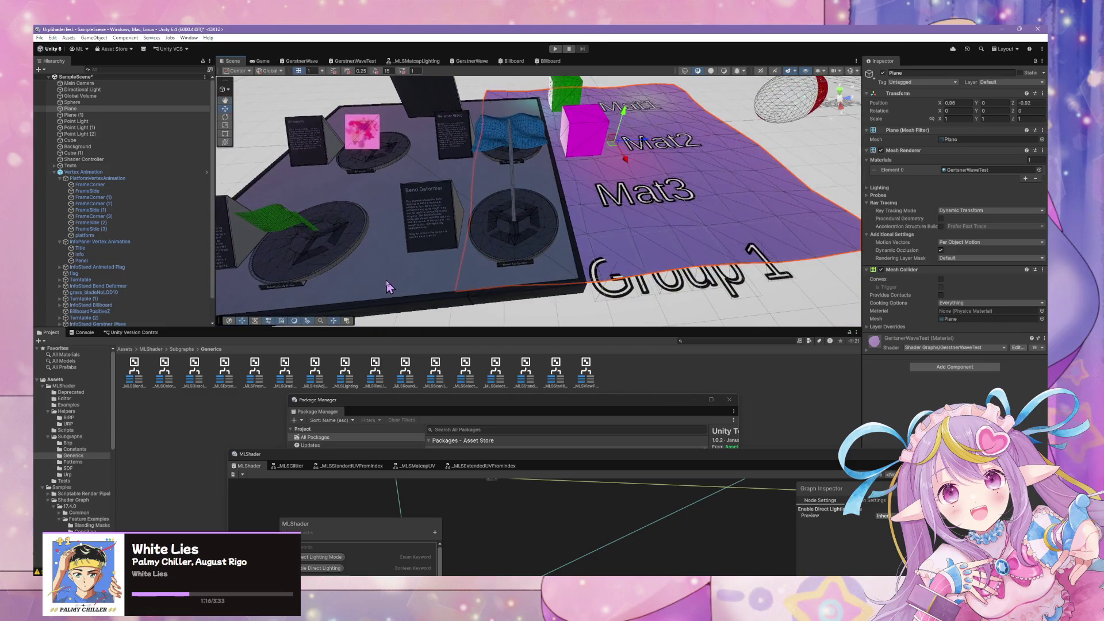
{"action": "left_click", "coordinate": [385, 279]}
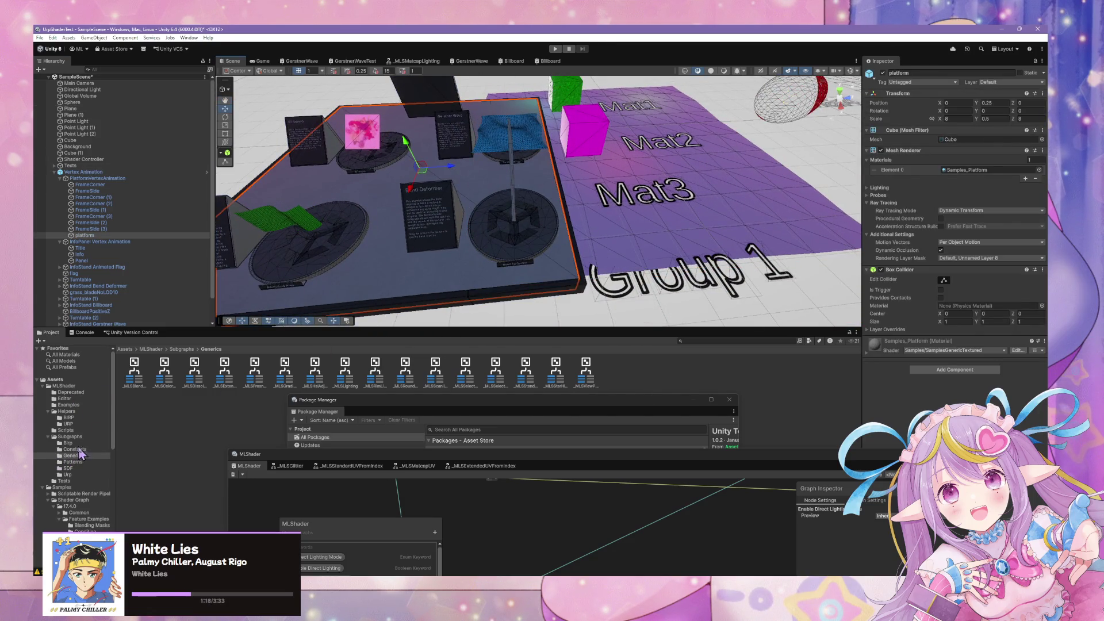
{"action": "mouse_move", "coordinate": [328, 193]}
{"action": "left_mouse_down"}
{"action": "mouse_move", "coordinate": [337, 188]}
{"action": "mouse_move", "coordinate": [302, 168]}
{"action": "mouse_move", "coordinate": [404, 155]}
{"action": "left_mouse_up"}
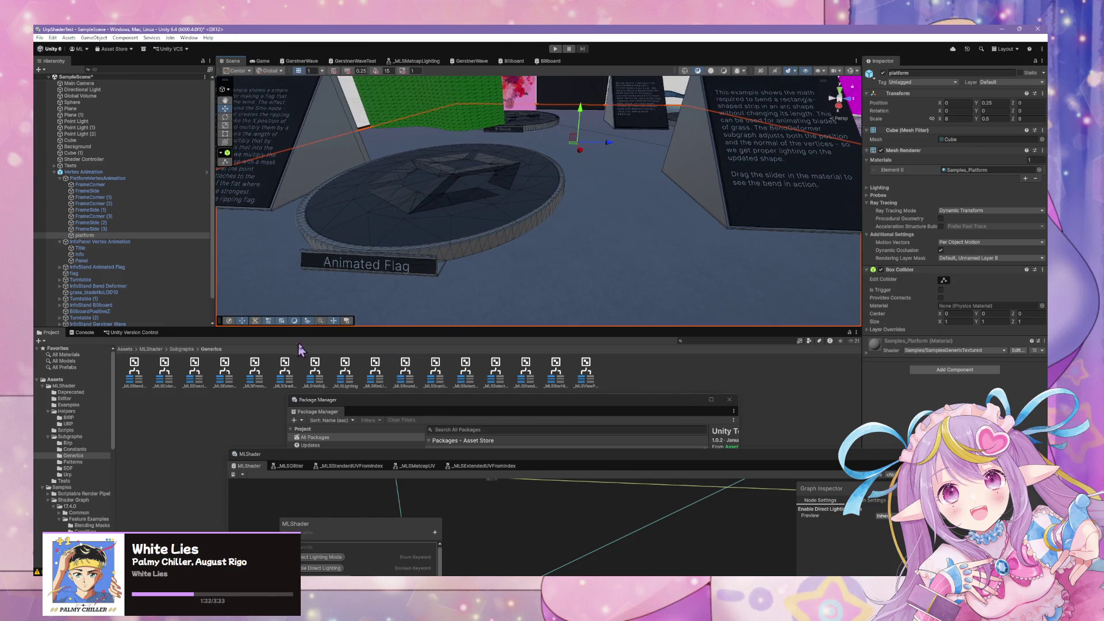
Browse the Birp subgraph and helpers folders, then show the Tests folder's materials
{"action": "left_click", "coordinate": [78, 443]}
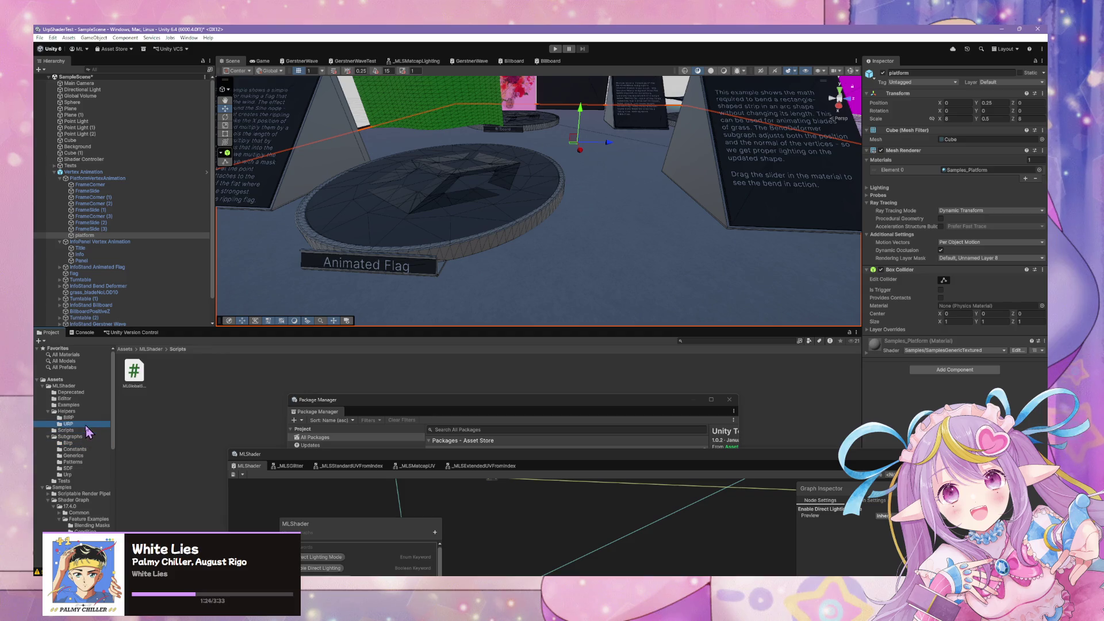
{"action": "left_click", "coordinate": [69, 417]}
{"action": "left_click", "coordinate": [65, 481]}
{"action": "mouse_move", "coordinate": [437, 377]}
{"action": "left_mouse_down"}
{"action": "mouse_move", "coordinate": [505, 202]}
{"action": "mouse_move", "coordinate": [493, 229]}
{"action": "mouse_move", "coordinate": [520, 204]}
{"action": "mouse_move", "coordinate": [439, 120]}
{"action": "mouse_move", "coordinate": [464, 283]}
{"action": "mouse_move", "coordinate": [483, 238]}
{"action": "mouse_move", "coordinate": [533, 197]}
{"action": "mouse_move", "coordinate": [533, 167]}
{"action": "mouse_move", "coordinate": [432, 238]}
{"action": "mouse_move", "coordinate": [357, 234]}
{"action": "mouse_move", "coordinate": [535, 222]}
{"action": "mouse_move", "coordinate": [627, 188]}
{"action": "mouse_move", "coordinate": [610, 173]}
{"action": "mouse_move", "coordinate": [611, 140]}
{"action": "mouse_move", "coordinate": [557, 138]}
{"action": "mouse_move", "coordinate": [500, 196]}
{"action": "mouse_move", "coordinate": [378, 241]}
{"action": "mouse_move", "coordinate": [486, 297]}
{"action": "mouse_move", "coordinate": [342, 209]}
{"action": "mouse_move", "coordinate": [443, 227]}
{"action": "left_mouse_up"}
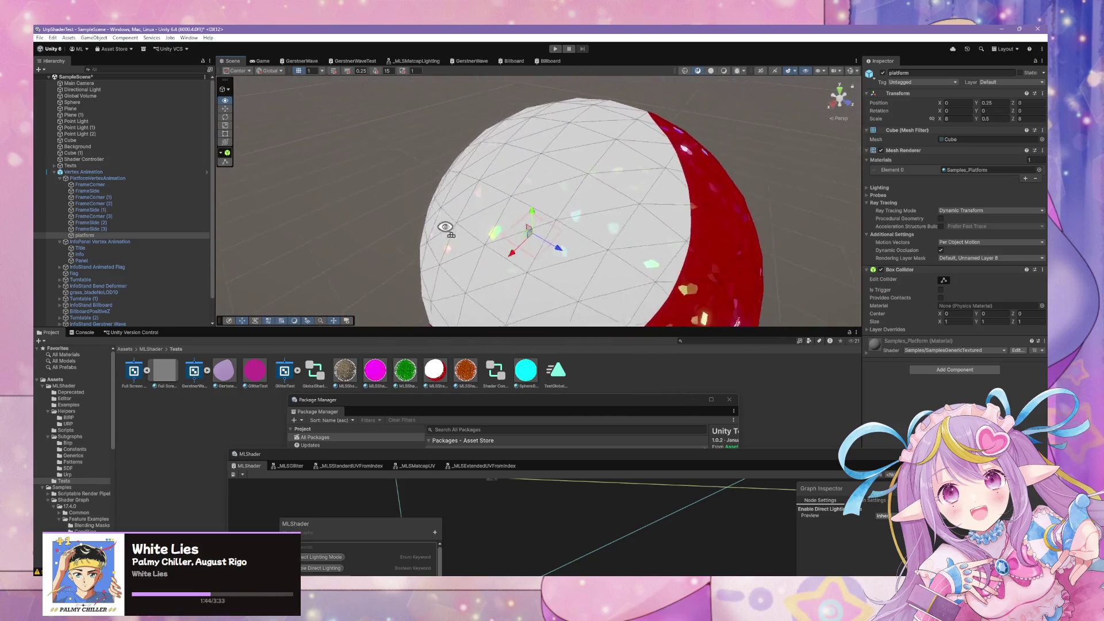
Inspect the MLSShaderURPTestGroup2 material settings and fly over the sparkly Mat planes and floor grid
{"action": "mouse_move", "coordinate": [635, 254]}
{"action": "left_mouse_down"}
{"action": "mouse_move", "coordinate": [613, 347]}
{"action": "mouse_move", "coordinate": [621, 305]}
{"action": "mouse_move", "coordinate": [595, 199]}
{"action": "left_mouse_up"}
{"action": "left_click", "coordinate": [442, 387]}
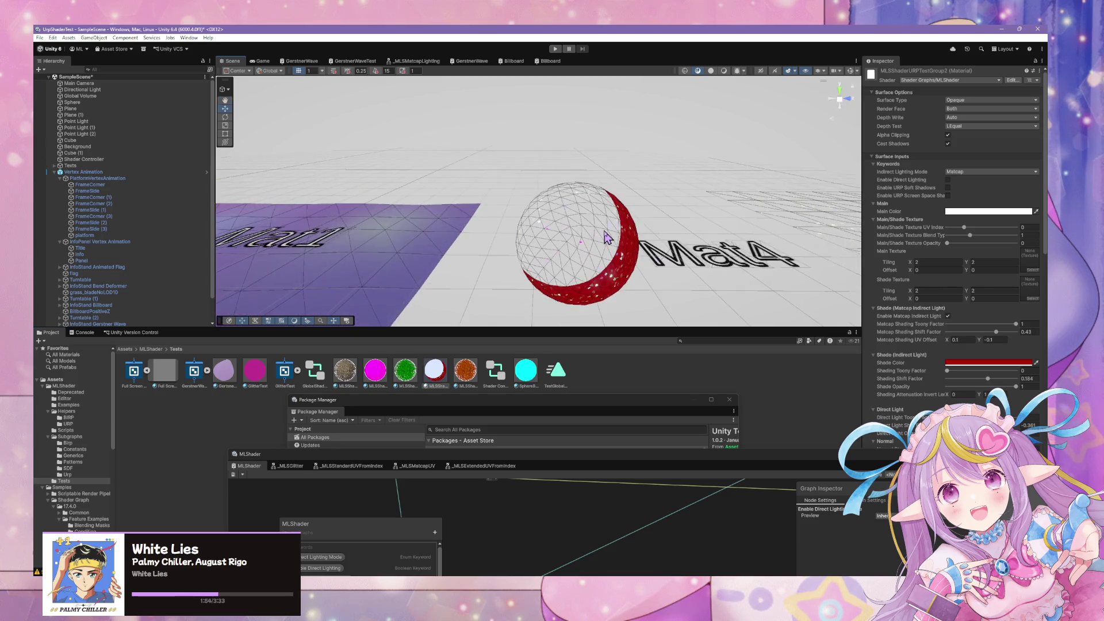
{"action": "scroll", "coordinate": [607, 239], "scroll_direction": "down", "scroll_amount": 10}
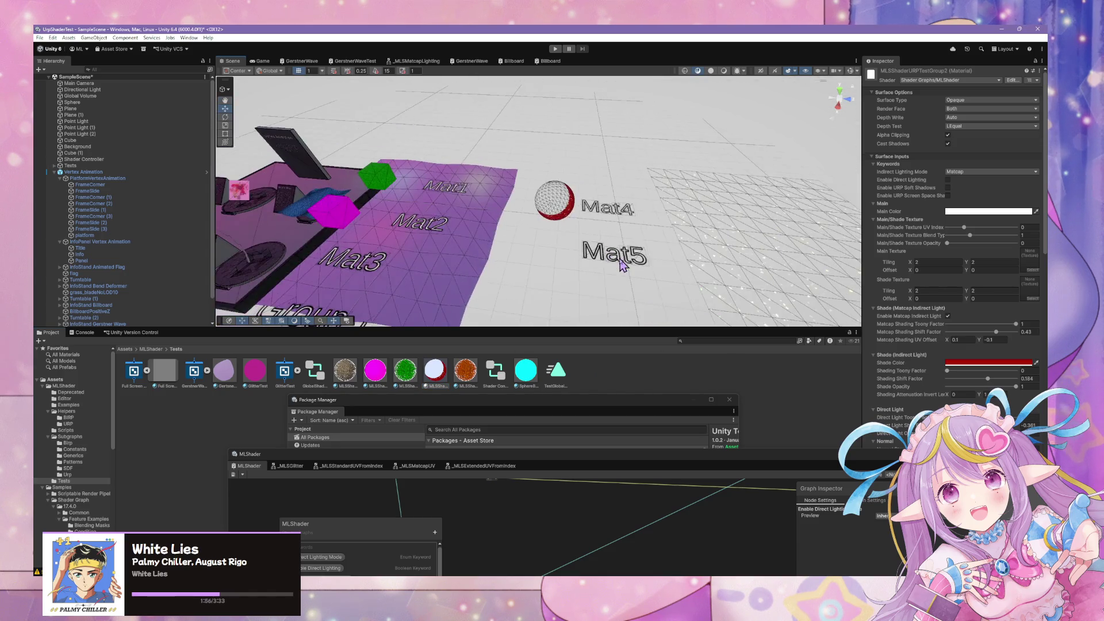
{"action": "mouse_move", "coordinate": [621, 256]}
{"action": "left_mouse_down"}
{"action": "mouse_move", "coordinate": [601, 261]}
{"action": "mouse_move", "coordinate": [604, 271]}
{"action": "mouse_move", "coordinate": [574, 267]}
{"action": "mouse_move", "coordinate": [768, 222]}
{"action": "left_mouse_up"}
{"action": "left_click_drag", "start_coordinate": [726, 138], "coordinate": [627, 291]}
{"action": "scroll", "coordinate": [627, 291], "scroll_direction": "down", "scroll_amount": 5}
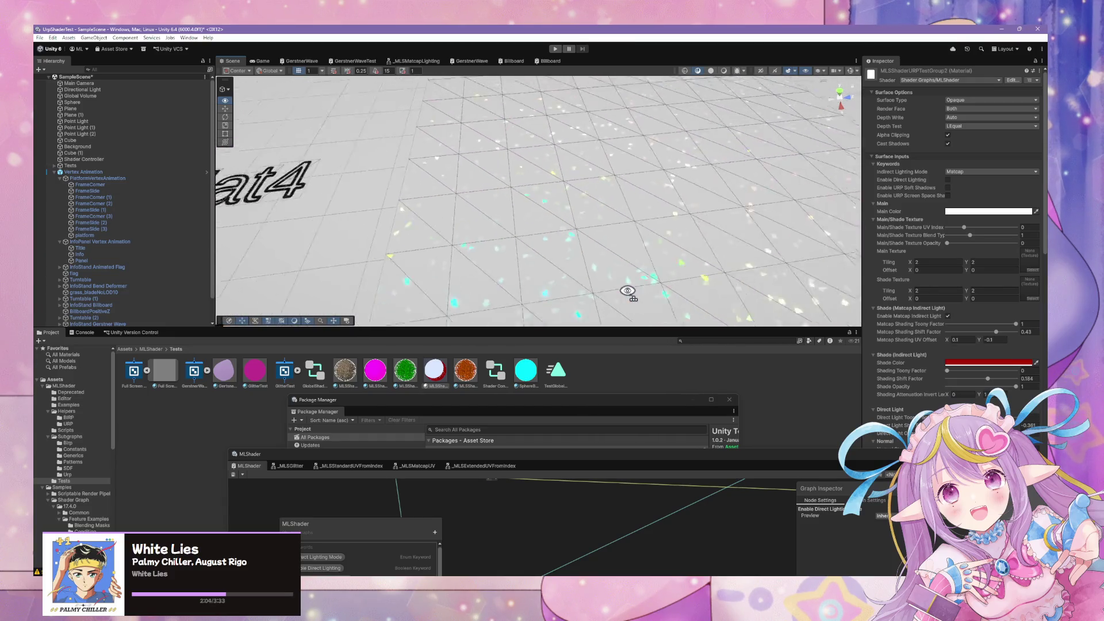
{"action": "scroll", "coordinate": [628, 292], "scroll_direction": "down", "scroll_amount": 5}
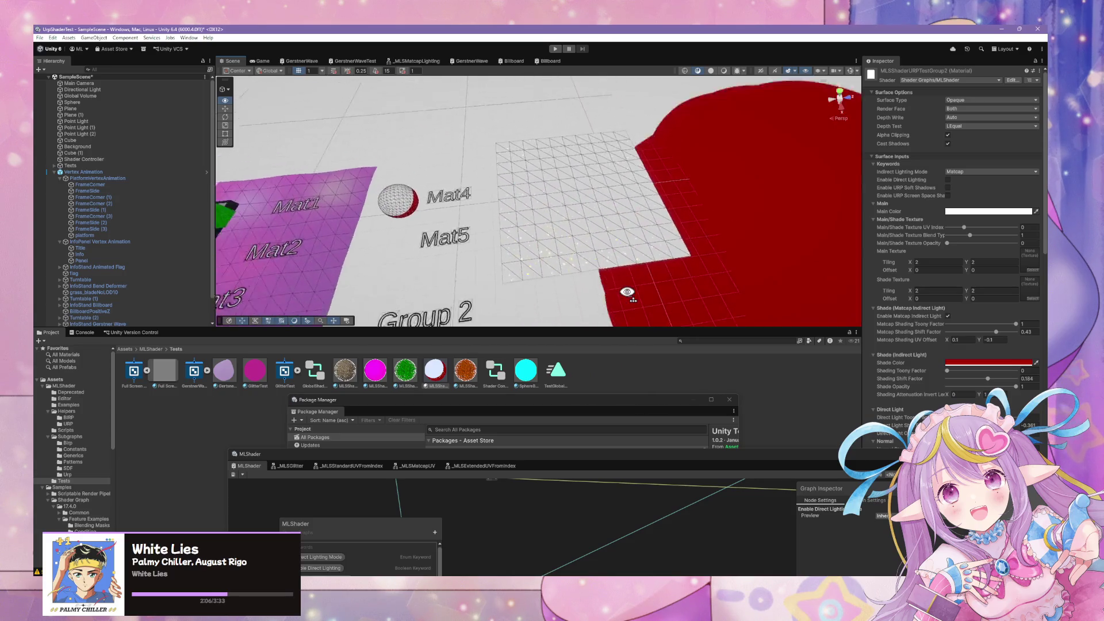
{"action": "left_click_drag", "start_coordinate": [628, 292], "coordinate": [545, 275]}
Collapse the Vertex Animation group and frame Cube (1) from the Hierarchy
{"action": "left_click", "coordinate": [54, 172]}
{"action": "right_click", "coordinate": [61, 187]}
{"action": "double_click", "coordinate": [71, 153]}
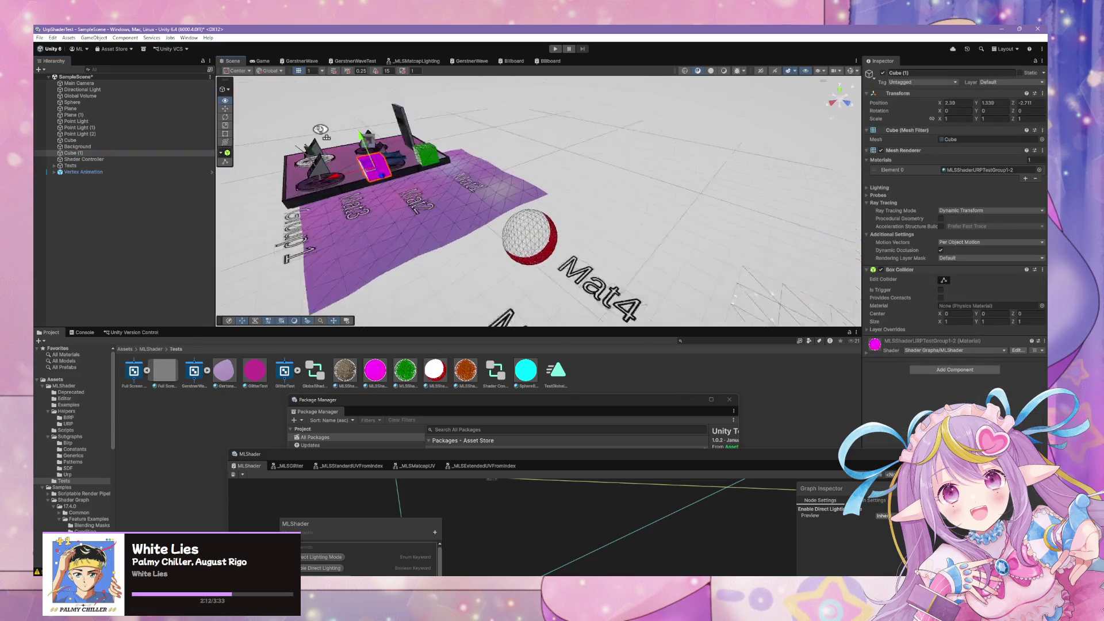
Drop MLSShaderURPTestGroup2 onto Cube (1) and orbit around its red-and-white glitter
{"action": "left_click_drag", "start_coordinate": [435, 371], "coordinate": [522, 263]}
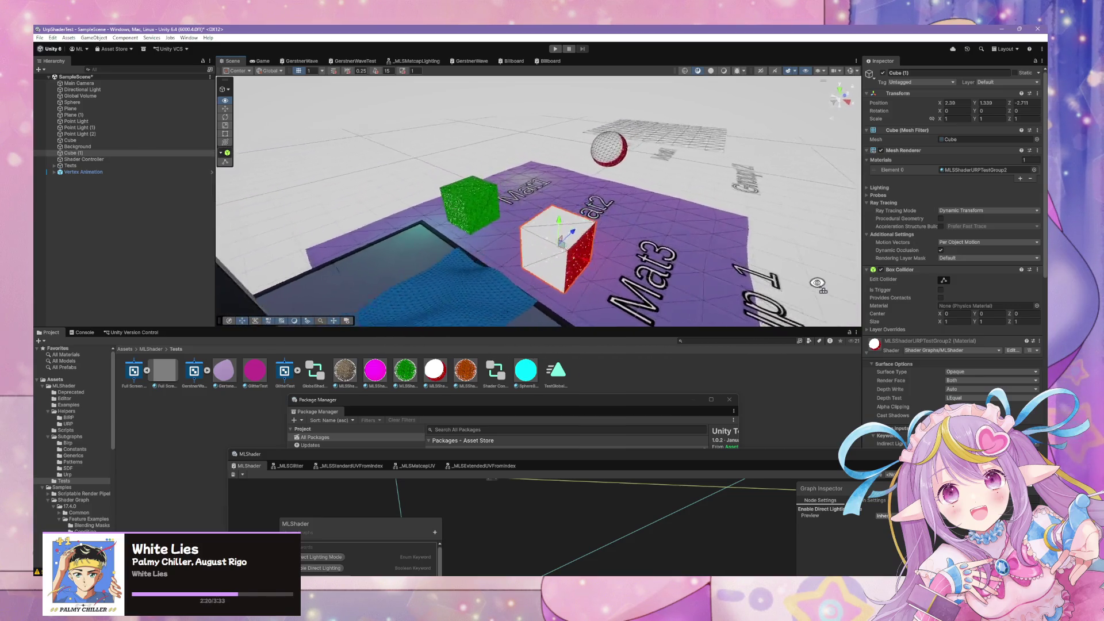
{"action": "left_click_drag", "start_coordinate": [610, 301], "coordinate": [522, 301]}
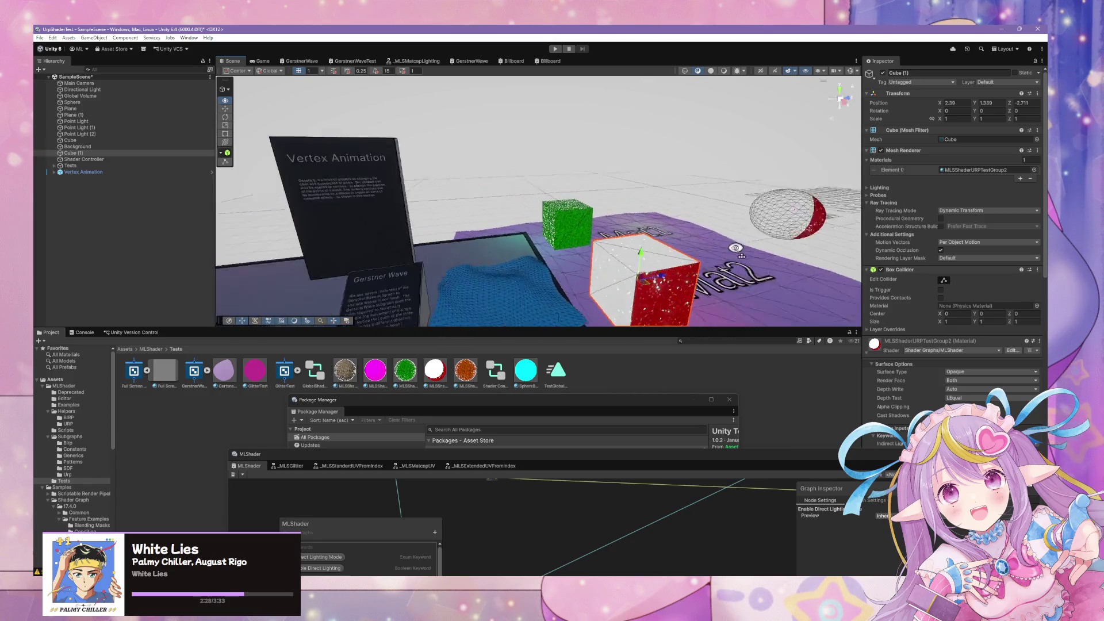
{"action": "mouse_move", "coordinate": [628, 300]}
{"action": "left_mouse_down"}
{"action": "mouse_move", "coordinate": [524, 305]}
{"action": "mouse_move", "coordinate": [631, 276]}
{"action": "mouse_move", "coordinate": [780, 287]}
{"action": "left_mouse_up"}
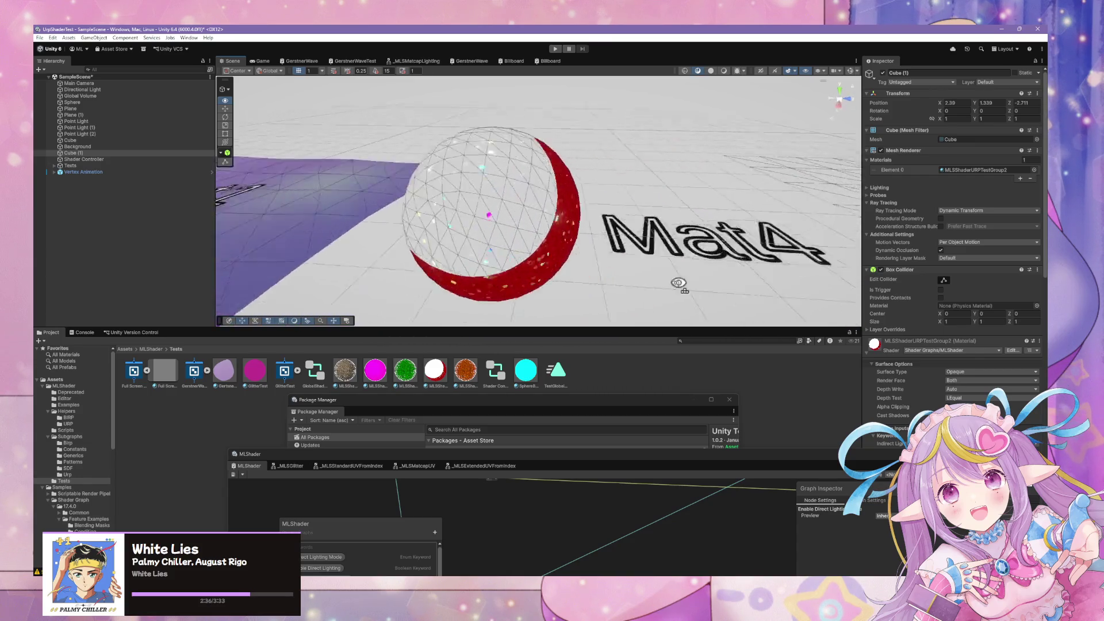
{"action": "mouse_move", "coordinate": [620, 273]}
{"action": "left_mouse_down"}
{"action": "mouse_move", "coordinate": [676, 304]}
{"action": "mouse_move", "coordinate": [778, 280]}
{"action": "mouse_move", "coordinate": [667, 305]}
{"action": "mouse_move", "coordinate": [698, 266]}
{"action": "mouse_move", "coordinate": [698, 370]}
{"action": "mouse_move", "coordinate": [860, 393]}
{"action": "mouse_move", "coordinate": [965, 348]}
{"action": "left_mouse_up"}
{"action": "key", "text": "f"}
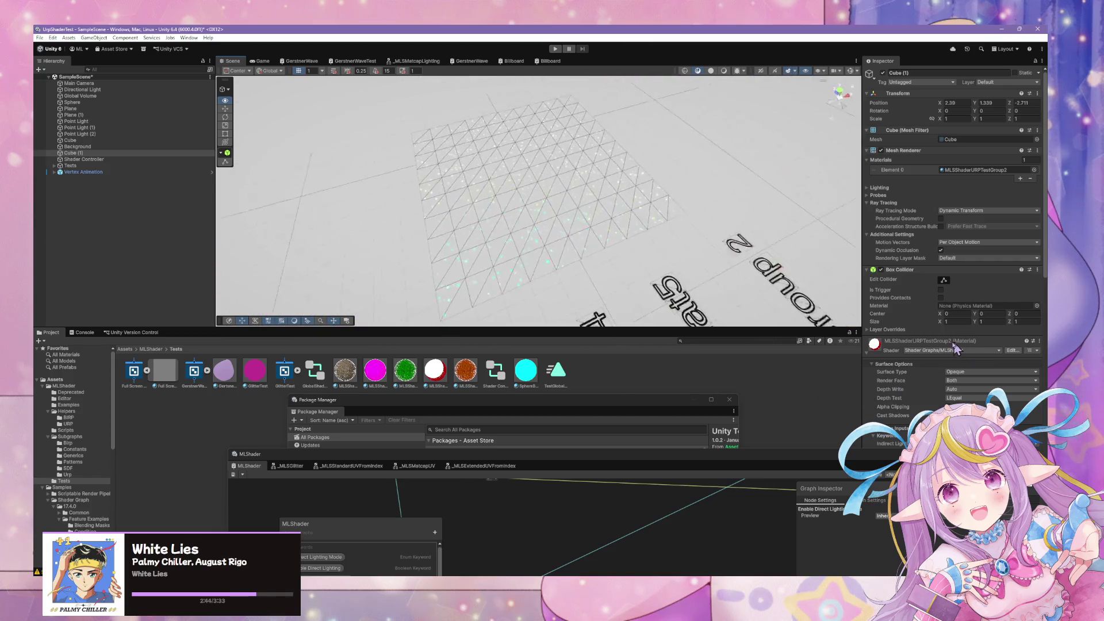
{"action": "mouse_move", "coordinate": [863, 338]}
{"action": "left_mouse_down"}
{"action": "mouse_move", "coordinate": [813, 303]}
{"action": "mouse_move", "coordinate": [747, 288]}
{"action": "mouse_move", "coordinate": [83, 290]}
{"action": "mouse_move", "coordinate": [912, 338]}
{"action": "left_mouse_up"}
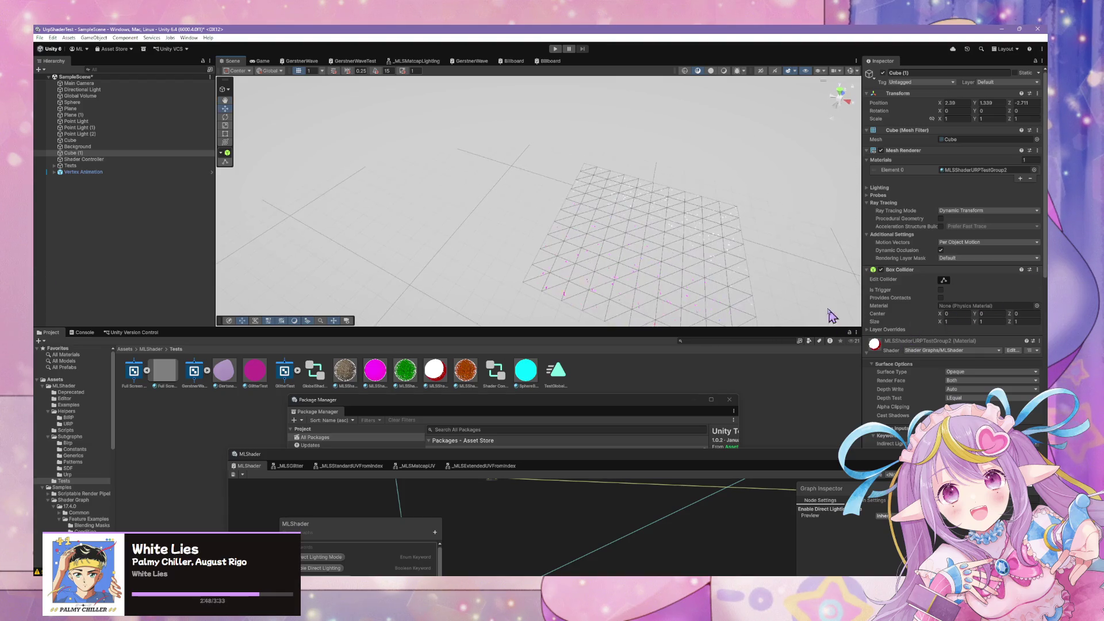
Rotate and tilt Plane (1), then undo it back flat and swing to the Mat test objects
{"action": "left_click", "coordinate": [690, 271]}
{"action": "left_click_drag", "start_coordinate": [690, 270], "coordinate": [727, 266]}
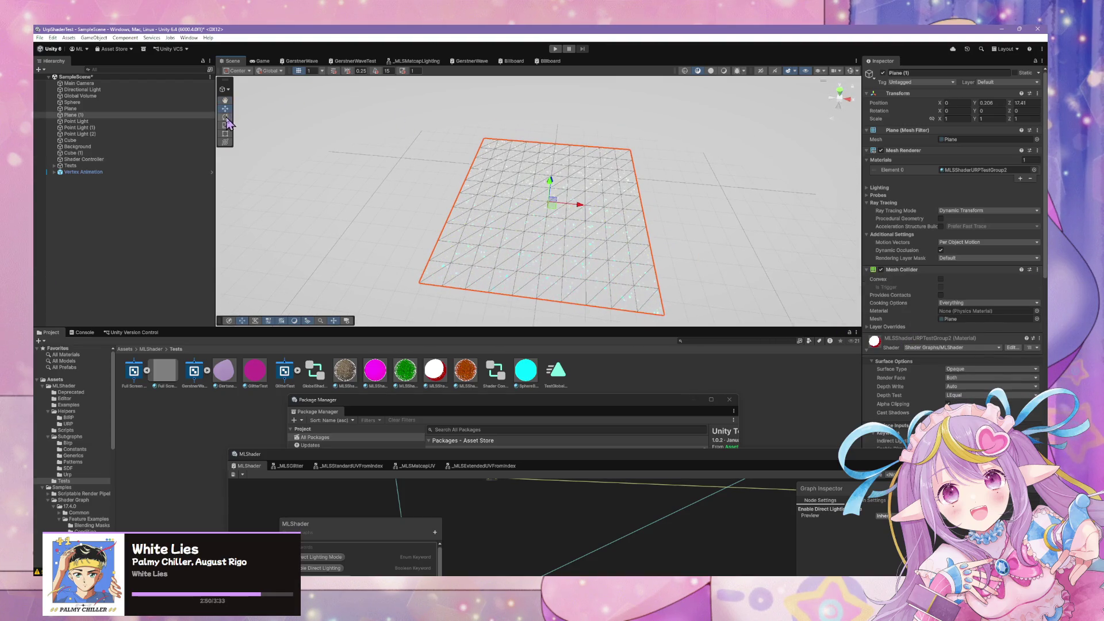
{"action": "left_click_drag", "start_coordinate": [611, 194], "coordinate": [627, 197]}
{"action": "right_click", "coordinate": [626, 198]}
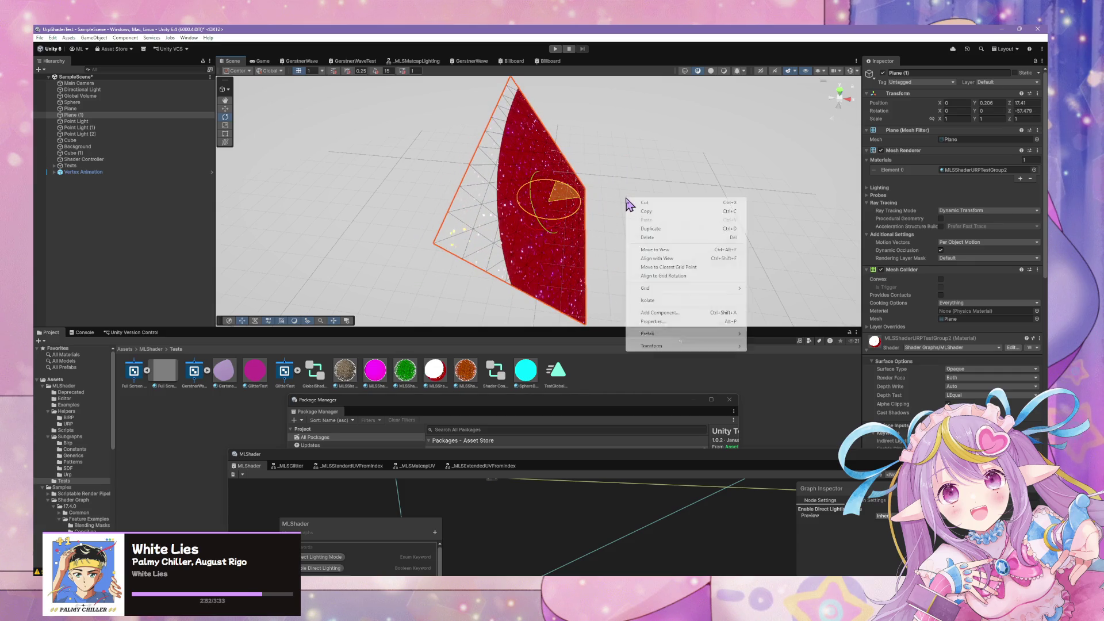
{"action": "key", "text": "Escape"}
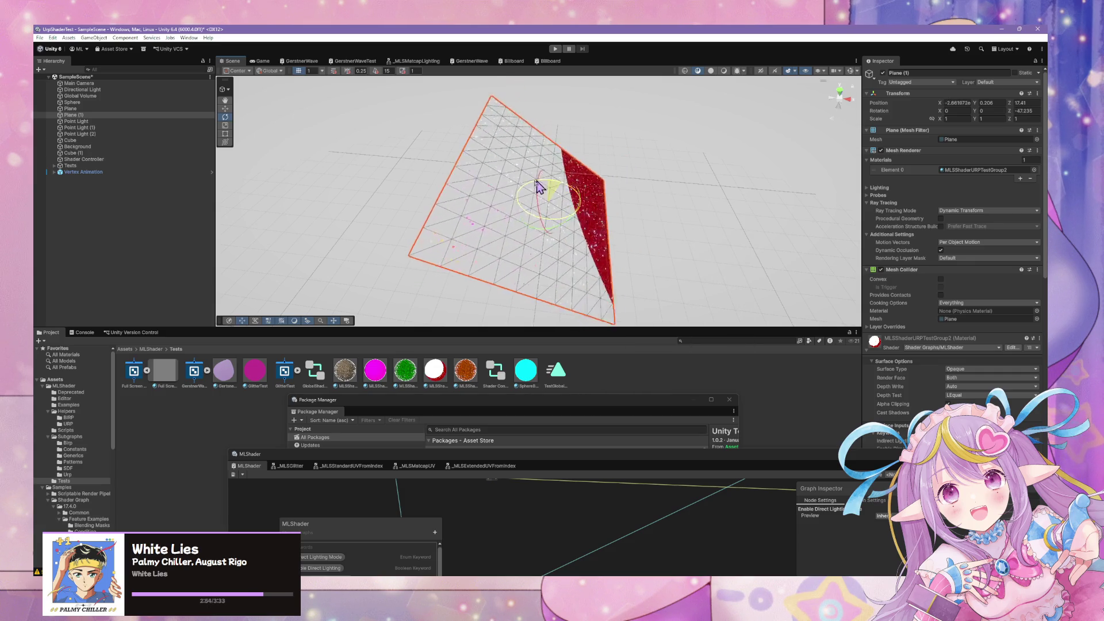
{"action": "left_click_drag", "start_coordinate": [460, 179], "coordinate": [393, 169]}
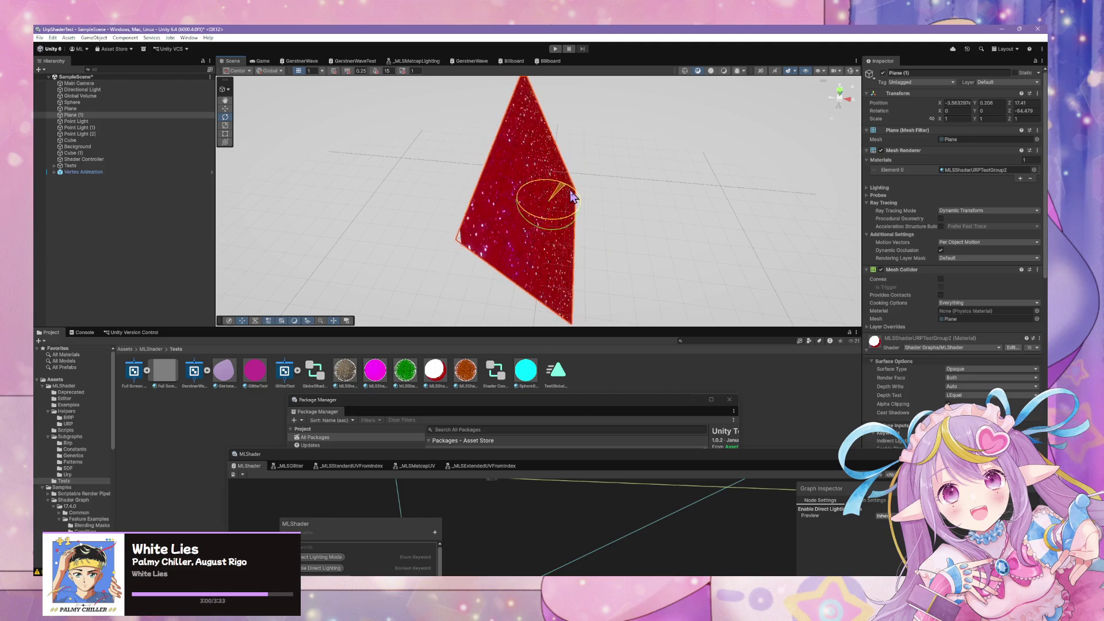
{"action": "mouse_move", "coordinate": [566, 197]}
{"action": "left_mouse_down"}
{"action": "mouse_move", "coordinate": [340, 161]}
{"action": "mouse_move", "coordinate": [567, 192]}
{"action": "left_mouse_up"}
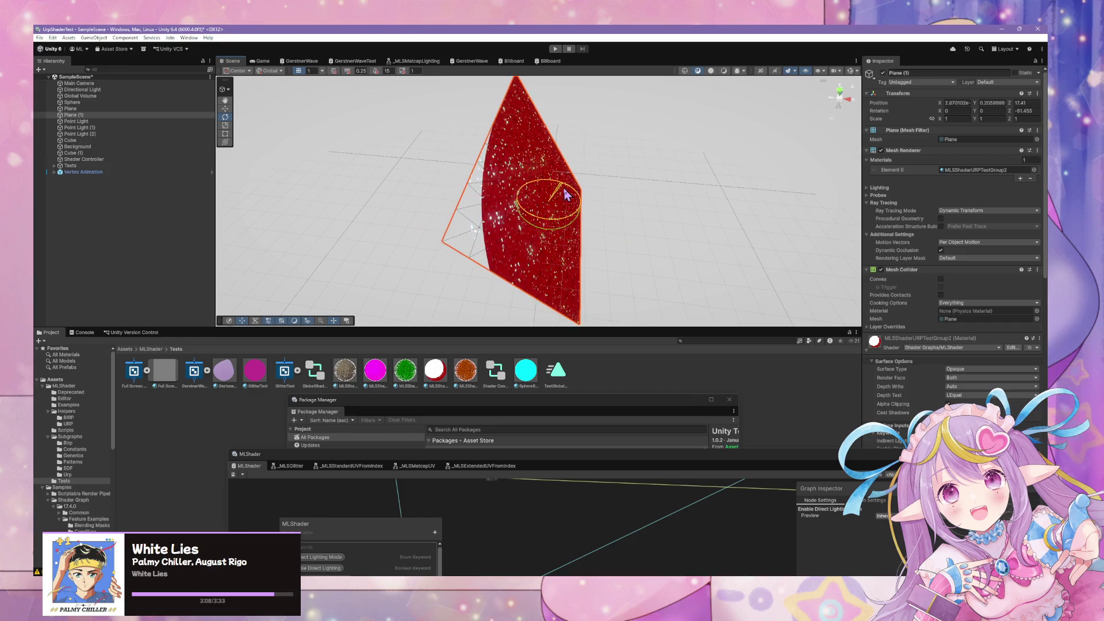
{"action": "key", "text": "ctrl+z"}
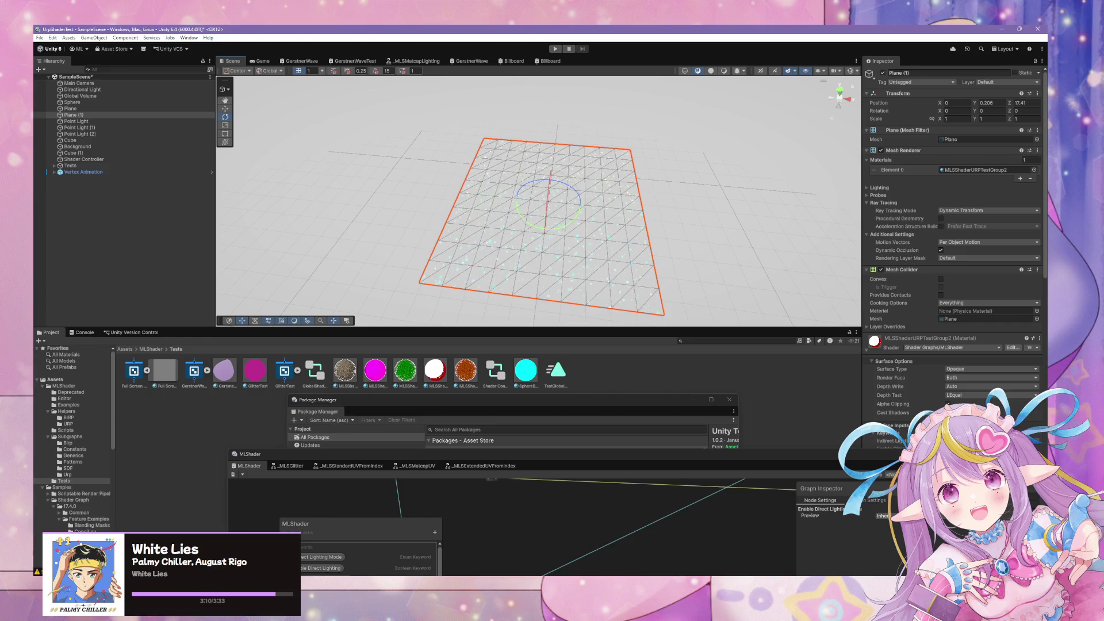
{"action": "mouse_move", "coordinate": [669, 149]}
{"action": "left_mouse_down"}
{"action": "mouse_move", "coordinate": [444, 163]}
{"action": "mouse_move", "coordinate": [498, 165]}
{"action": "mouse_move", "coordinate": [546, 230]}
{"action": "mouse_move", "coordinate": [604, 464]}
{"action": "mouse_move", "coordinate": [612, 215]}
{"action": "mouse_move", "coordinate": [577, 162]}
{"action": "left_mouse_up"}
Collapse the Main/Shade Texture, Normal and Gradient property categories in the blackboard
{"action": "scroll", "coordinate": [648, 291], "scroll_direction": "down", "scroll_amount": 10}
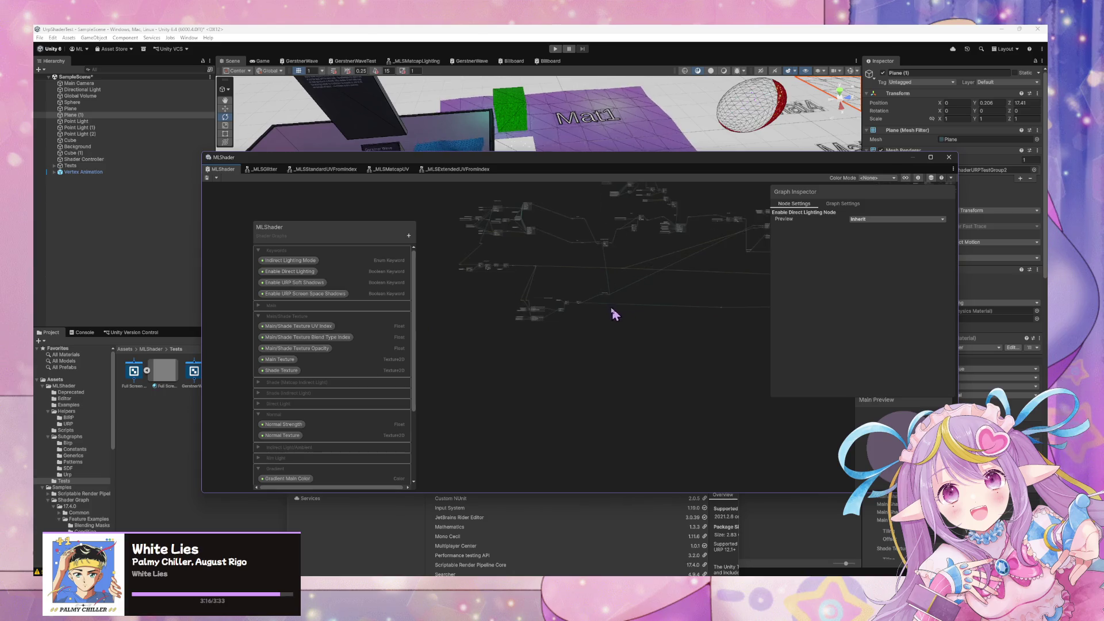
{"action": "scroll", "coordinate": [628, 281], "scroll_direction": "up", "scroll_amount": 8}
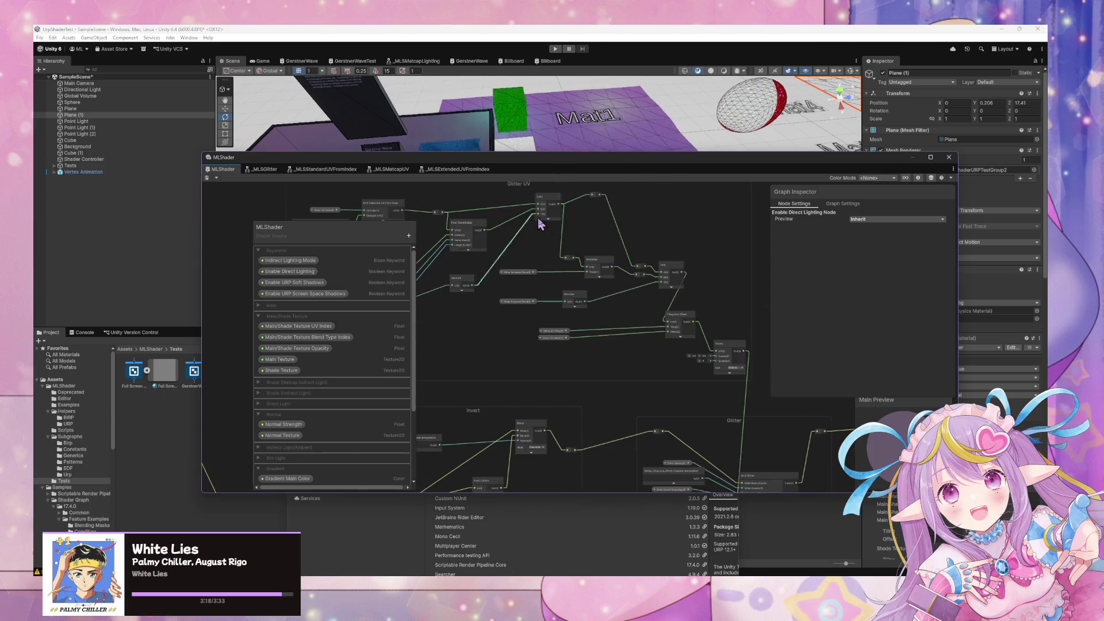
{"action": "mouse_move", "coordinate": [740, 301]}
{"action": "left_mouse_down"}
{"action": "mouse_move", "coordinate": [684, 266]}
{"action": "mouse_move", "coordinate": [580, 232]}
{"action": "left_mouse_up"}
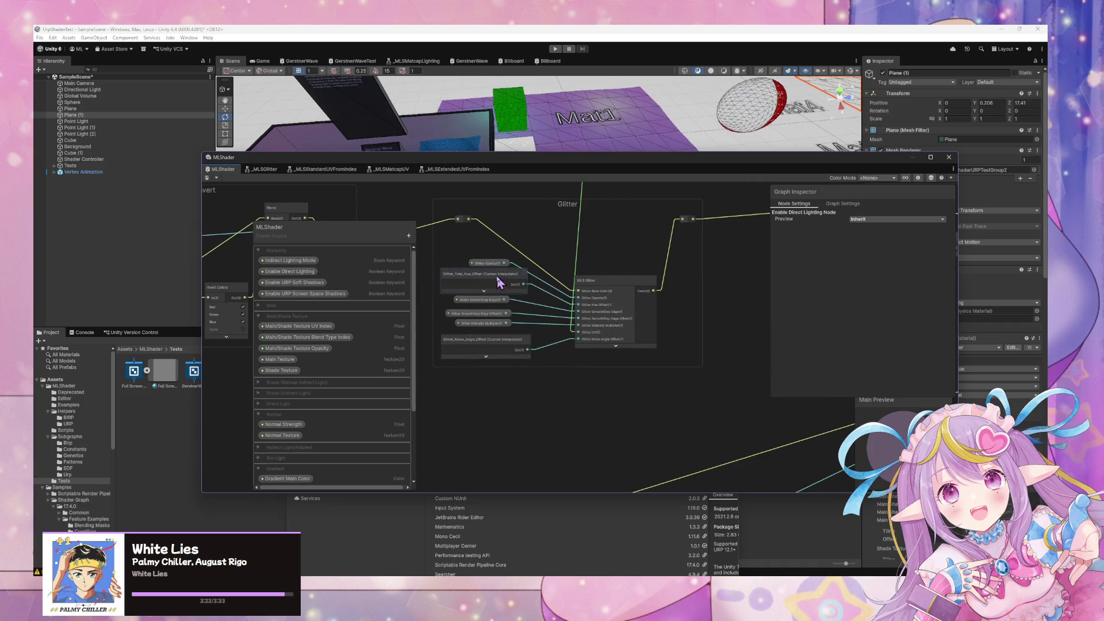
{"action": "scroll", "coordinate": [496, 274], "scroll_direction": "down", "scroll_amount": 6}
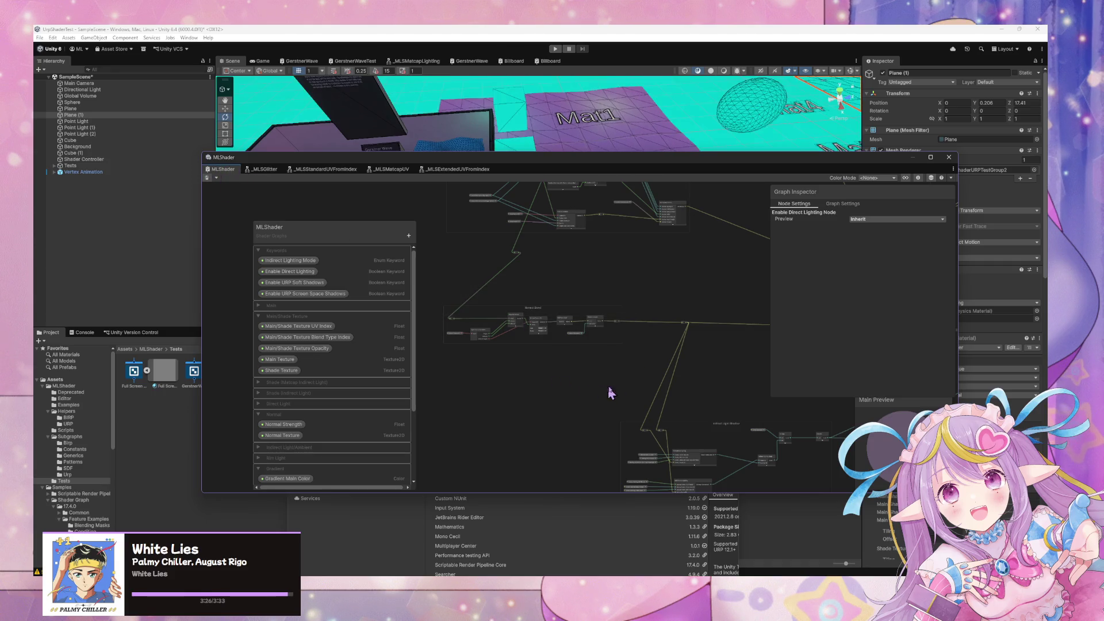
{"action": "left_click_drag", "start_coordinate": [600, 390], "coordinate": [424, 239]}
{"action": "scroll", "coordinate": [495, 270], "scroll_direction": "up", "scroll_amount": 2}
{"action": "left_click", "coordinate": [258, 306]}
{"action": "left_click", "coordinate": [258, 315]}
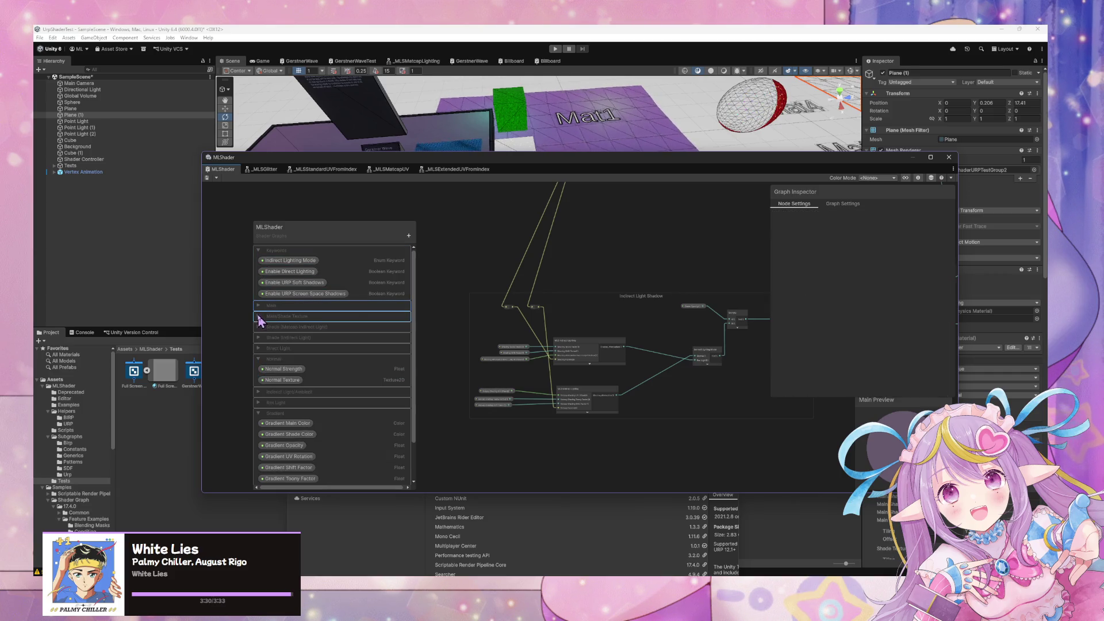
{"action": "left_click", "coordinate": [258, 360]}
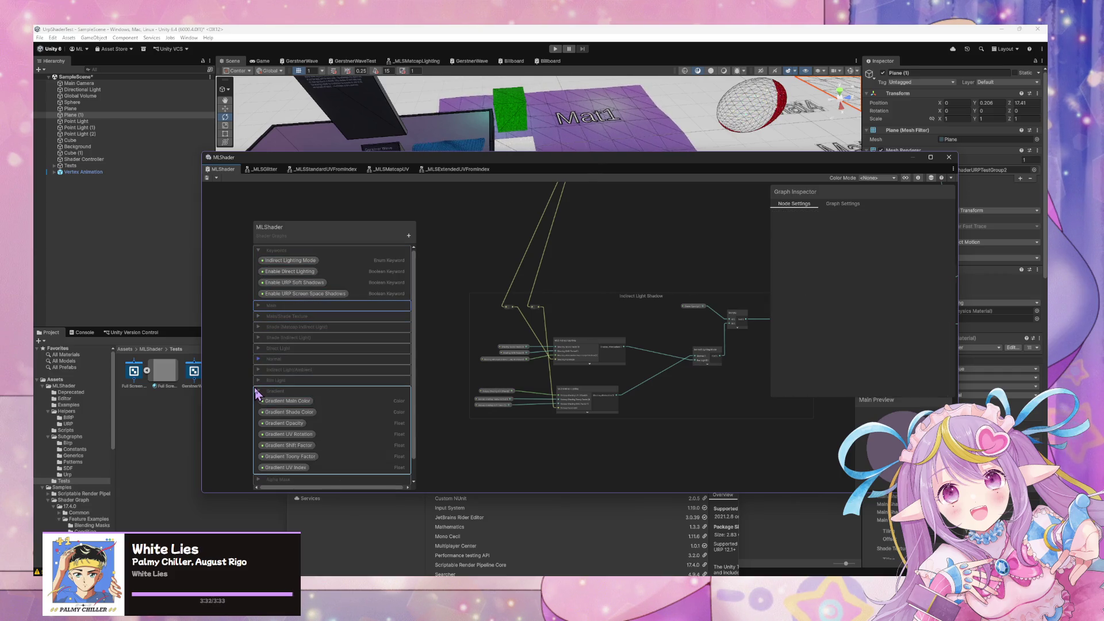
{"action": "left_click", "coordinate": [258, 391]}
{"action": "scroll", "coordinate": [576, 303], "scroll_direction": "down", "scroll_amount": 5}
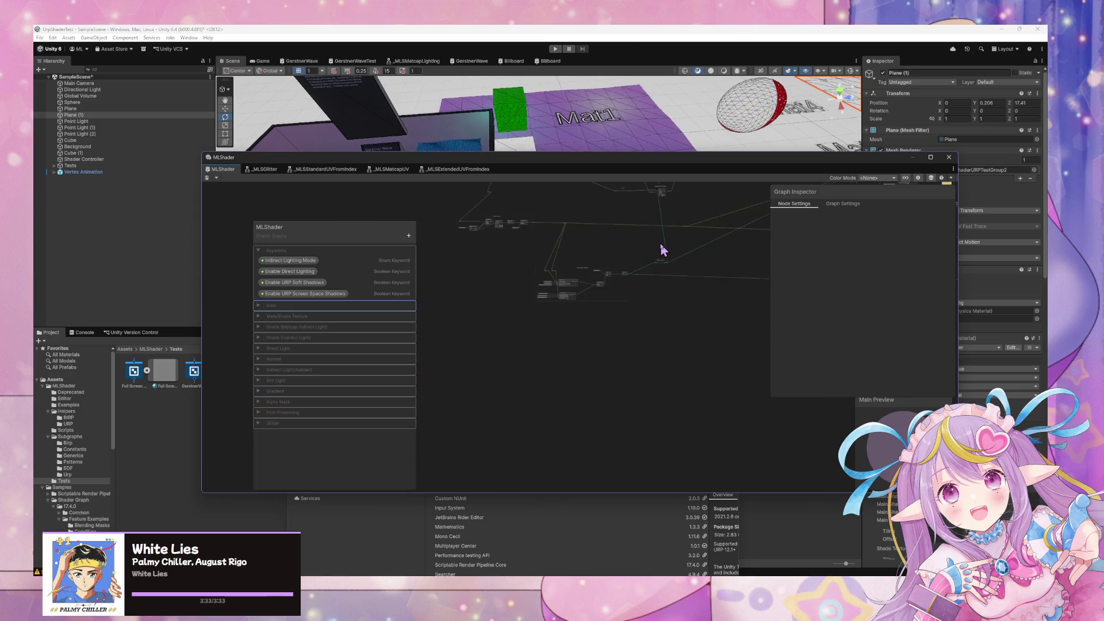
{"action": "scroll", "coordinate": [615, 391], "scroll_direction": "up", "scroll_amount": 2}
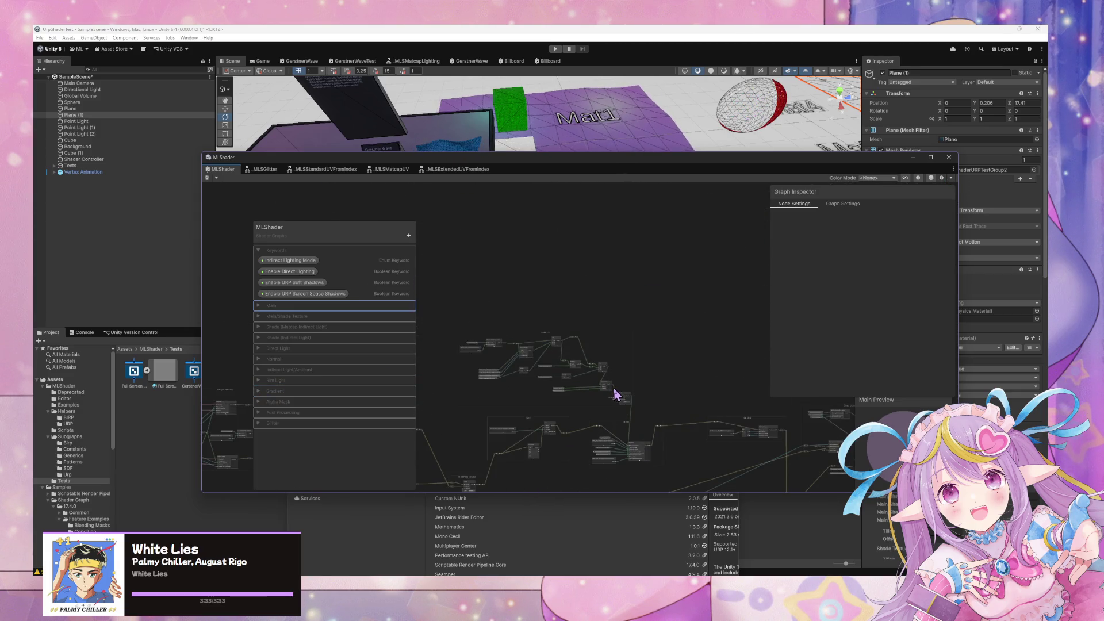
{"action": "scroll", "coordinate": [673, 247], "scroll_direction": "up", "scroll_amount": 4}
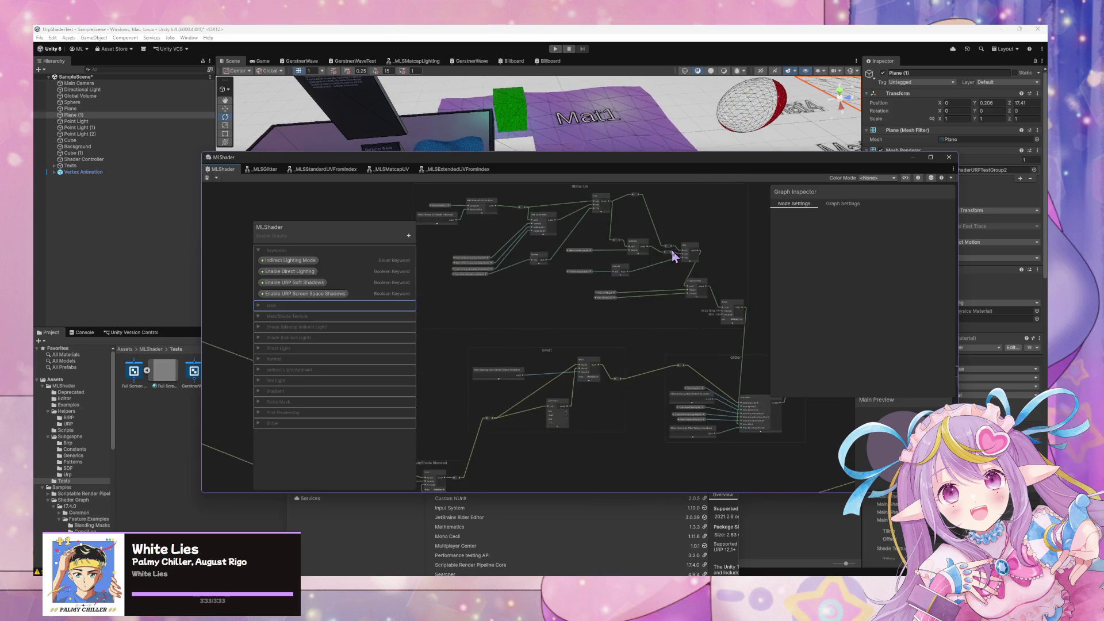
Nudge the Lerp node and bring the Tiling And Offset, Rotate and Blend nodes into view
{"action": "left_click", "coordinate": [660, 329]}
{"action": "mouse_move", "coordinate": [660, 330]}
{"action": "left_mouse_down"}
{"action": "mouse_move", "coordinate": [664, 319]}
{"action": "mouse_move", "coordinate": [663, 348]}
{"action": "left_mouse_up"}
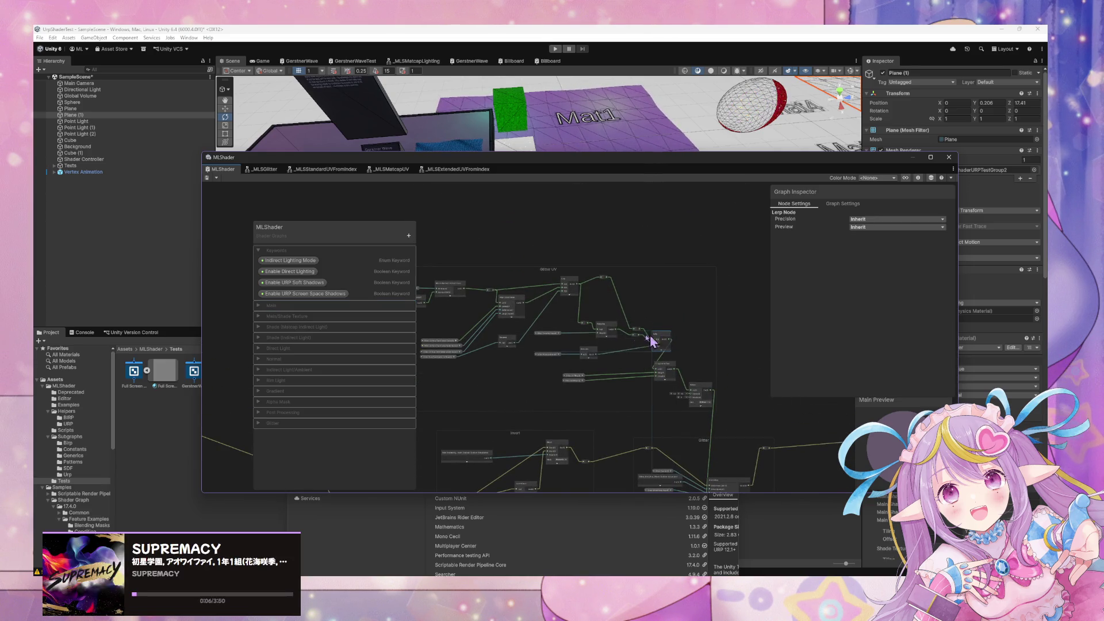
{"action": "scroll", "coordinate": [681, 322], "scroll_direction": "up", "scroll_amount": 4}
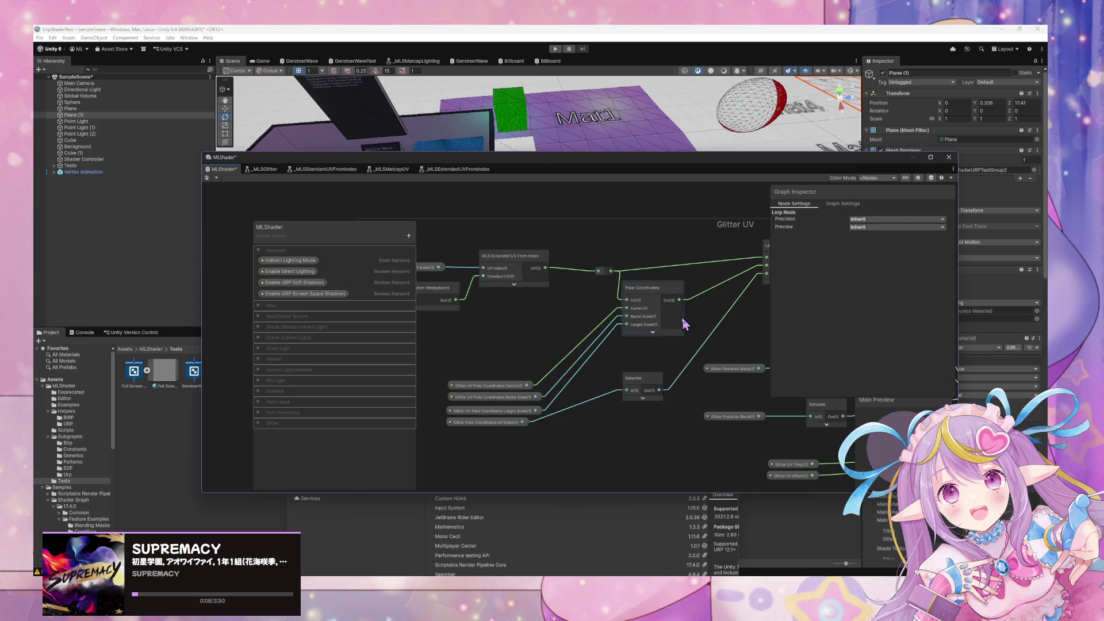
{"action": "left_click_drag", "start_coordinate": [684, 325], "coordinate": [459, 229]}
{"action": "left_click_drag", "start_coordinate": [635, 303], "coordinate": [483, 256]}
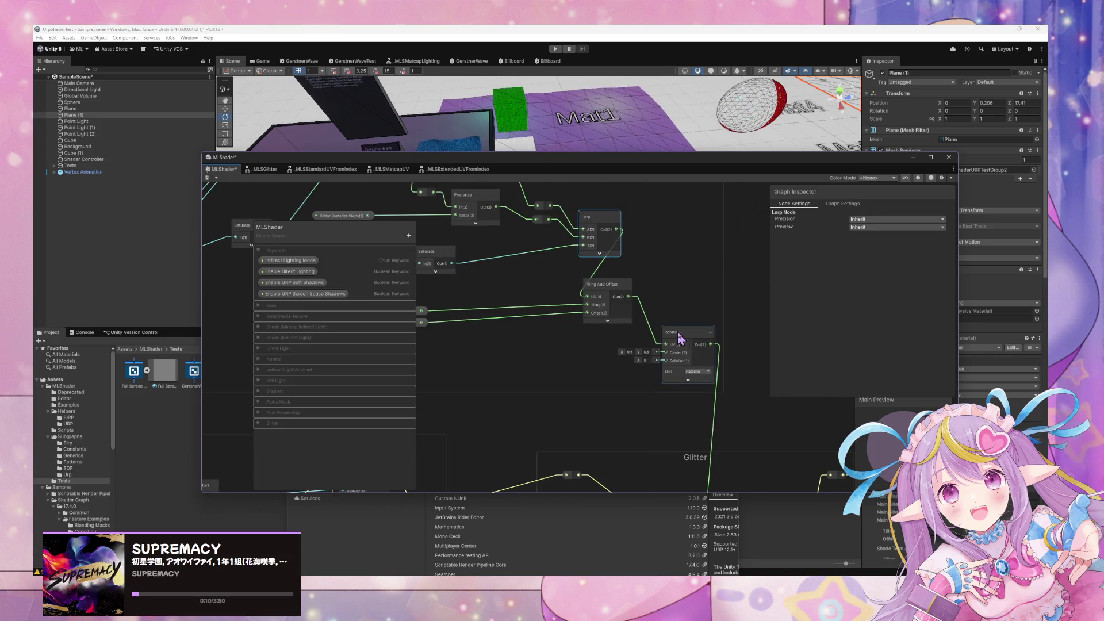
{"action": "scroll", "coordinate": [466, 332], "scroll_direction": "down", "scroll_amount": 2}
{"action": "left_click_drag", "start_coordinate": [543, 344], "coordinate": [651, 336]}
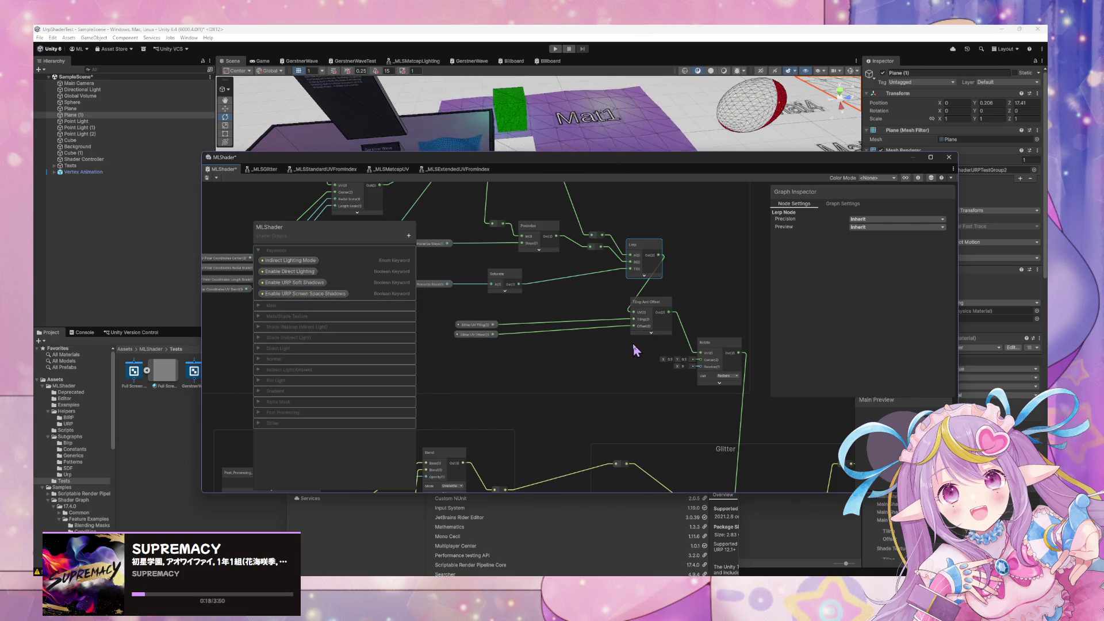
{"action": "scroll", "coordinate": [640, 344], "scroll_direction": "up", "scroll_amount": 2}
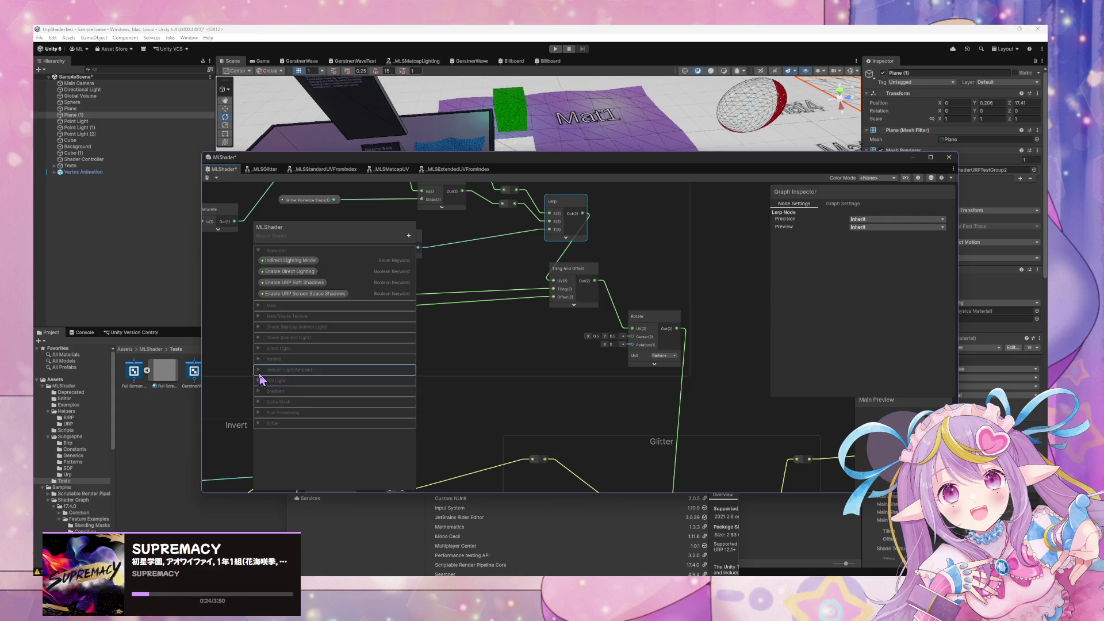
Expand the Glitter category and bring up the list of new property types
{"action": "left_click", "coordinate": [258, 423]}
{"action": "scroll", "coordinate": [380, 400], "scroll_direction": "down", "scroll_amount": 3}
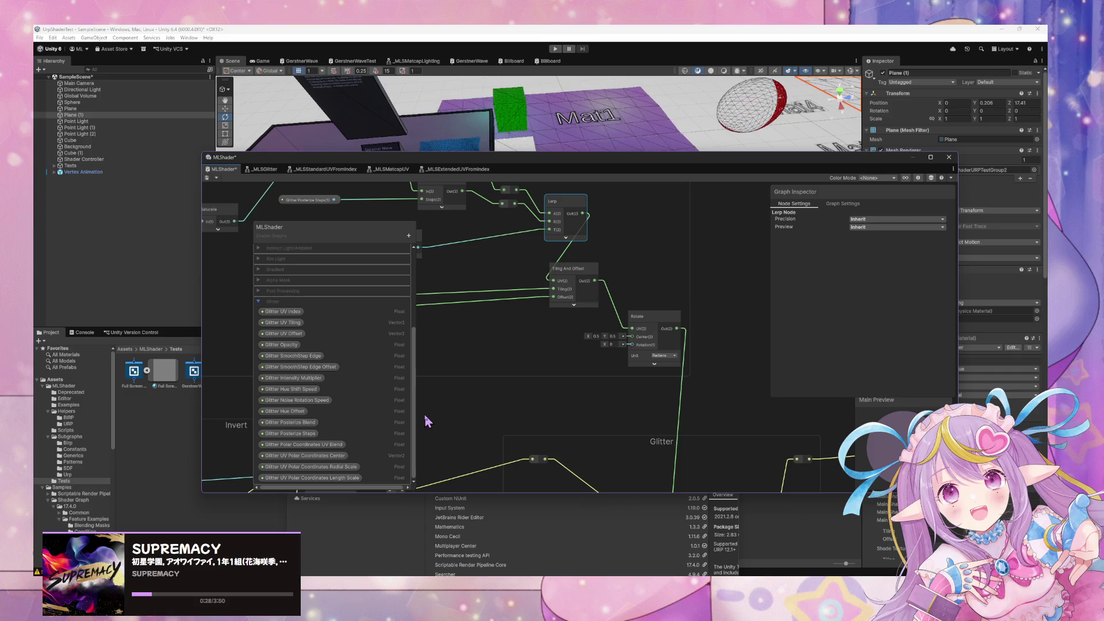
{"action": "left_click", "coordinate": [414, 238]}
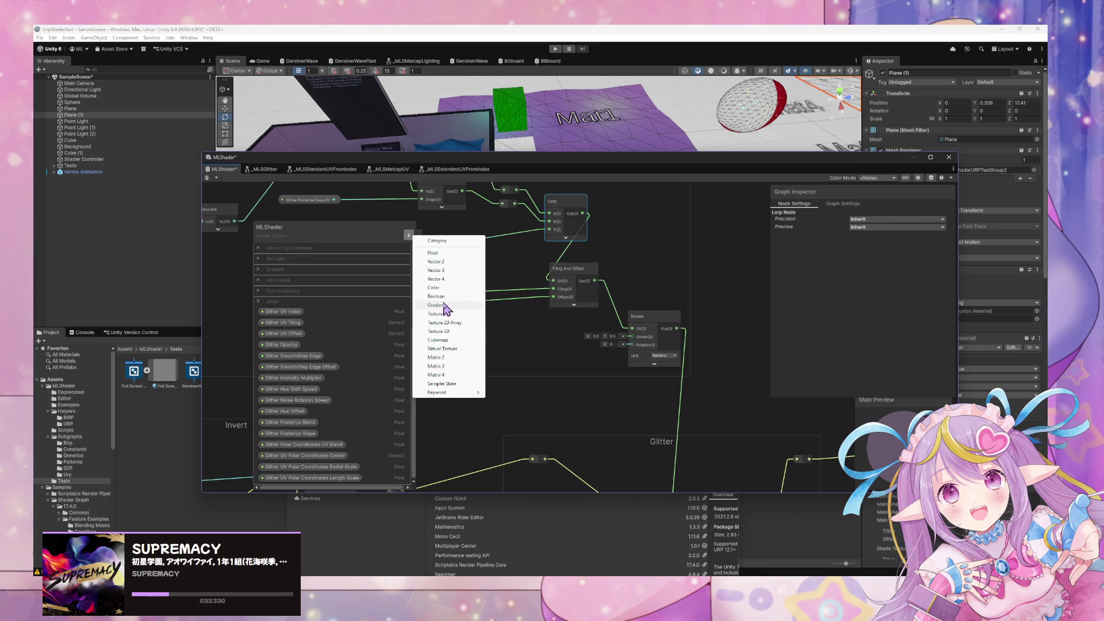
Add a Float property named 'Glitter UV Rotation Speed' and move it into the Glitter category
{"action": "left_click", "coordinate": [446, 254]}
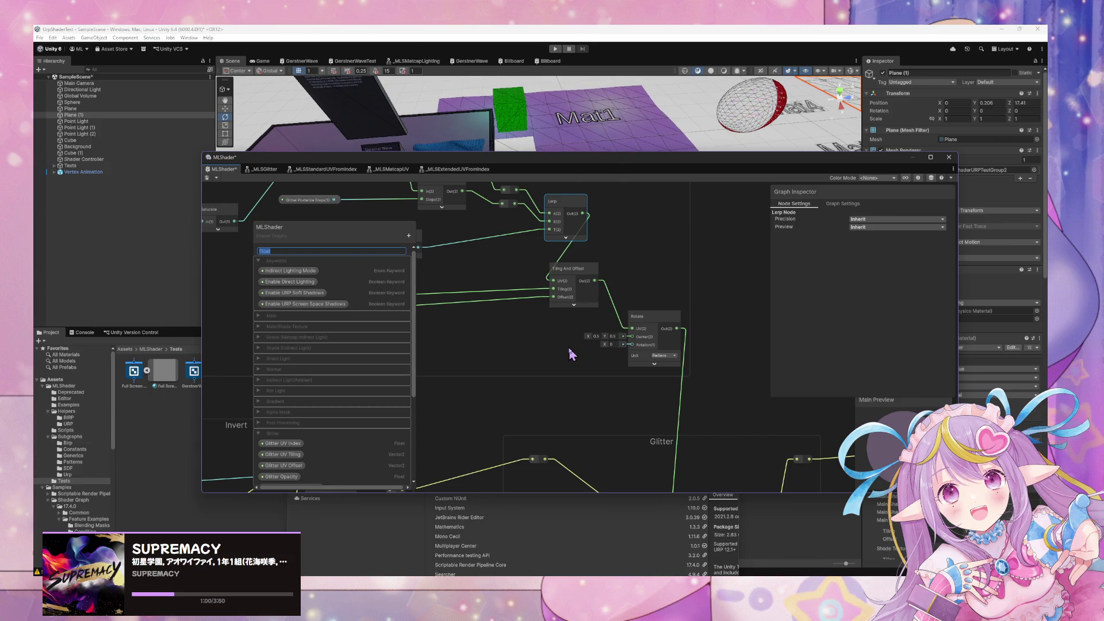
{"action": "type", "text": "Glitter UV Rotation Speed"}
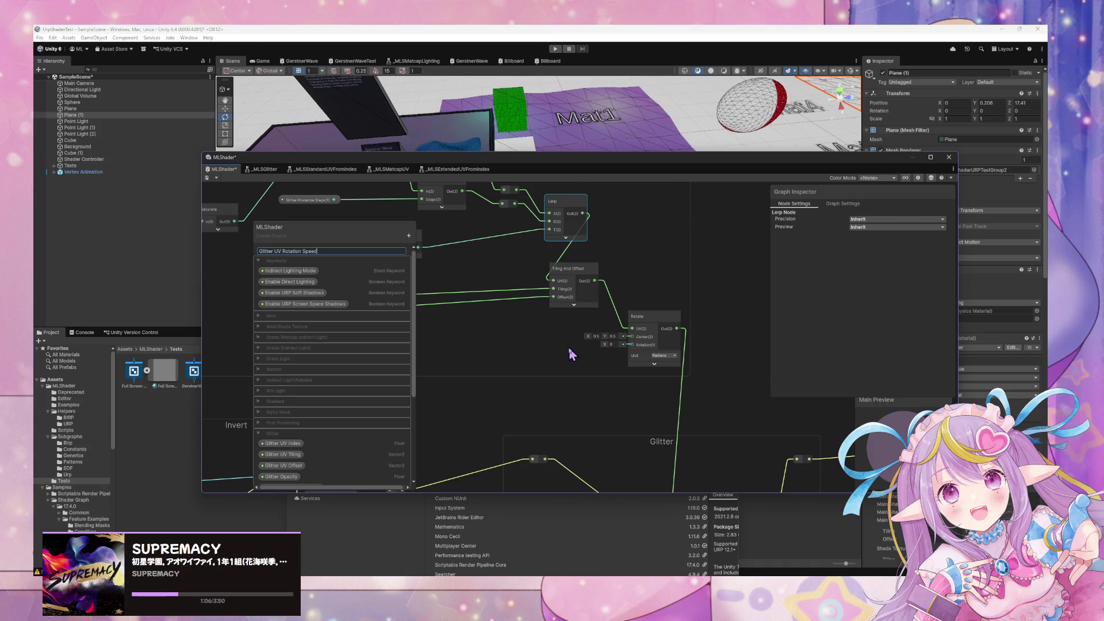
{"action": "left_click", "coordinate": [357, 257]}
{"action": "mouse_move", "coordinate": [311, 260]}
{"action": "left_mouse_down"}
{"action": "mouse_move", "coordinate": [299, 473]}
{"action": "mouse_move", "coordinate": [313, 451]}
{"action": "left_mouse_up"}
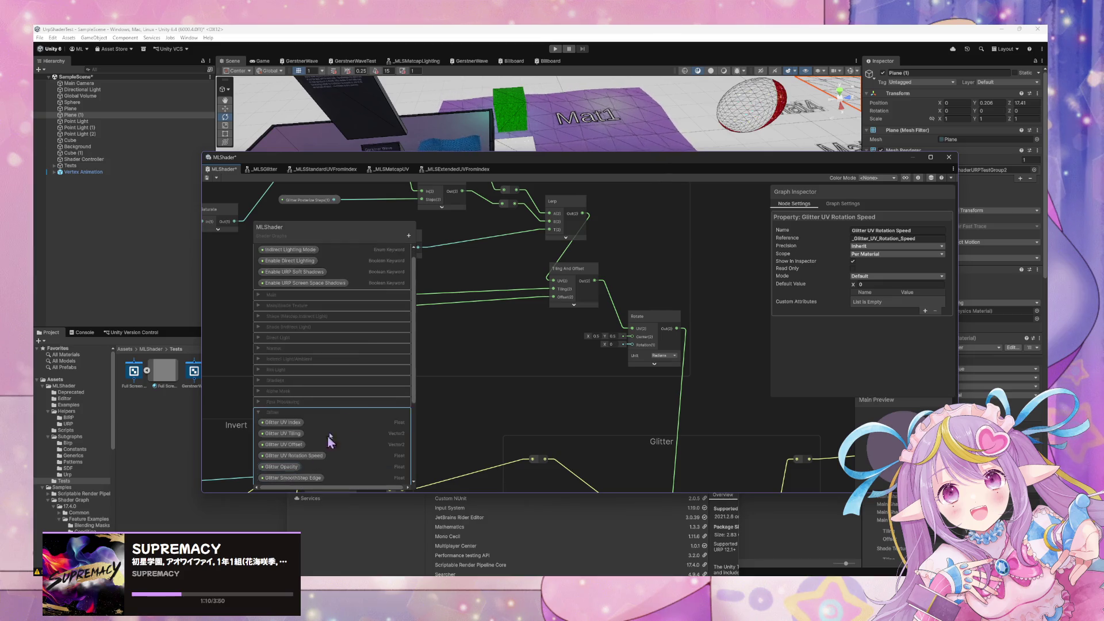
{"action": "scroll", "coordinate": [345, 414], "scroll_direction": "down", "scroll_amount": 5}
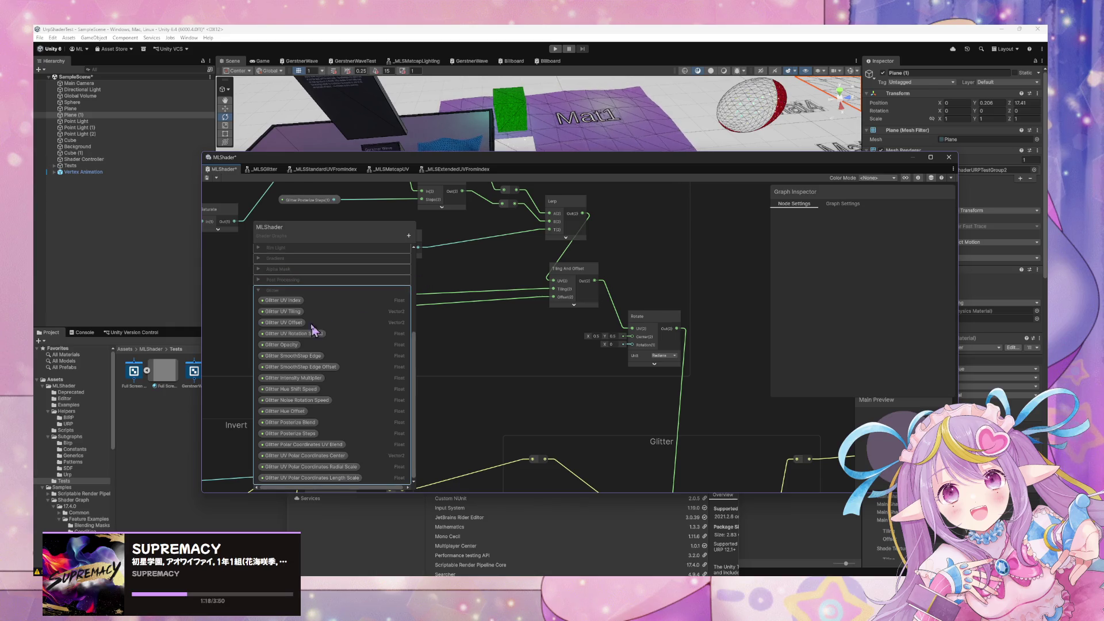
Move Glitter Opacity to the top of Glitter and select Glitter UV Rotation Speed
{"action": "mouse_move", "coordinate": [288, 346]}
{"action": "left_mouse_down"}
{"action": "mouse_move", "coordinate": [300, 304]}
{"action": "mouse_move", "coordinate": [298, 318]}
{"action": "mouse_move", "coordinate": [285, 305]}
{"action": "left_mouse_up"}
{"action": "scroll", "coordinate": [289, 303], "scroll_direction": "up", "scroll_amount": 1}
{"action": "left_click", "coordinate": [316, 346]}
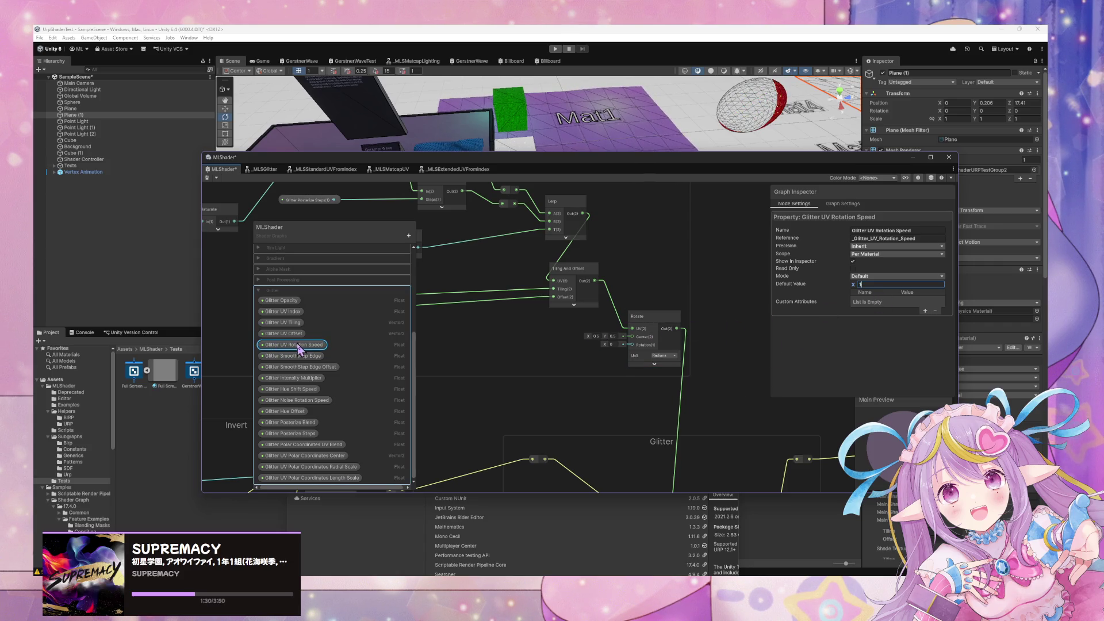
Place a Glitter UV Rotation Speed node, a Time node and a Multiply node on the graph
{"action": "left_click_drag", "start_coordinate": [296, 351], "coordinate": [455, 345]}
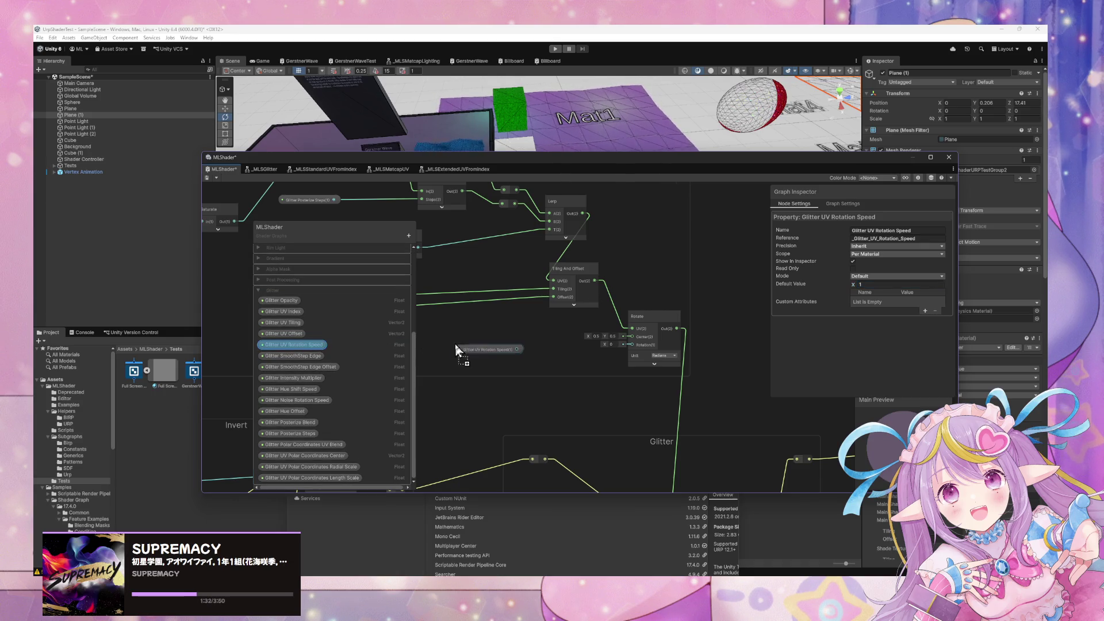
{"action": "key", "text": "space"}
{"action": "type", "text": "ime"}
{"action": "key", "text": "Return"}
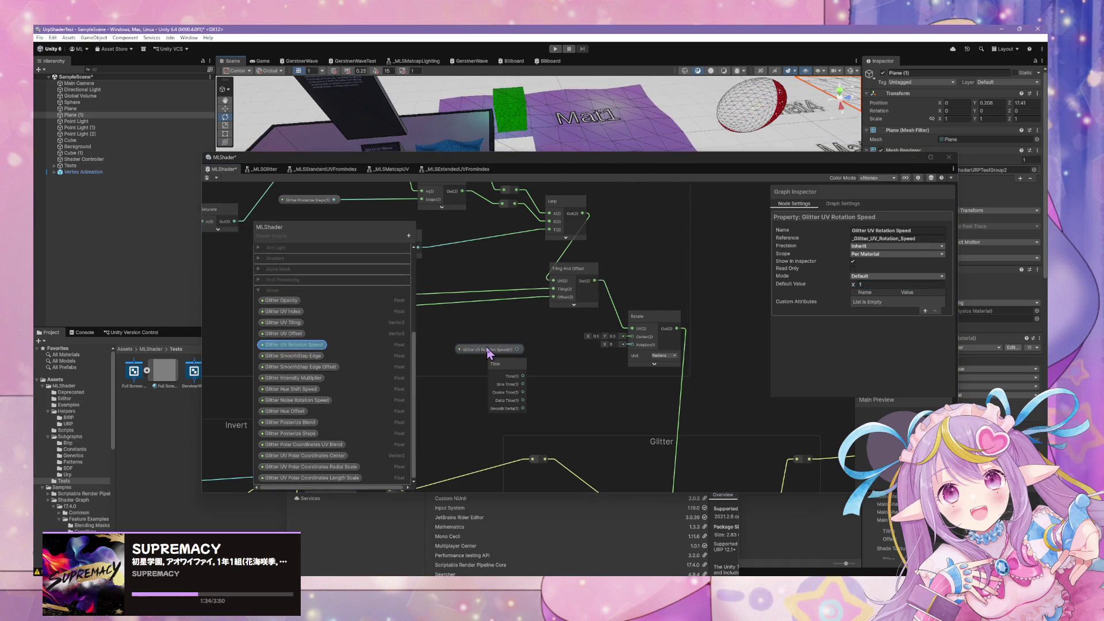
{"action": "left_click_drag", "start_coordinate": [500, 371], "coordinate": [482, 378]}
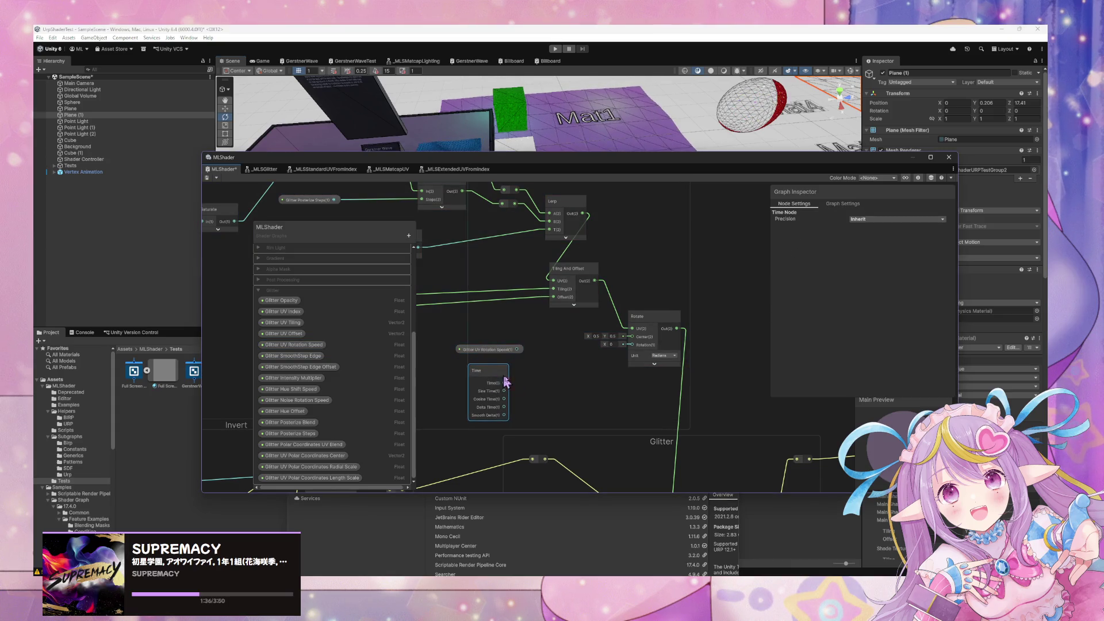
{"action": "key", "text": "space"}
{"action": "type", "text": "mul"}
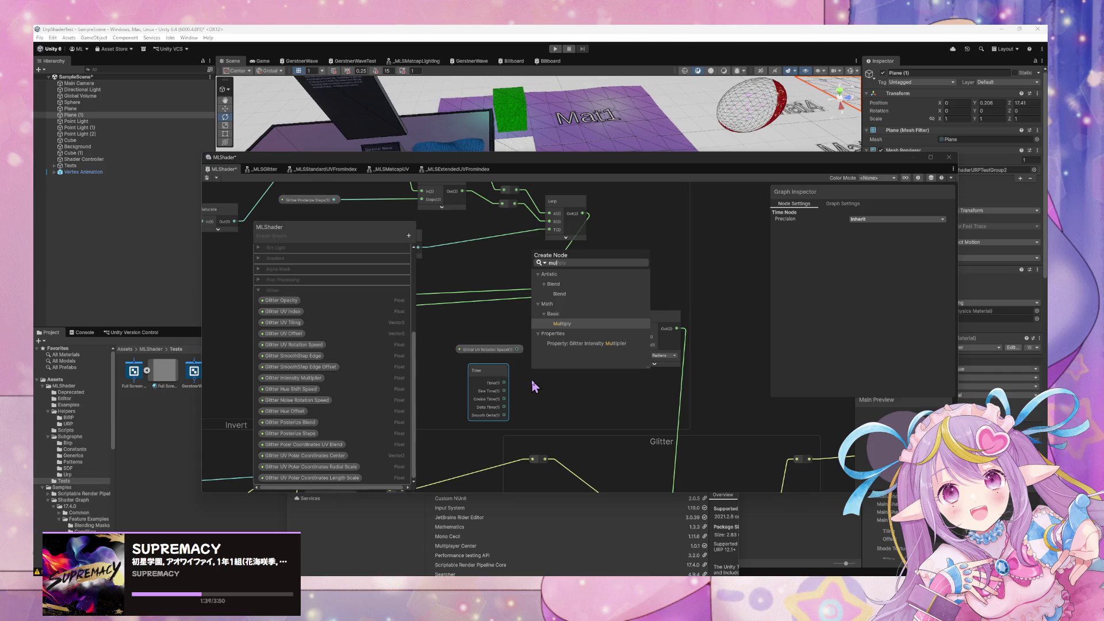
{"action": "key", "text": "Return"}
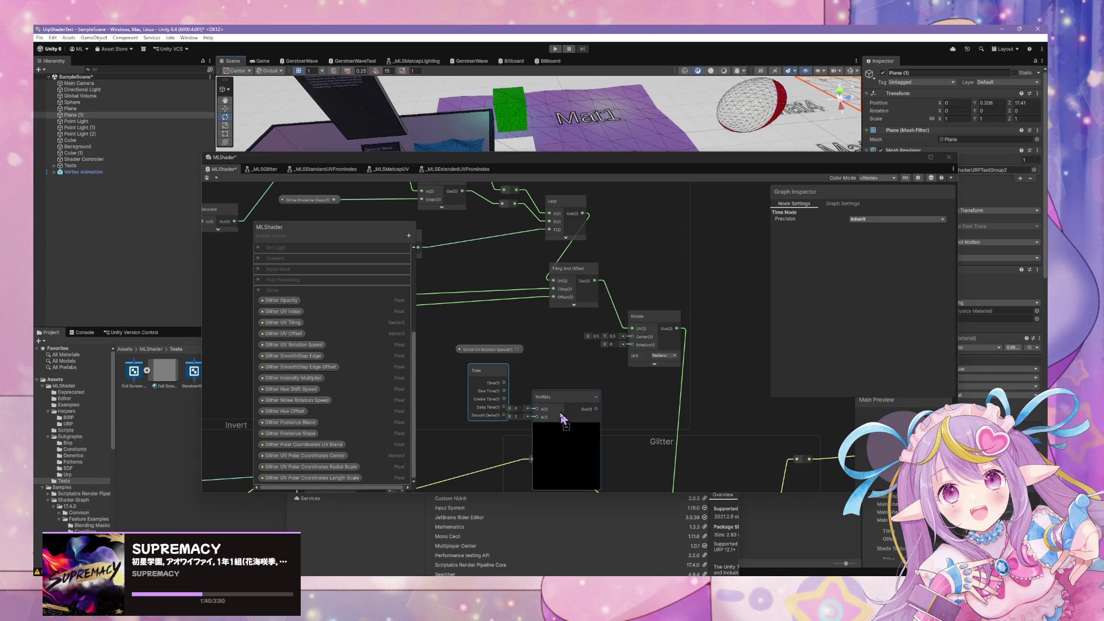
{"action": "left_click", "coordinate": [566, 428]}
{"action": "mouse_move", "coordinate": [553, 396]}
{"action": "left_mouse_down"}
{"action": "mouse_move", "coordinate": [552, 366]}
{"action": "mouse_move", "coordinate": [492, 380]}
{"action": "mouse_move", "coordinate": [529, 389]}
{"action": "left_mouse_up"}
Wire the speed into Multiply and Multiply into Rotate, default speed 0.5, and save
{"action": "left_click_drag", "start_coordinate": [521, 349], "coordinate": [539, 381]}
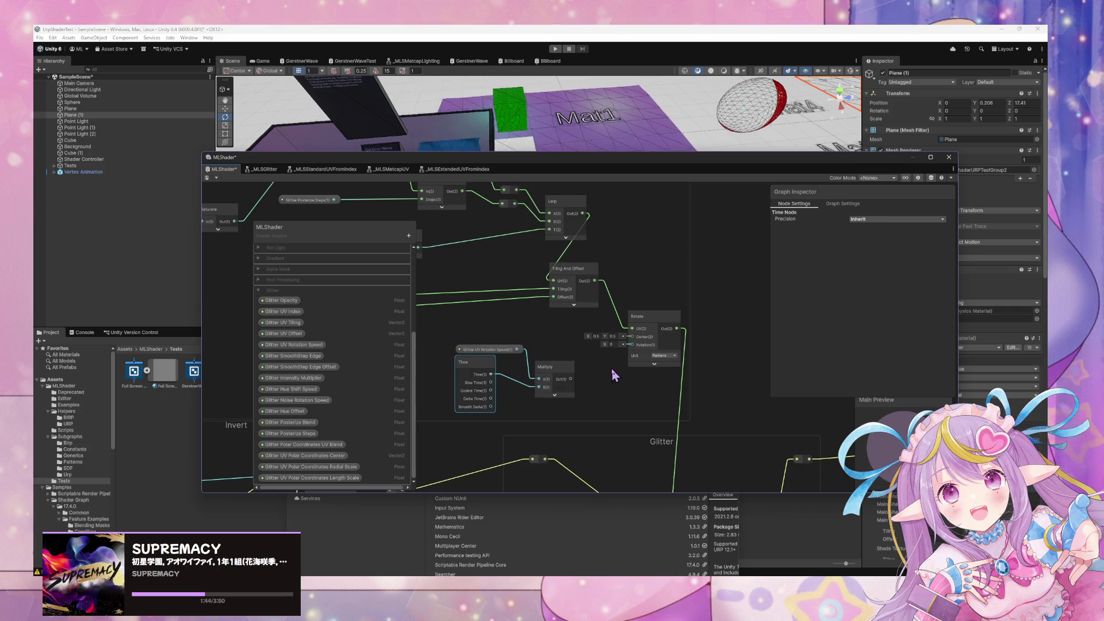
{"action": "left_click", "coordinate": [489, 350]}
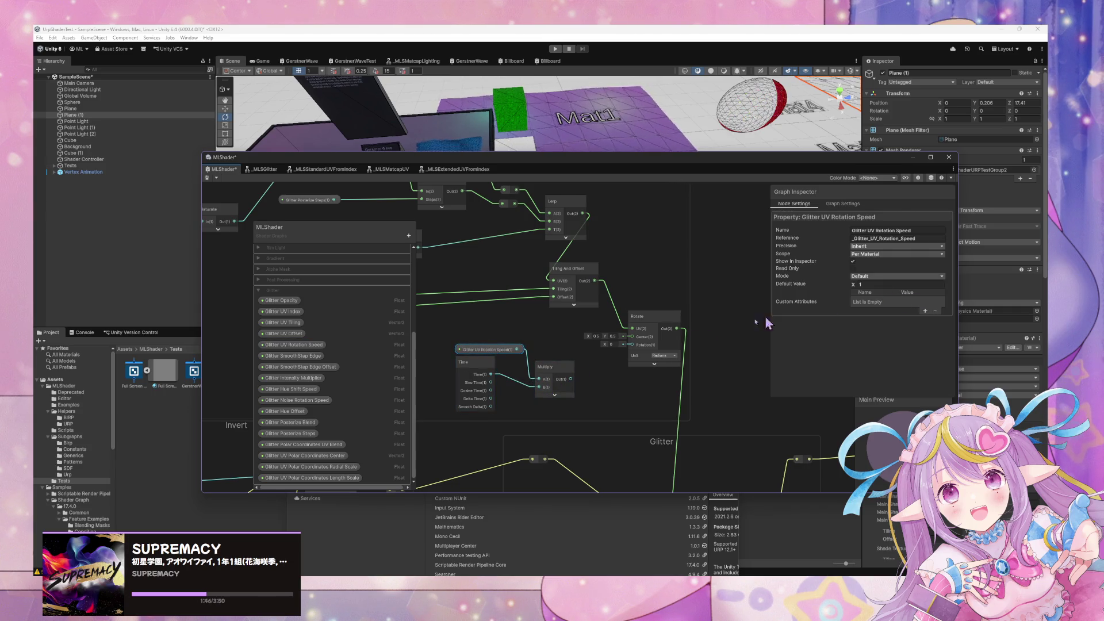
{"action": "mouse_move", "coordinate": [571, 379]}
{"action": "left_mouse_down"}
{"action": "mouse_move", "coordinate": [614, 366]}
{"action": "mouse_move", "coordinate": [632, 345]}
{"action": "left_mouse_up"}
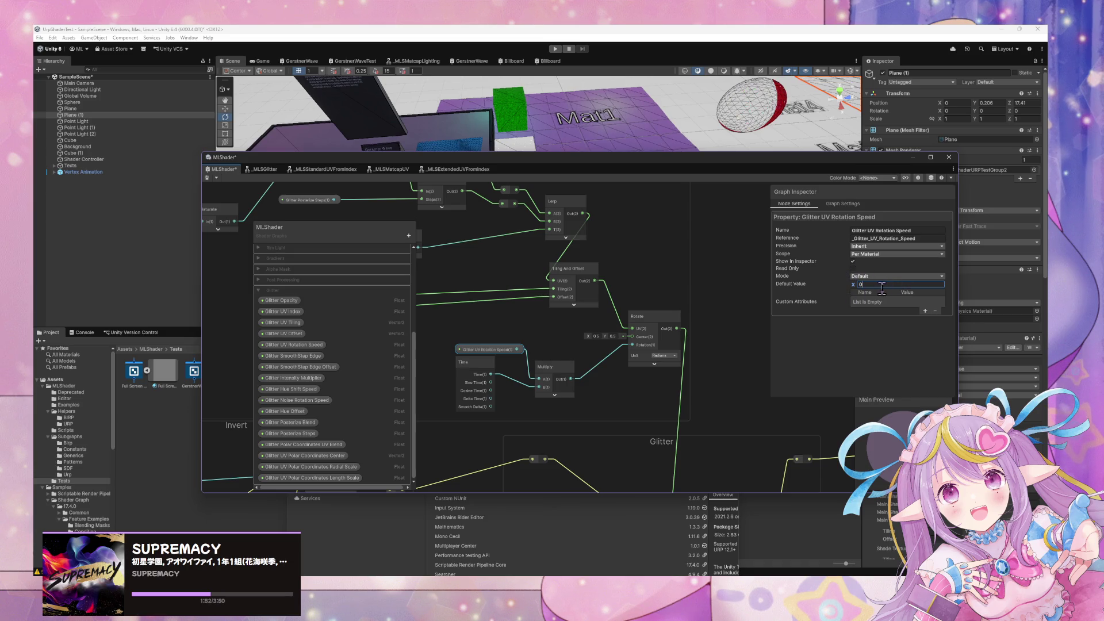
{"action": "left_click", "coordinate": [209, 177]}
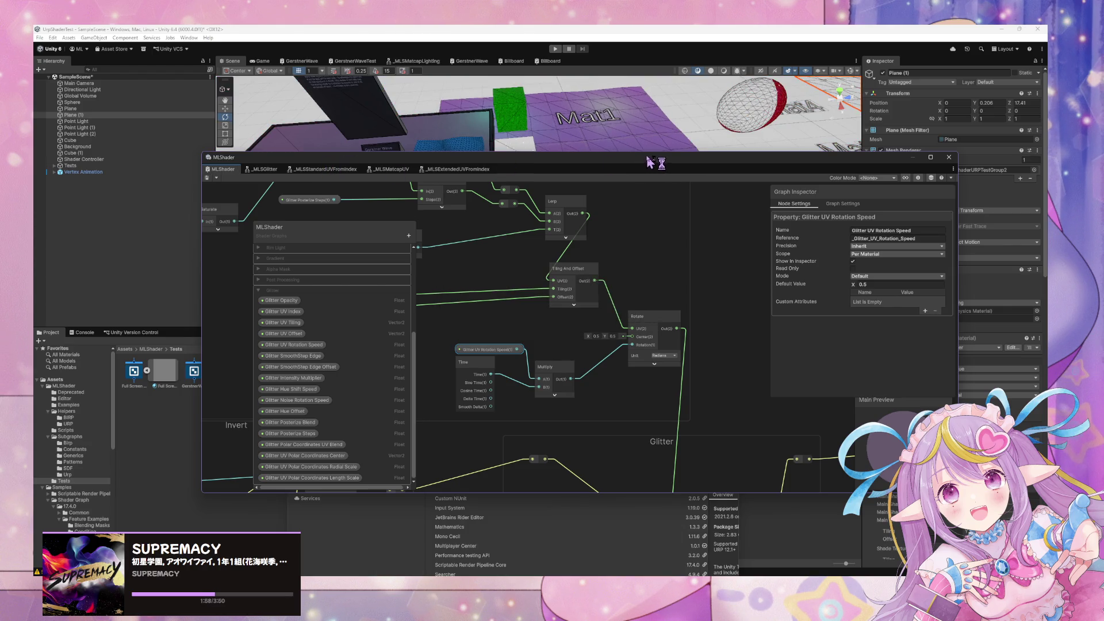
{"action": "left_click_drag", "start_coordinate": [650, 163], "coordinate": [697, 279]}
{"action": "key", "text": "f"}
{"action": "mouse_move", "coordinate": [862, 103]}
{"action": "left_mouse_down"}
{"action": "mouse_move", "coordinate": [705, 279]}
{"action": "mouse_move", "coordinate": [713, 264]}
{"action": "mouse_move", "coordinate": [572, 348]}
{"action": "mouse_move", "coordinate": [532, 352]}
{"action": "left_mouse_up"}
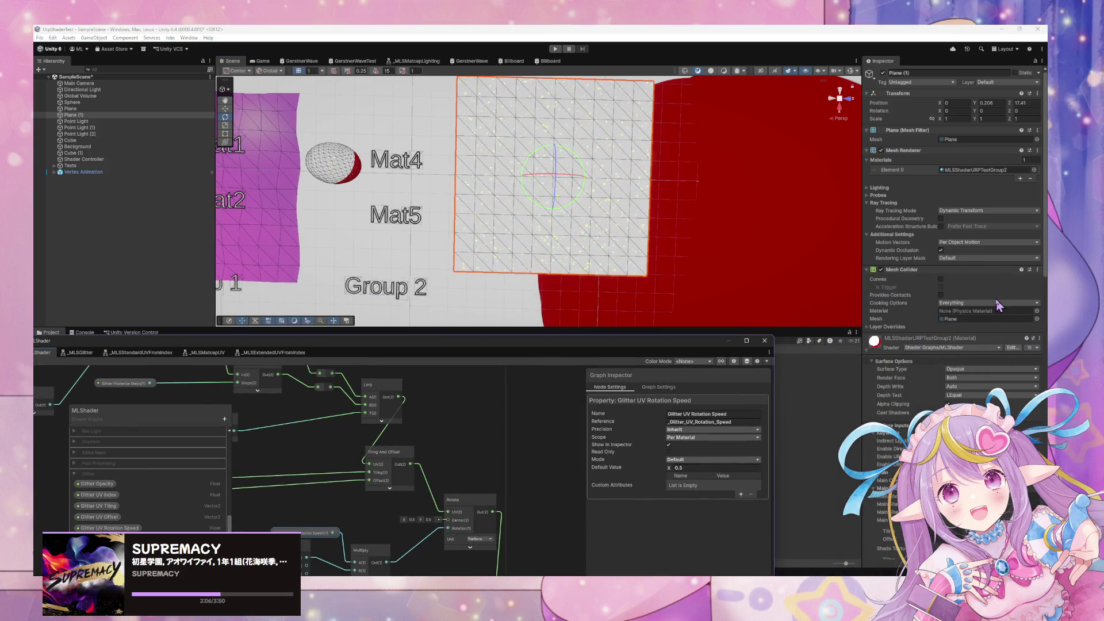
Change the material's Main Color to black, then try another colour
{"action": "scroll", "coordinate": [1000, 308], "scroll_direction": "down", "scroll_amount": 5}
{"action": "scroll", "coordinate": [1003, 308], "scroll_direction": "down", "scroll_amount": 3}
{"action": "left_click", "coordinate": [989, 245]}
{"action": "left_click", "coordinate": [980, 327]}
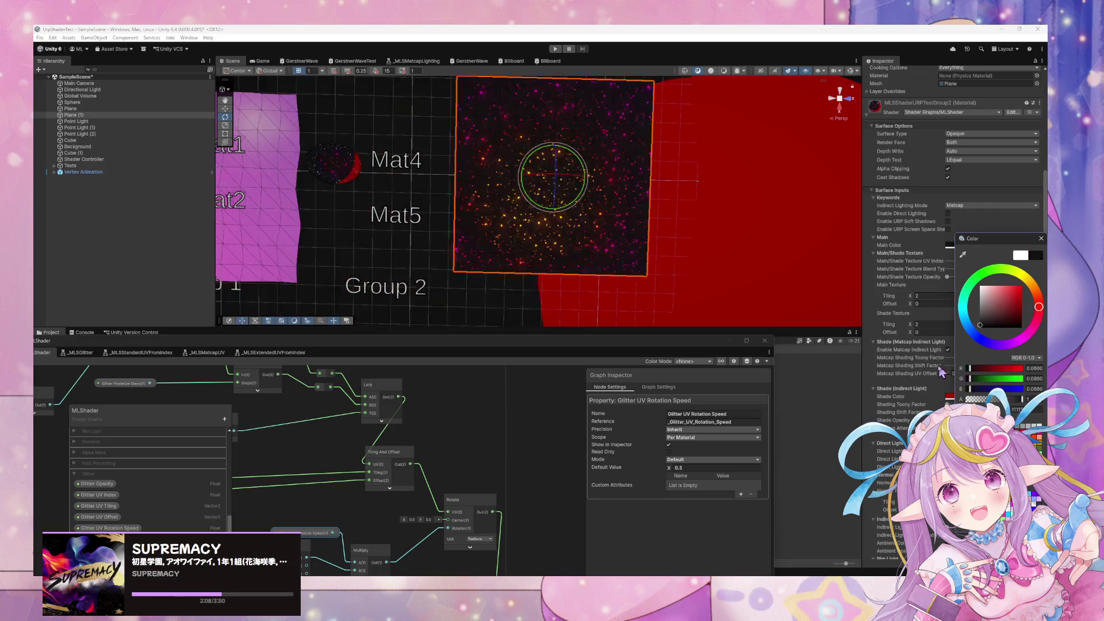
{"action": "left_click", "coordinate": [949, 397]}
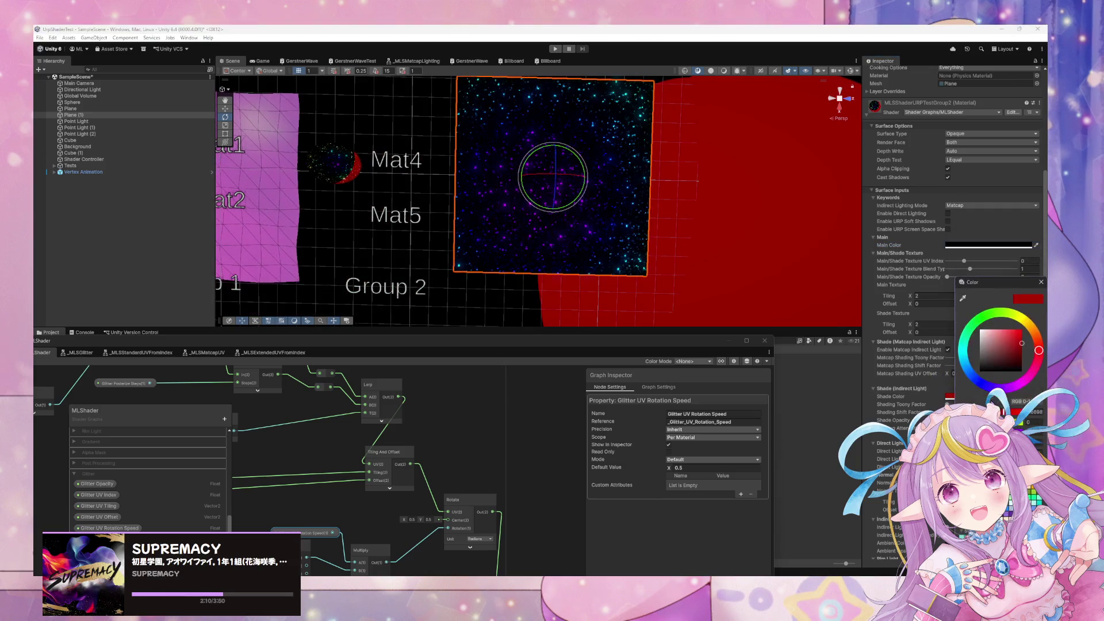
{"action": "mouse_move", "coordinate": [641, 254]}
{"action": "left_mouse_down"}
{"action": "mouse_move", "coordinate": [656, 249]}
{"action": "mouse_move", "coordinate": [631, 228]}
{"action": "mouse_move", "coordinate": [630, 242]}
{"action": "left_mouse_up"}
Enable Glitter Polar Coordinates on the plane's material
{"action": "scroll", "coordinate": [631, 229], "scroll_direction": "up", "scroll_amount": 3}
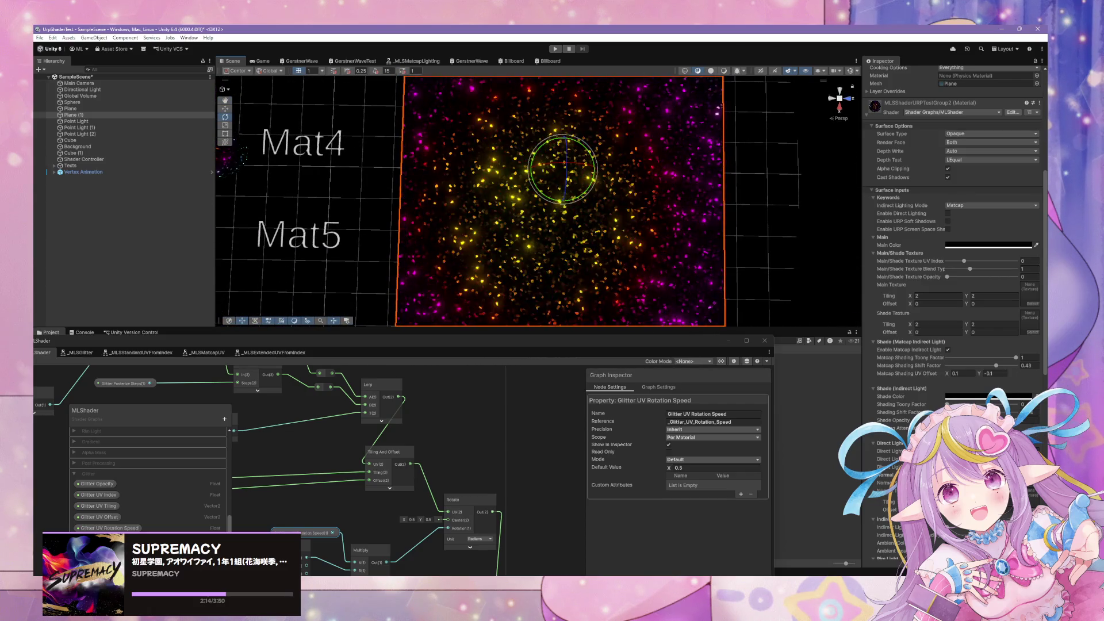
{"action": "scroll", "coordinate": [955, 310], "scroll_direction": "down", "scroll_amount": 6}
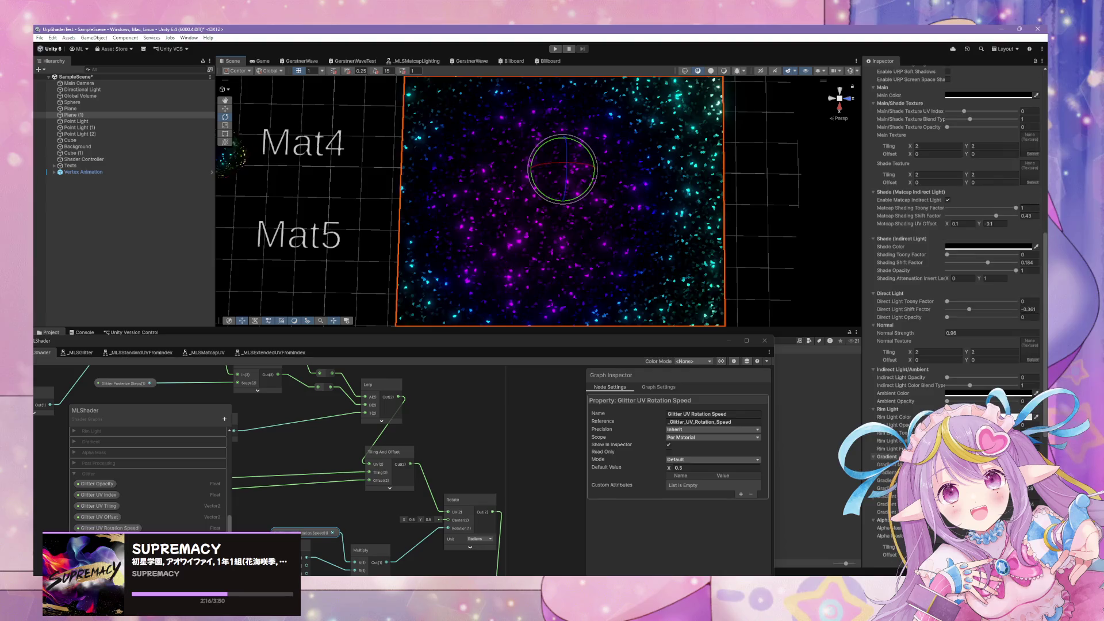
{"action": "scroll", "coordinate": [954, 311], "scroll_direction": "up", "scroll_amount": 2}
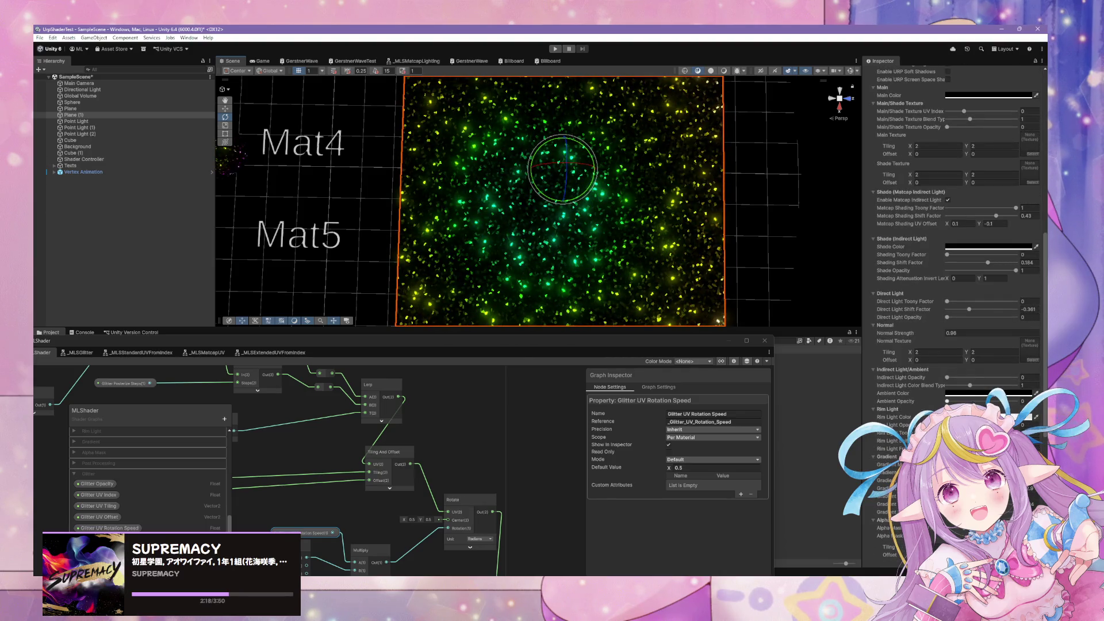
{"action": "scroll", "coordinate": [955, 311], "scroll_direction": "down", "scroll_amount": 1}
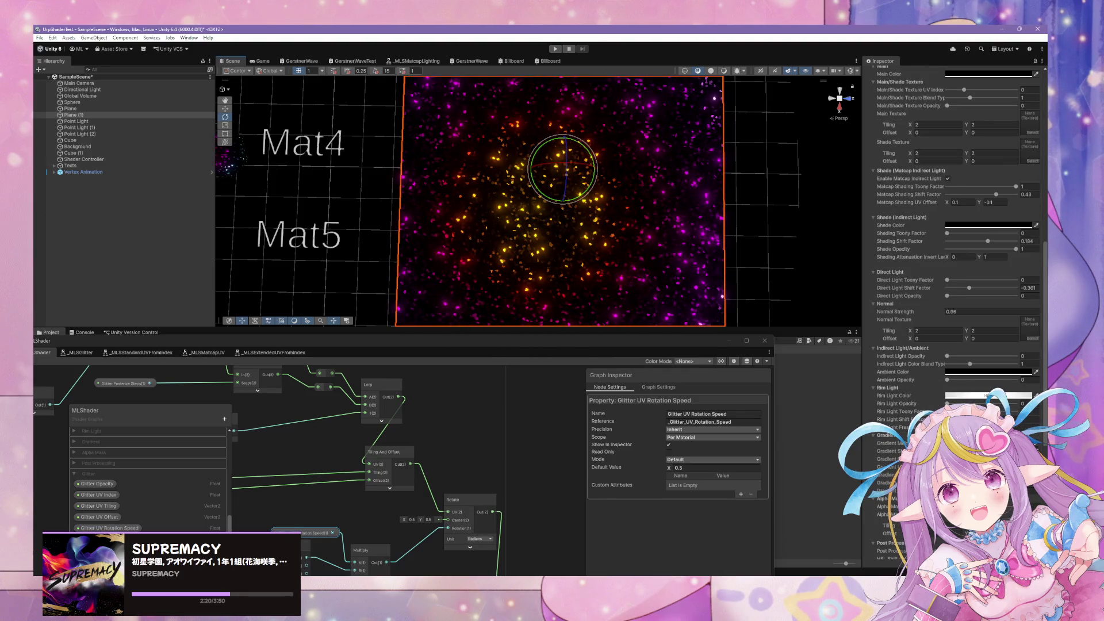
{"action": "scroll", "coordinate": [954, 311], "scroll_direction": "down", "scroll_amount": 8}
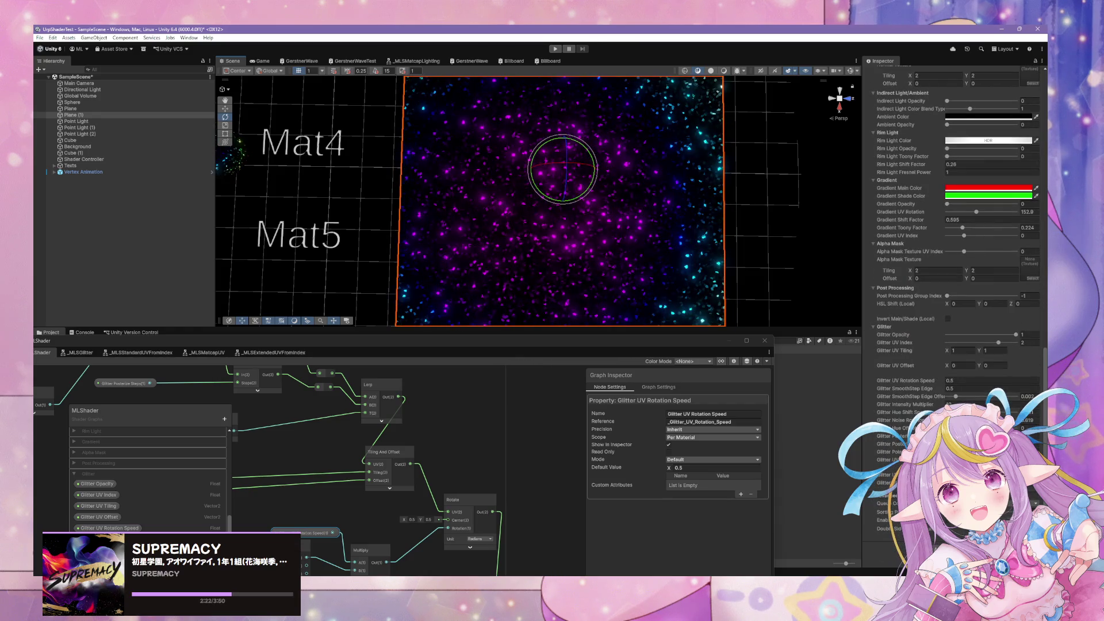
{"action": "left_click", "coordinate": [948, 452]}
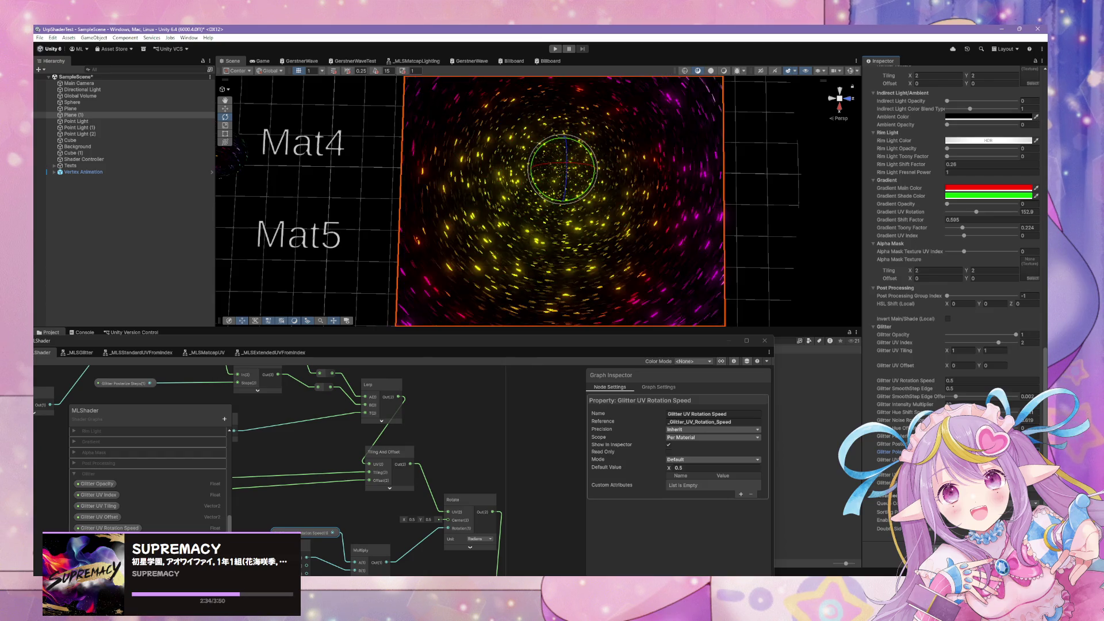
{"action": "scroll", "coordinate": [469, 412], "scroll_direction": "down", "scroll_amount": 5}
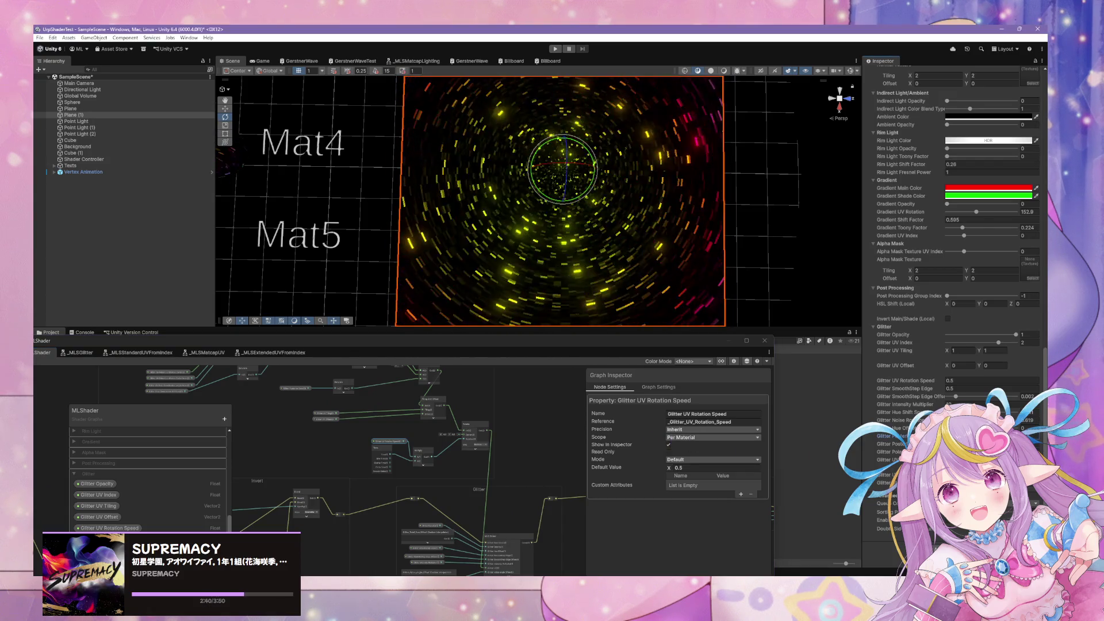
{"action": "left_click_drag", "start_coordinate": [802, 236], "coordinate": [800, 212]}
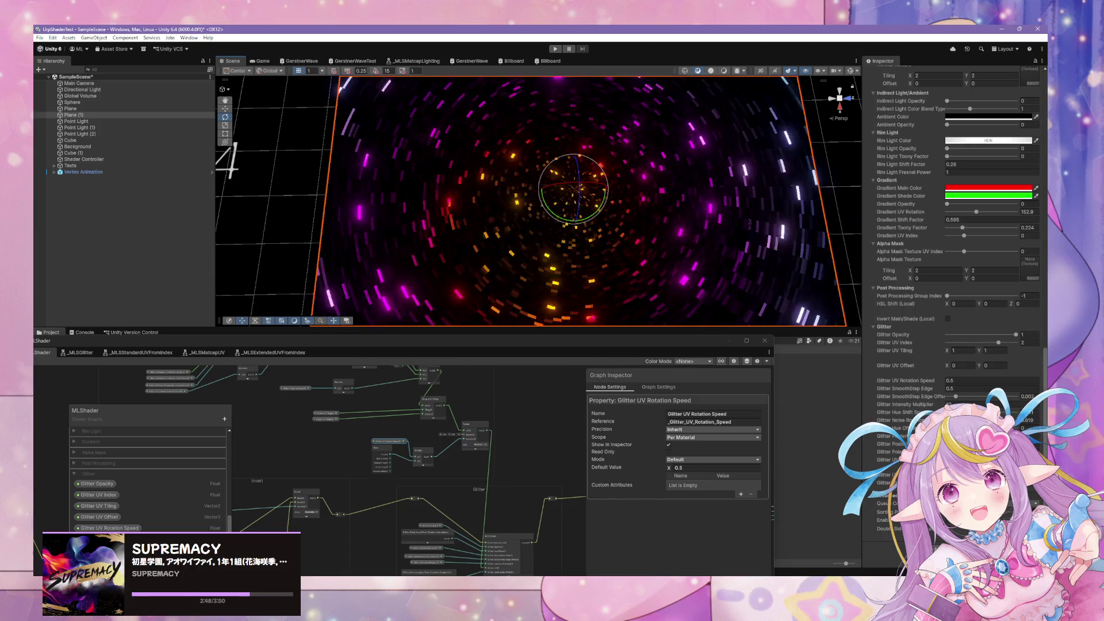
Set the material's Glitter UV Rotation Speed to 30
{"action": "left_click", "coordinate": [959, 380]}
{"action": "type", "text": "0.1"}
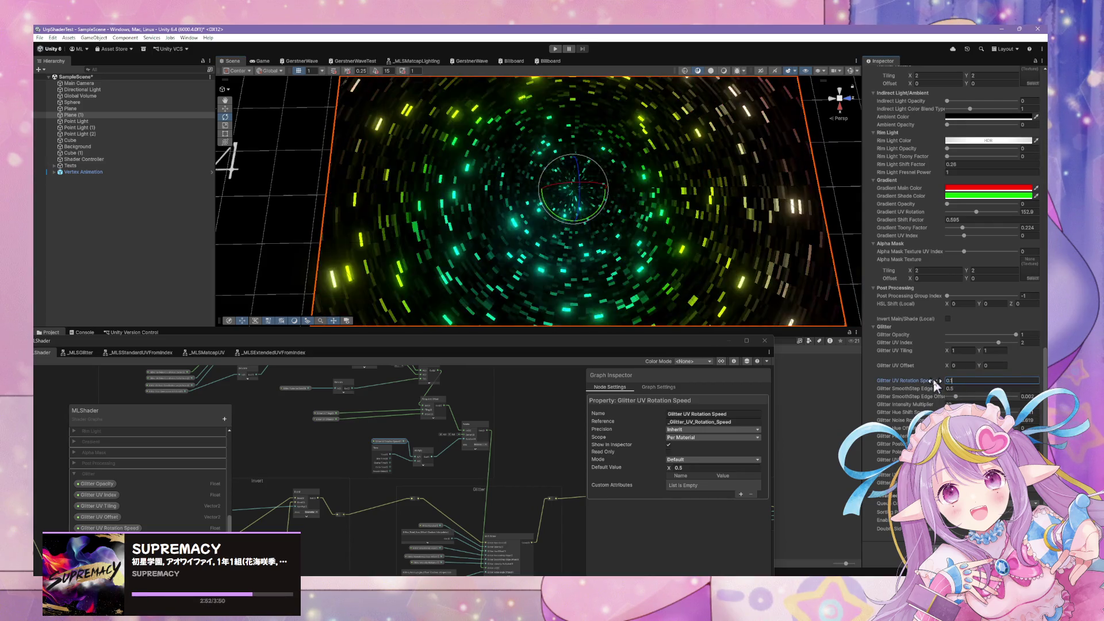
{"action": "type", "text": "5"}
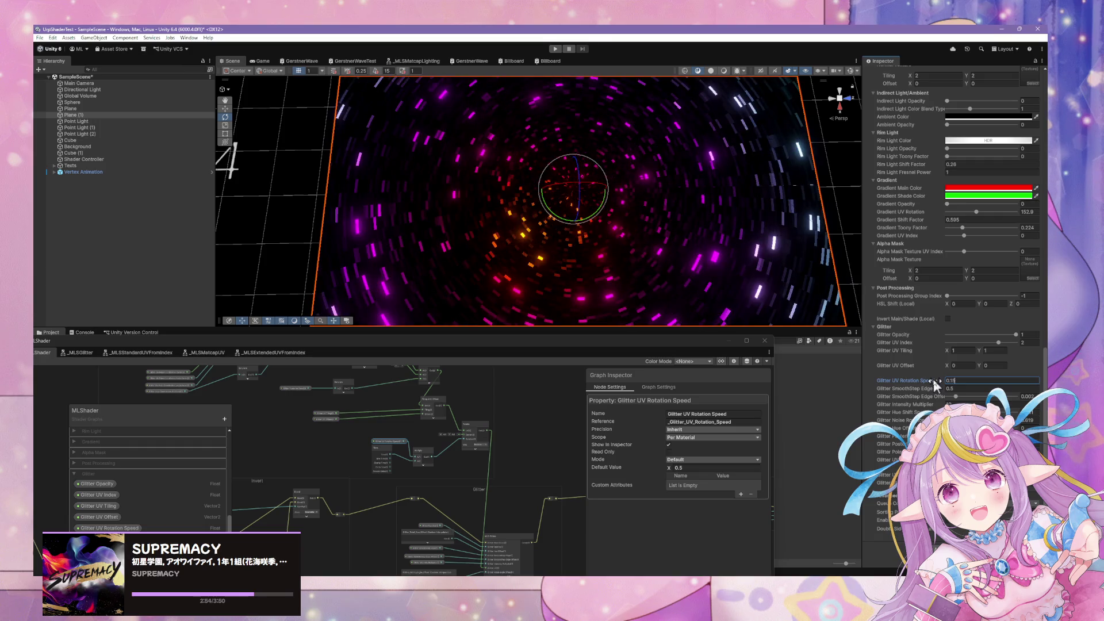
{"action": "key", "text": "BackSpace"}
{"action": "key", "text": "BackSpace"}
{"action": "key", "text": "BackSpace"}
{"action": "type", "text": "30"}
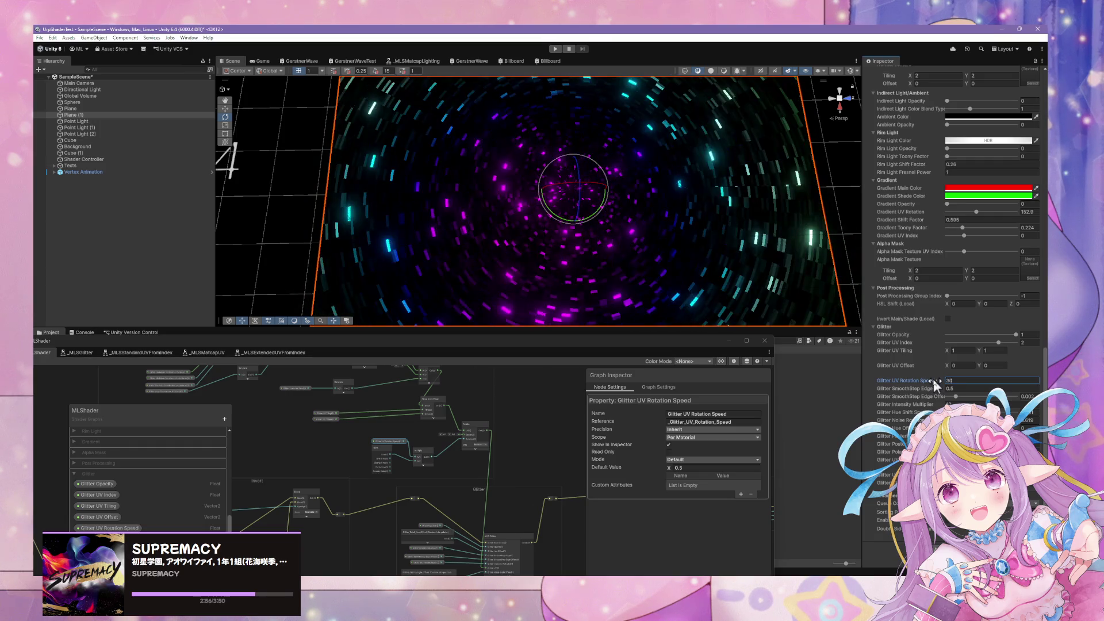
{"action": "scroll", "coordinate": [479, 440], "scroll_direction": "up", "scroll_amount": 4}
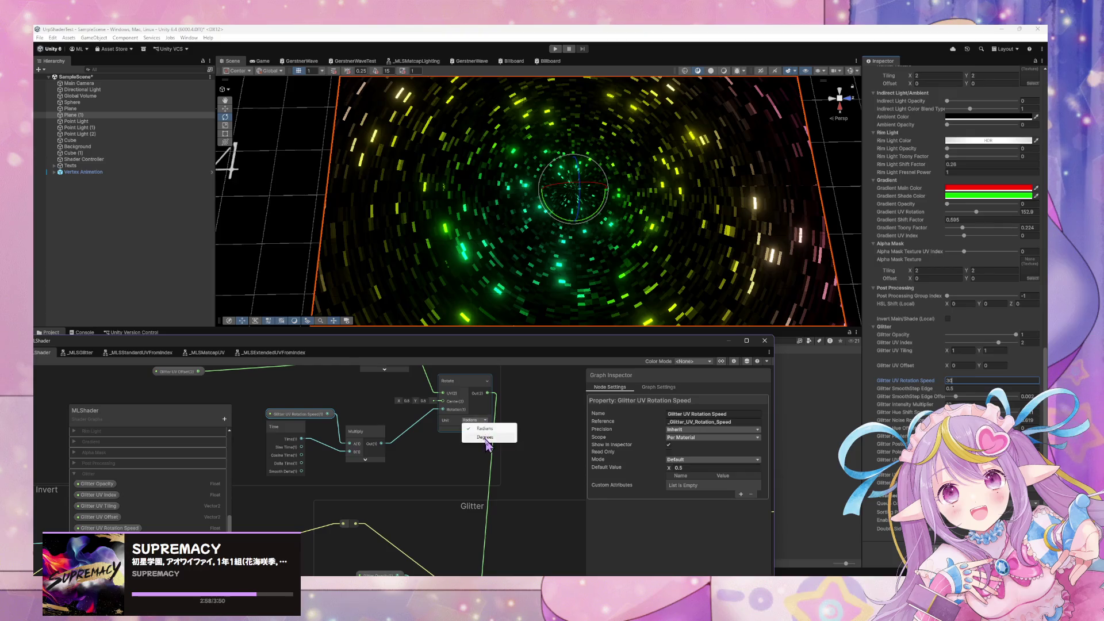
Orbit around the spinning glitter tunnel, then bring the Tiling And Offset and Rotate nodes into view
{"action": "left_click_drag", "start_coordinate": [29, 364], "coordinate": [210, 341]}
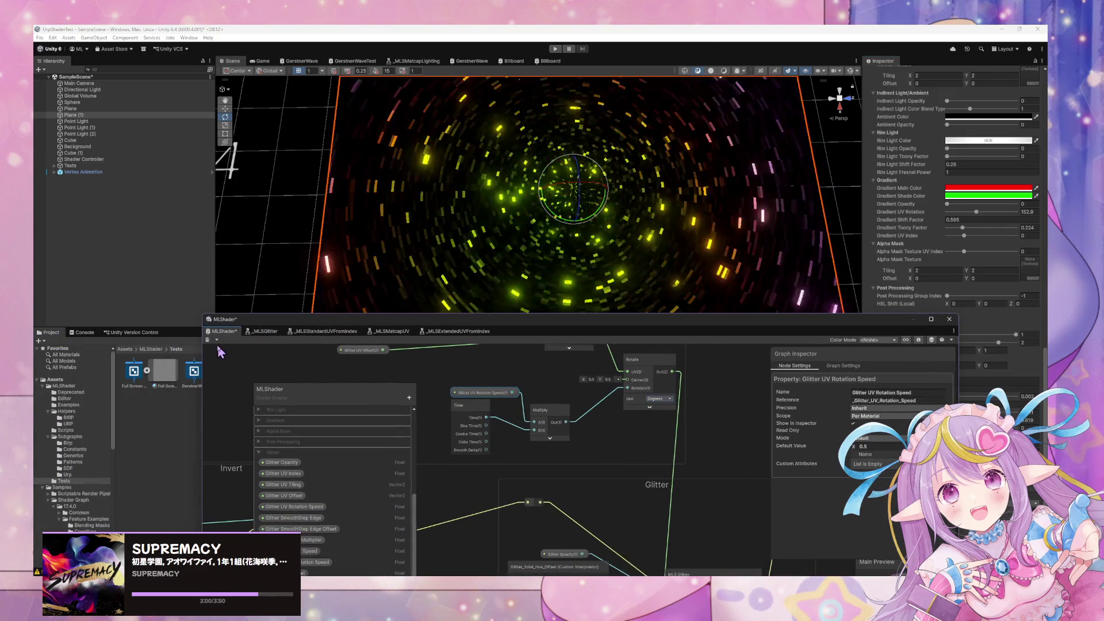
{"action": "left_click_drag", "start_coordinate": [638, 214], "coordinate": [676, 228]}
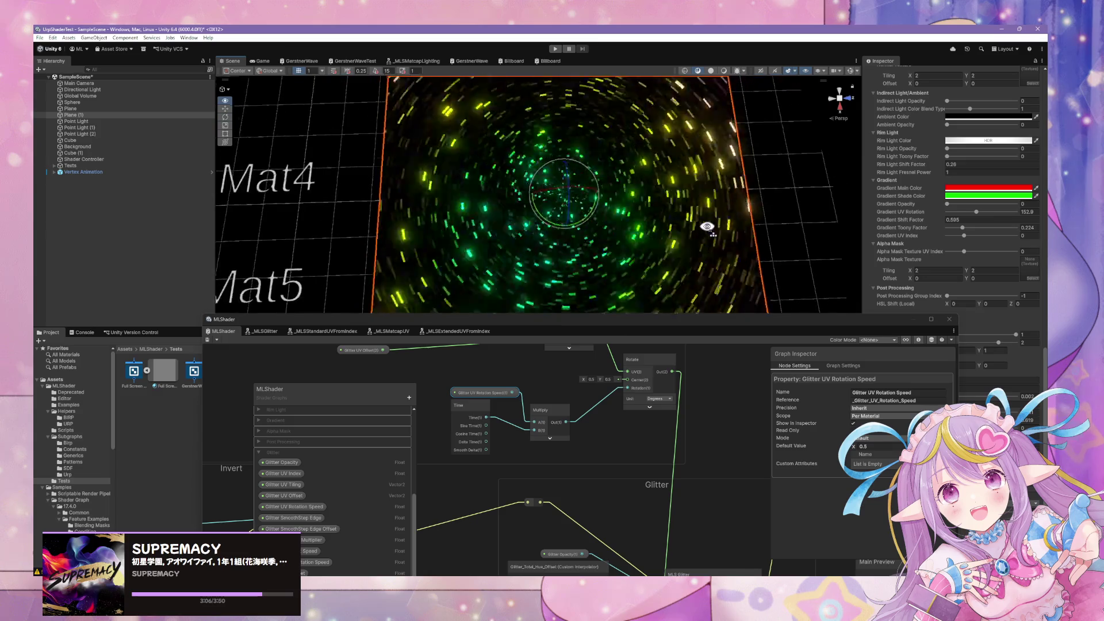
{"action": "left_click_drag", "start_coordinate": [710, 324], "coordinate": [564, 365]}
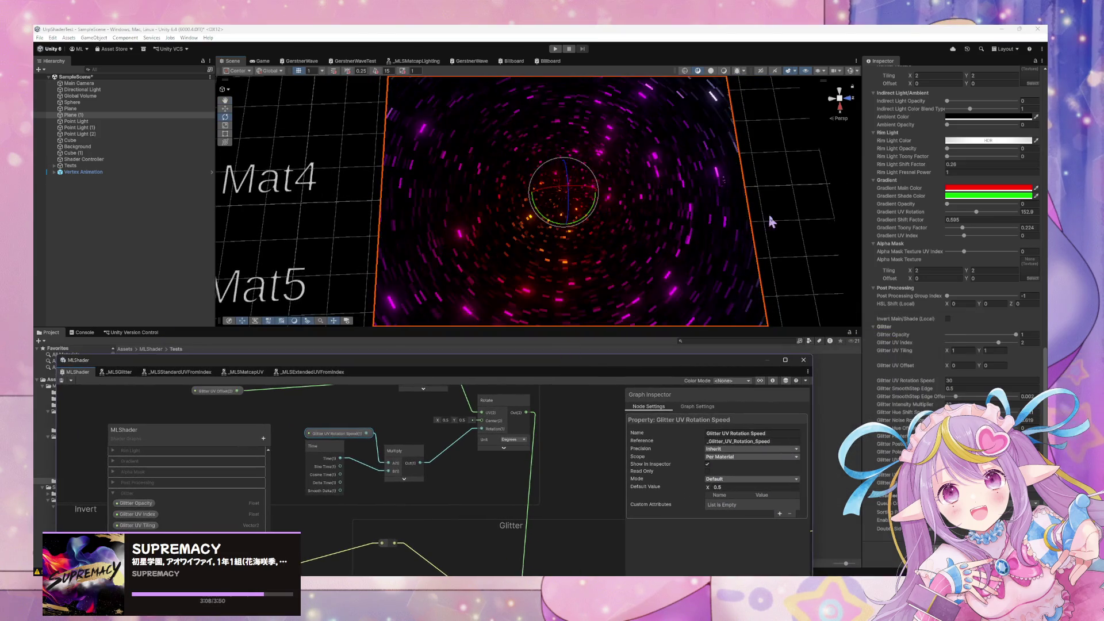
{"action": "mouse_move", "coordinate": [775, 214]}
{"action": "left_mouse_down"}
{"action": "mouse_move", "coordinate": [757, 227]}
{"action": "mouse_move", "coordinate": [554, 248]}
{"action": "left_mouse_up"}
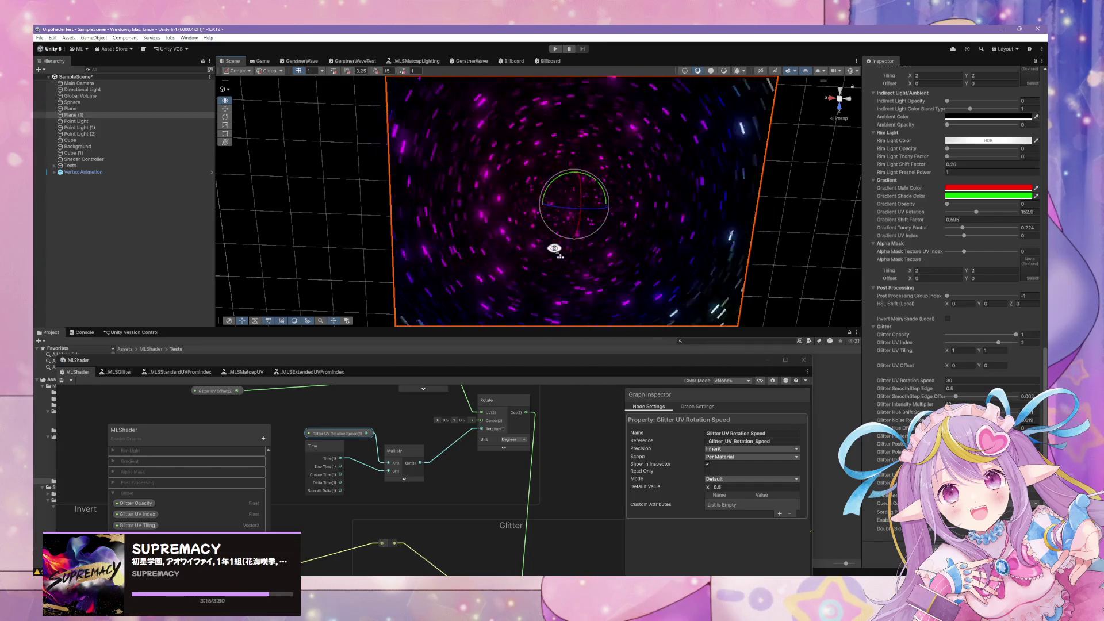
{"action": "mouse_move", "coordinate": [554, 249]}
{"action": "left_mouse_down"}
{"action": "mouse_move", "coordinate": [573, 265]}
{"action": "mouse_move", "coordinate": [562, 246]}
{"action": "left_mouse_up"}
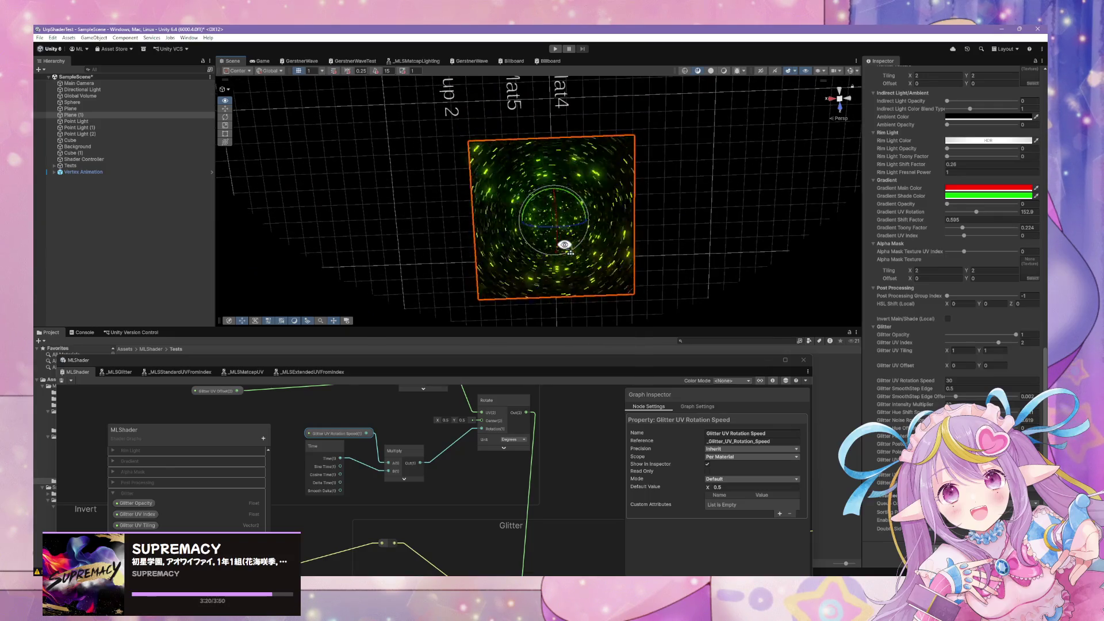
{"action": "scroll", "coordinate": [454, 427], "scroll_direction": "up", "scroll_amount": 2}
{"action": "mouse_move", "coordinate": [455, 426]}
{"action": "left_mouse_down"}
{"action": "mouse_move", "coordinate": [483, 424]}
{"action": "mouse_move", "coordinate": [387, 515]}
{"action": "left_mouse_up"}
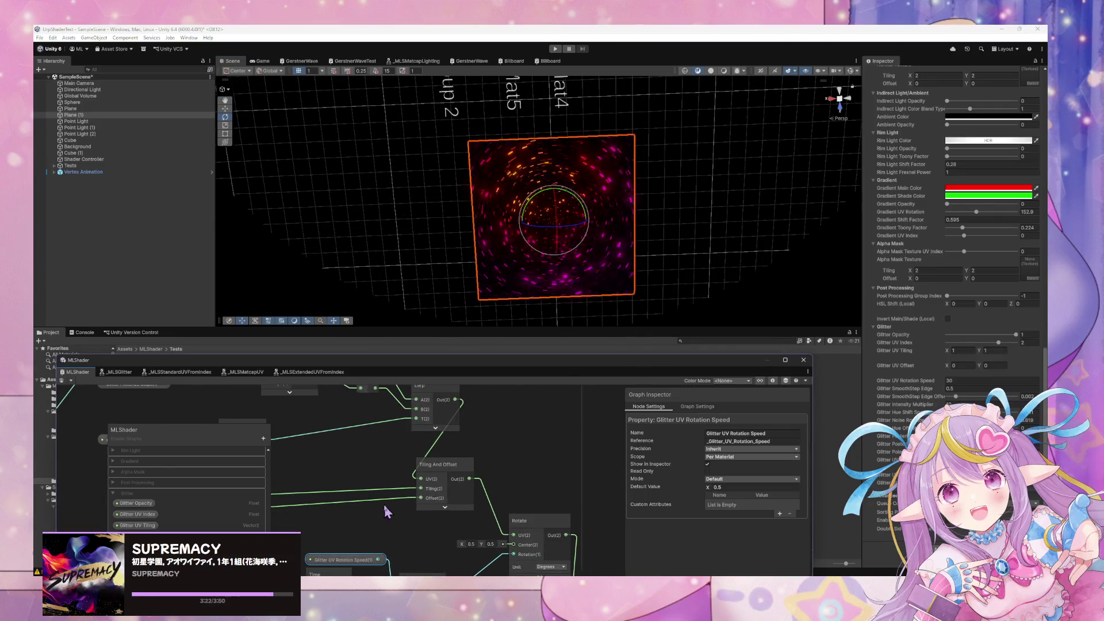
Add a Polar Coordinates node from the node search and place it beside the Lerp node
{"action": "key", "text": "space"}
{"action": "type", "text": "polar"}
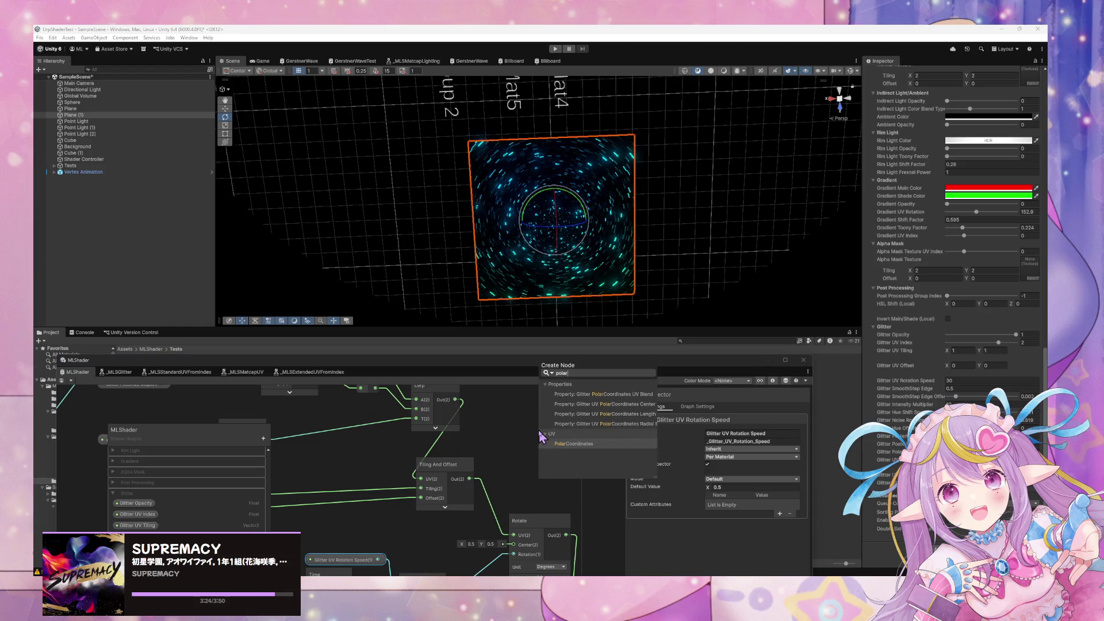
{"action": "left_click", "coordinate": [561, 443]}
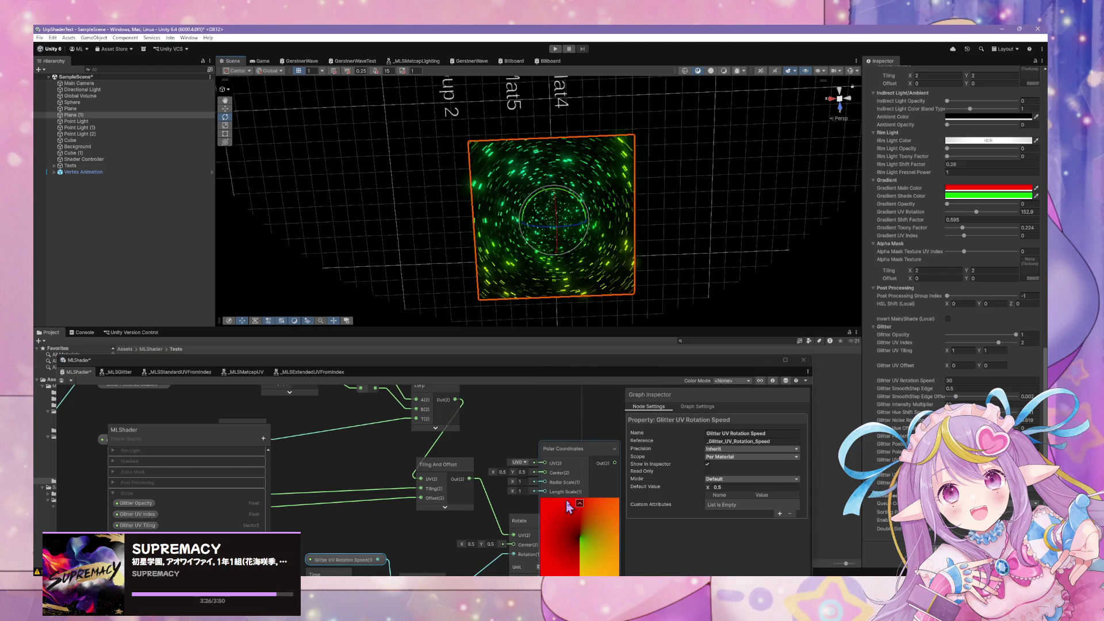
{"action": "scroll", "coordinate": [594, 466], "scroll_direction": "up", "scroll_amount": 2}
{"action": "scroll", "coordinate": [595, 472], "scroll_direction": "down", "scroll_amount": 2}
{"action": "left_click_drag", "start_coordinate": [595, 456], "coordinate": [558, 397]}
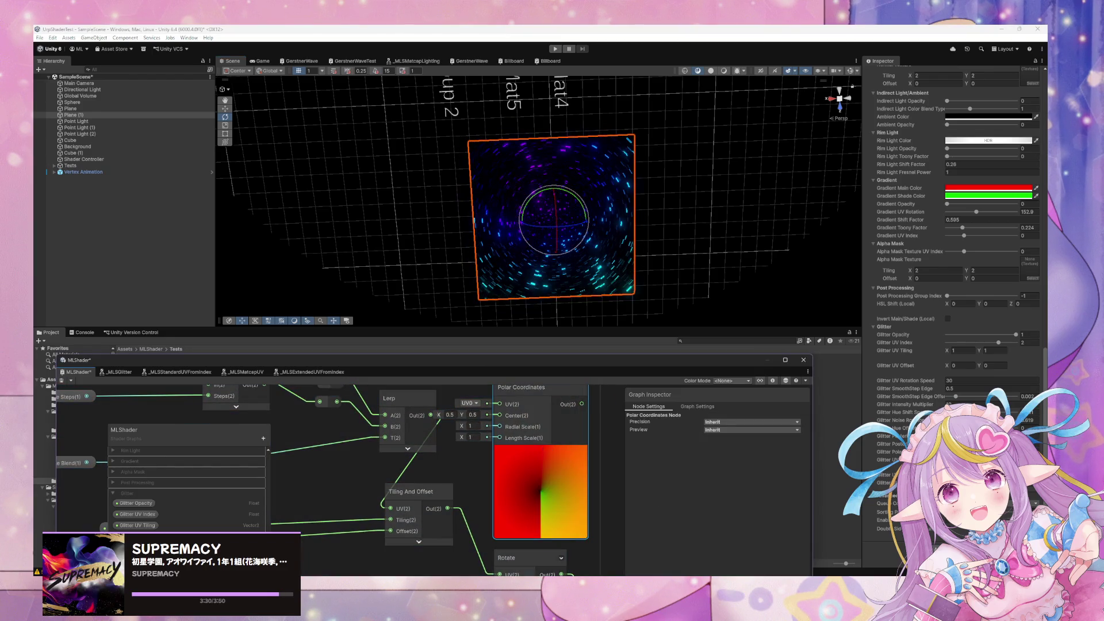
Orbit the Scene camera until the glitter plane faces it head-on, then refocus the graph
{"action": "mouse_move", "coordinate": [575, 313]}
{"action": "left_mouse_down"}
{"action": "mouse_move", "coordinate": [646, 298]}
{"action": "mouse_move", "coordinate": [624, 271]}
{"action": "mouse_move", "coordinate": [616, 282]}
{"action": "left_mouse_up"}
{"action": "left_click", "coordinate": [550, 390]}
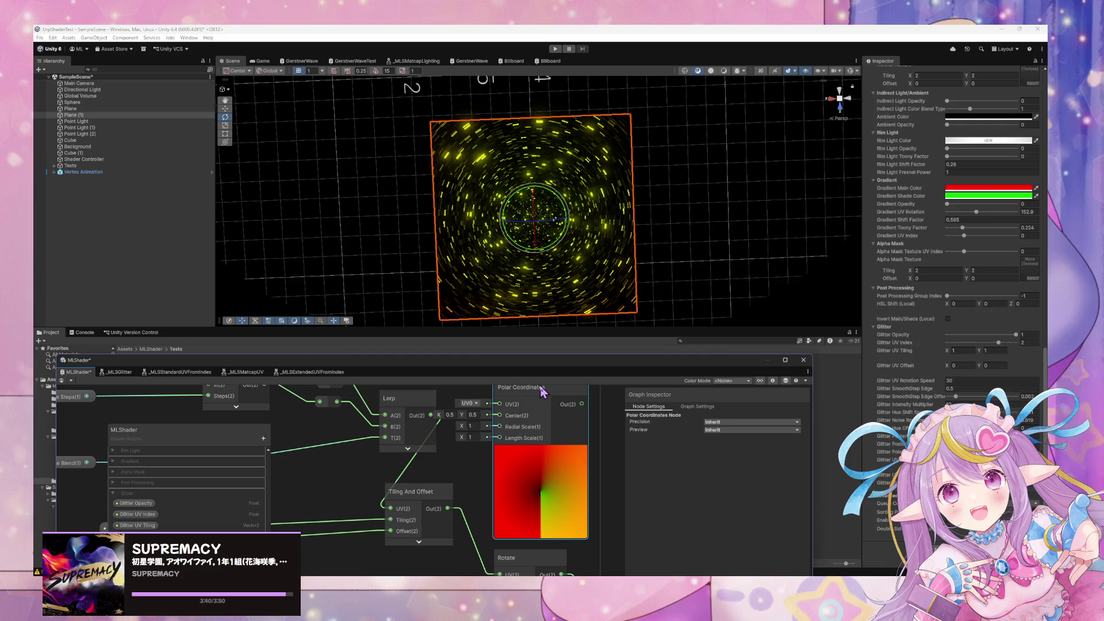
{"action": "left_click_drag", "start_coordinate": [658, 278], "coordinate": [654, 271]}
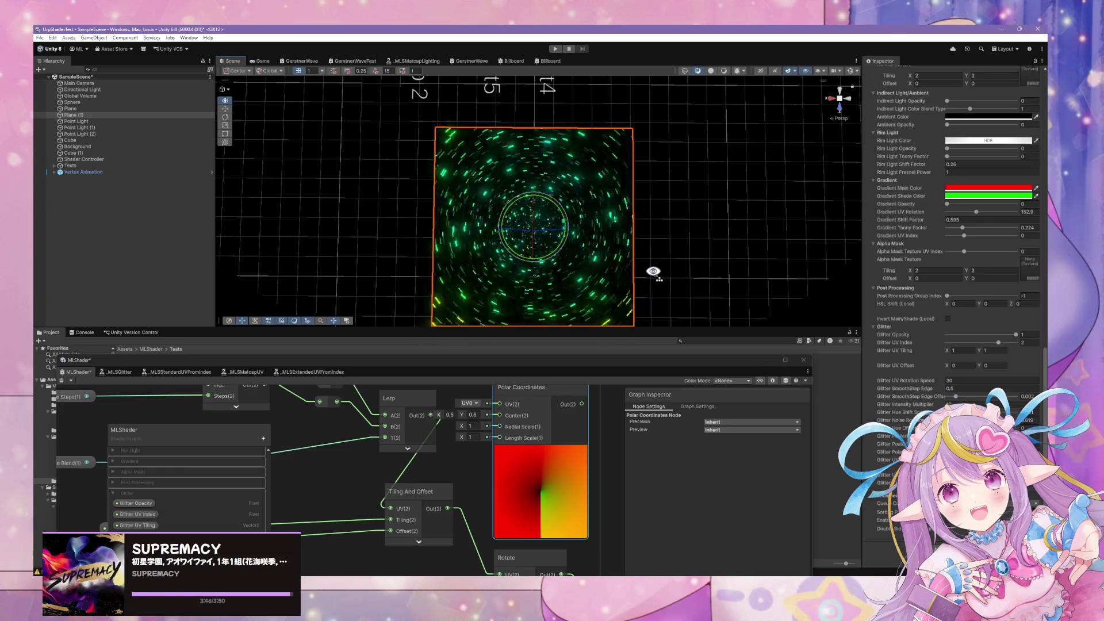
{"action": "left_click", "coordinate": [552, 403]}
{"action": "scroll", "coordinate": [526, 457], "scroll_direction": "down", "scroll_amount": 3}
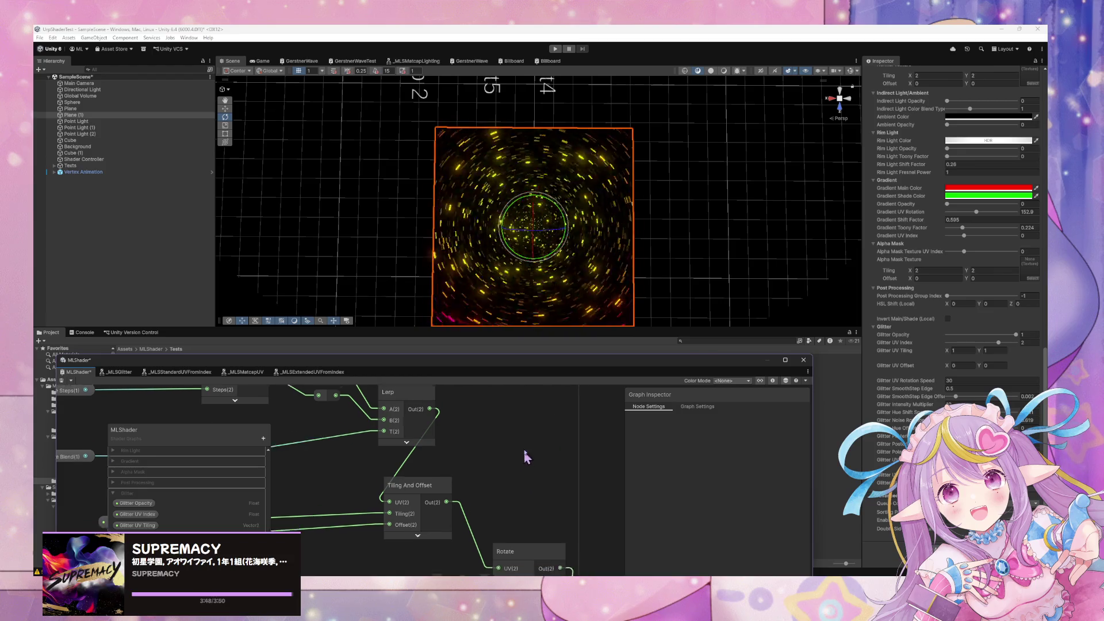
Add a reroute point on the blue wire and place it inside the Glitter group
{"action": "left_click_drag", "start_coordinate": [558, 418], "coordinate": [562, 386]}
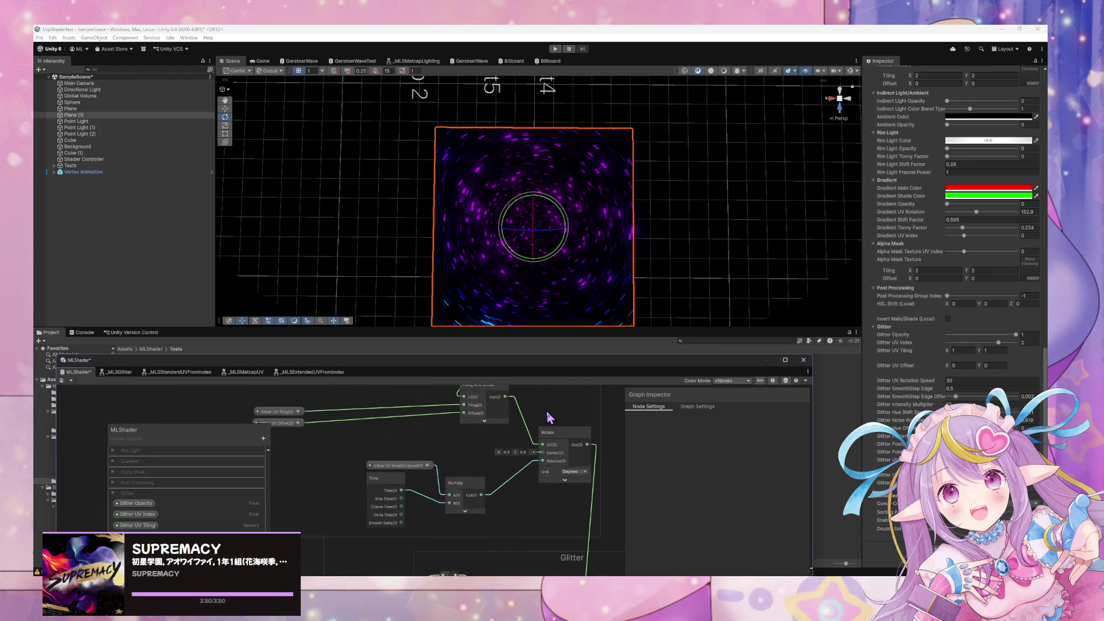
{"action": "mouse_move", "coordinate": [475, 465]}
{"action": "left_mouse_down"}
{"action": "mouse_move", "coordinate": [506, 443]}
{"action": "mouse_move", "coordinate": [477, 446]}
{"action": "mouse_move", "coordinate": [497, 523]}
{"action": "mouse_move", "coordinate": [547, 547]}
{"action": "mouse_move", "coordinate": [579, 493]}
{"action": "mouse_move", "coordinate": [542, 486]}
{"action": "mouse_move", "coordinate": [557, 473]}
{"action": "left_mouse_up"}
{"action": "scroll", "coordinate": [542, 486], "scroll_direction": "up", "scroll_amount": 1}
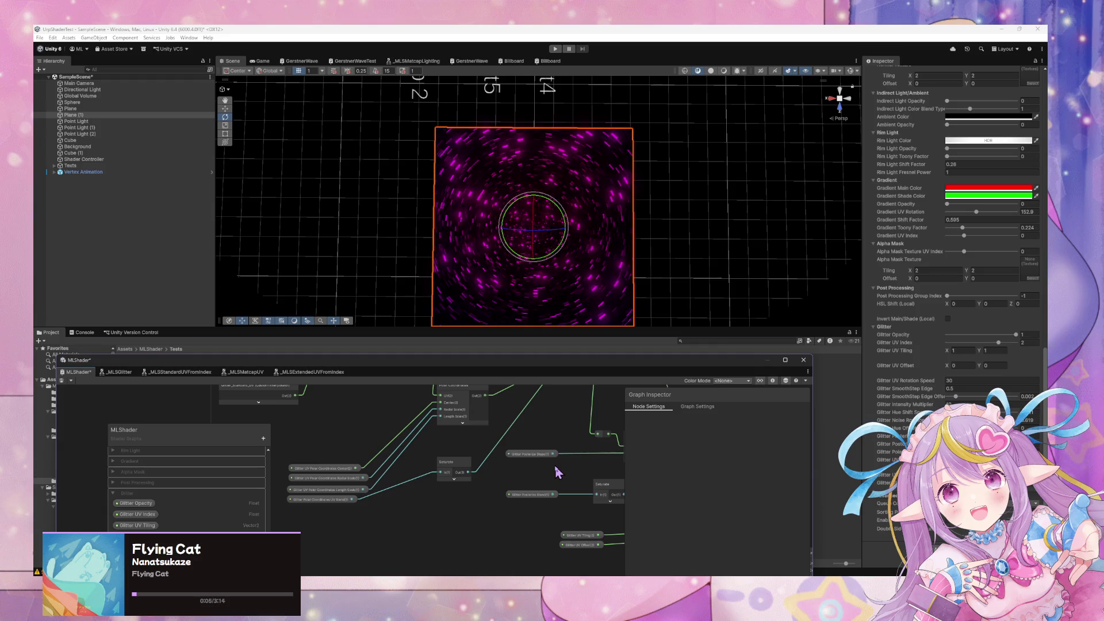
{"action": "scroll", "coordinate": [557, 473], "scroll_direction": "down", "scroll_amount": 3}
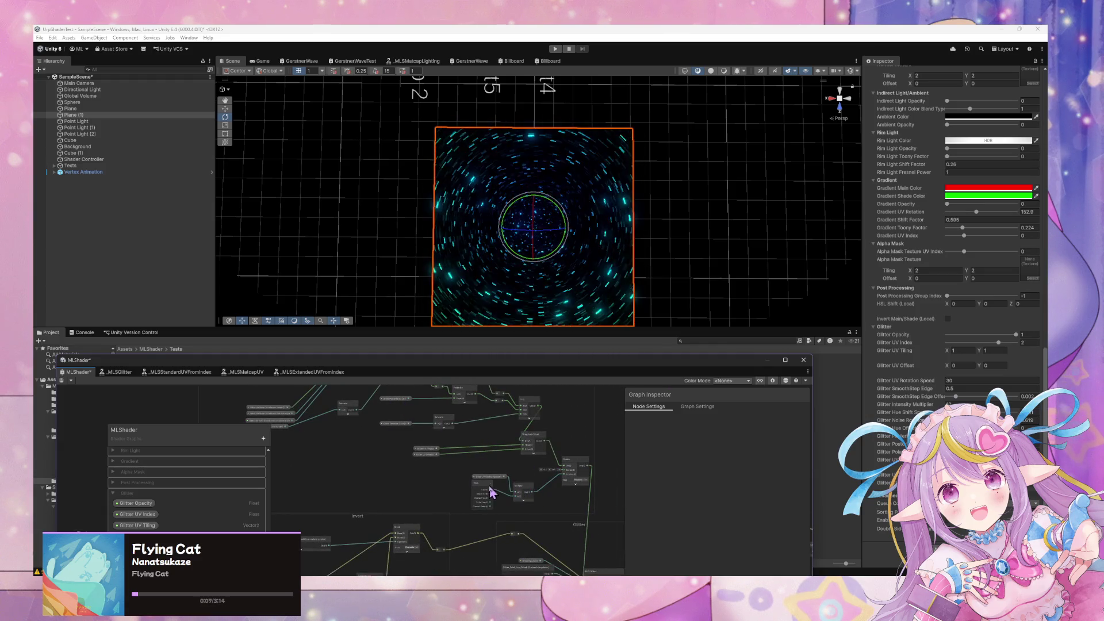
{"action": "mouse_move", "coordinate": [529, 496]}
{"action": "left_mouse_down"}
{"action": "mouse_move", "coordinate": [584, 493]}
{"action": "mouse_move", "coordinate": [488, 438]}
{"action": "mouse_move", "coordinate": [514, 462]}
{"action": "left_mouse_up"}
{"action": "scroll", "coordinate": [513, 462], "scroll_direction": "up", "scroll_amount": 2}
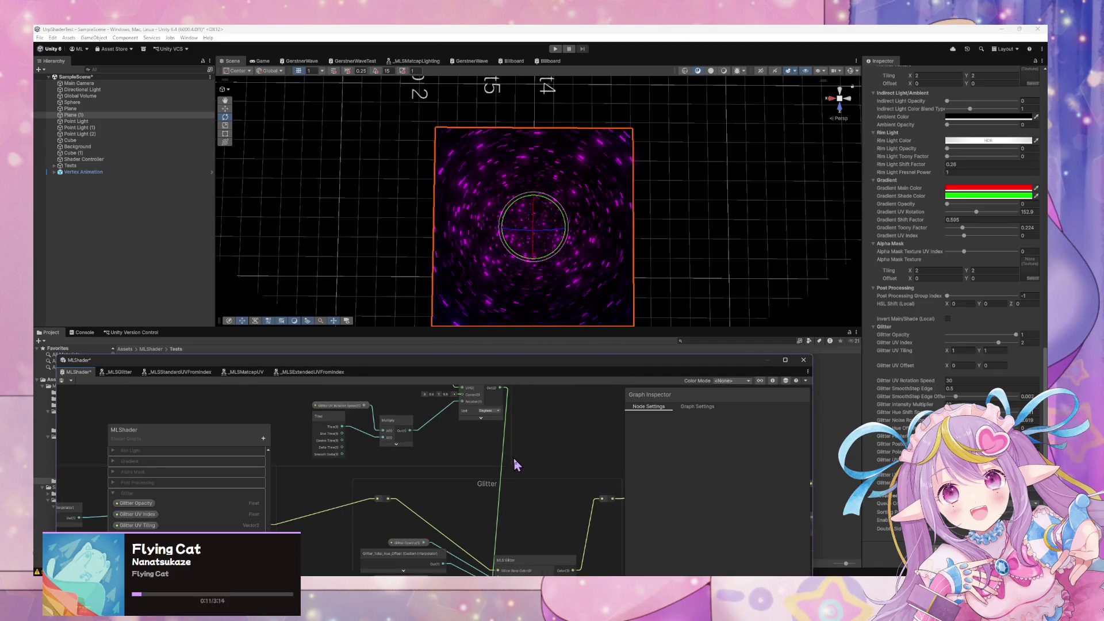
{"action": "double_click", "coordinate": [500, 502]}
{"action": "left_click_drag", "start_coordinate": [499, 502], "coordinate": [490, 501]}
Move the Time, Multiply, Rotation Speed and Rotate nodes left, then wire Rotate Out into the reroute
{"action": "left_click_drag", "start_coordinate": [463, 432], "coordinate": [506, 503]}
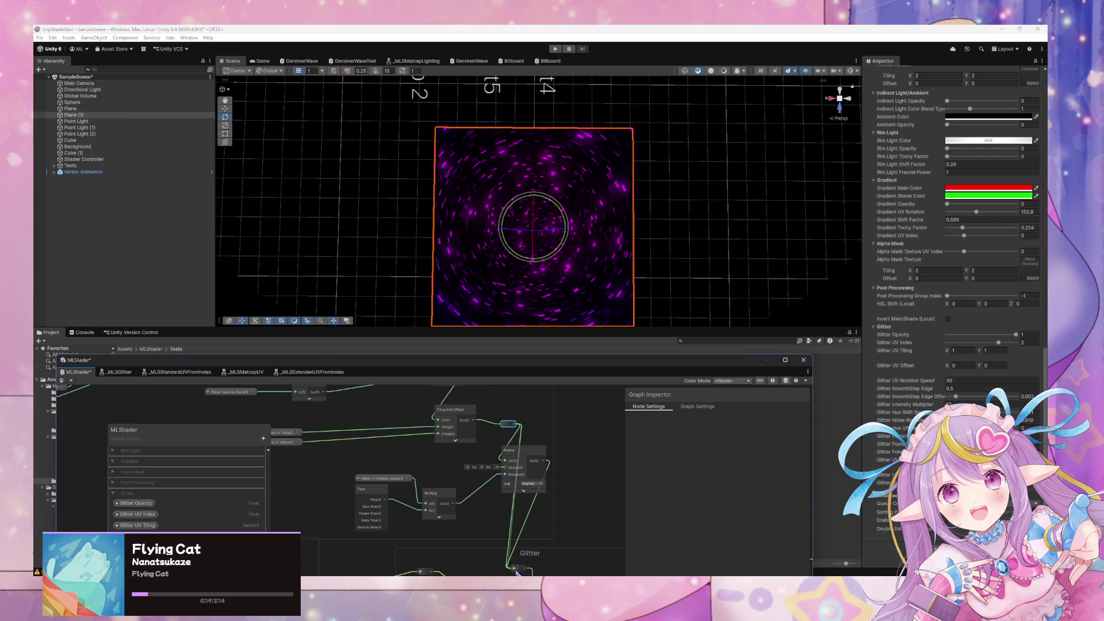
{"action": "left_click_drag", "start_coordinate": [506, 463], "coordinate": [533, 504]}
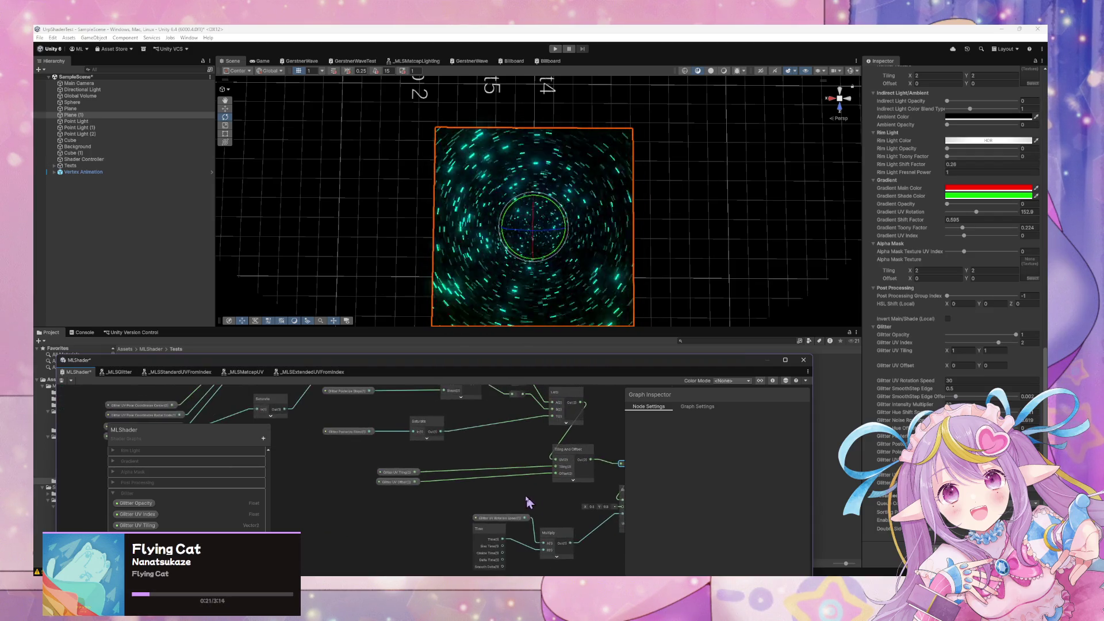
{"action": "left_click_drag", "start_coordinate": [567, 564], "coordinate": [566, 561]}
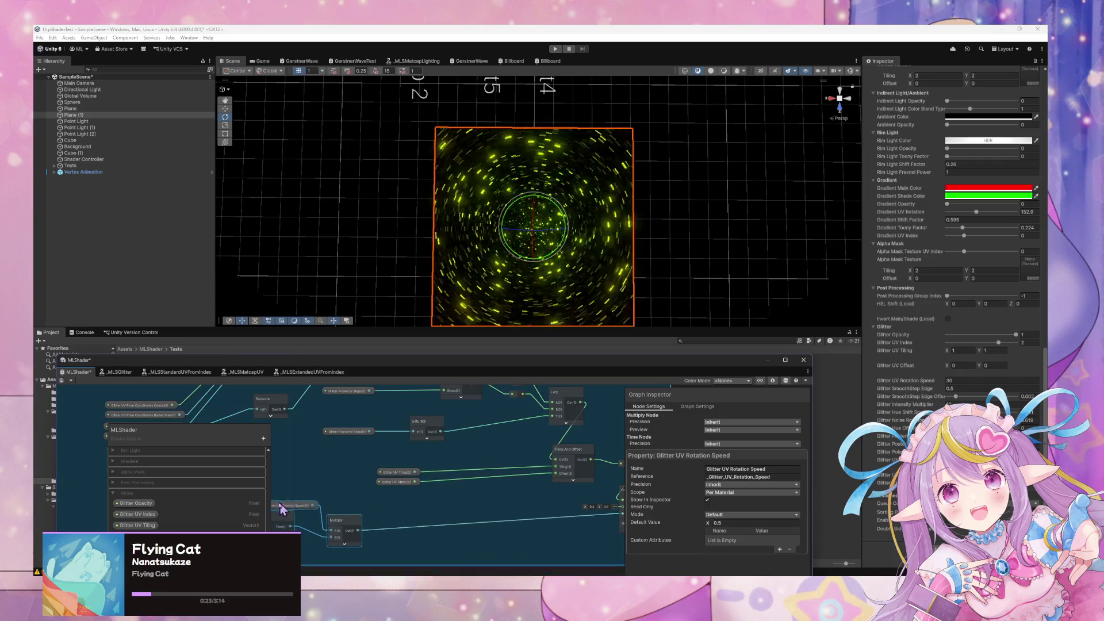
{"action": "left_click_drag", "start_coordinate": [335, 486], "coordinate": [531, 482]}
{"action": "left_click_drag", "start_coordinate": [435, 504], "coordinate": [111, 476]}
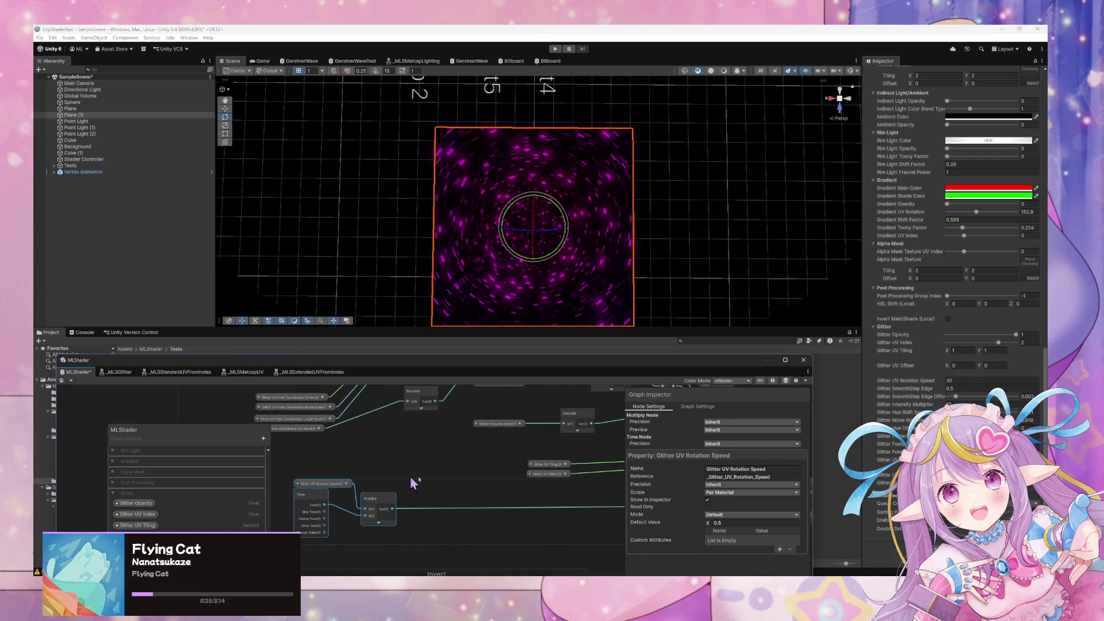
{"action": "mouse_move", "coordinate": [593, 473]}
{"action": "left_mouse_down"}
{"action": "mouse_move", "coordinate": [323, 480]}
{"action": "mouse_move", "coordinate": [299, 468]}
{"action": "mouse_move", "coordinate": [494, 501]}
{"action": "mouse_move", "coordinate": [457, 472]}
{"action": "mouse_move", "coordinate": [510, 520]}
{"action": "mouse_move", "coordinate": [444, 550]}
{"action": "mouse_move", "coordinate": [478, 494]}
{"action": "left_mouse_up"}
{"action": "mouse_move", "coordinate": [517, 554]}
{"action": "left_mouse_down"}
{"action": "mouse_move", "coordinate": [530, 439]}
{"action": "mouse_move", "coordinate": [510, 531]}
{"action": "mouse_move", "coordinate": [438, 497]}
{"action": "mouse_move", "coordinate": [331, 476]}
{"action": "left_mouse_up"}
{"action": "mouse_move", "coordinate": [566, 459]}
{"action": "left_mouse_down"}
{"action": "mouse_move", "coordinate": [471, 452]}
{"action": "mouse_move", "coordinate": [468, 501]}
{"action": "mouse_move", "coordinate": [466, 424]}
{"action": "mouse_move", "coordinate": [469, 504]}
{"action": "left_mouse_up"}
{"action": "mouse_move", "coordinate": [470, 549]}
{"action": "left_mouse_down"}
{"action": "mouse_move", "coordinate": [485, 404]}
{"action": "mouse_move", "coordinate": [485, 436]}
{"action": "left_mouse_up"}
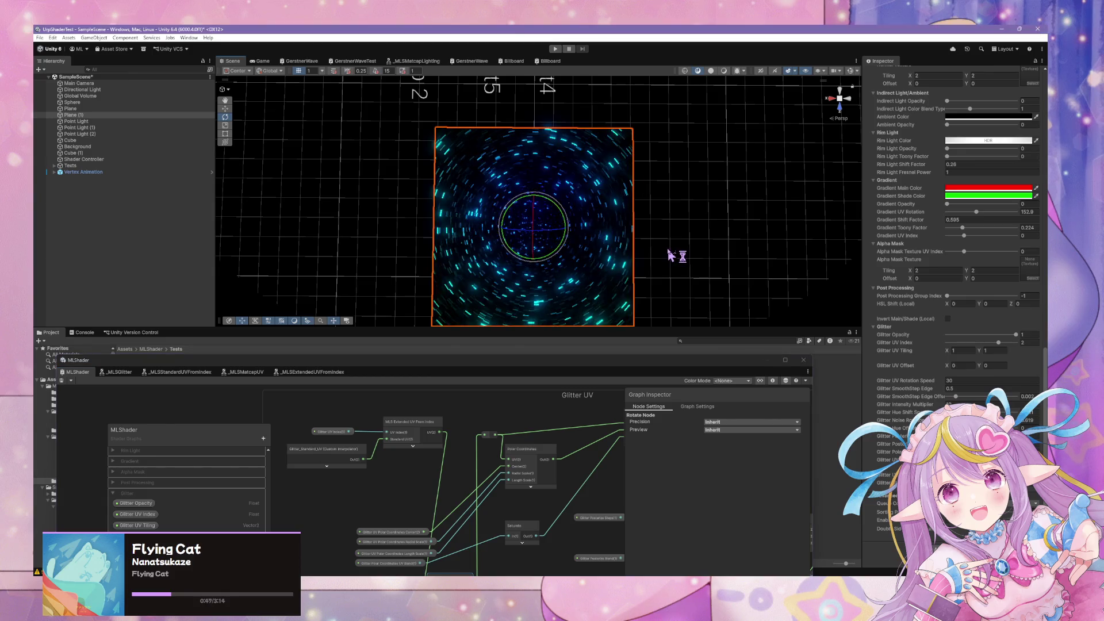
Orbit and zoom the Scene camera onto the selected Background tunnel until its swirling glitter fills the view
{"action": "left_click_drag", "start_coordinate": [709, 279], "coordinate": [683, 261]}
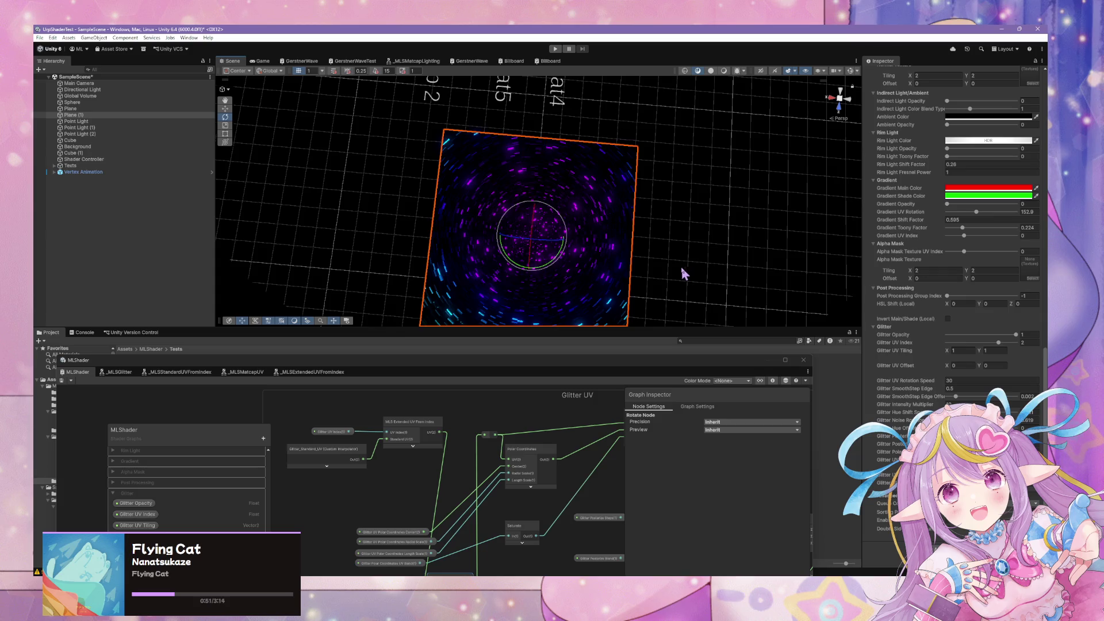
{"action": "left_click_drag", "start_coordinate": [665, 262], "coordinate": [680, 281]}
{"action": "scroll", "coordinate": [682, 285], "scroll_direction": "up", "scroll_amount": 5}
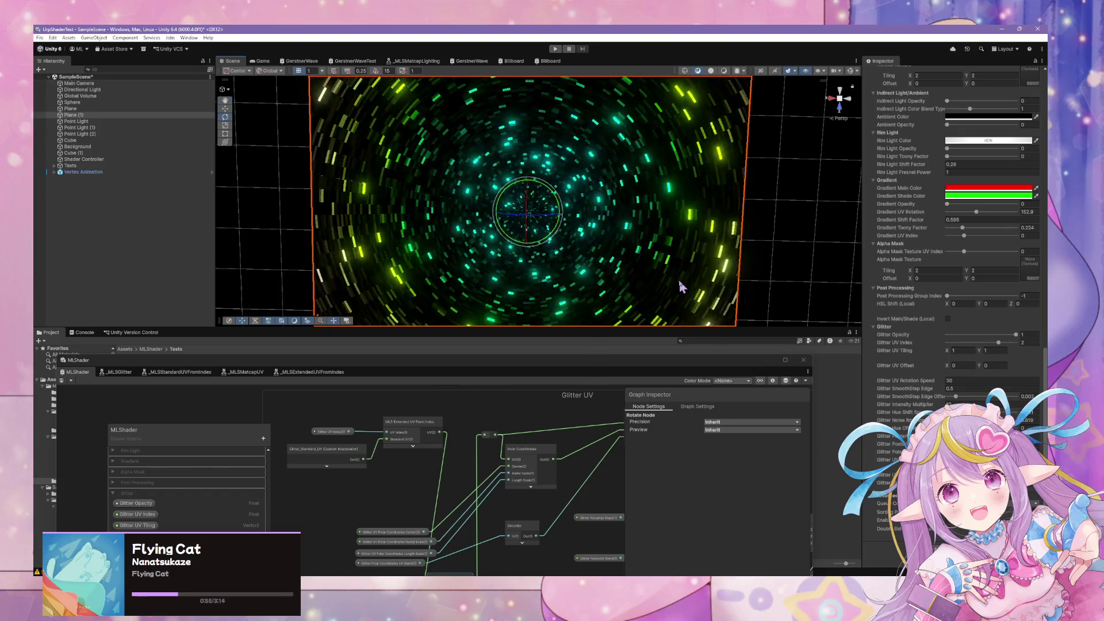
{"action": "scroll", "coordinate": [770, 277], "scroll_direction": "up", "scroll_amount": 4}
{"action": "left_click", "coordinate": [767, 254]}
{"action": "scroll", "coordinate": [556, 302], "scroll_direction": "down", "scroll_amount": 4}
{"action": "scroll", "coordinate": [556, 294], "scroll_direction": "up", "scroll_amount": 5}
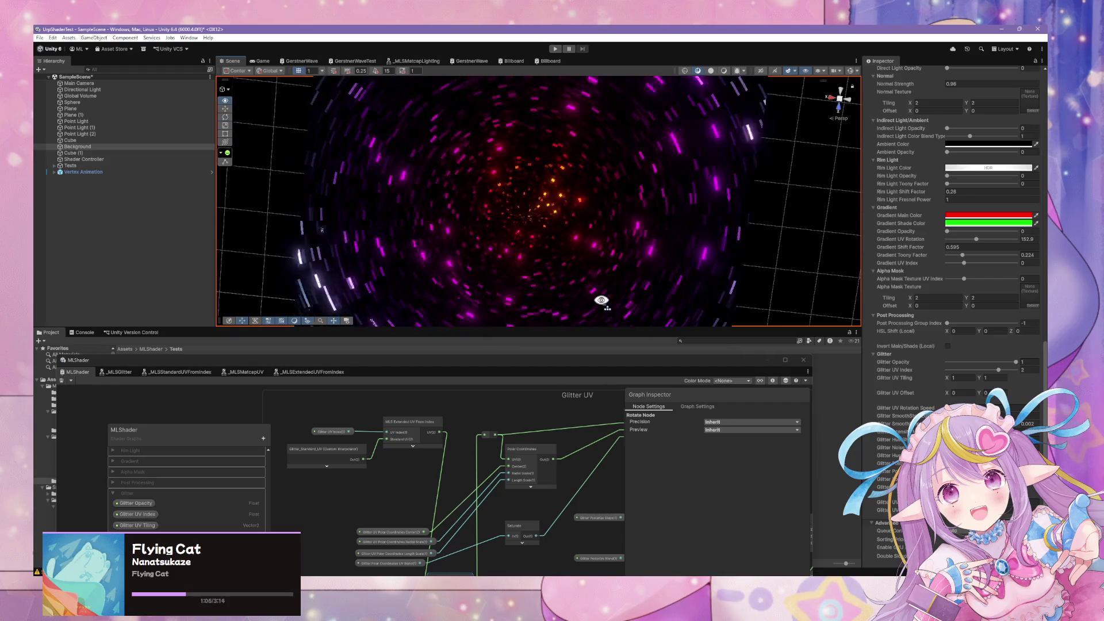
{"action": "mouse_move", "coordinate": [539, 465]}
{"action": "left_mouse_down"}
{"action": "mouse_move", "coordinate": [523, 424]}
{"action": "mouse_move", "coordinate": [528, 451]}
{"action": "mouse_move", "coordinate": [575, 454]}
{"action": "mouse_move", "coordinate": [583, 439]}
{"action": "left_mouse_up"}
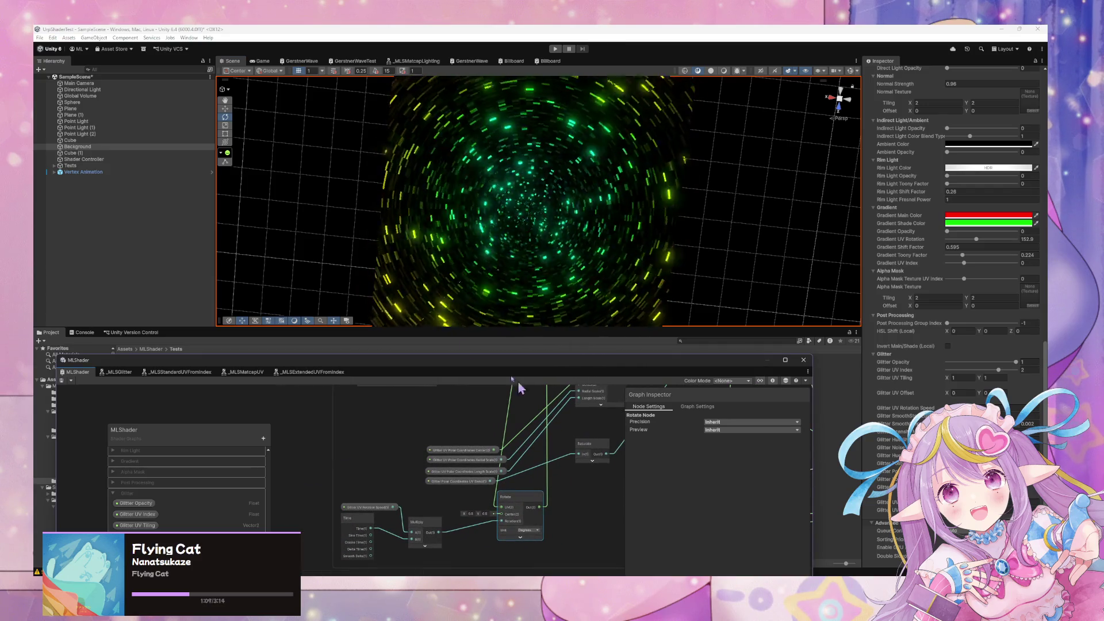
Make the MLShader graph window taller and frame the Vertex master stack with its custom interpolators
{"action": "mouse_move", "coordinate": [483, 364]}
{"action": "left_mouse_down"}
{"action": "mouse_move", "coordinate": [478, 225]}
{"action": "mouse_move", "coordinate": [479, 263]}
{"action": "left_mouse_up"}
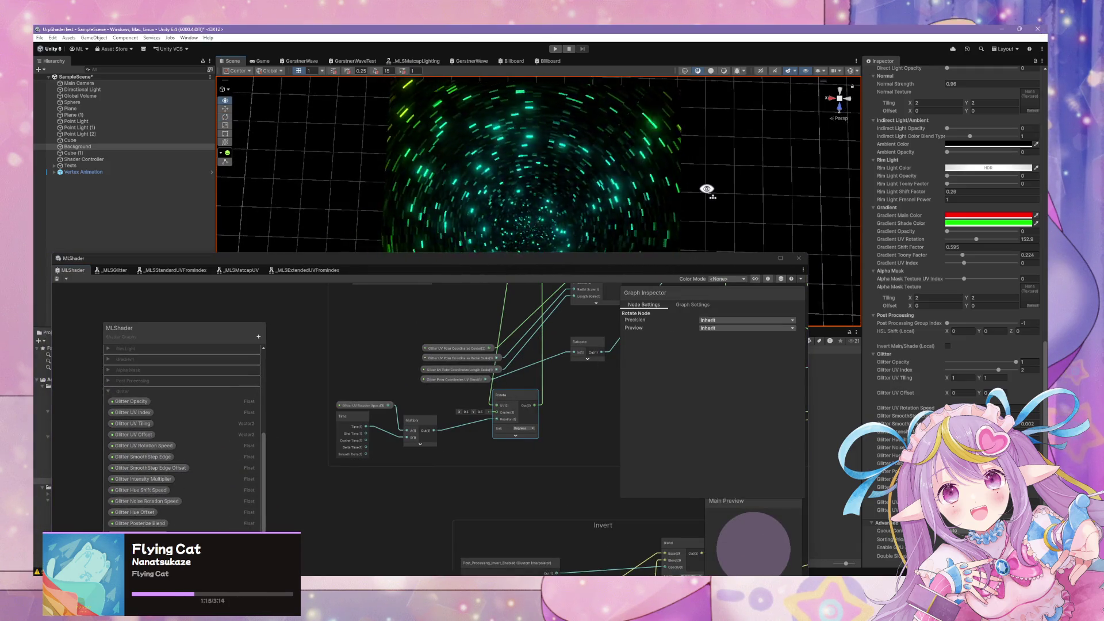
{"action": "left_click_drag", "start_coordinate": [556, 385], "coordinate": [548, 499]}
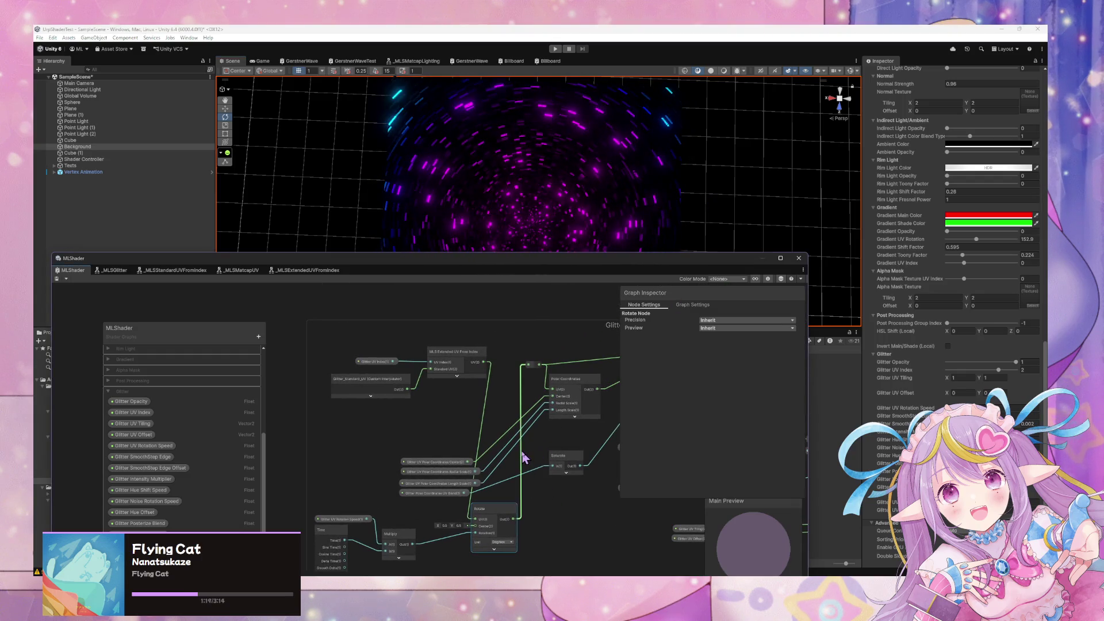
{"action": "scroll", "coordinate": [542, 394], "scroll_direction": "down", "scroll_amount": 6}
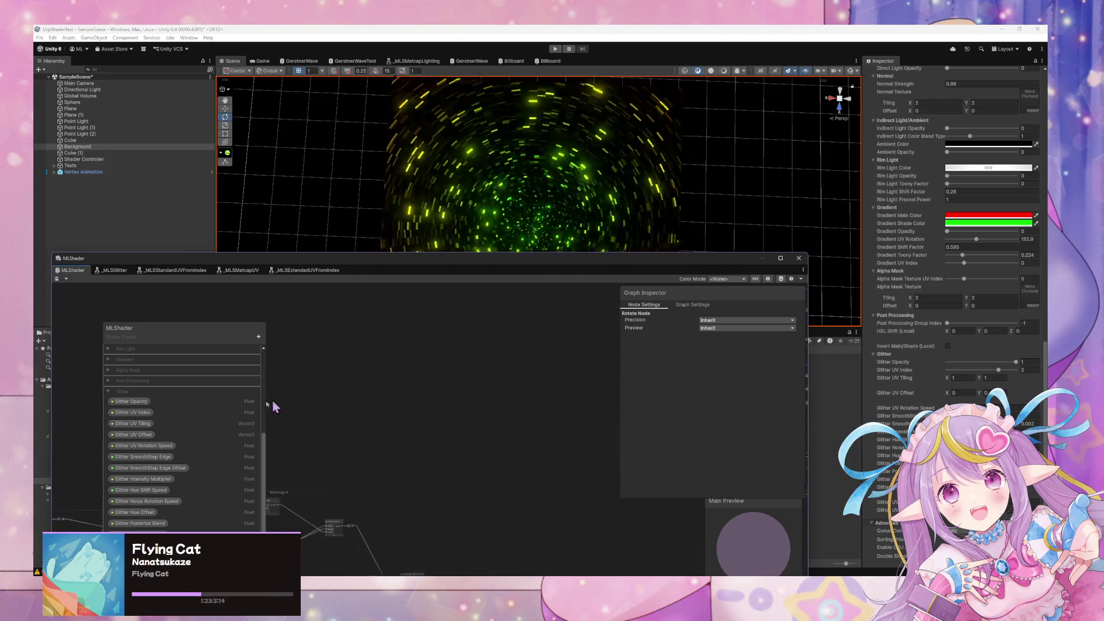
{"action": "scroll", "coordinate": [342, 393], "scroll_direction": "up", "scroll_amount": 4}
{"action": "scroll", "coordinate": [483, 403], "scroll_direction": "up", "scroll_amount": 6}
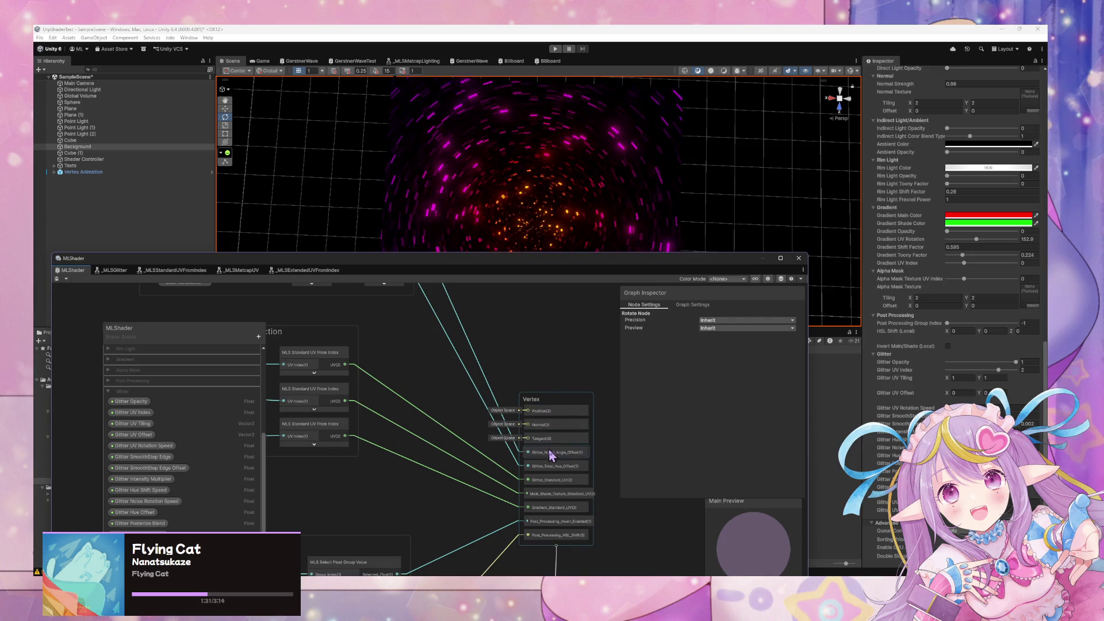
Add a Float custom interpolator named Glitter_UV_Rotation_Offset to Vertex and move it up the stack
{"action": "key", "text": "space"}
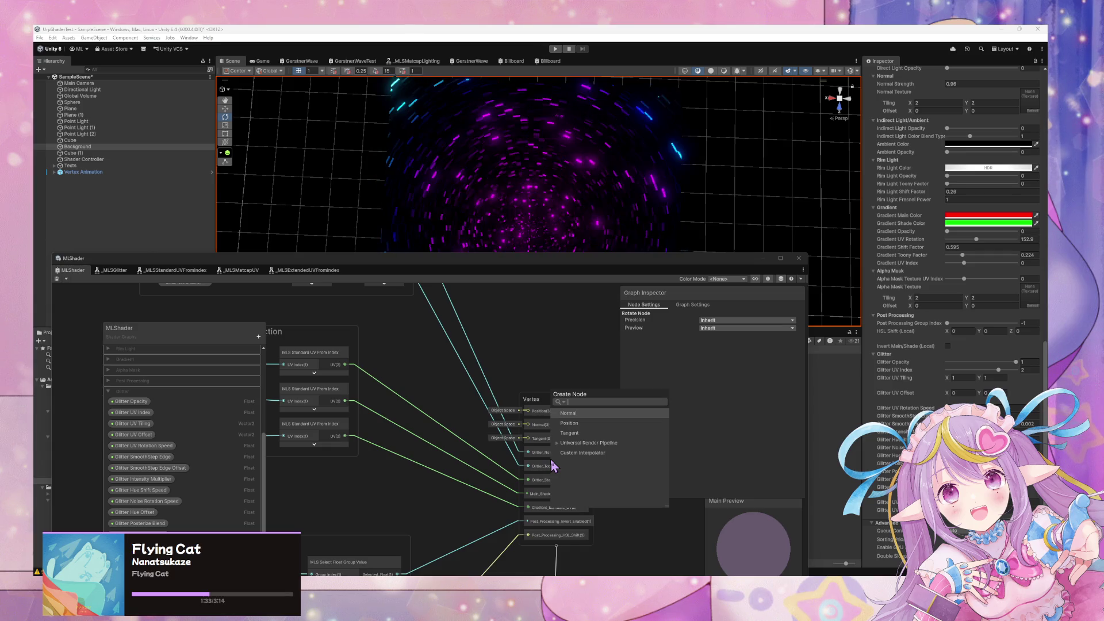
{"action": "left_click", "coordinate": [583, 453]}
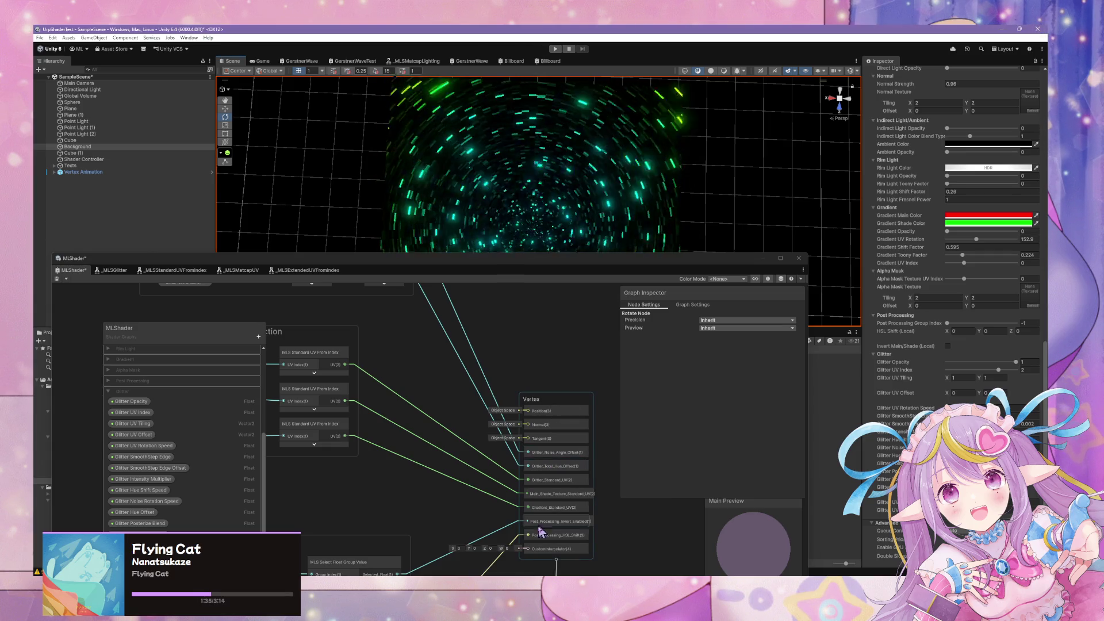
{"action": "left_click", "coordinate": [551, 551]}
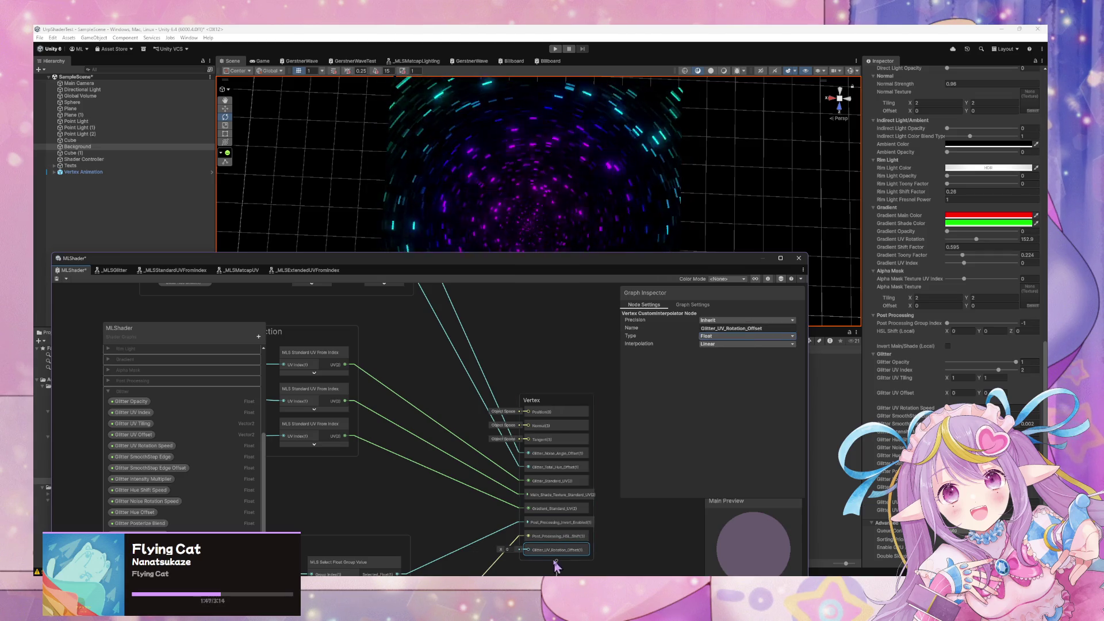
{"action": "mouse_move", "coordinate": [550, 553]}
{"action": "left_mouse_down"}
{"action": "mouse_move", "coordinate": [572, 460]}
{"action": "mouse_move", "coordinate": [558, 525]}
{"action": "mouse_move", "coordinate": [561, 496]}
{"action": "left_mouse_up"}
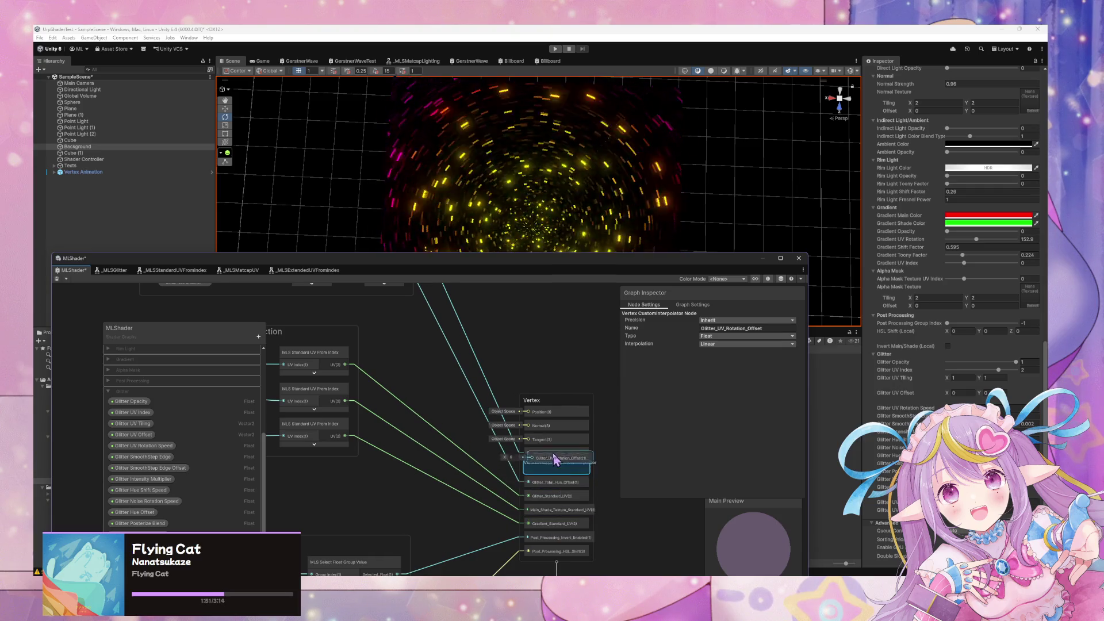
Settle Glitter_UV_Rotation_Offset directly after Tangent in the Vertex stack
{"action": "left_click_drag", "start_coordinate": [557, 452], "coordinate": [558, 452]}
{"action": "scroll", "coordinate": [489, 424], "scroll_direction": "down", "scroll_amount": 5}
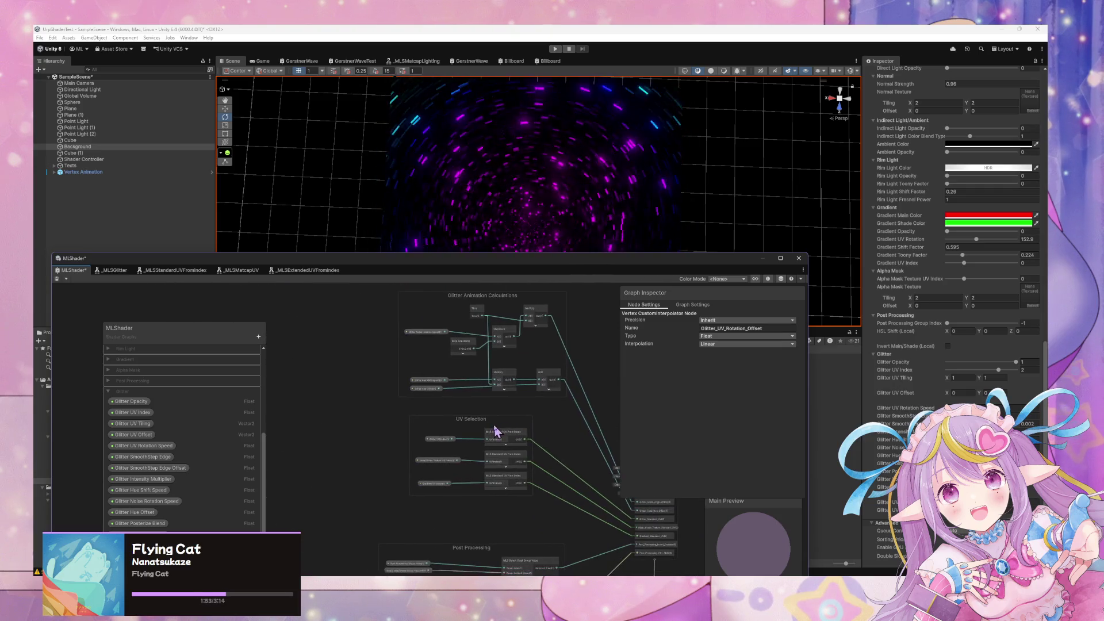
{"action": "scroll", "coordinate": [406, 460], "scroll_direction": "up", "scroll_amount": 5}
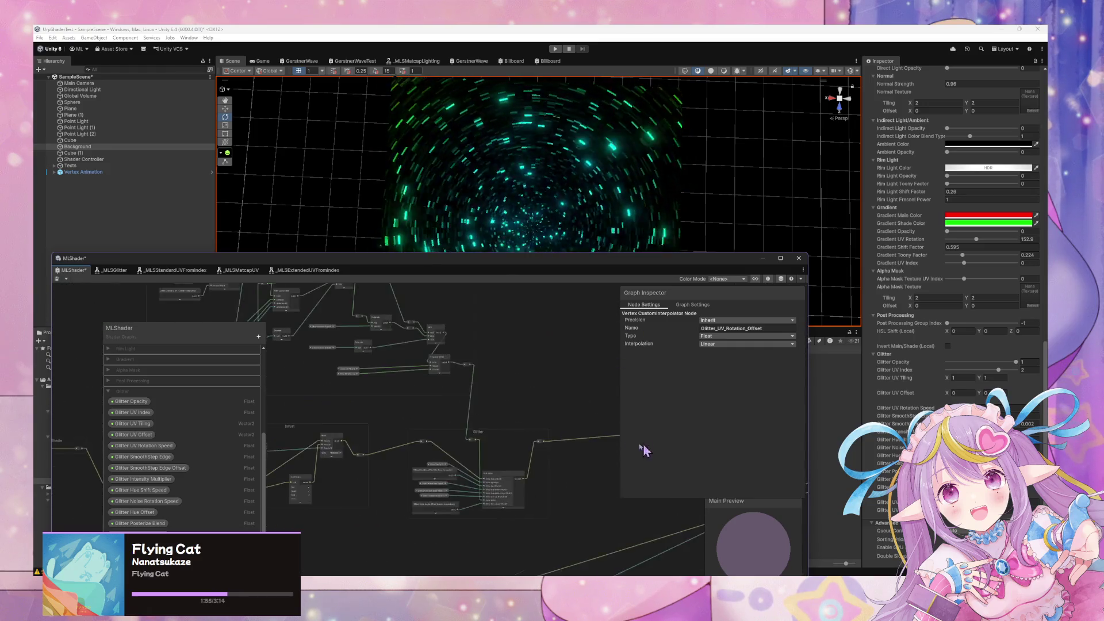
{"action": "scroll", "coordinate": [418, 409], "scroll_direction": "up", "scroll_amount": 3}
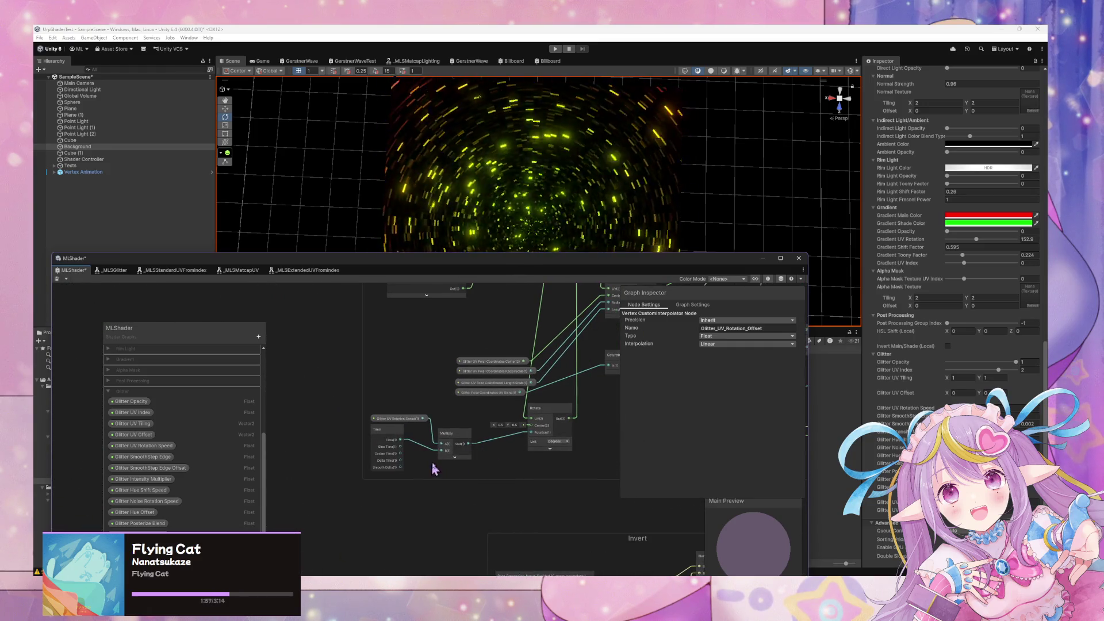
Move the rotation speed, Time and Multiply nodes into the Glitter Animation Calculations group
{"action": "left_click_drag", "start_coordinate": [373, 424], "coordinate": [373, 424]}
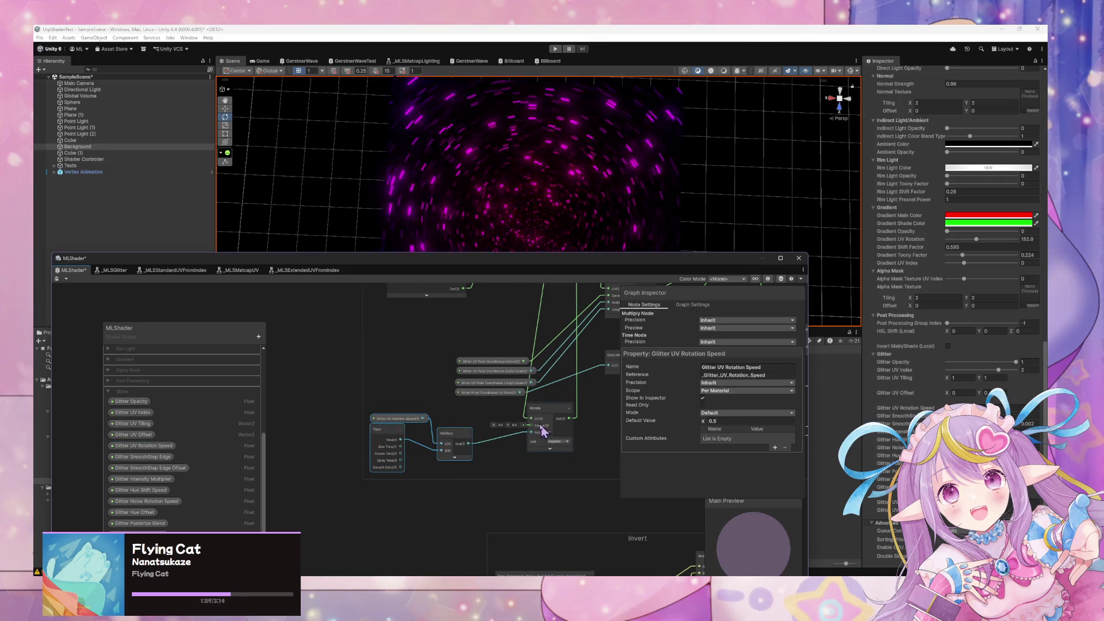
{"action": "left_click", "coordinate": [589, 416]}
{"action": "scroll", "coordinate": [518, 414], "scroll_direction": "down", "scroll_amount": 6}
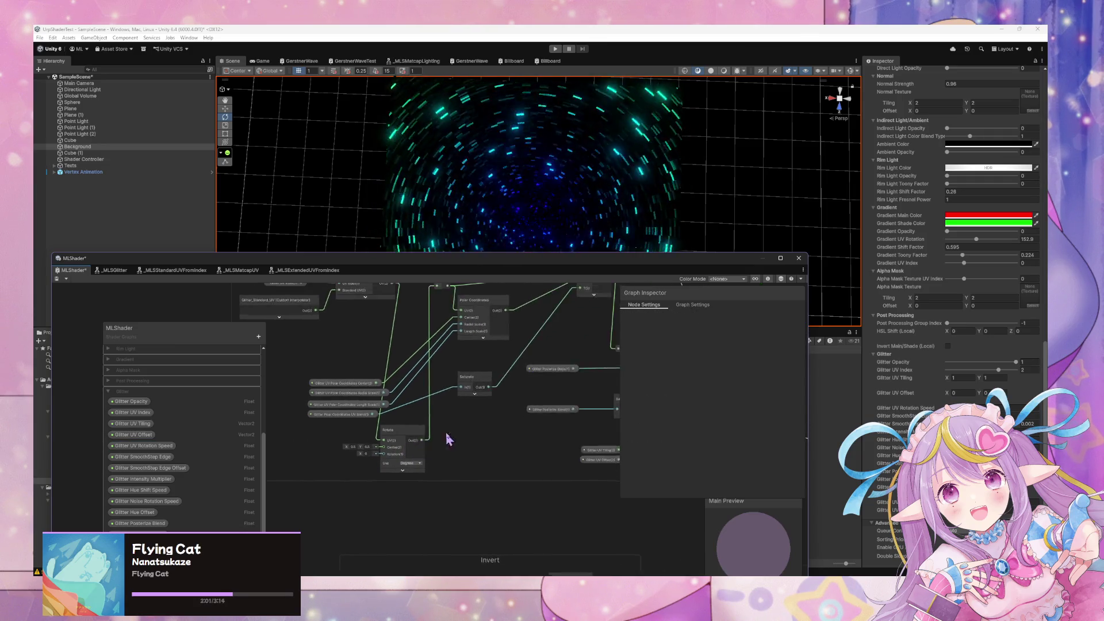
{"action": "scroll", "coordinate": [378, 419], "scroll_direction": "up", "scroll_amount": 5}
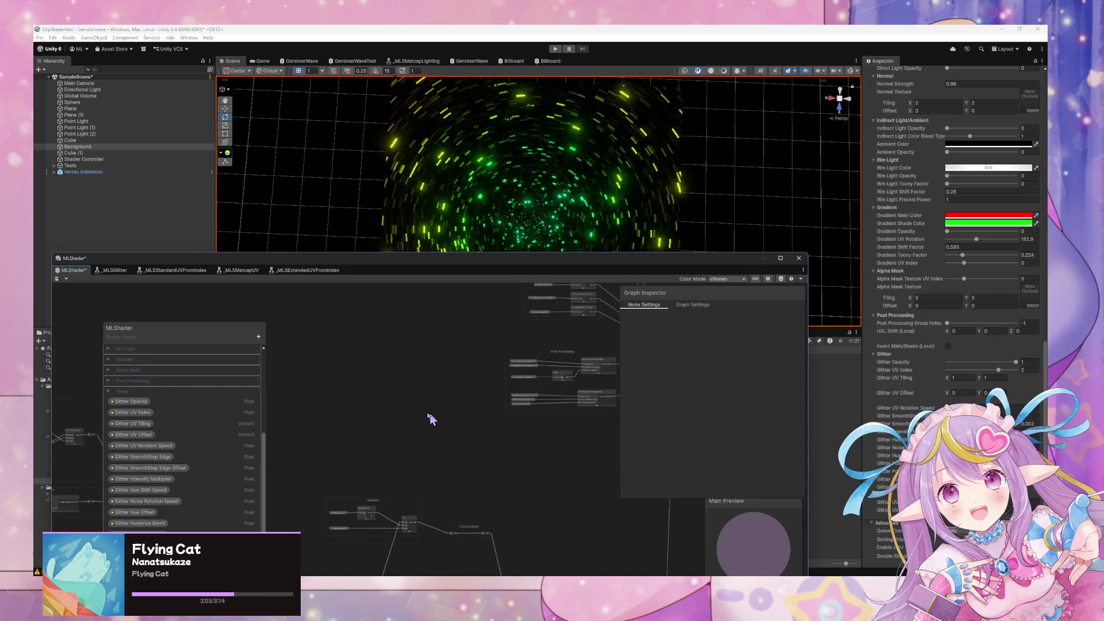
{"action": "scroll", "coordinate": [472, 472], "scroll_direction": "up", "scroll_amount": 4}
{"action": "mouse_move", "coordinate": [532, 446]}
{"action": "left_mouse_down"}
{"action": "mouse_move", "coordinate": [577, 476]}
{"action": "mouse_move", "coordinate": [377, 234]}
{"action": "mouse_move", "coordinate": [420, 338]}
{"action": "mouse_move", "coordinate": [412, 351]}
{"action": "left_mouse_up"}
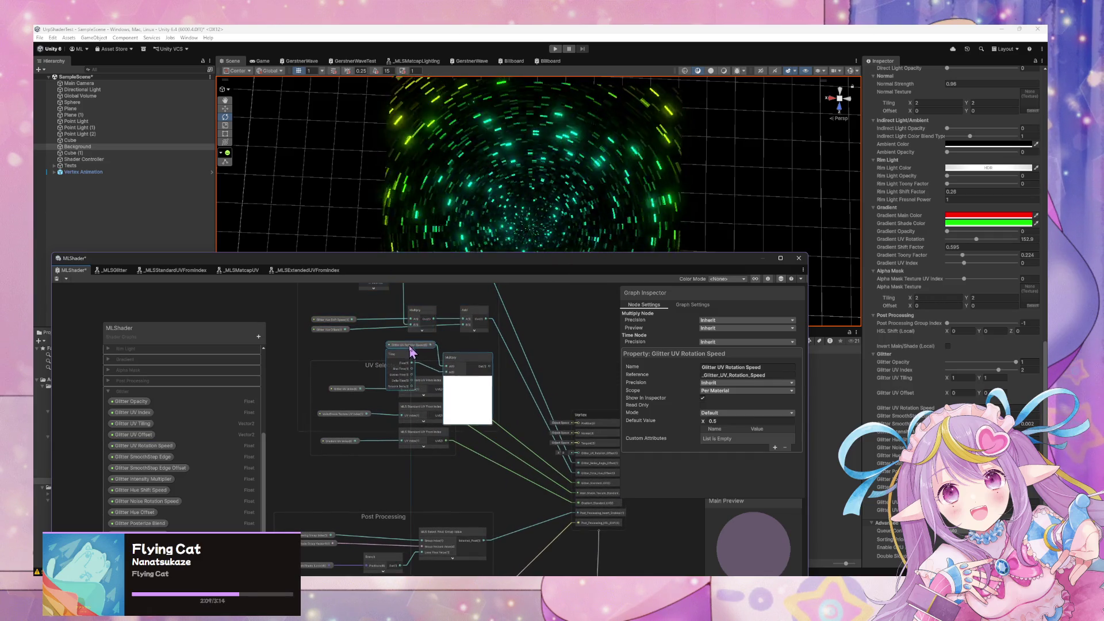
{"action": "mouse_move", "coordinate": [469, 327]}
{"action": "left_mouse_down"}
{"action": "mouse_move", "coordinate": [412, 363]}
{"action": "mouse_move", "coordinate": [414, 296]}
{"action": "left_mouse_up"}
{"action": "scroll", "coordinate": [512, 432], "scroll_direction": "up", "scroll_amount": 2}
Delete the extra Time node, collapse Multiply's preview, and move Glitter_UV_Rotation_Offset to the stack top
{"action": "left_click_drag", "start_coordinate": [512, 432], "coordinate": [593, 386]}
{"action": "left_click_drag", "start_coordinate": [375, 431], "coordinate": [370, 477]}
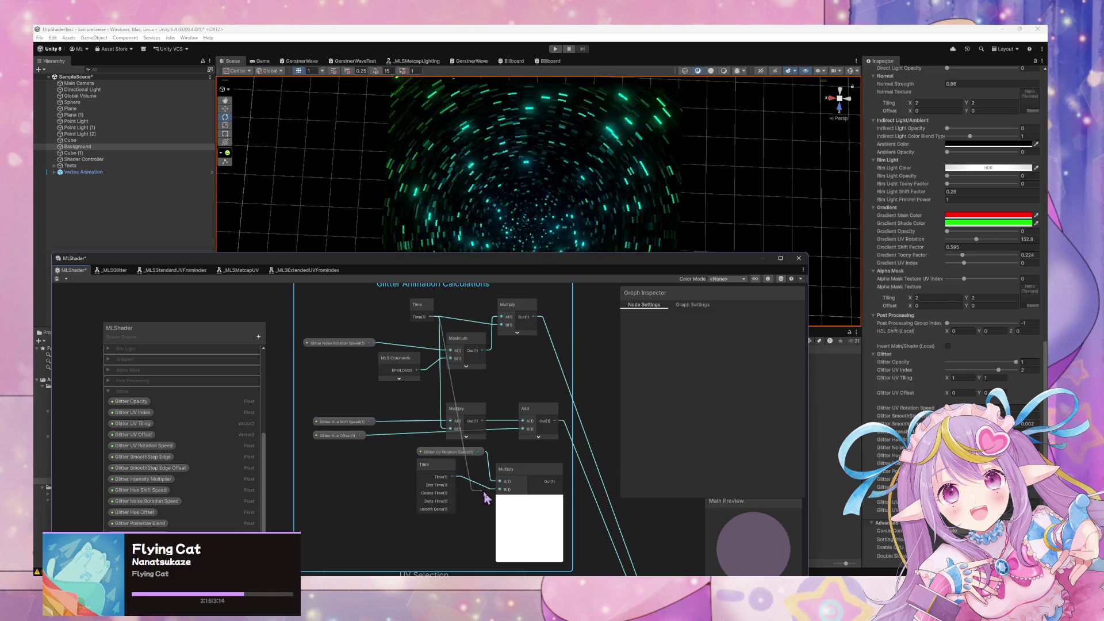
{"action": "key", "text": "Delete"}
{"action": "left_click_drag", "start_coordinate": [451, 457], "coordinate": [370, 467]}
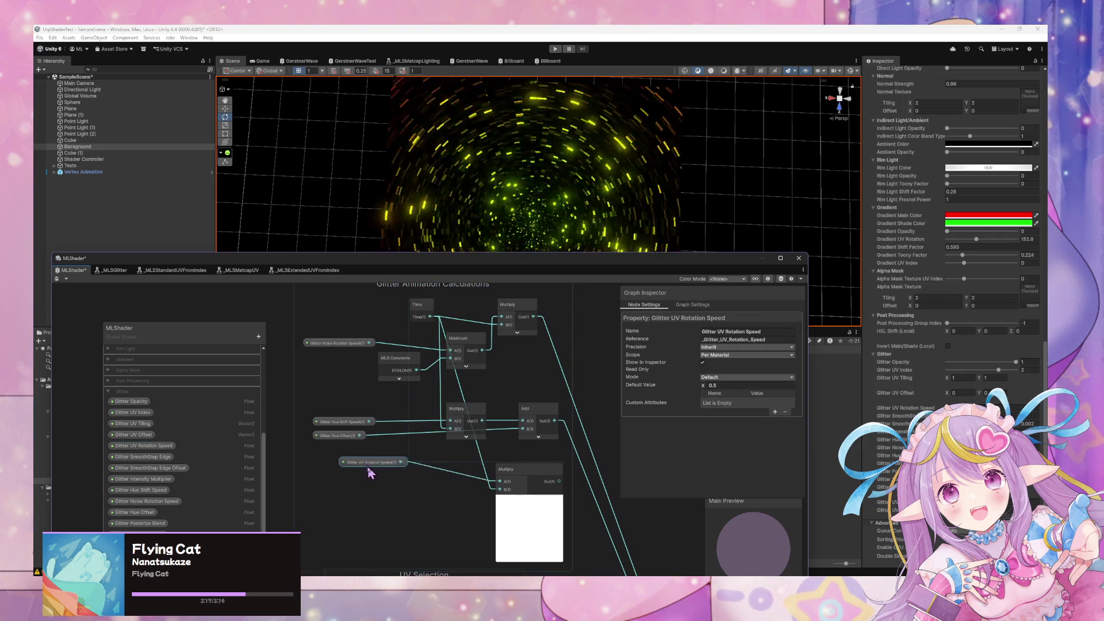
{"action": "scroll", "coordinate": [509, 521], "scroll_direction": "down", "scroll_amount": 2}
{"action": "left_click_drag", "start_coordinate": [424, 437], "coordinate": [449, 396]}
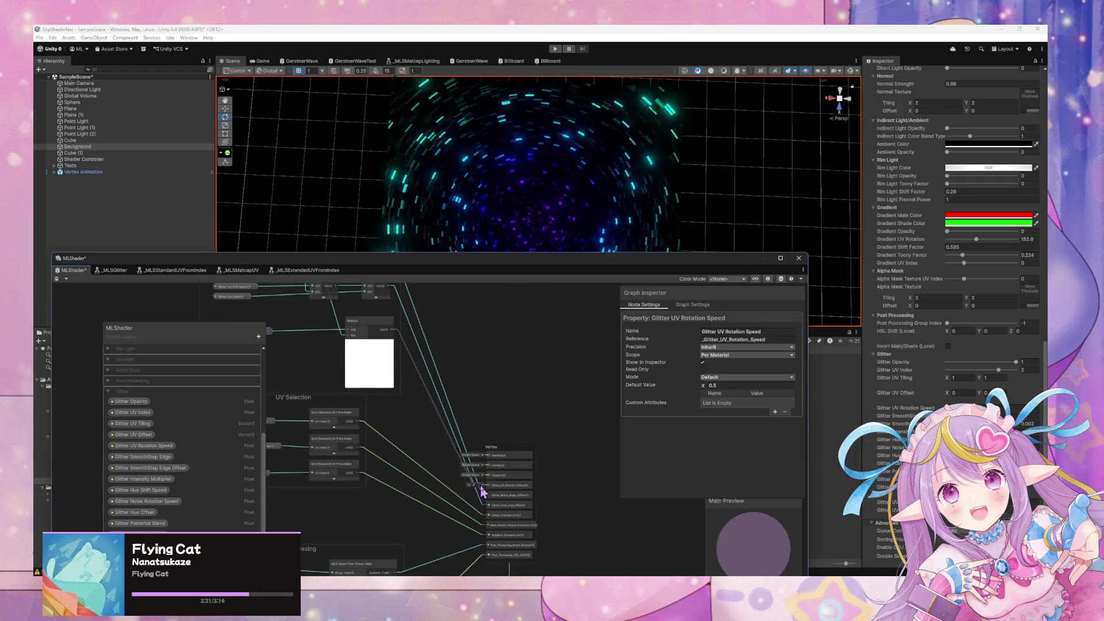
{"action": "left_click", "coordinate": [369, 344]}
{"action": "mouse_move", "coordinate": [374, 349]}
{"action": "left_mouse_down"}
{"action": "mouse_move", "coordinate": [415, 388]}
{"action": "mouse_move", "coordinate": [438, 371]}
{"action": "left_mouse_up"}
{"action": "left_click_drag", "start_coordinate": [307, 385], "coordinate": [311, 362]}
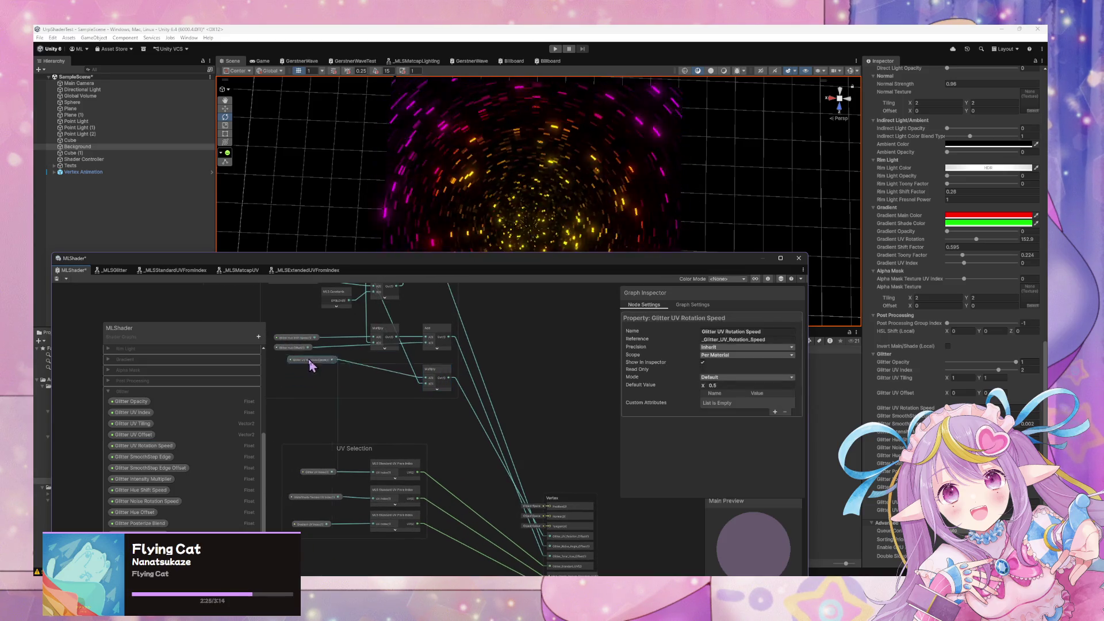
{"action": "left_click_drag", "start_coordinate": [495, 425], "coordinate": [443, 365]}
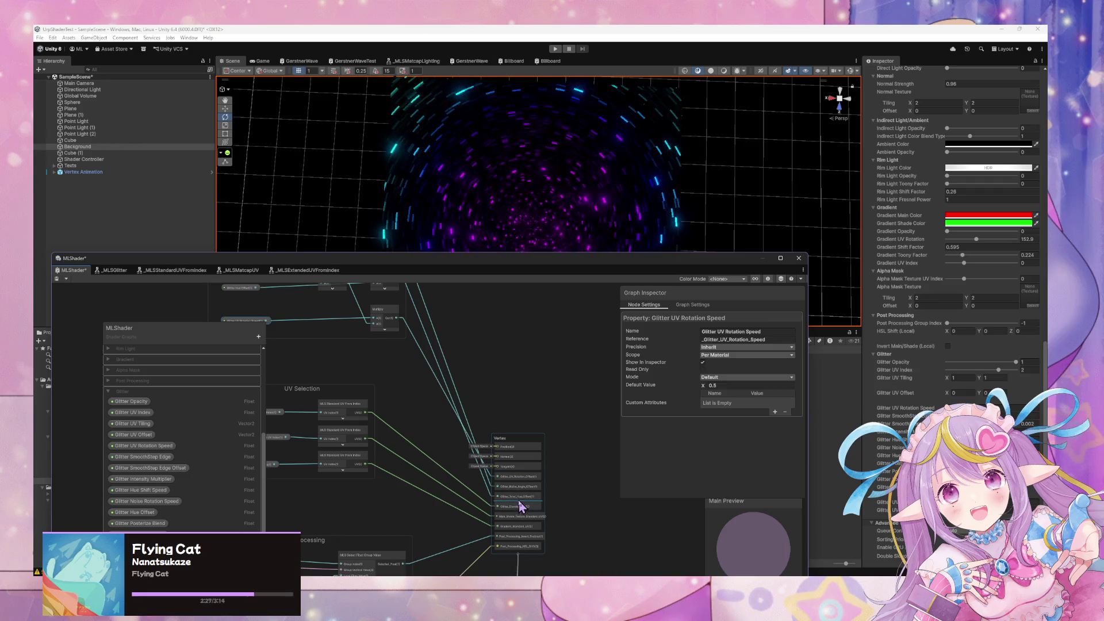
{"action": "mouse_move", "coordinate": [523, 497]}
{"action": "left_mouse_down"}
{"action": "mouse_move", "coordinate": [523, 469]}
{"action": "mouse_move", "coordinate": [520, 496]}
{"action": "left_mouse_up"}
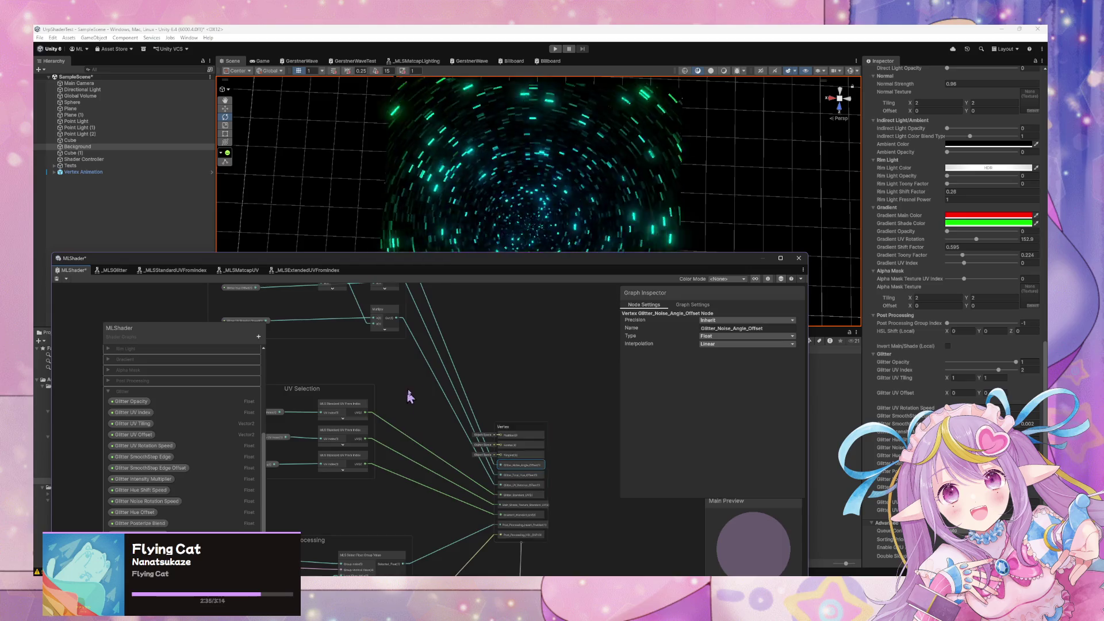
Shift the Polar Coordinates node and its reroute point to the right in the Glitter UV group
{"action": "scroll", "coordinate": [407, 399], "scroll_direction": "down", "scroll_amount": 5}
{"action": "scroll", "coordinate": [465, 384], "scroll_direction": "up", "scroll_amount": 5}
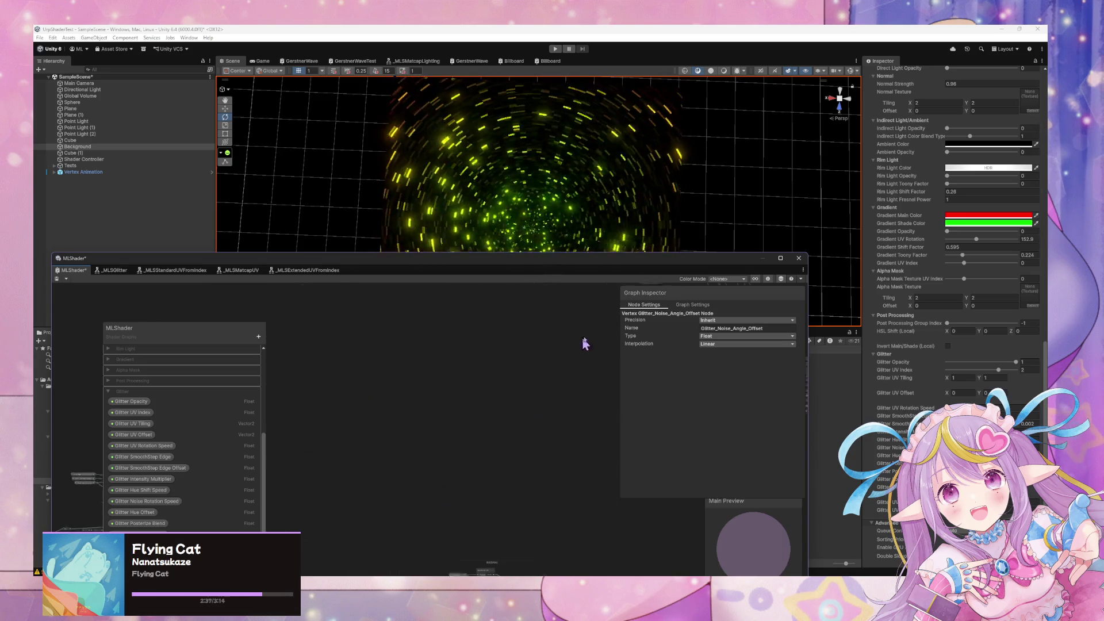
{"action": "scroll", "coordinate": [488, 428], "scroll_direction": "up", "scroll_amount": 5}
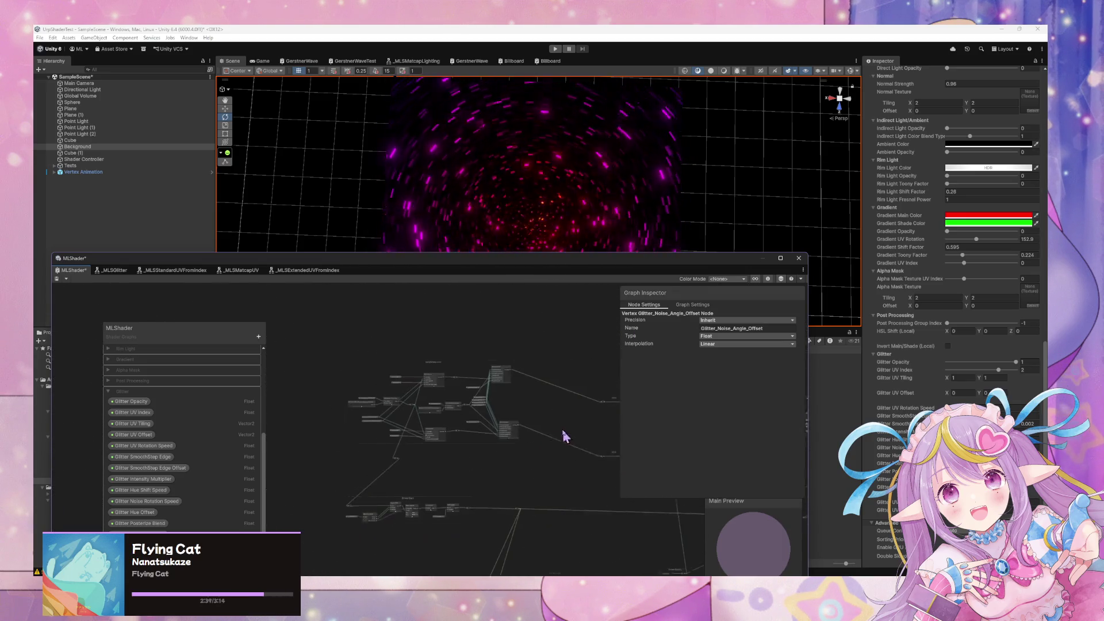
{"action": "scroll", "coordinate": [488, 428], "scroll_direction": "down", "scroll_amount": 3}
{"action": "scroll", "coordinate": [489, 477], "scroll_direction": "up", "scroll_amount": 5}
{"action": "left_click_drag", "start_coordinate": [484, 467], "coordinate": [504, 544]}
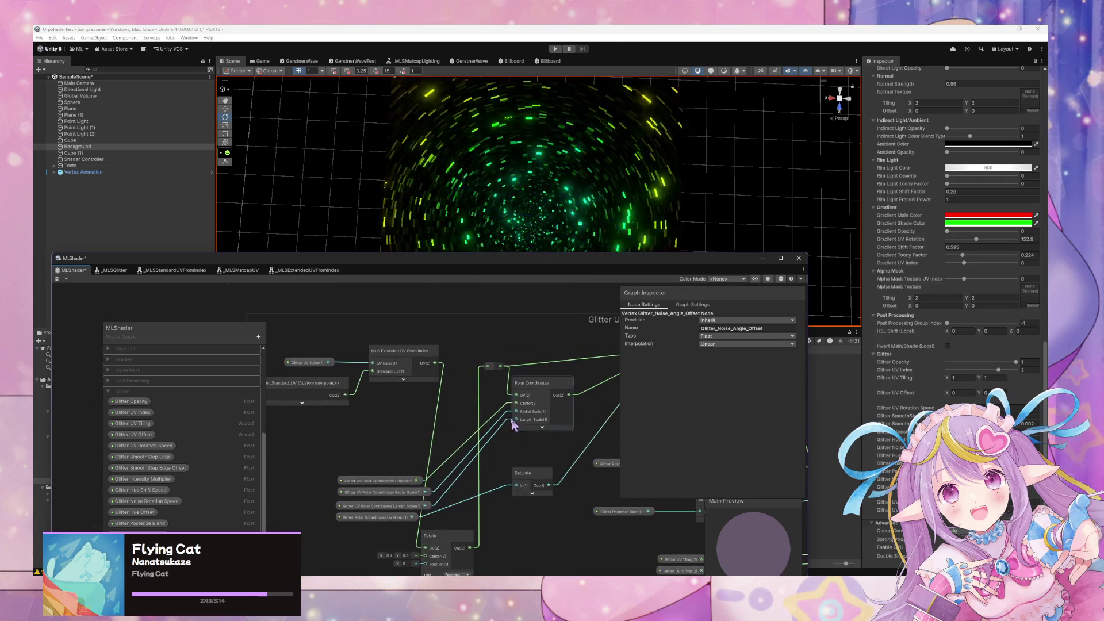
{"action": "left_click_drag", "start_coordinate": [540, 388], "coordinate": [558, 389]}
{"action": "left_click_drag", "start_coordinate": [493, 366], "coordinate": [519, 368]}
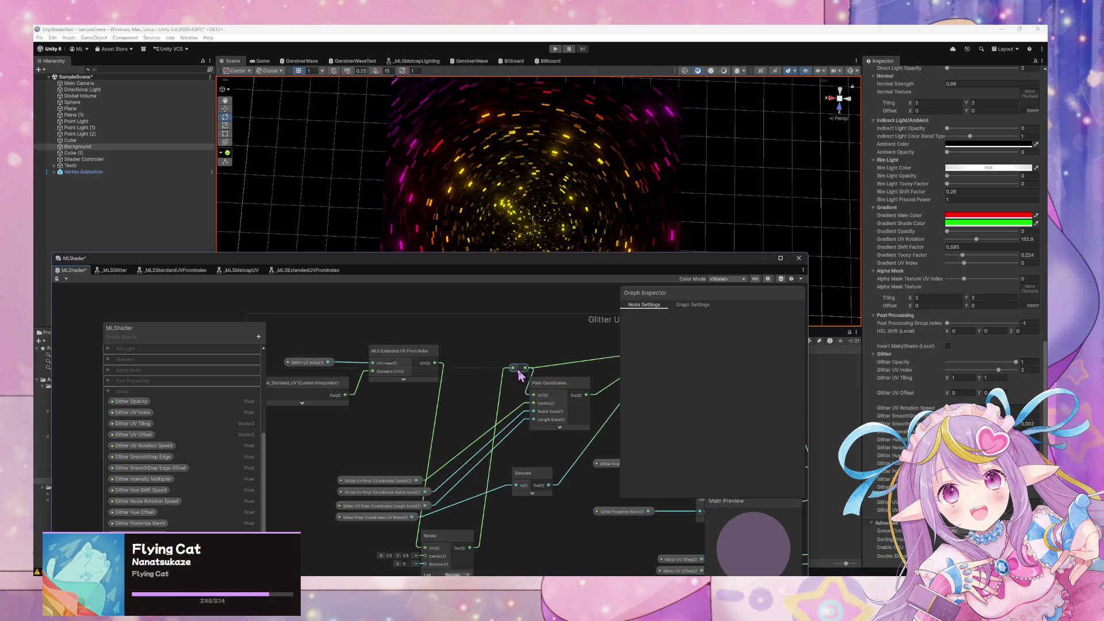
Place a Glitter UV Rotation Speed property node and the Rotate node beside MLS Extended UV From Index
{"action": "left_click_drag", "start_coordinate": [352, 475], "coordinate": [370, 405]}
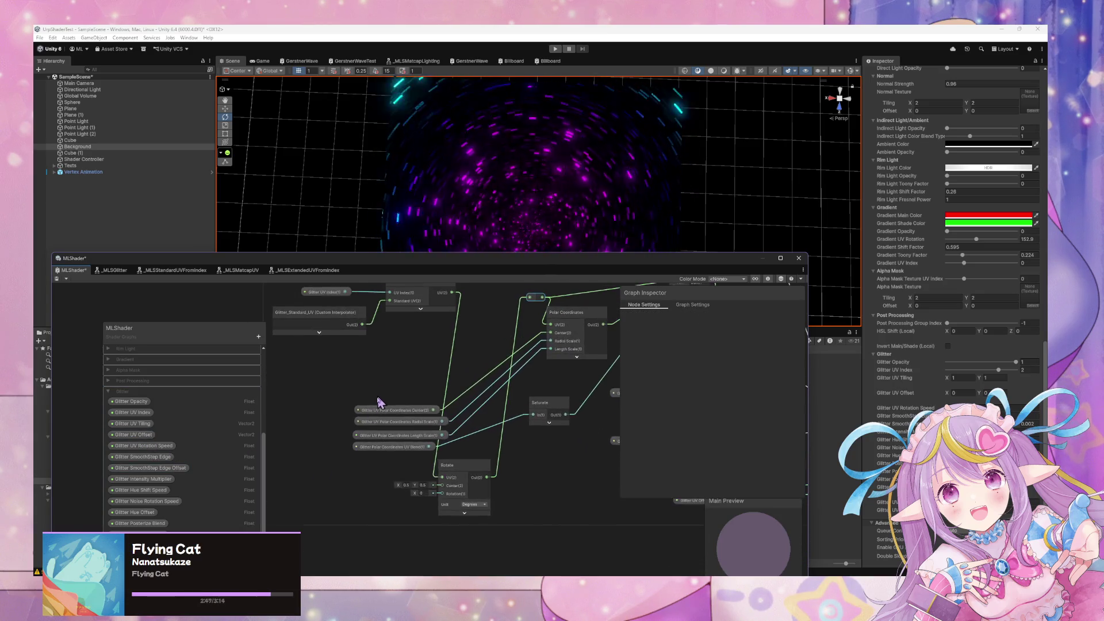
{"action": "mouse_move", "coordinate": [144, 445]}
{"action": "left_mouse_down"}
{"action": "mouse_move", "coordinate": [388, 488]}
{"action": "mouse_move", "coordinate": [330, 500]}
{"action": "left_mouse_up"}
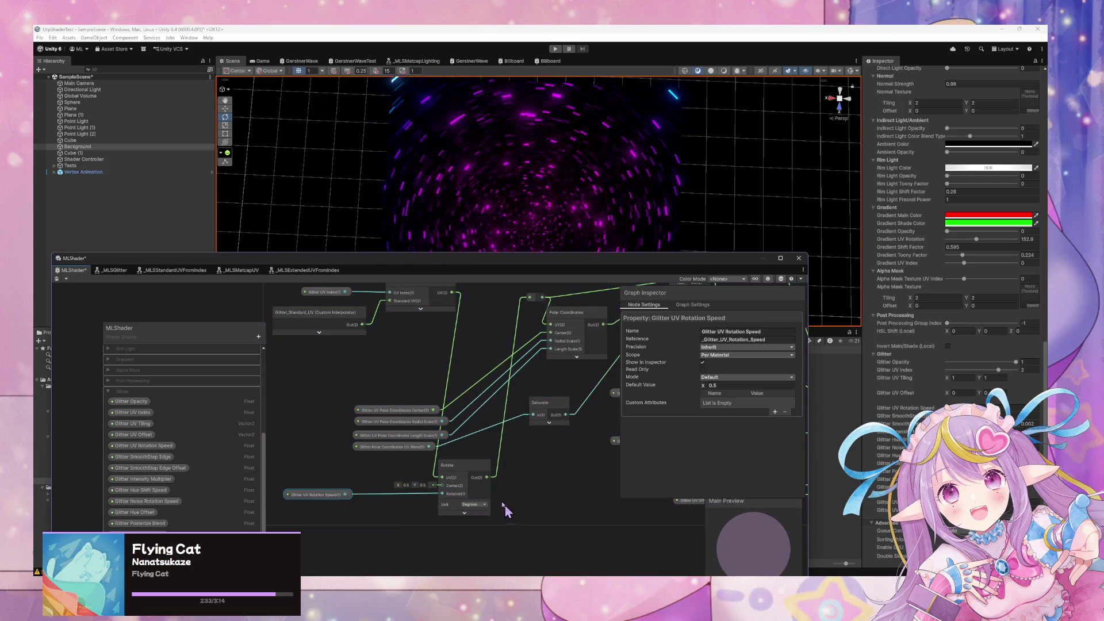
{"action": "mouse_move", "coordinate": [460, 467]}
{"action": "left_mouse_down"}
{"action": "mouse_move", "coordinate": [498, 325]}
{"action": "mouse_move", "coordinate": [500, 337]}
{"action": "left_mouse_up"}
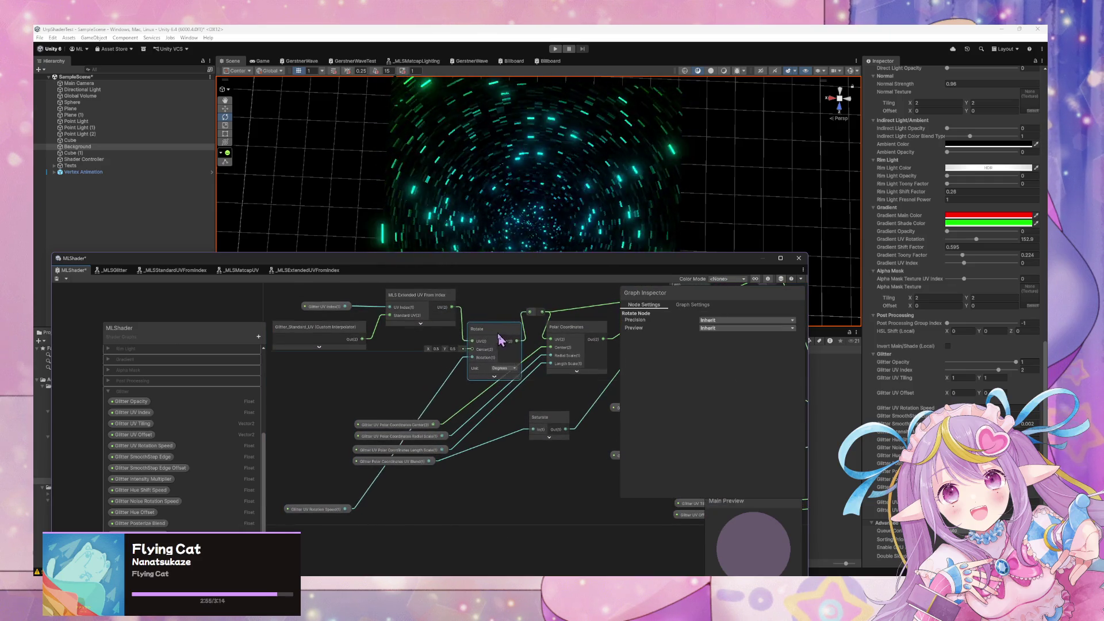
{"action": "mouse_move", "coordinate": [320, 507]}
{"action": "left_mouse_down"}
{"action": "mouse_move", "coordinate": [355, 520]}
{"action": "mouse_move", "coordinate": [331, 488]}
{"action": "mouse_move", "coordinate": [343, 409]}
{"action": "left_mouse_up"}
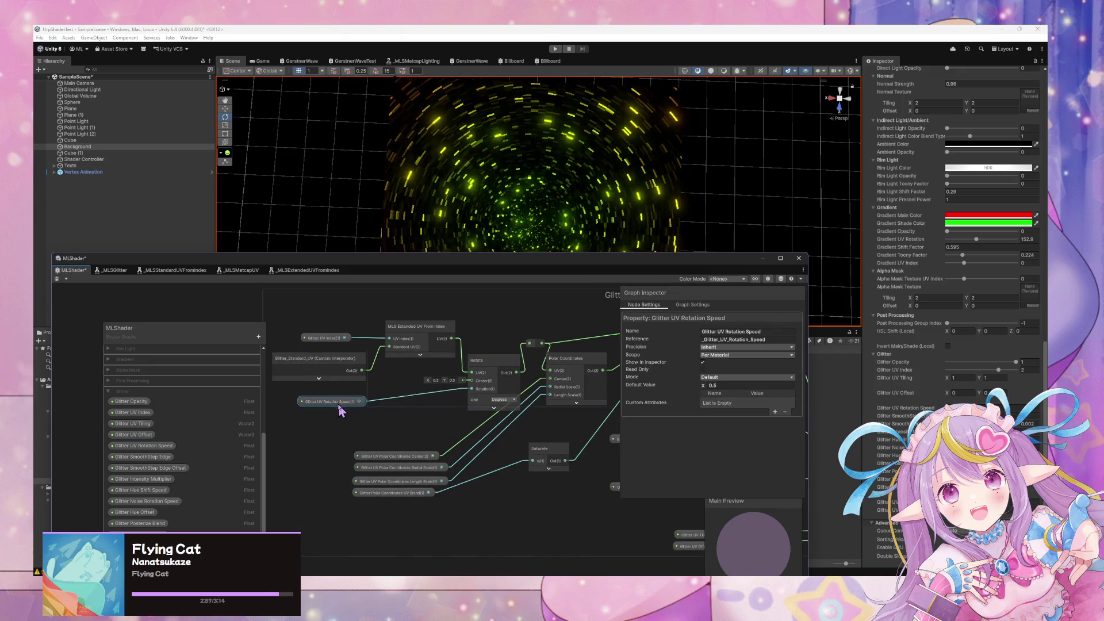
Save the graph and raise the material's Glitter UV Rotation Speed from 30 to 35.06
{"action": "left_click", "coordinate": [57, 279]}
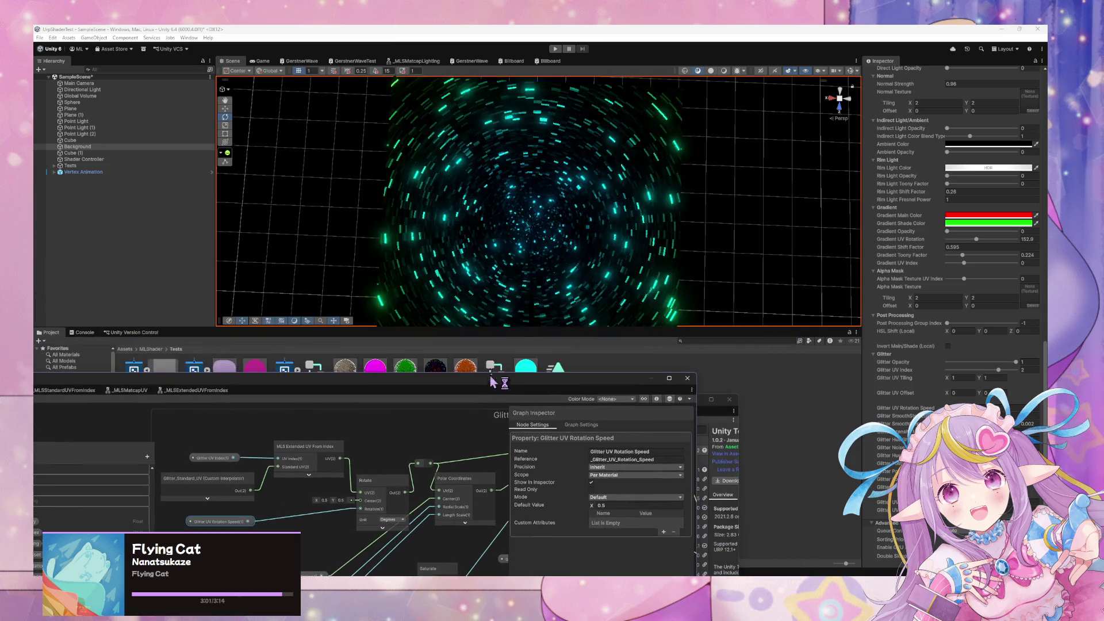
{"action": "scroll", "coordinate": [931, 405], "scroll_direction": "down", "scroll_amount": 2}
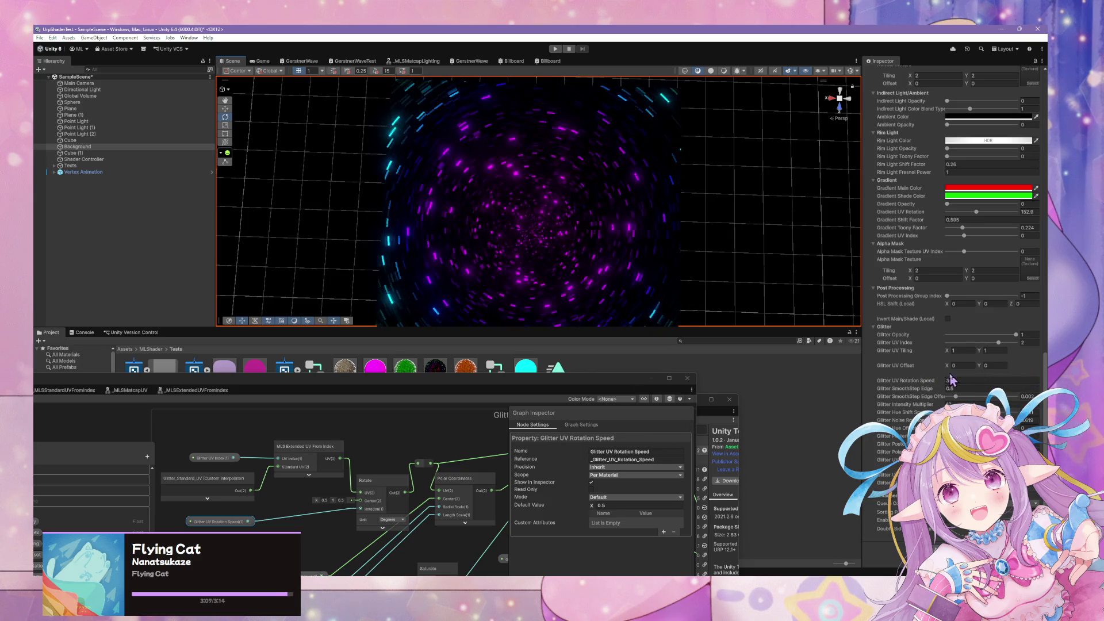
{"action": "mouse_move", "coordinate": [940, 384]}
{"action": "left_mouse_down"}
{"action": "mouse_move", "coordinate": [923, 387]}
{"action": "mouse_move", "coordinate": [1018, 386]}
{"action": "left_mouse_up"}
{"action": "left_click_drag", "start_coordinate": [302, 578], "coordinate": [418, 507]}
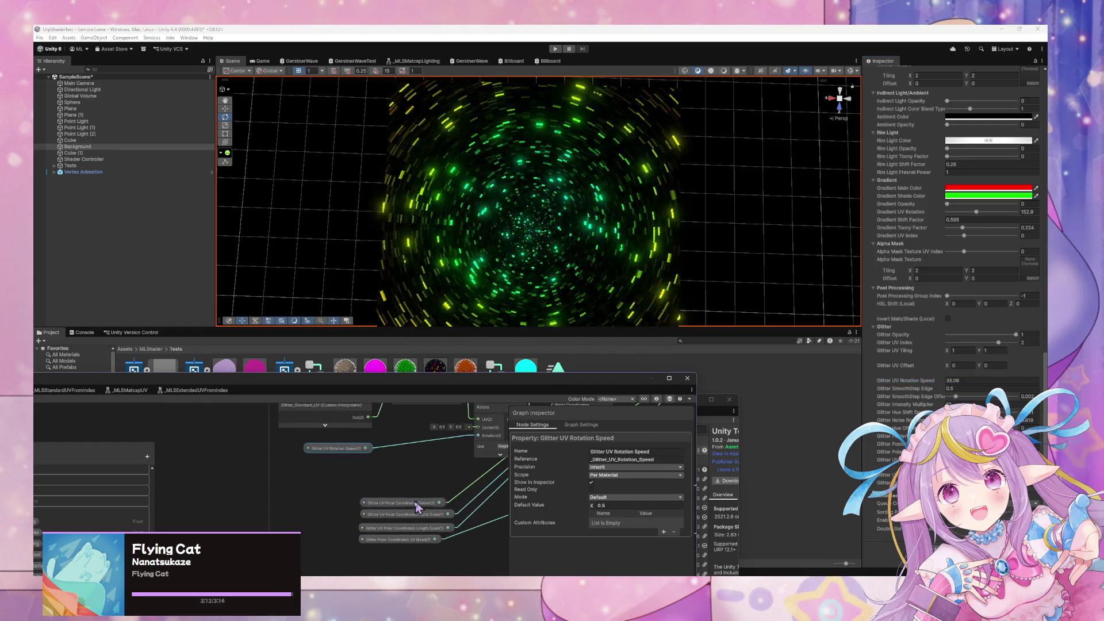
{"action": "left_click", "coordinate": [365, 476]}
Add a Glitter_UV_Rotation_Offset interpolator node via 'rotat' search and place it beside Rotate
{"action": "key", "text": "space"}
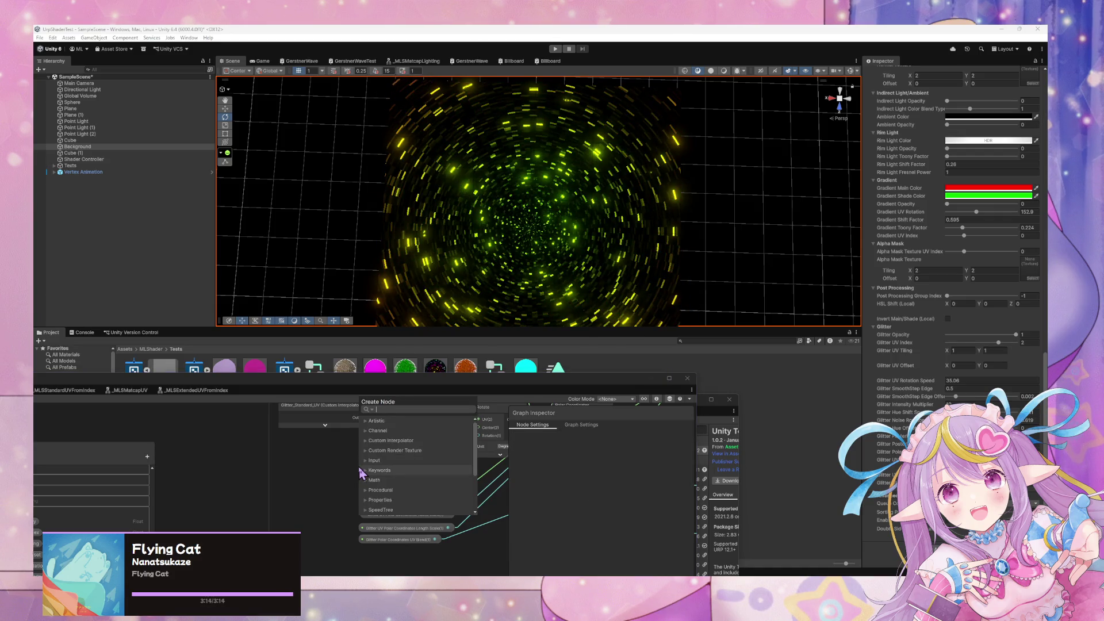
{"action": "type", "text": "rotat"}
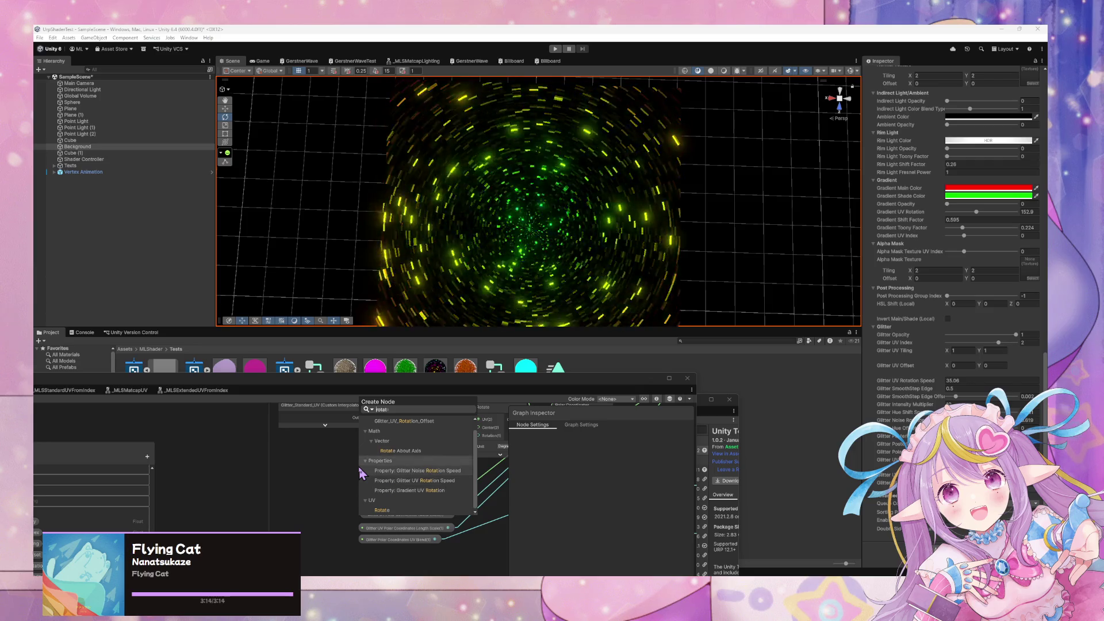
{"action": "key", "text": "Return"}
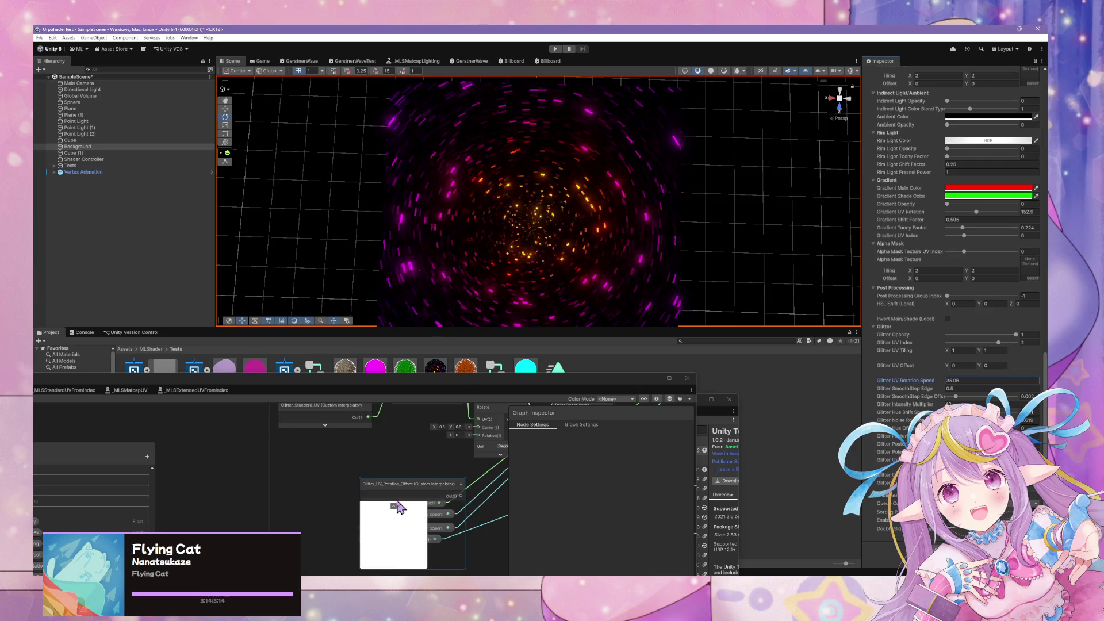
{"action": "mouse_move", "coordinate": [401, 508]}
{"action": "left_mouse_down"}
{"action": "mouse_move", "coordinate": [380, 455]}
{"action": "mouse_move", "coordinate": [331, 507]}
{"action": "left_mouse_up"}
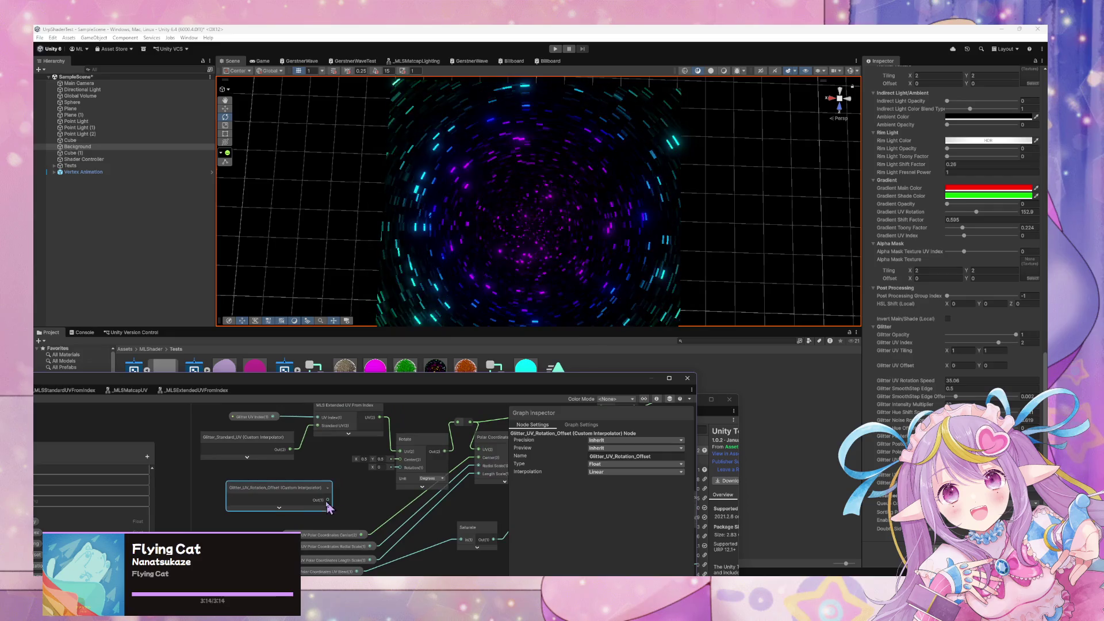
{"action": "double_click", "coordinate": [254, 377]}
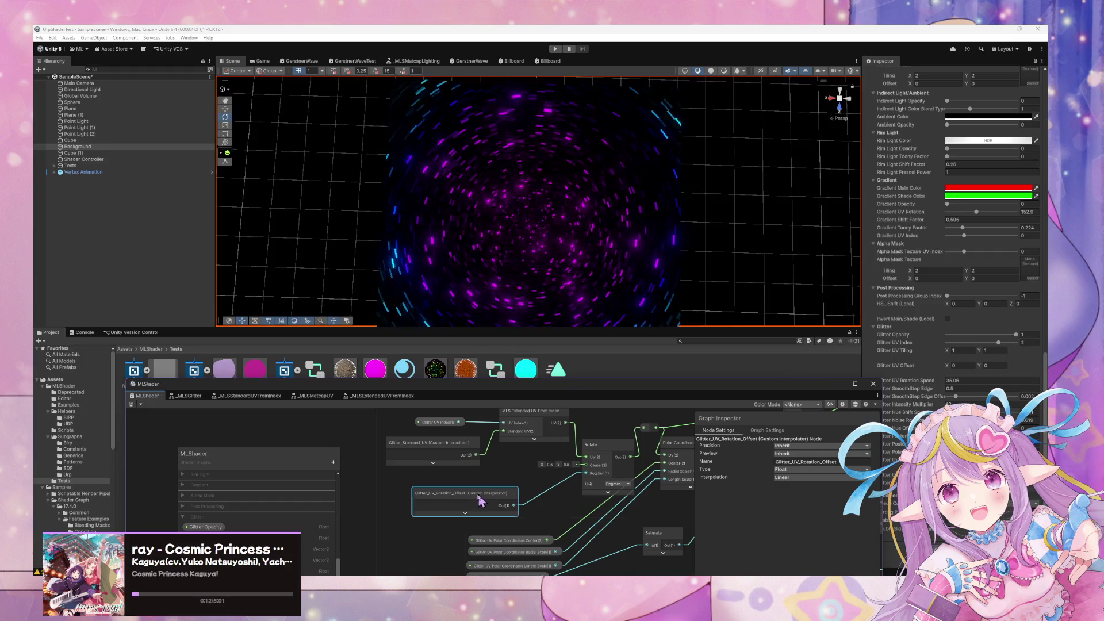
{"action": "left_click_drag", "start_coordinate": [493, 489], "coordinate": [479, 483]}
Refocus the Scene view and main editor, then switch to the game camera's view
{"action": "left_click", "coordinate": [712, 286]}
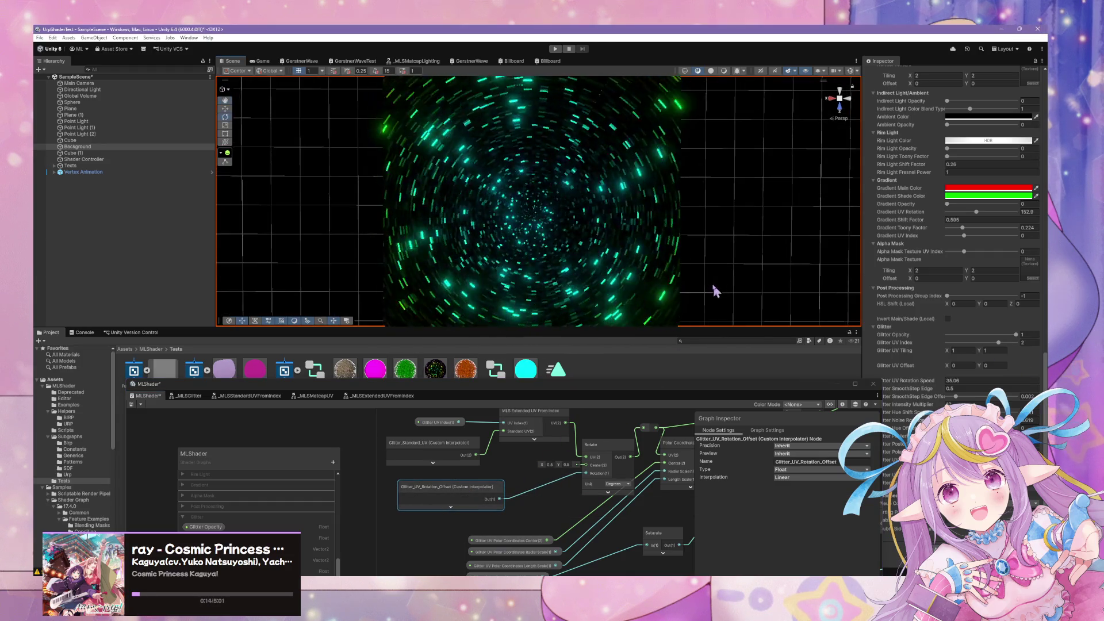
{"action": "key", "text": "alt"}
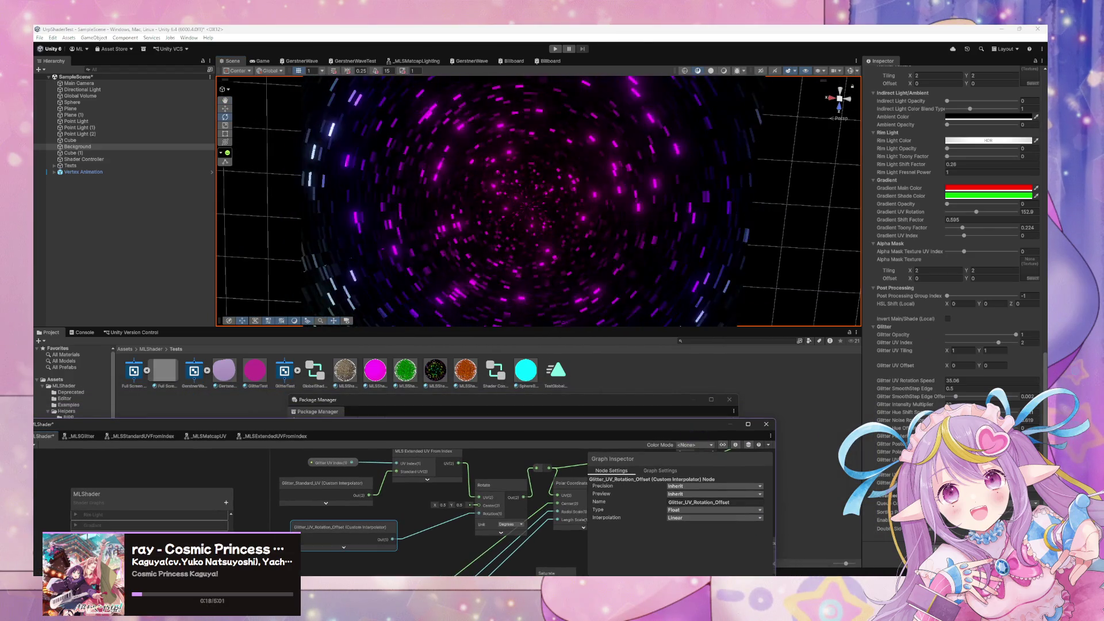
{"action": "left_click", "coordinate": [1024, 413]}
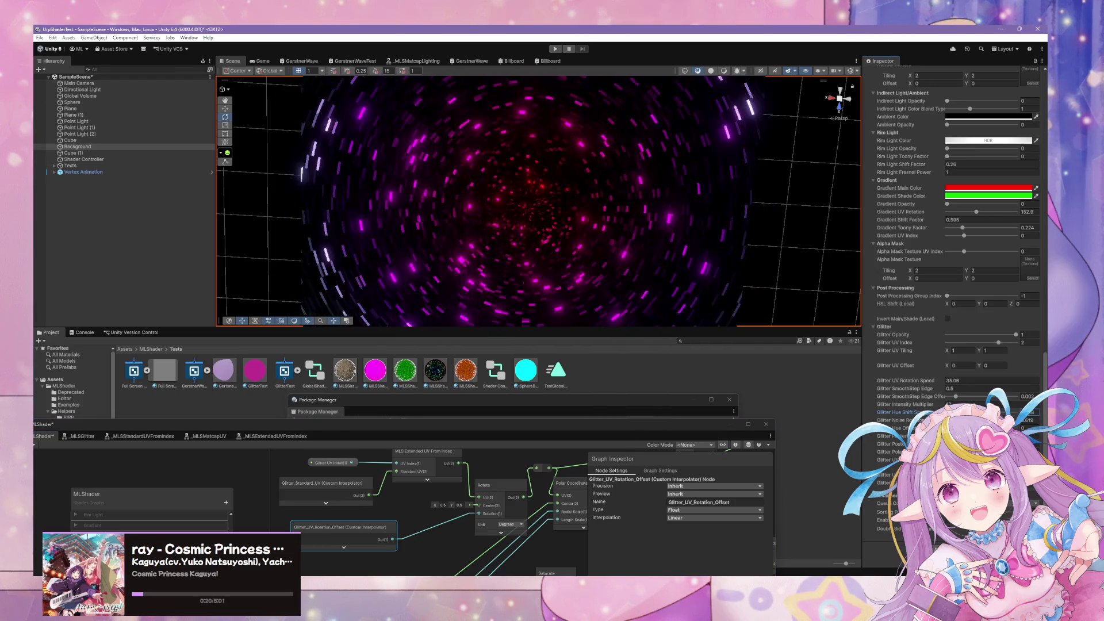
{"action": "left_click", "coordinate": [80, 83]}
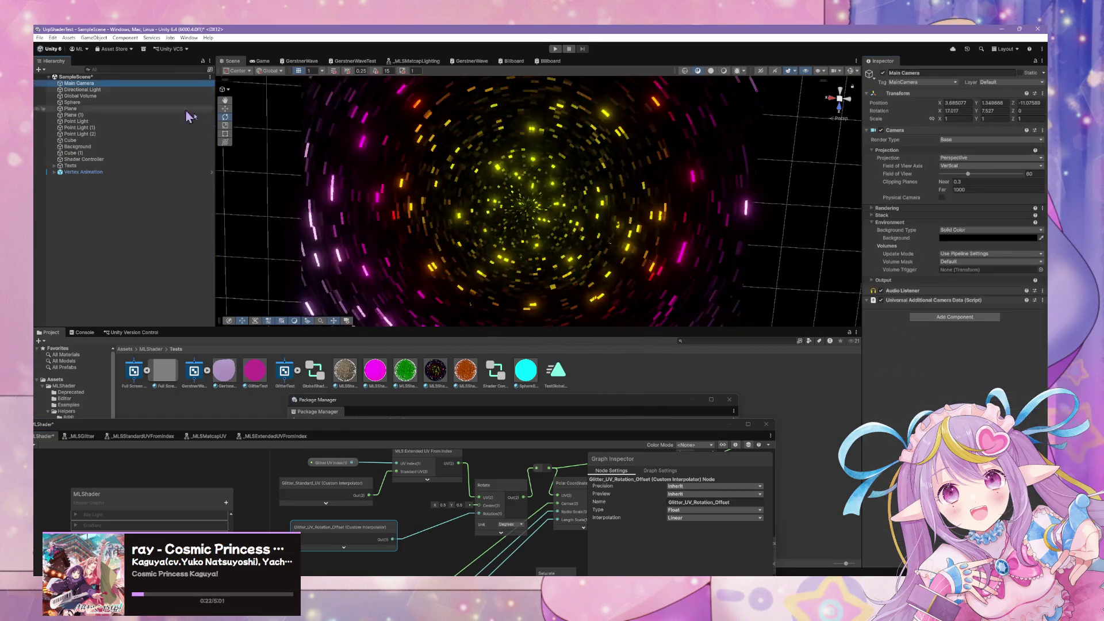
Select the Main Camera, enlarge the Game view, show its Stats overlay, and open the Profiler
{"action": "left_click", "coordinate": [263, 61]}
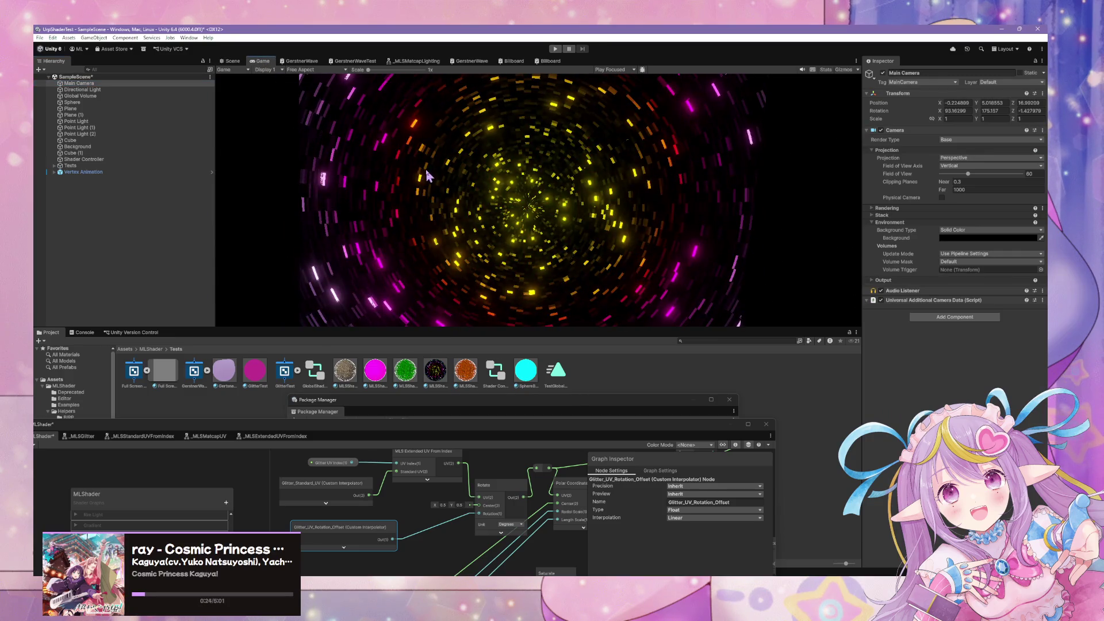
{"action": "left_click_drag", "start_coordinate": [645, 329], "coordinate": [645, 407]}
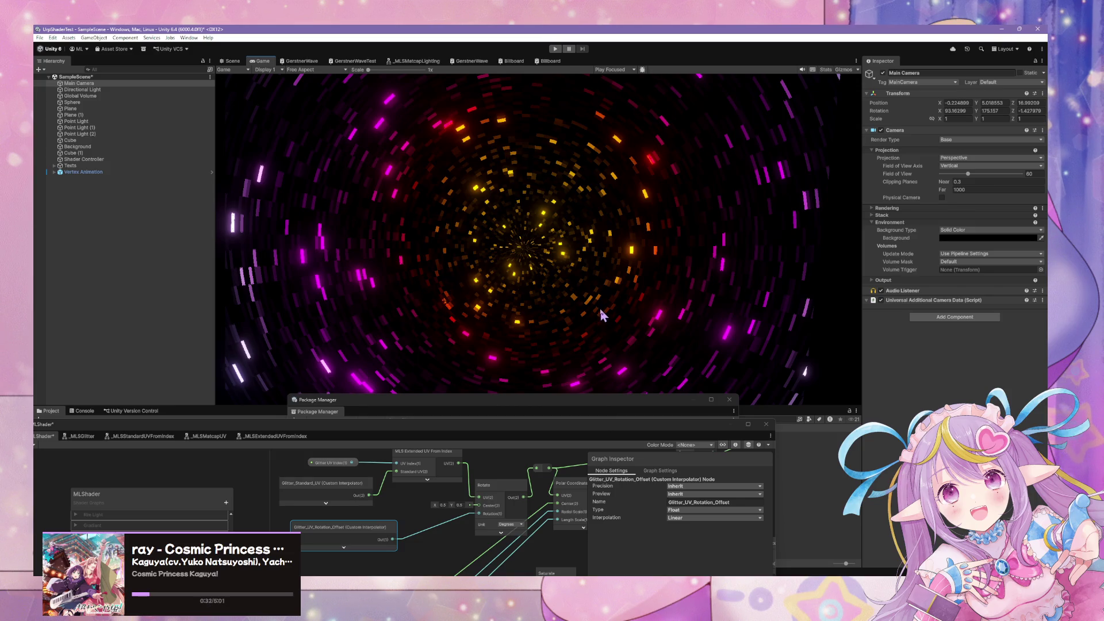
{"action": "left_click_drag", "start_coordinate": [449, 424], "coordinate": [734, 310]}
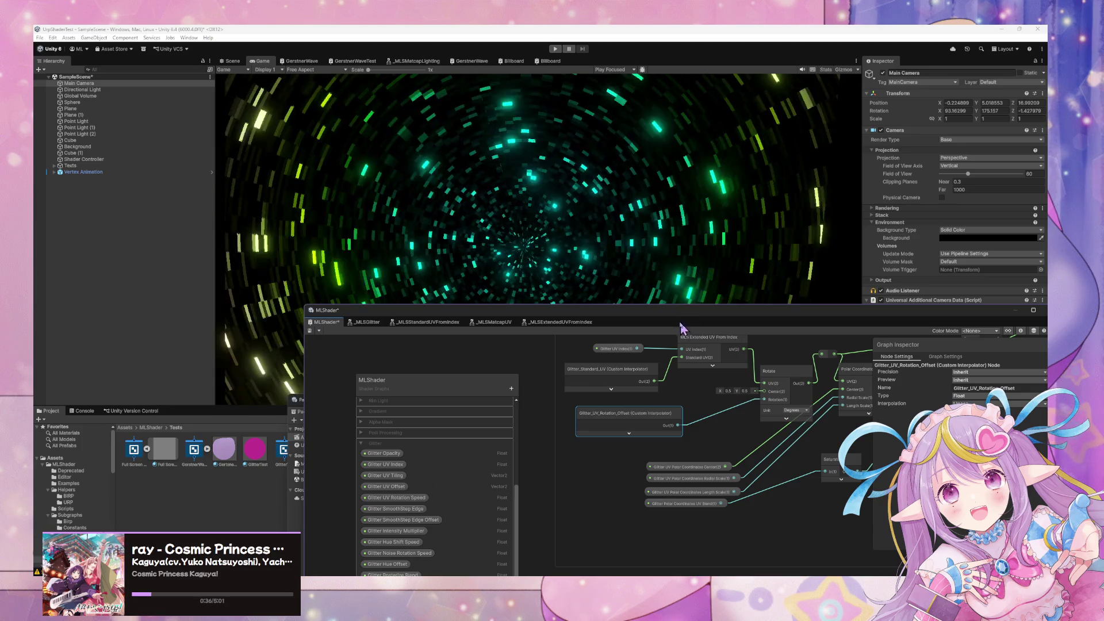
{"action": "left_click_drag", "start_coordinate": [667, 311], "coordinate": [624, 382]}
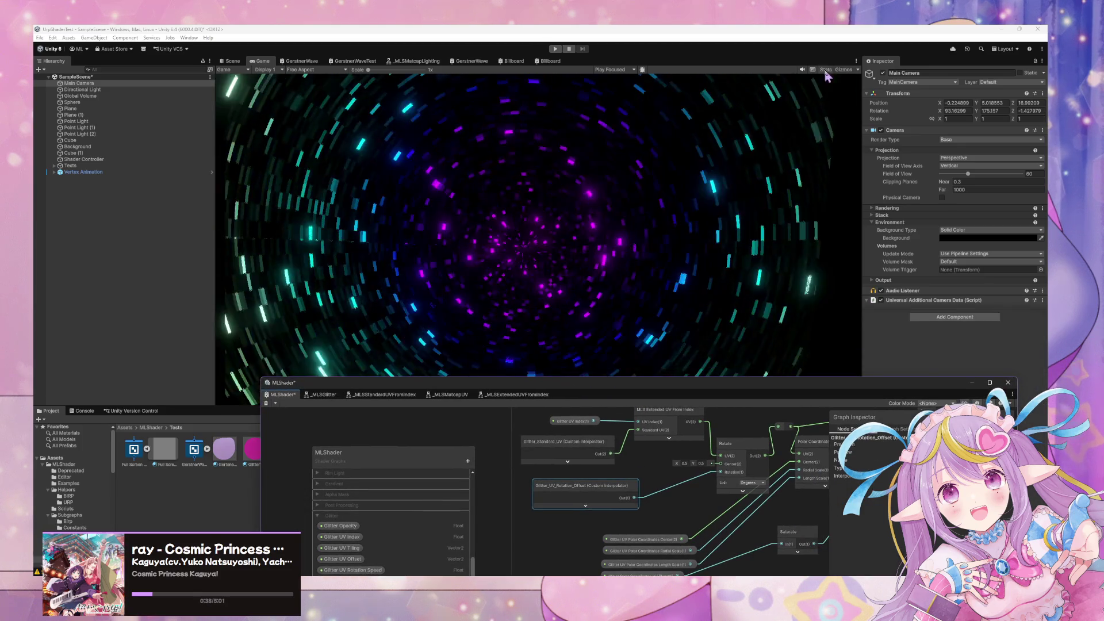
{"action": "left_click", "coordinate": [826, 70]}
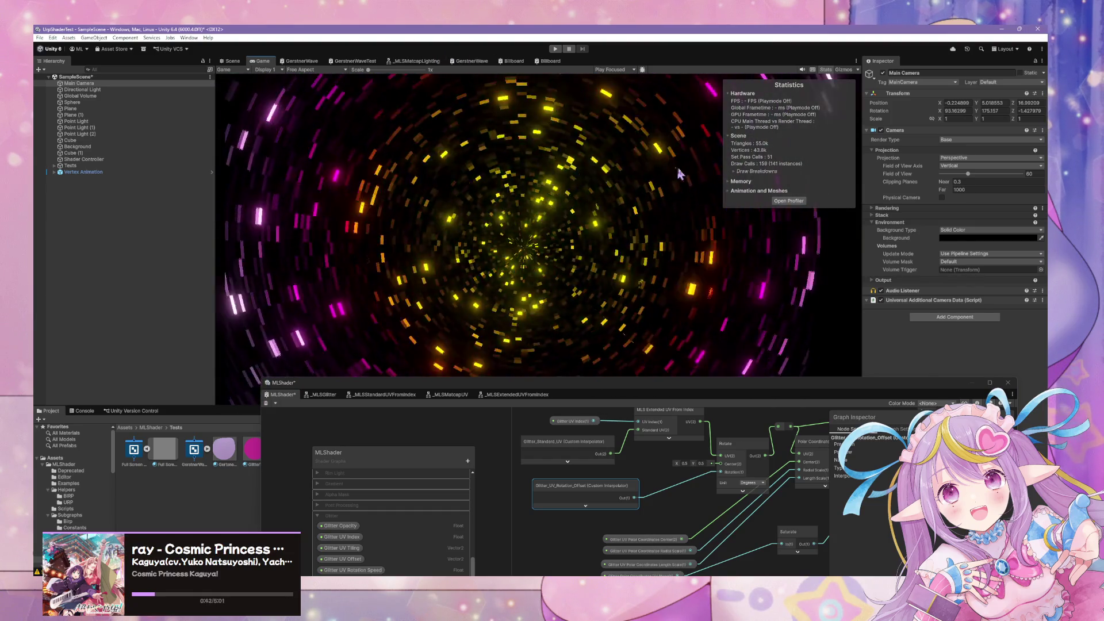
{"action": "left_click", "coordinate": [788, 201]}
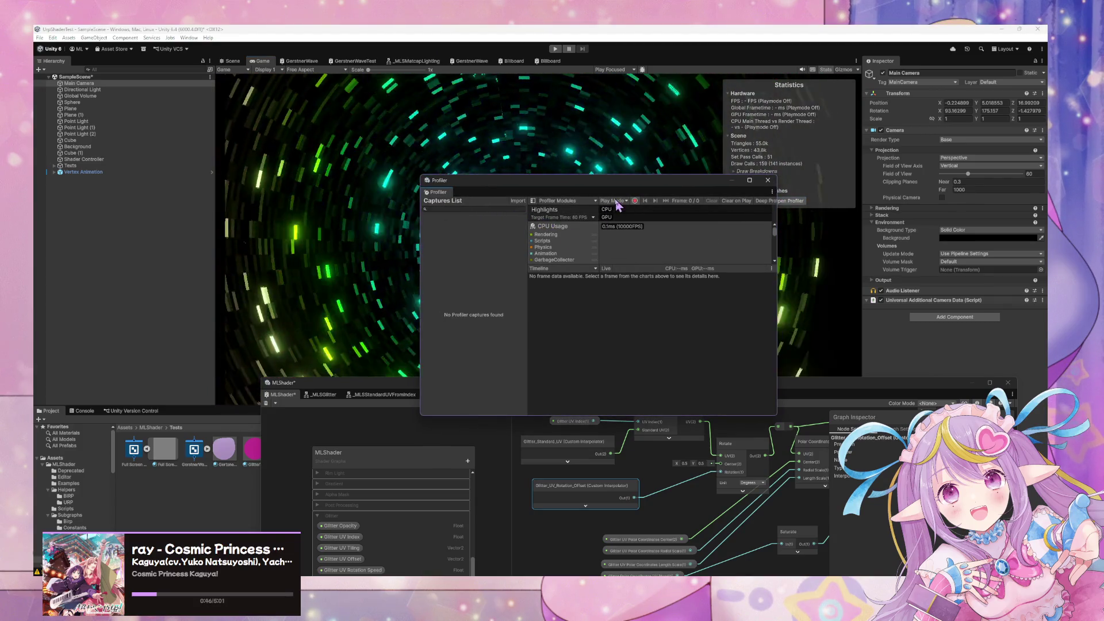
Play the scene with Ctrl+P, move the Profiler aside, and pause its recording to inspect frames
{"action": "key", "text": "ctrl+p"}
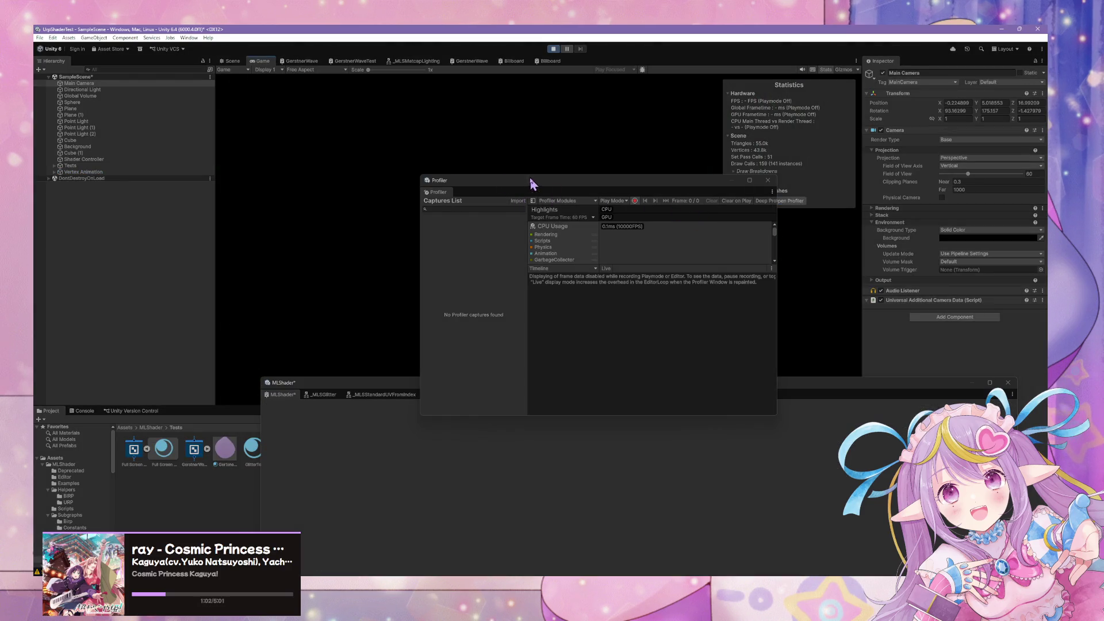
{"action": "left_click_drag", "start_coordinate": [561, 183], "coordinate": [766, 219]}
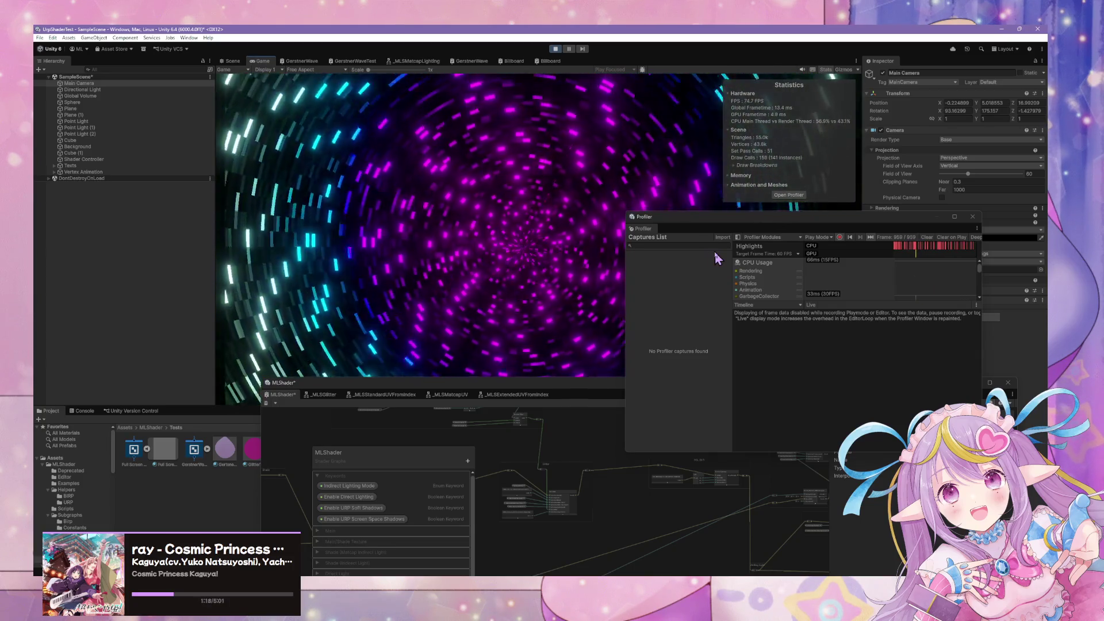
{"action": "mouse_move", "coordinate": [891, 245]}
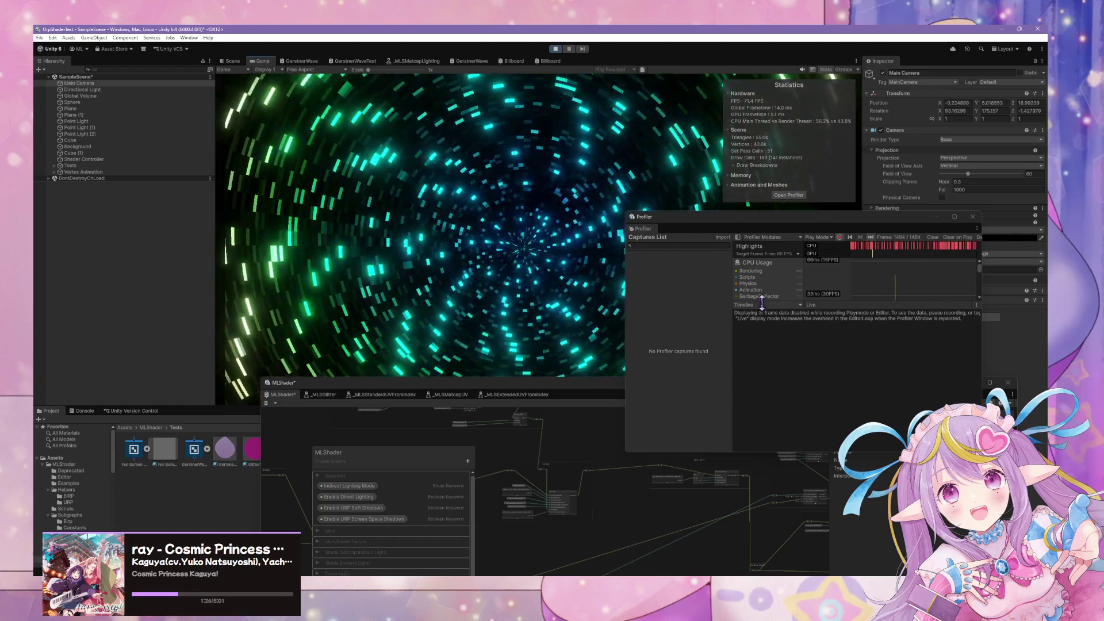
{"action": "left_click", "coordinate": [840, 237]}
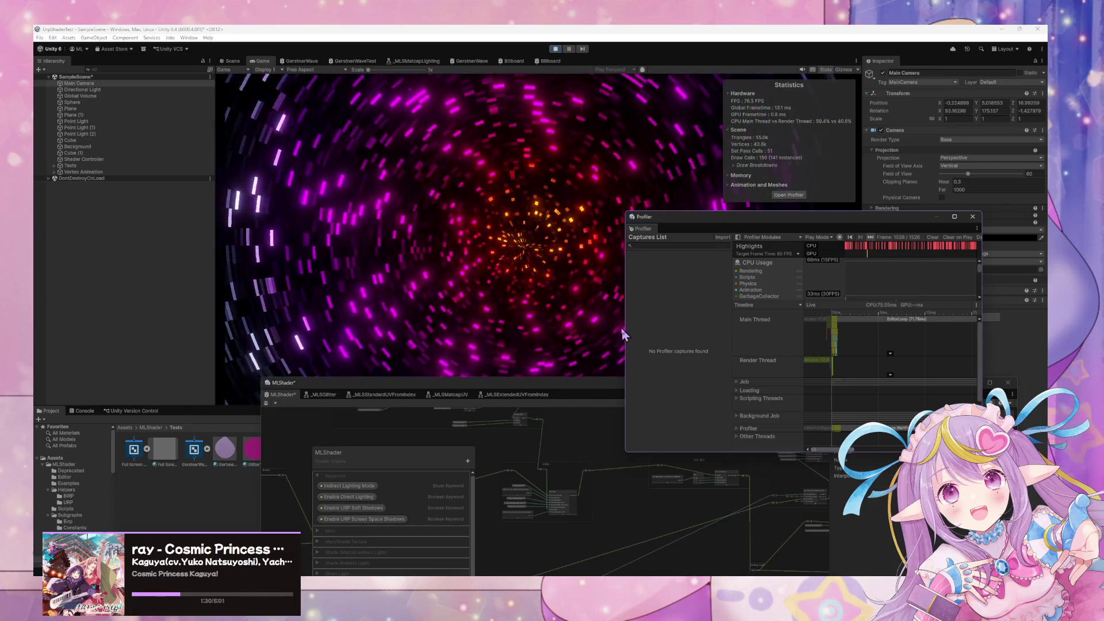
Widen the Profiler timeline and expand its Profiler thread group
{"action": "left_click_drag", "start_coordinate": [625, 334], "coordinate": [348, 335]}
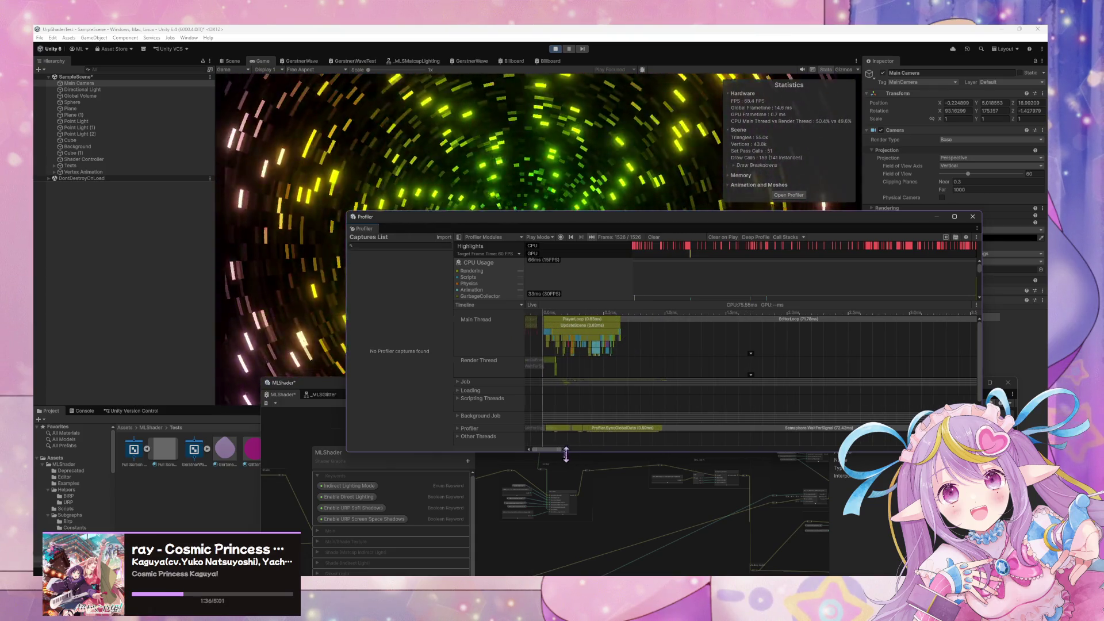
{"action": "left_click", "coordinate": [459, 429]}
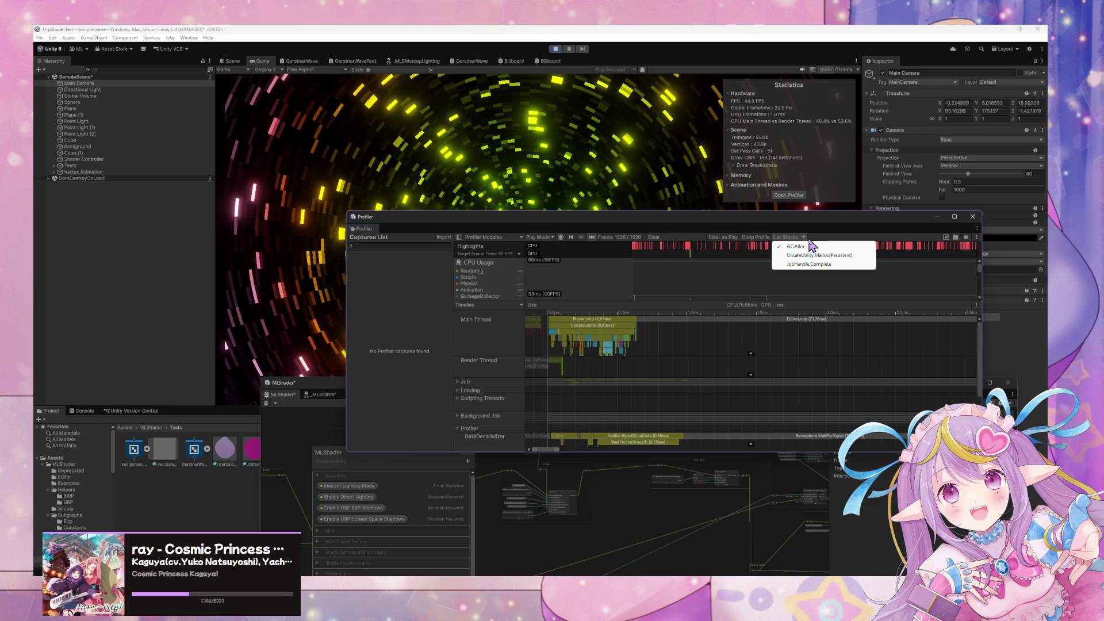
{"action": "left_click", "coordinate": [712, 368]}
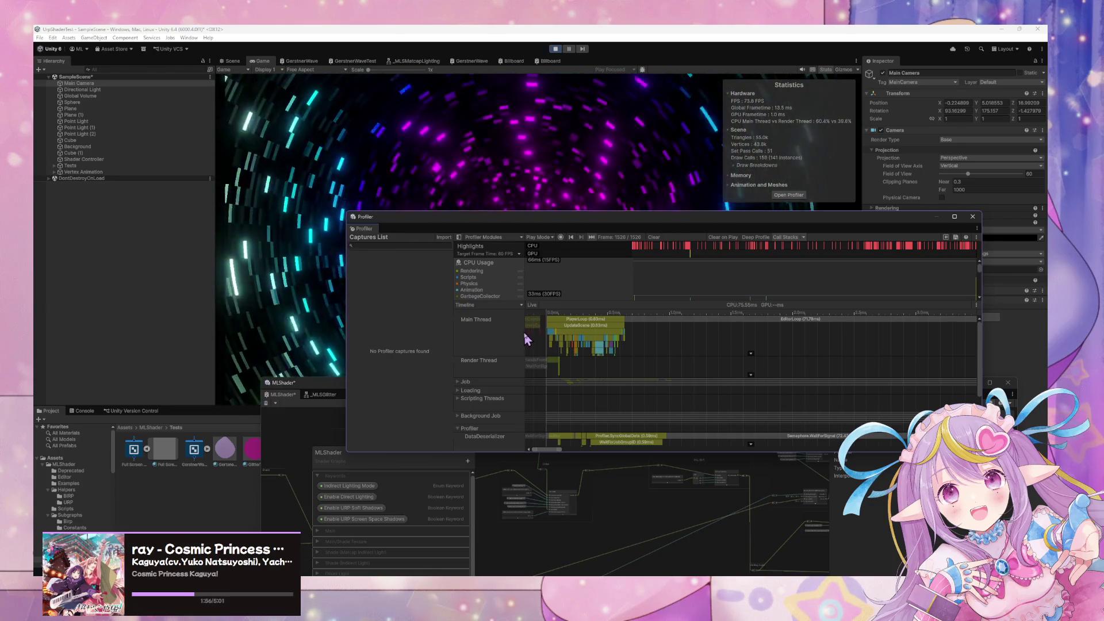
Expand the Job group's worker threads, move the Profiler window aside, and orbit around the tunnel
{"action": "left_click", "coordinate": [459, 383]}
{"action": "scroll", "coordinate": [486, 345], "scroll_direction": "down", "scroll_amount": 5}
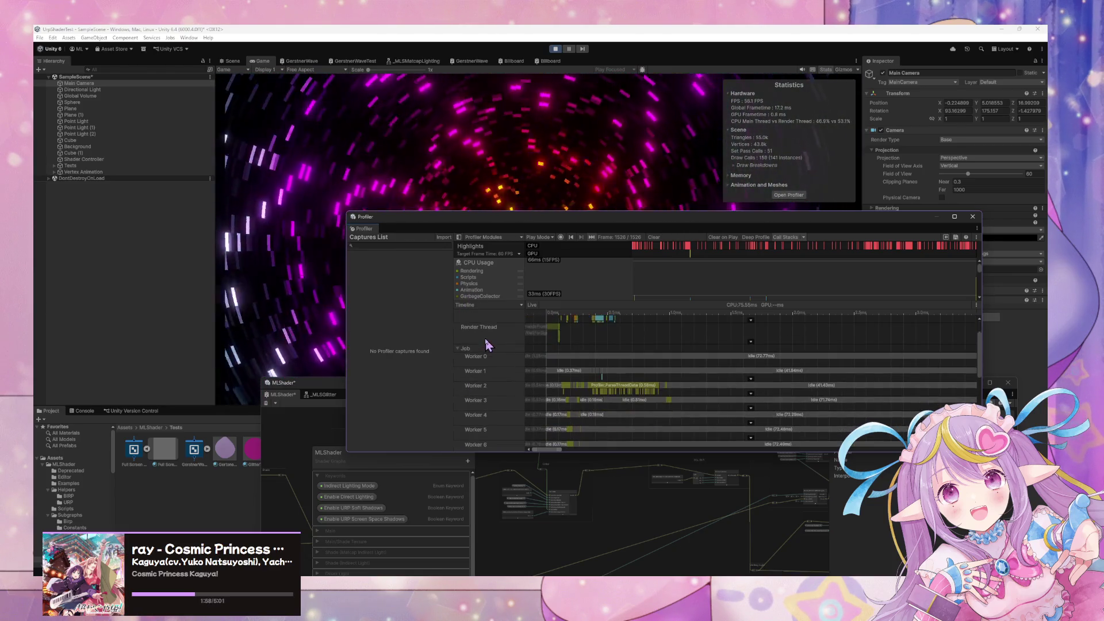
{"action": "scroll", "coordinate": [487, 337], "scroll_direction": "down", "scroll_amount": 10}
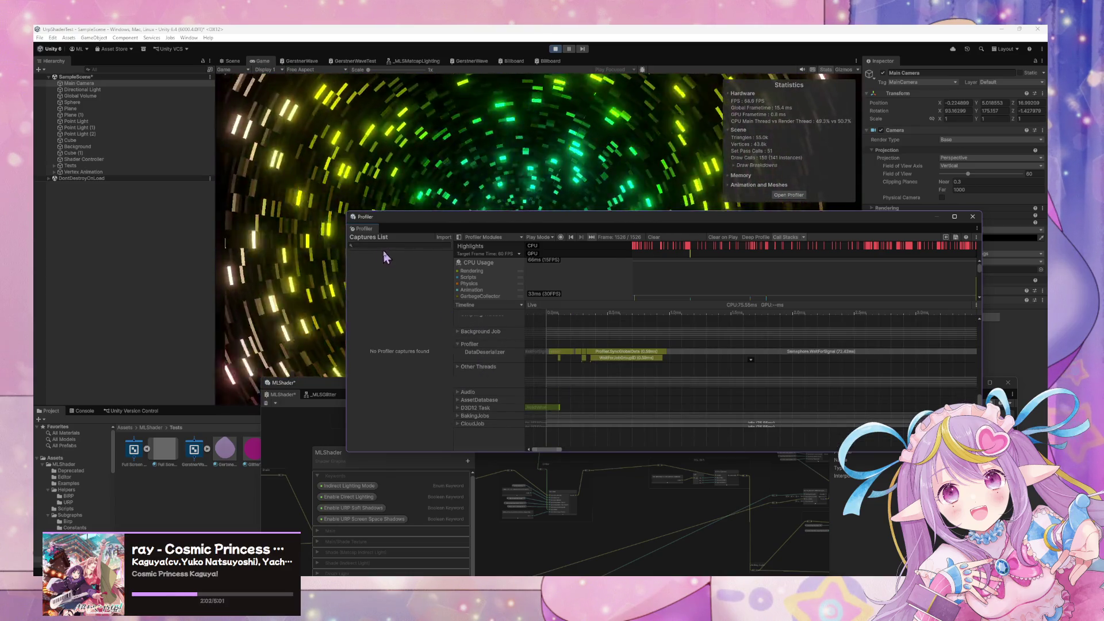
{"action": "left_click_drag", "start_coordinate": [514, 212], "coordinate": [712, 268]}
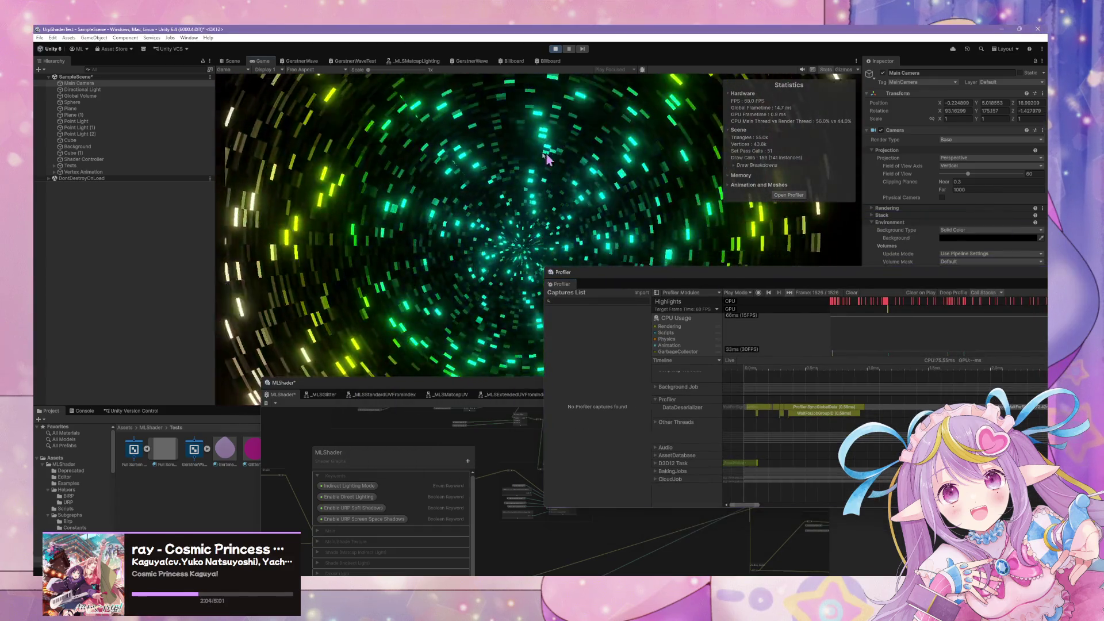
{"action": "mouse_move", "coordinate": [506, 207]}
{"action": "left_mouse_down"}
{"action": "mouse_move", "coordinate": [429, 123]}
{"action": "mouse_move", "coordinate": [446, 106]}
{"action": "mouse_move", "coordinate": [629, 74]}
{"action": "mouse_move", "coordinate": [635, 56]}
{"action": "mouse_move", "coordinate": [702, 43]}
{"action": "mouse_move", "coordinate": [785, 85]}
{"action": "left_mouse_up"}
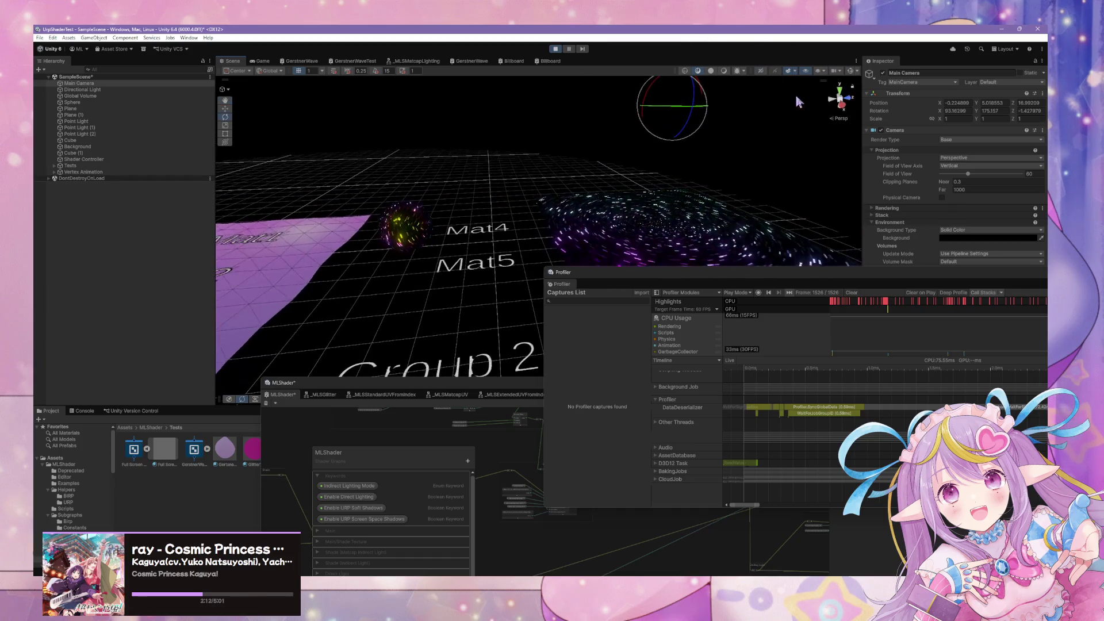
Dock the Profiler, enter Play mode, and orbit the Scene view camera inside the tunnel
{"action": "left_click_drag", "start_coordinate": [752, 270], "coordinate": [751, 379]}
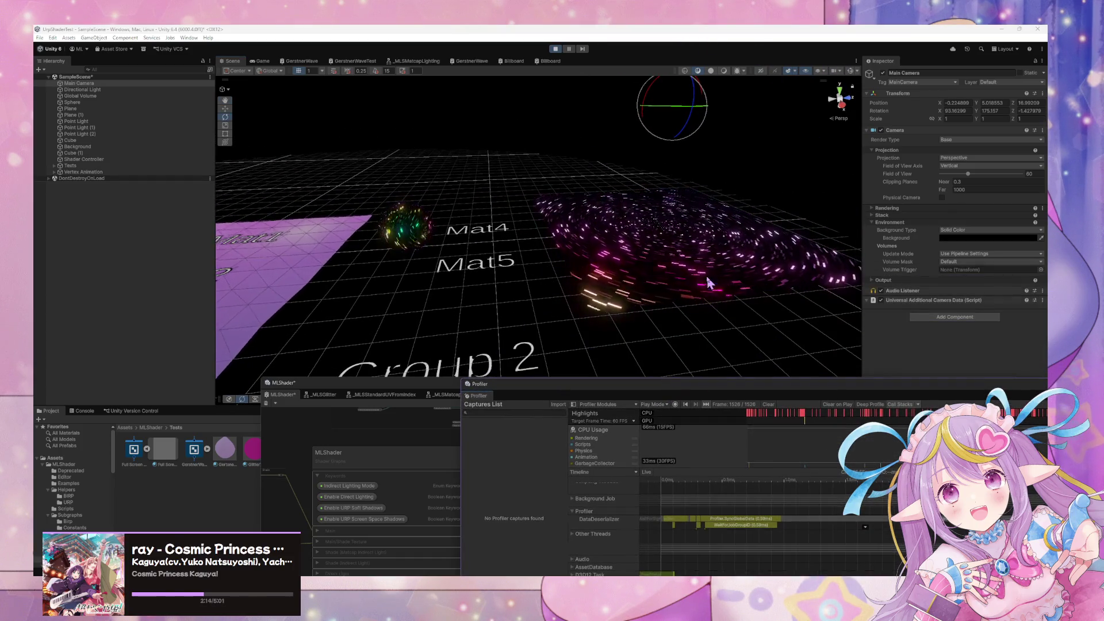
{"action": "key", "text": "ctrl+p"}
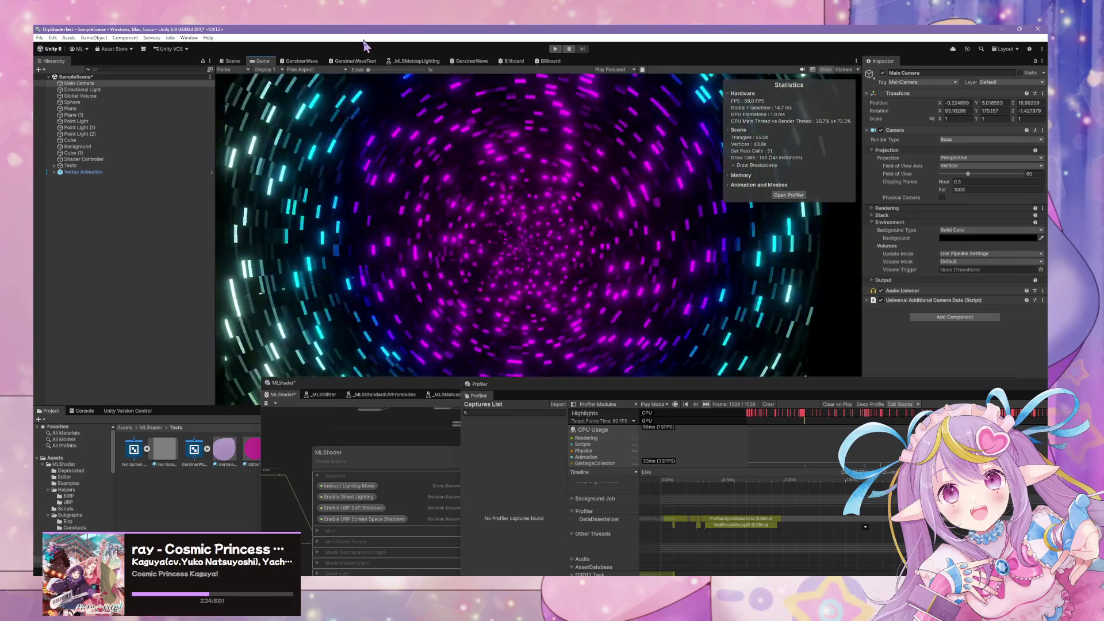
{"action": "left_click", "coordinate": [233, 61]}
{"action": "mouse_move", "coordinate": [581, 192]}
{"action": "left_mouse_down"}
{"action": "mouse_move", "coordinate": [617, 196]}
{"action": "mouse_move", "coordinate": [630, 175]}
{"action": "mouse_move", "coordinate": [624, 274]}
{"action": "mouse_move", "coordinate": [595, 311]}
{"action": "mouse_move", "coordinate": [483, 313]}
{"action": "mouse_move", "coordinate": [599, 285]}
{"action": "mouse_move", "coordinate": [614, 360]}
{"action": "mouse_move", "coordinate": [612, 315]}
{"action": "mouse_move", "coordinate": [537, 316]}
{"action": "mouse_move", "coordinate": [616, 269]}
{"action": "mouse_move", "coordinate": [488, 291]}
{"action": "mouse_move", "coordinate": [452, 268]}
{"action": "mouse_move", "coordinate": [742, 173]}
{"action": "mouse_move", "coordinate": [658, 158]}
{"action": "mouse_move", "coordinate": [589, 321]}
{"action": "mouse_move", "coordinate": [571, 320]}
{"action": "mouse_move", "coordinate": [592, 338]}
{"action": "left_mouse_up"}
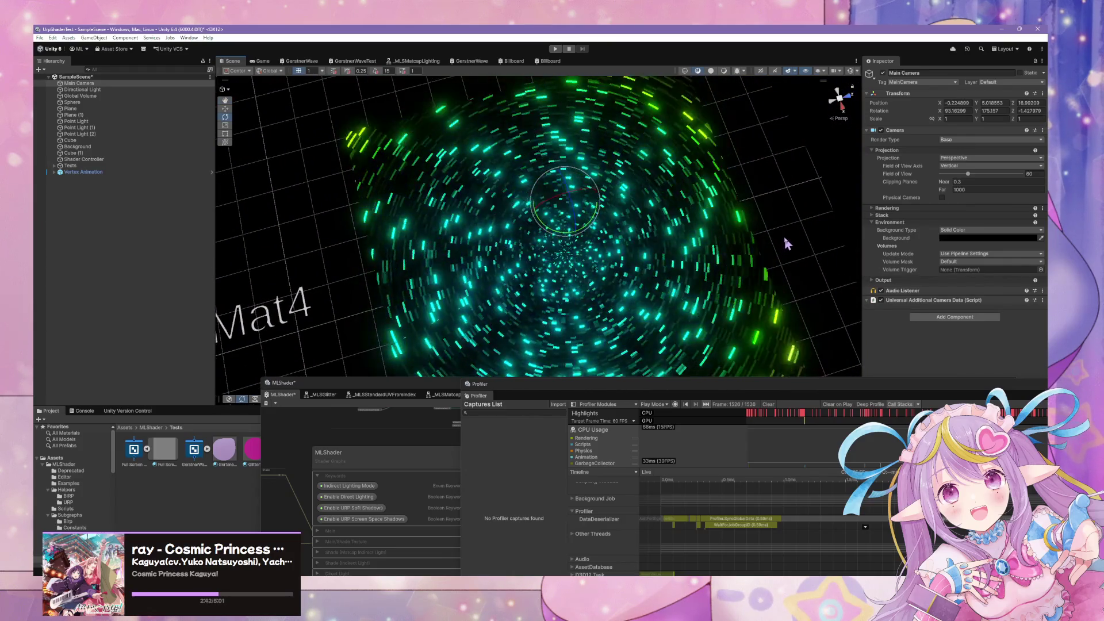
Select the Background sphere and Plane (1), toggle Gizmos, and orbit out to a scene overview
{"action": "left_click", "coordinate": [567, 247]}
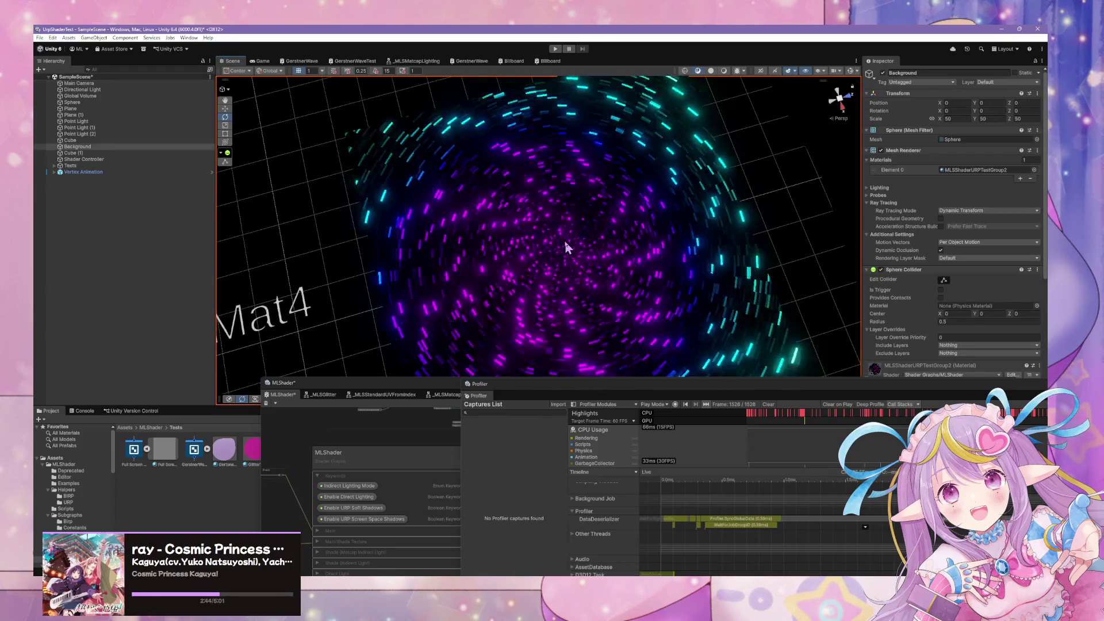
{"action": "left_click", "coordinate": [566, 247]}
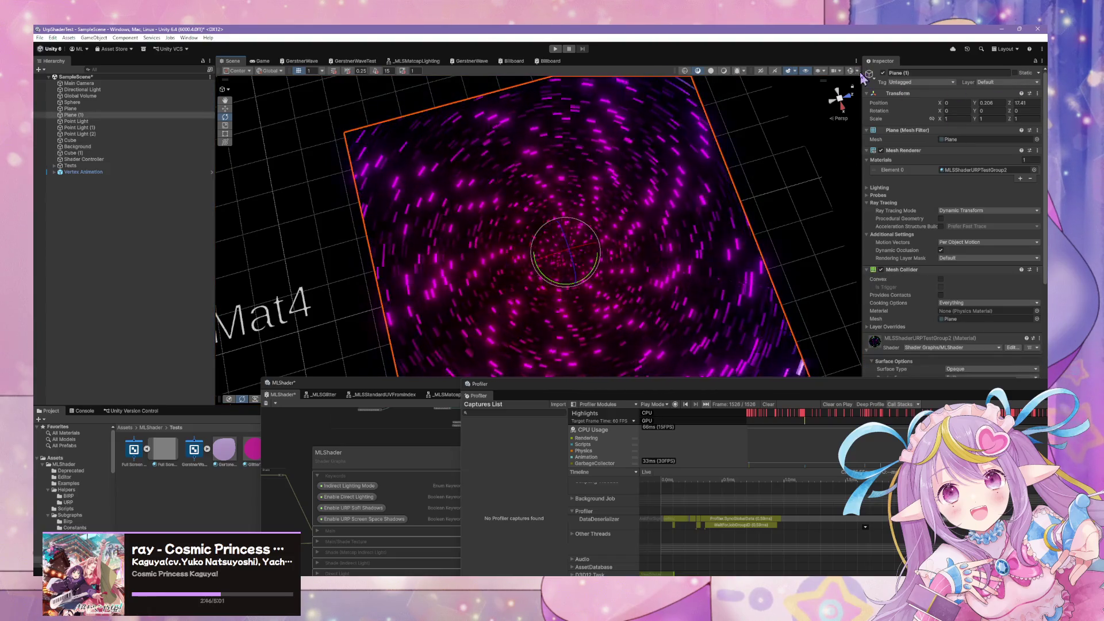
{"action": "left_click", "coordinate": [852, 70]}
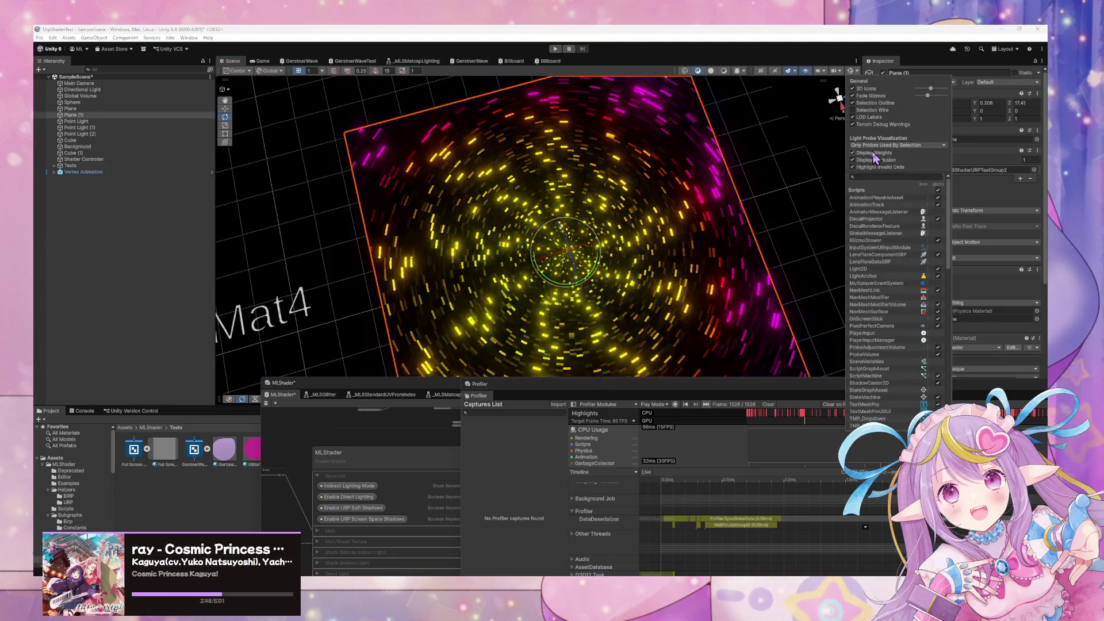
{"action": "left_click", "coordinate": [784, 151]}
{"action": "left_click_drag", "start_coordinate": [576, 173], "coordinate": [439, 81]}
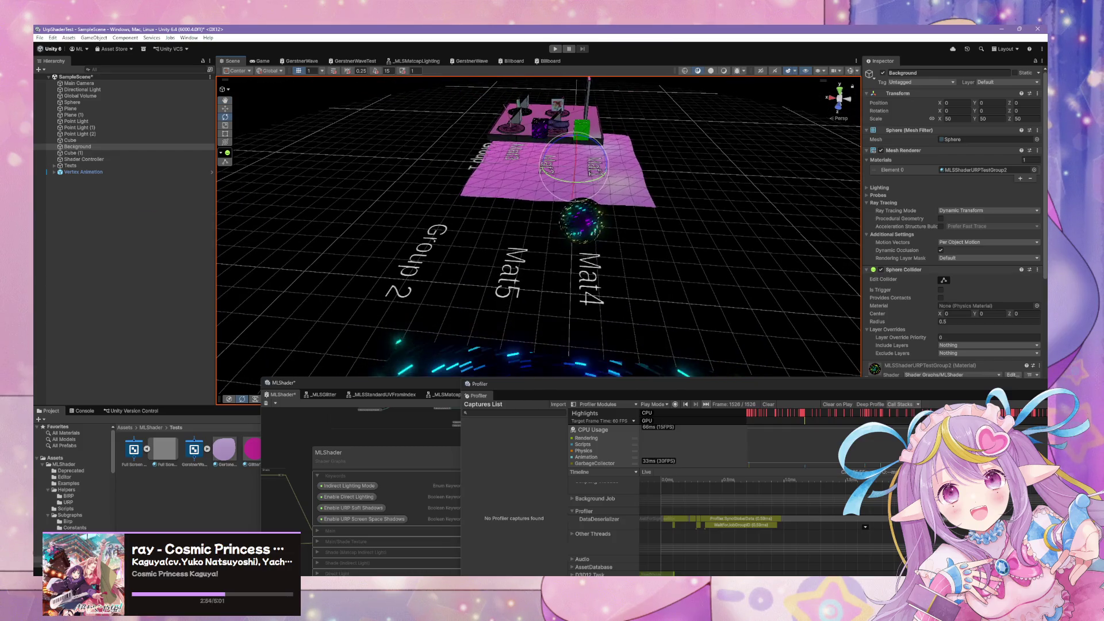